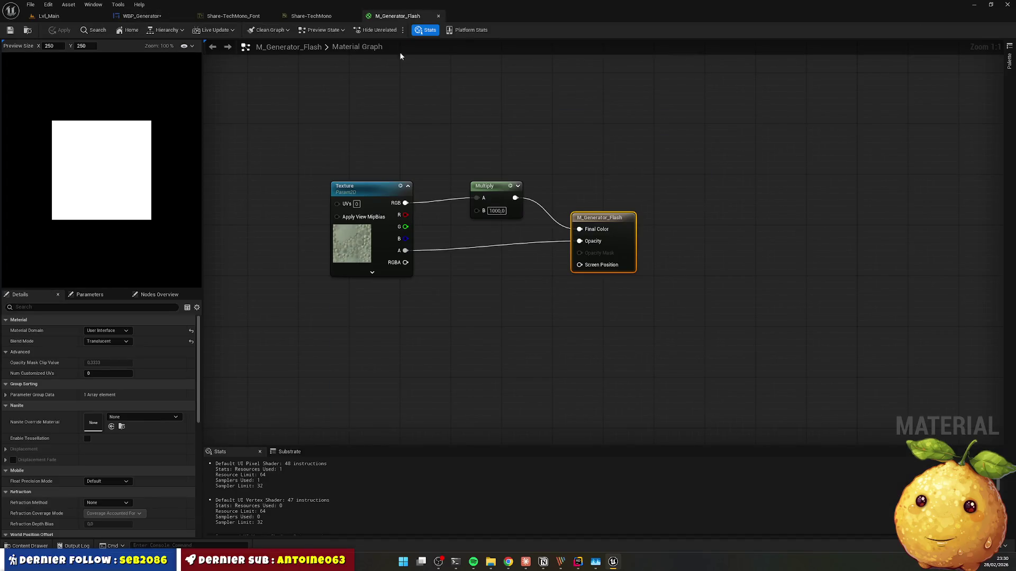
Step: Replace the Texture and Multiply nodes with a single unconnected Vertex Color node
left_click_drag(341, 163, 490, 292)
key("Delete")
right_click(264, 193)
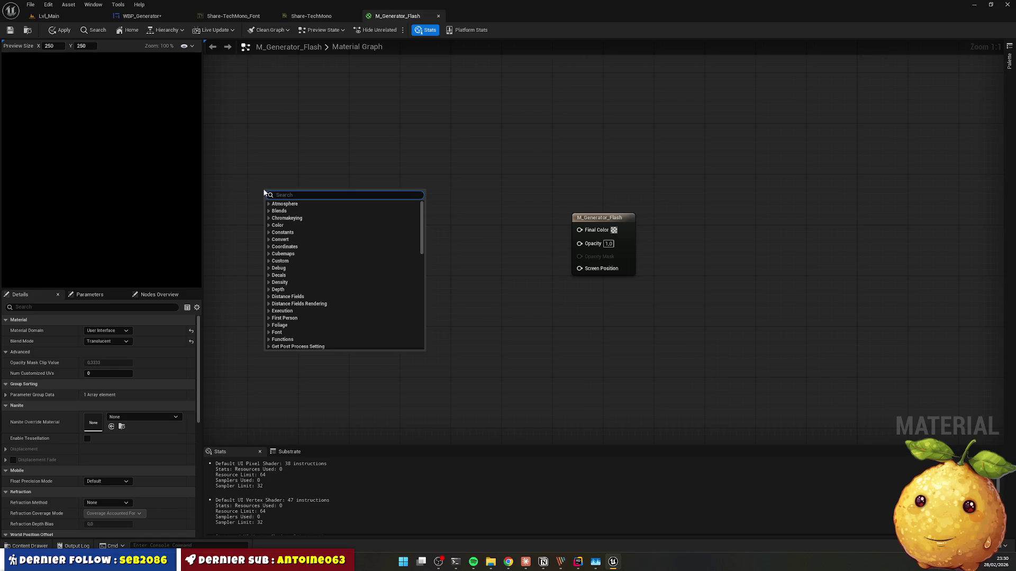
type("vertex color")
key("Return")
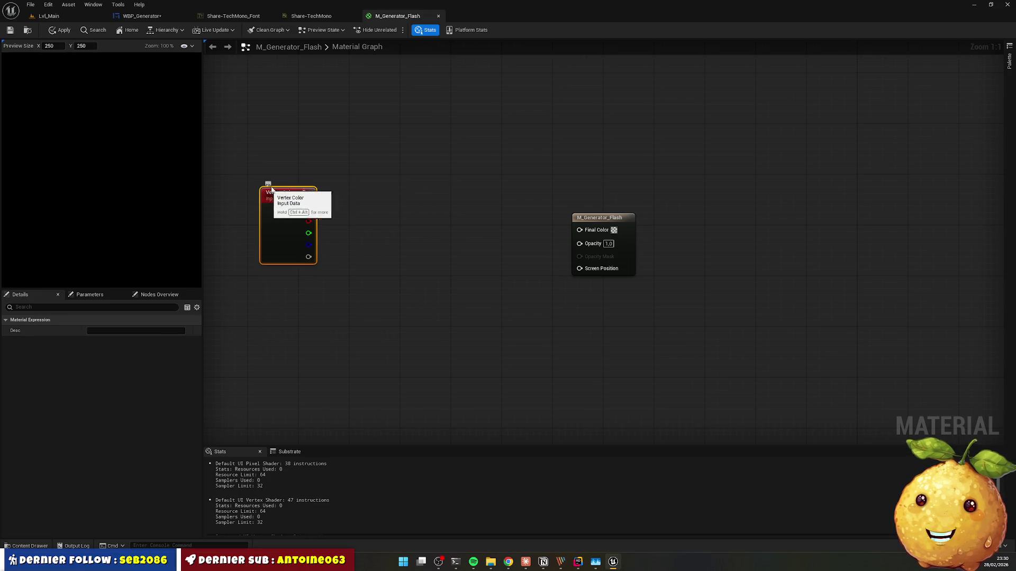
key("alt+Tab")
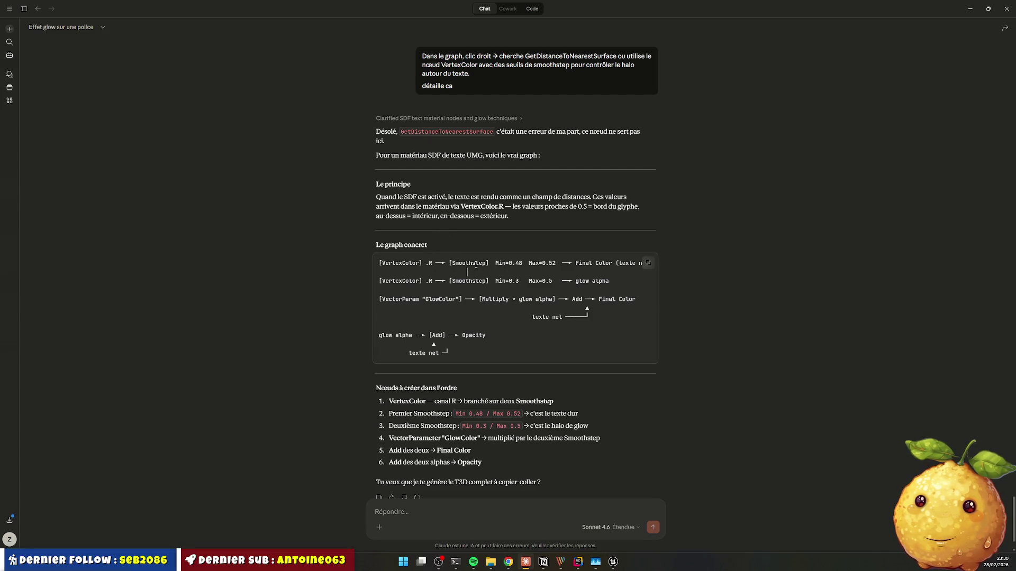
key("alt+Tab")
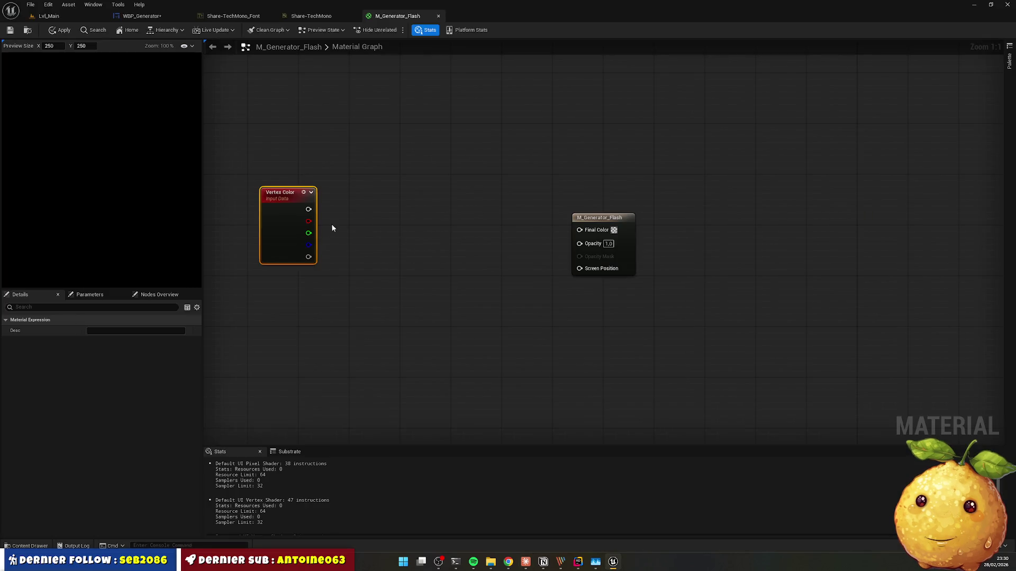
Step: Add a first SmoothStep node fed by Vertex Color's red channel and move it up
left_click_drag(309, 221, 358, 224)
type("smoo")
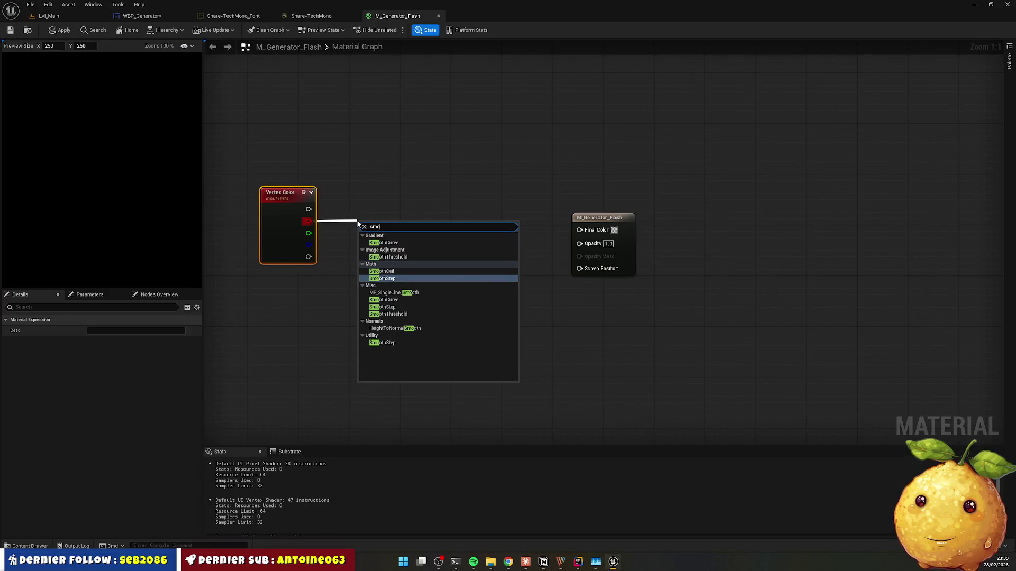
key("Return")
key("alt+Tab")
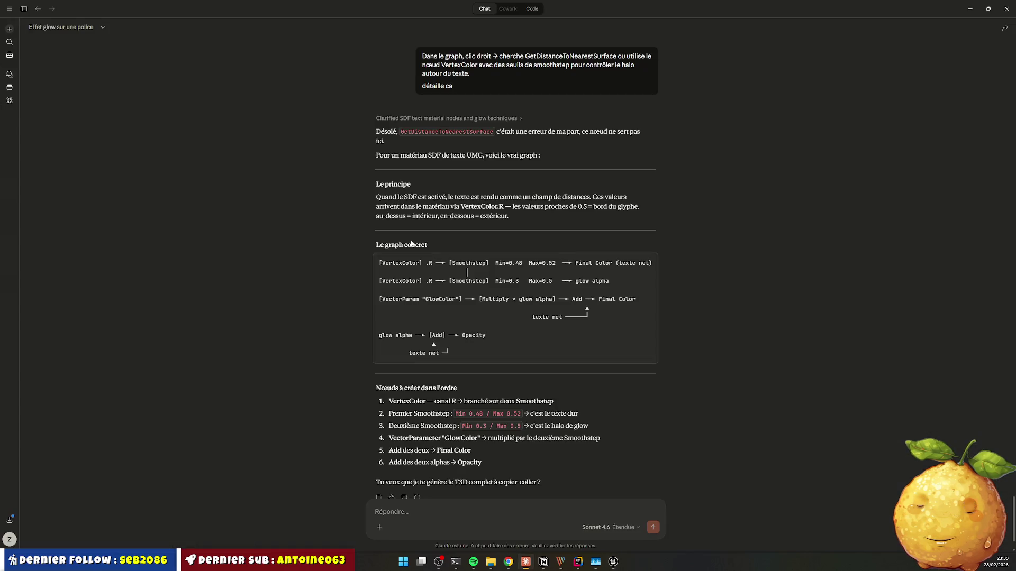
key("alt+Tab")
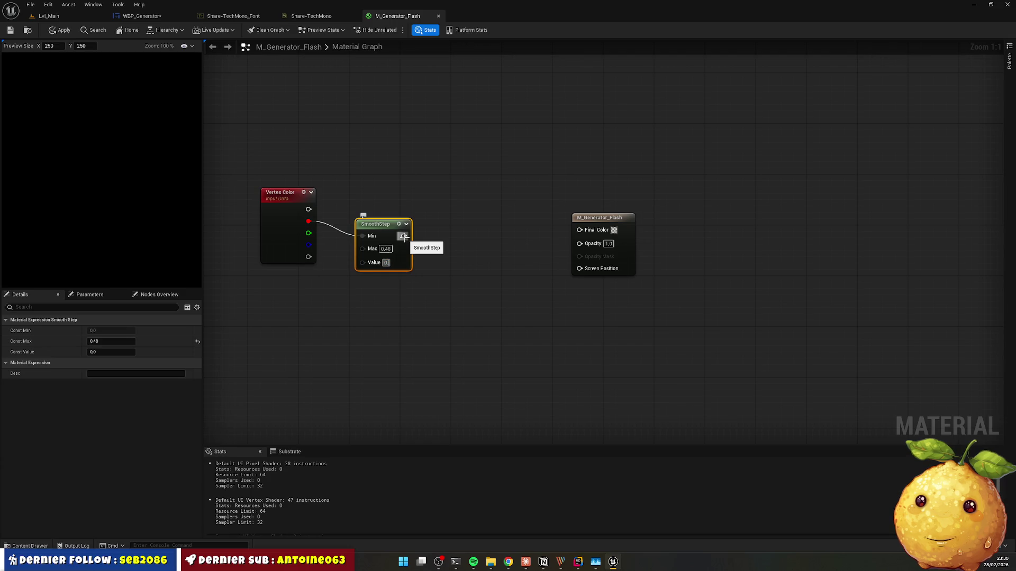
key("alt+Tab")
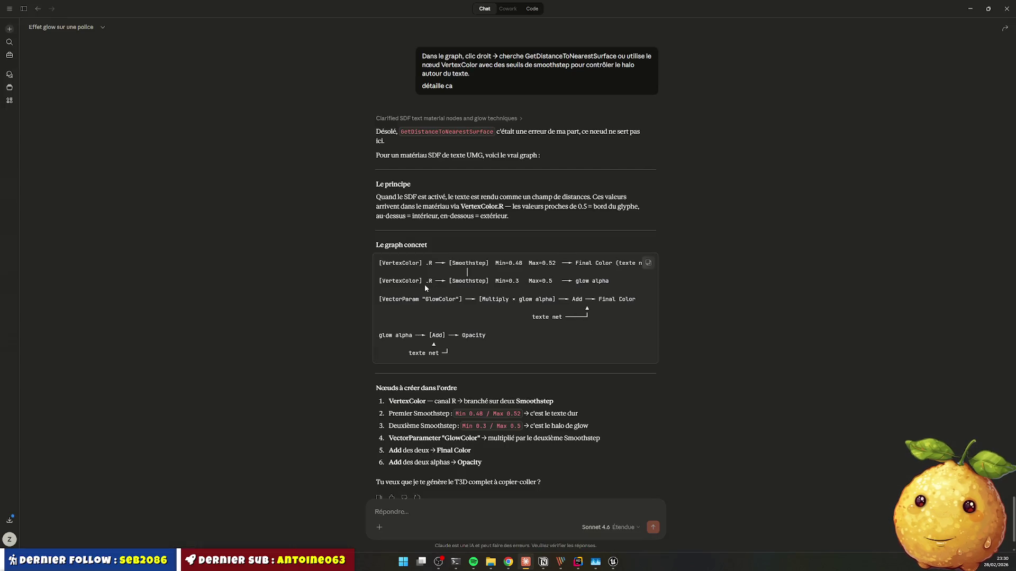
key("alt+Tab")
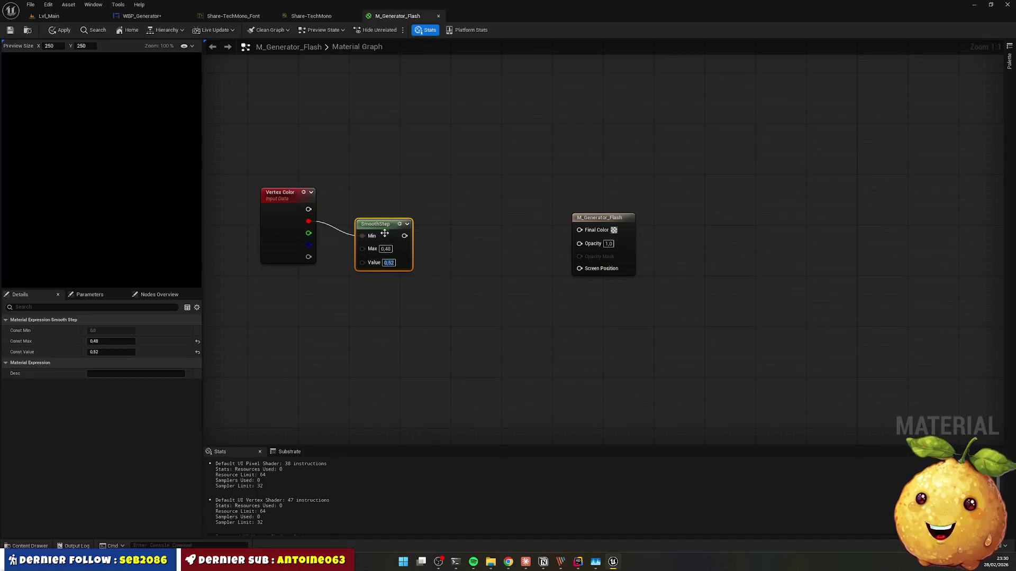
left_click_drag(381, 227, 426, 148)
Step: Add a second red-channel SmoothStep with Max 0.3, and wire the first SmoothStep into Final Color
left_click_drag(308, 222, 382, 252)
type("smoothstep")
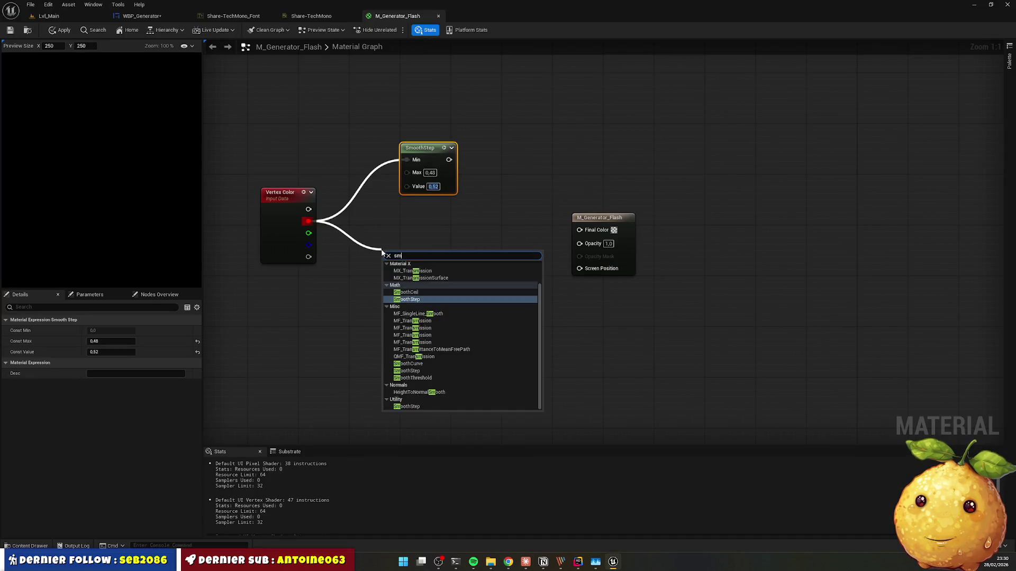
key("Return")
left_click(409, 274)
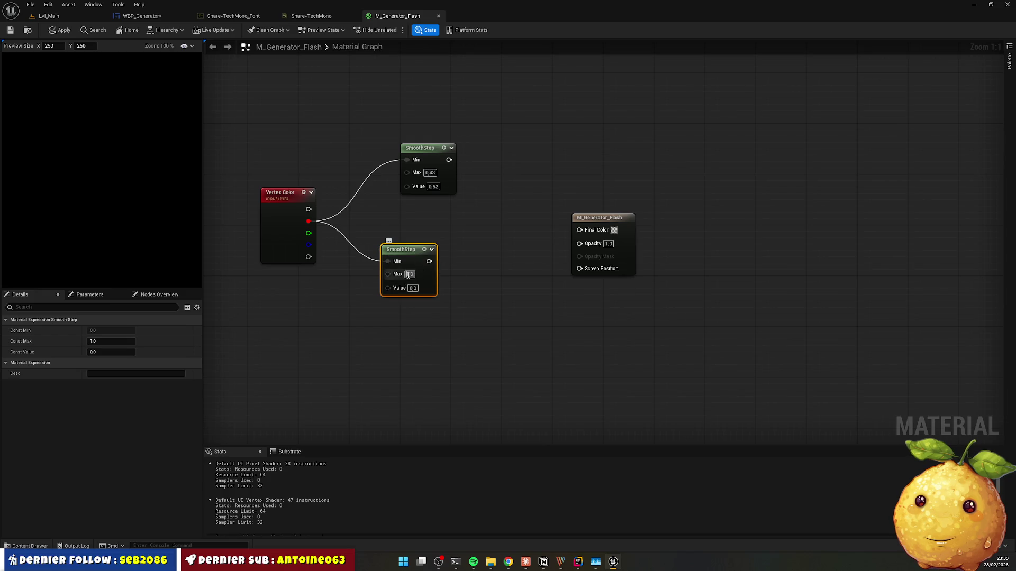
type("0,3")
key("Tab")
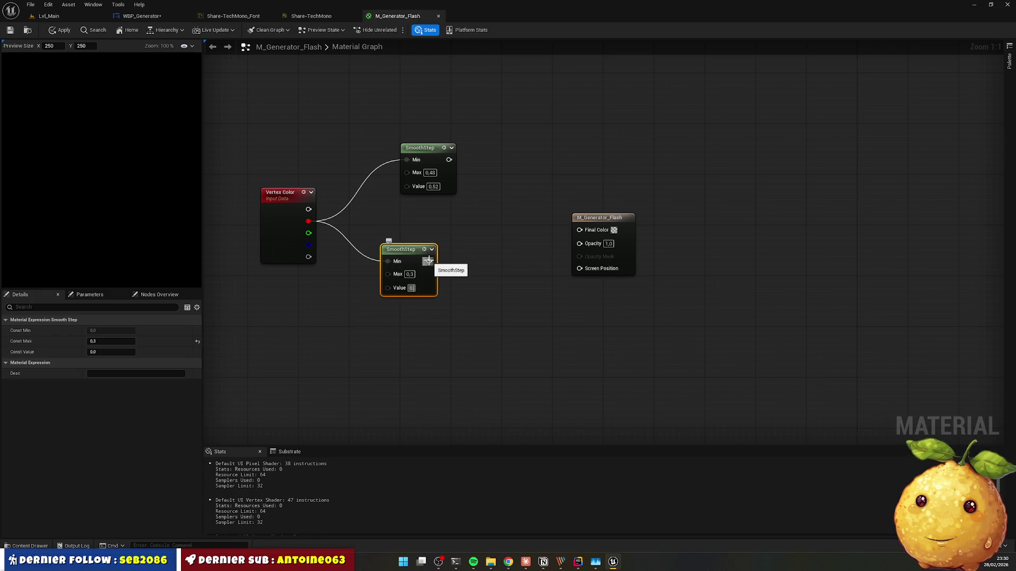
type("0,5")
key("alt+Tab")
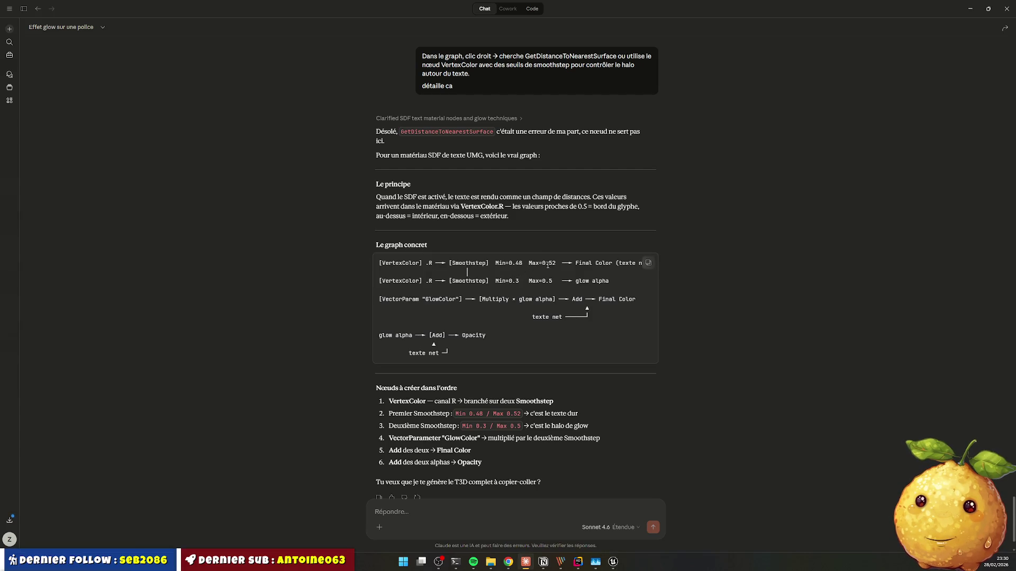
key("alt+Tab")
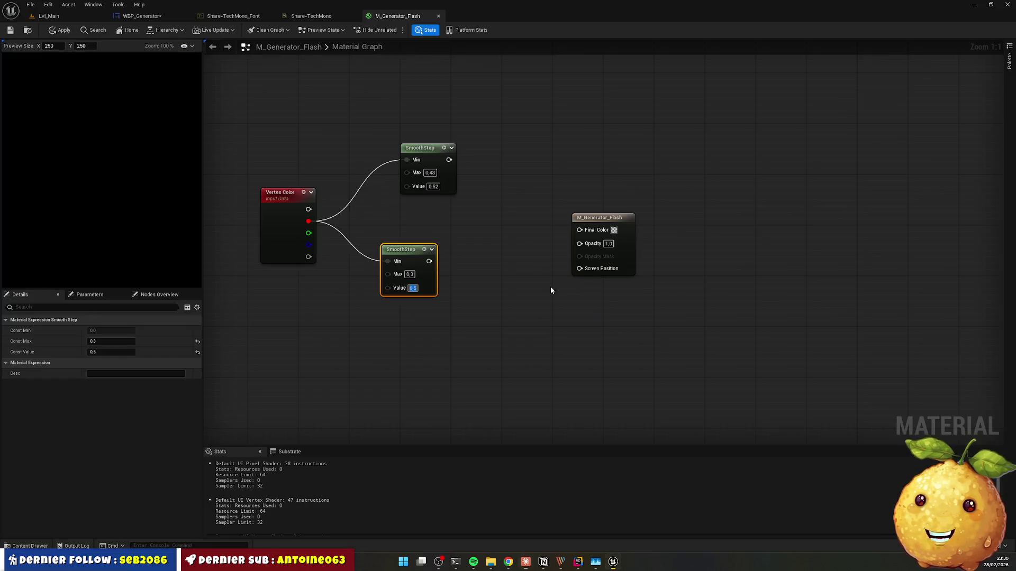
mouse_move(448, 160)
left_mouse_down()
mouse_move(588, 237)
mouse_move(582, 231)
mouse_move(630, 235)
left_mouse_up()
left_click_drag(429, 261, 480, 269)
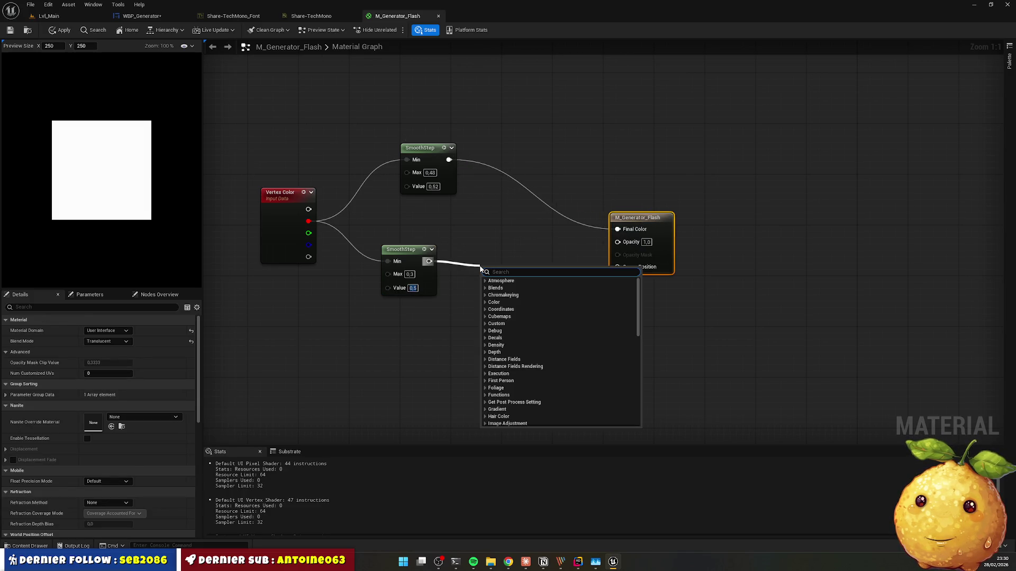
type("glow")
key("BackSpace")
key("BackSpace")
key("BackSpace")
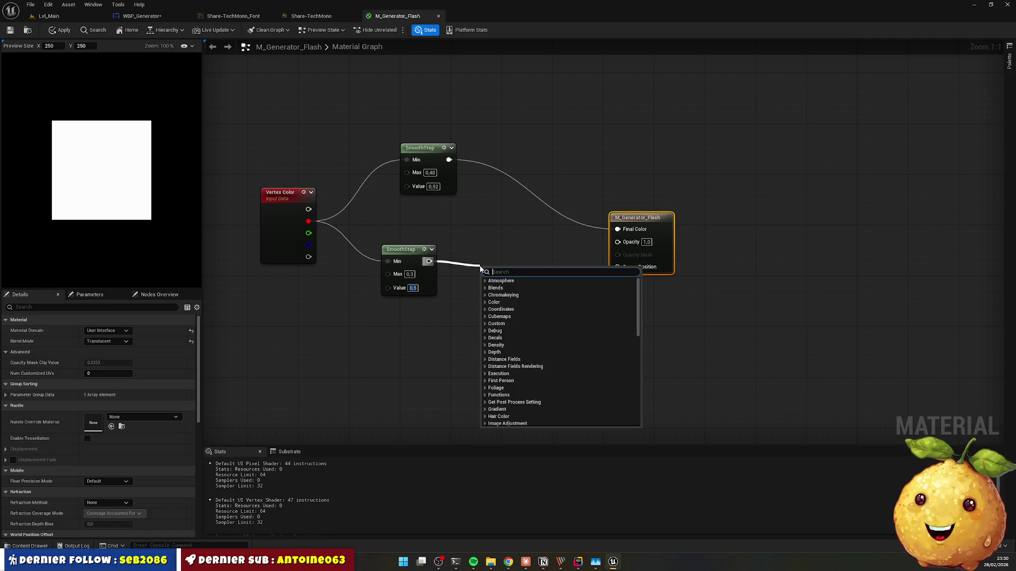
key("alt+Tab")
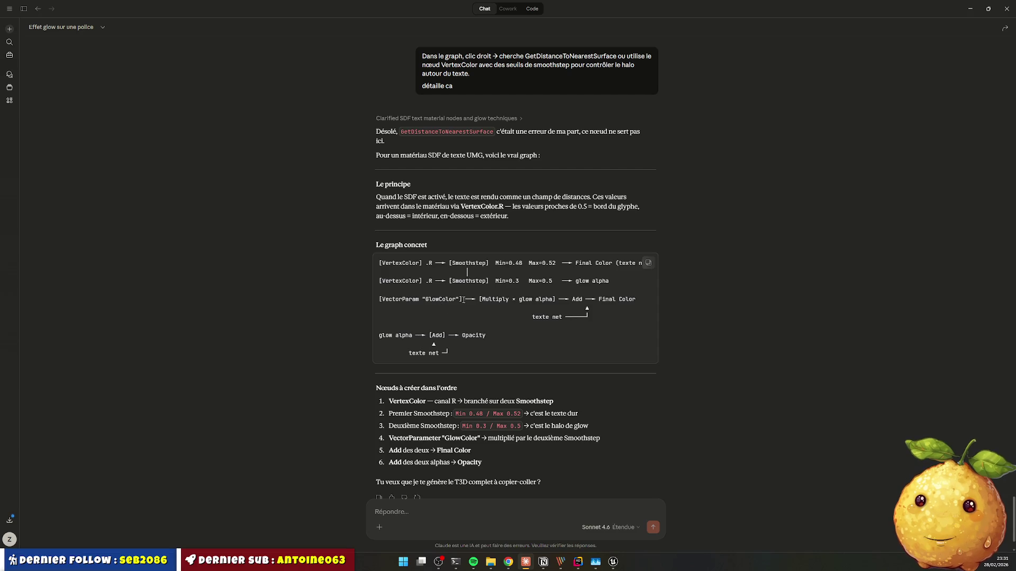
key("alt+Tab")
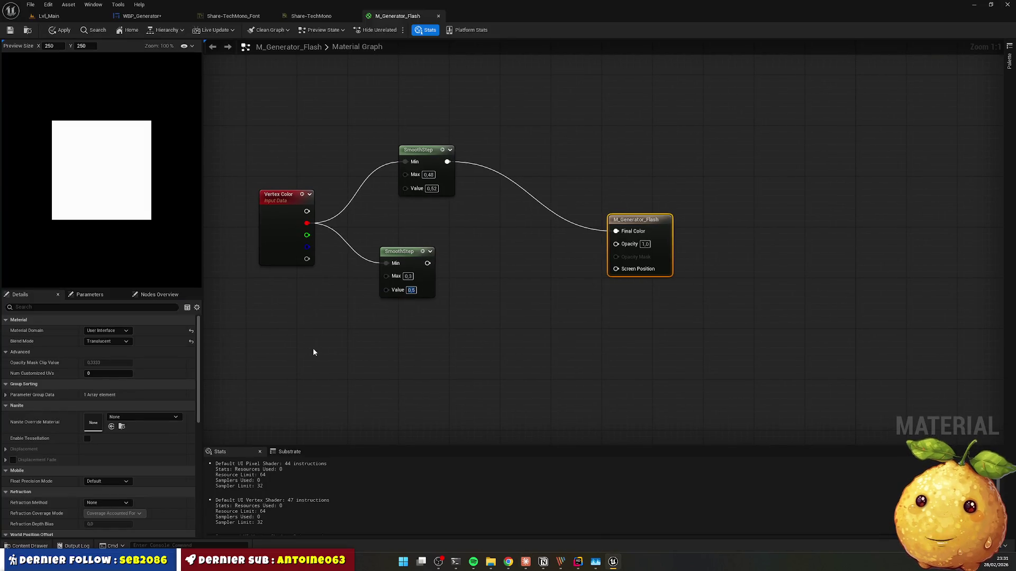
Step: Add a black Constant3Vector node below the SmoothStep nodes
right_click(313, 352)
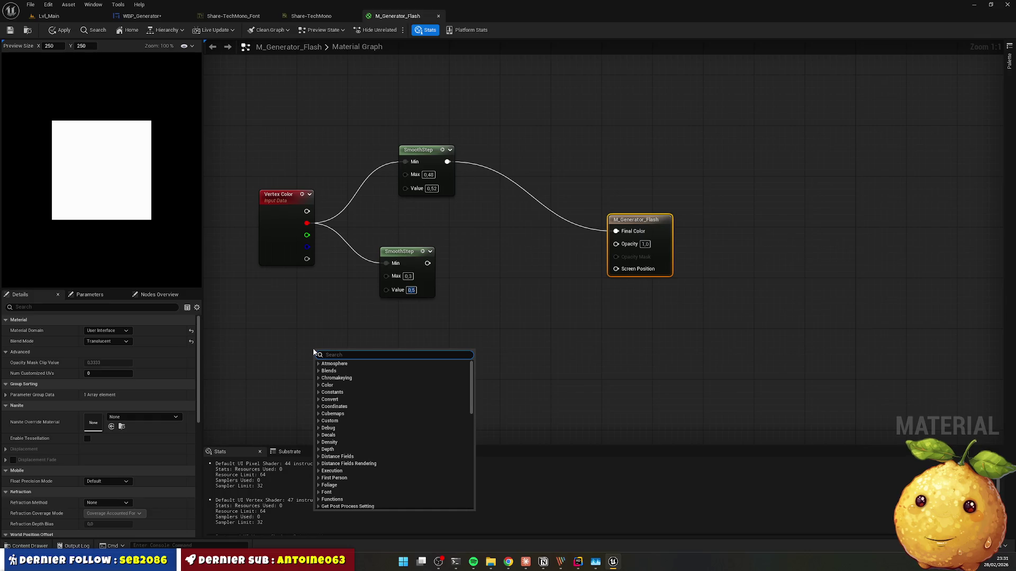
type("vector")
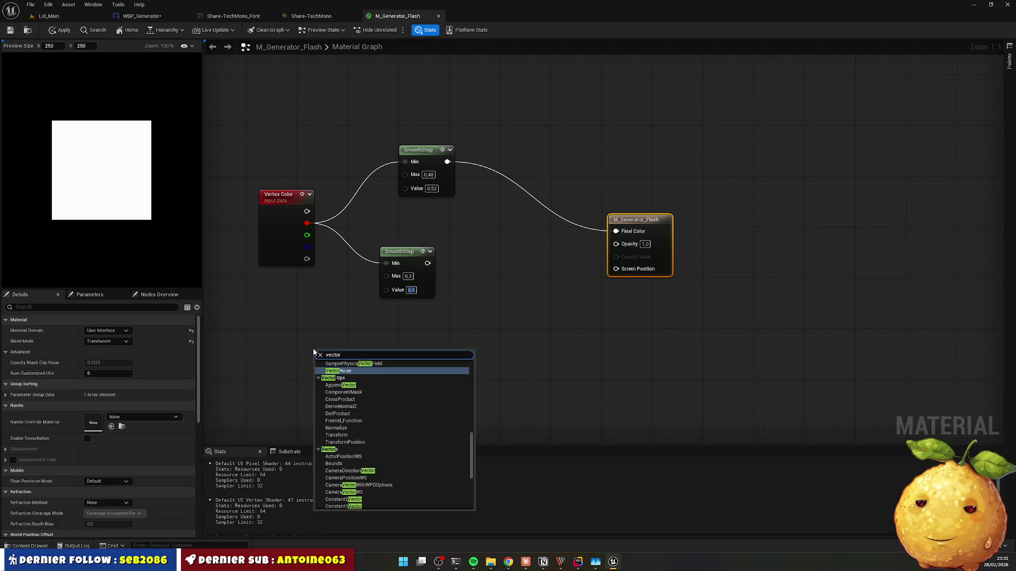
type("3")
type("param")
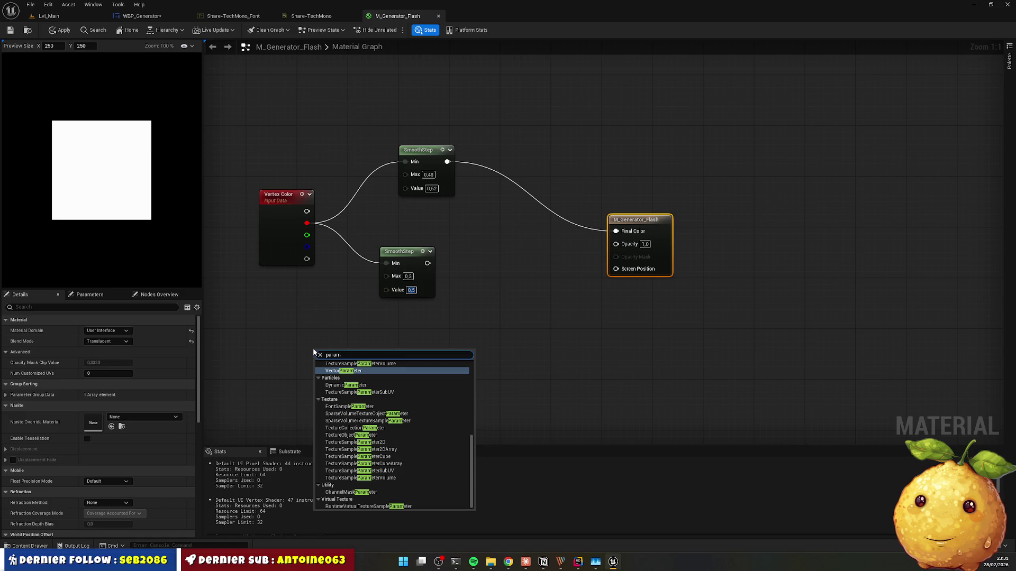
key("ctrl+a")
type("sc")
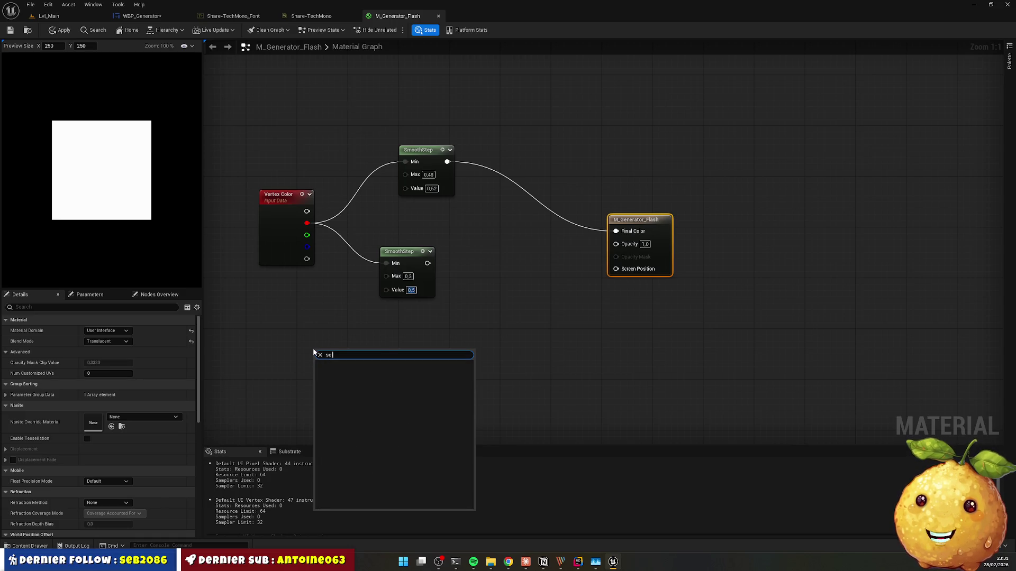
key("BackSpace")
key("BackSpace")
type("ala")
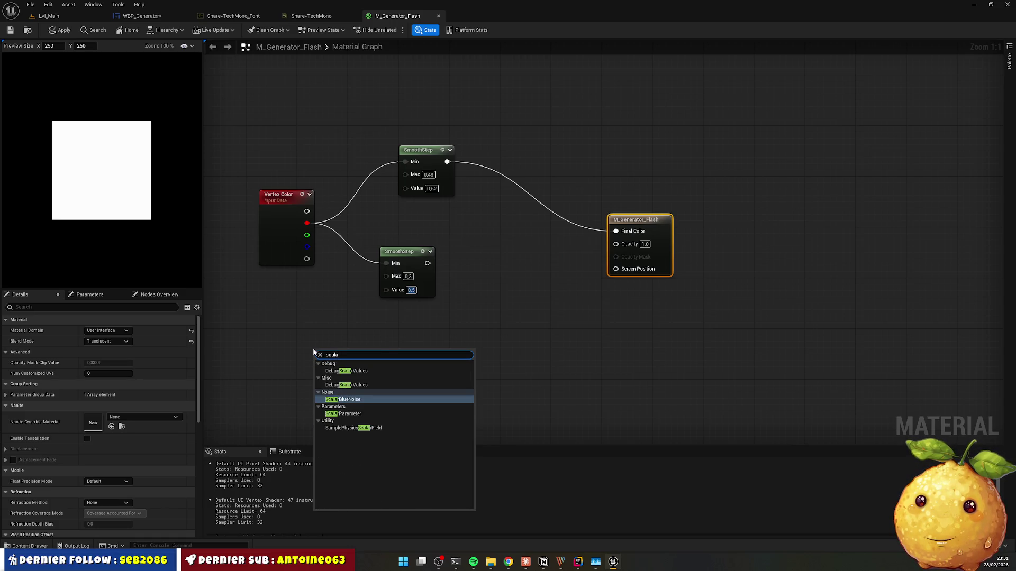
key("BackSpace")
key("BackSpace")
key("BackSpace")
type("vect")
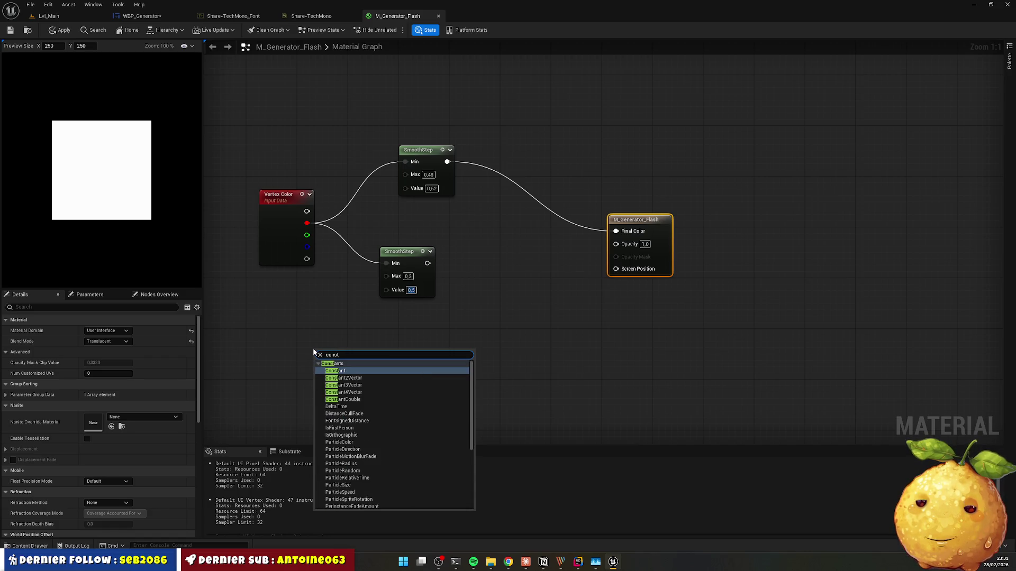
key("Escape")
left_click(313, 352)
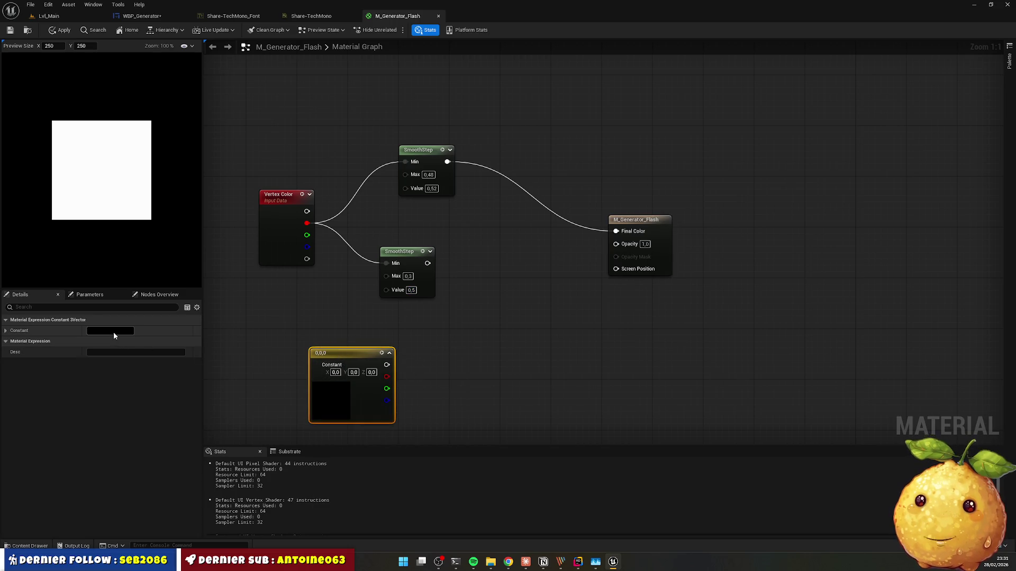
Step: Add a VectorParameter node named Param beneath the graph, then select the constant node
left_click(89, 295)
left_click(462, 374)
right_click(462, 375)
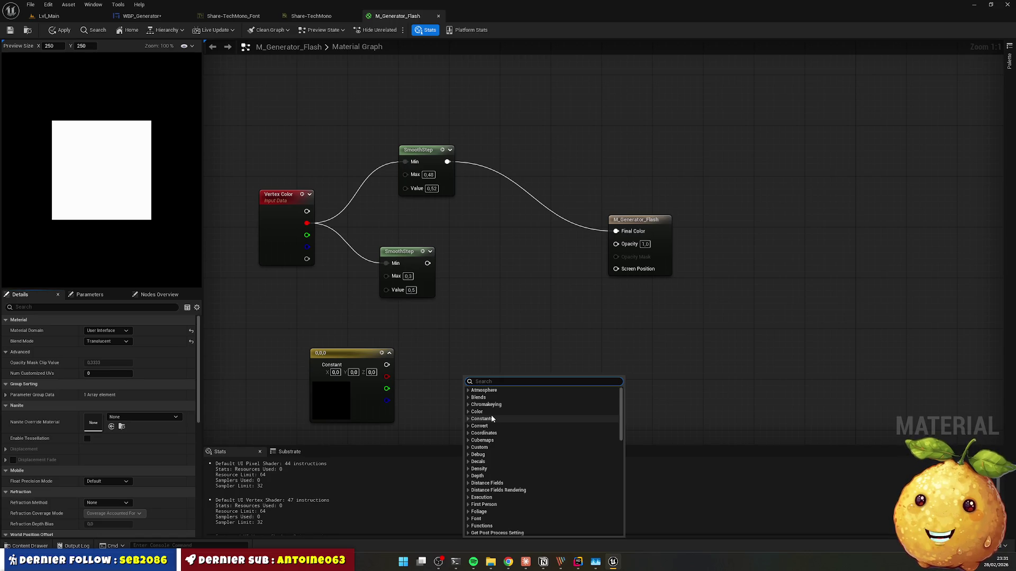
type("vector3")
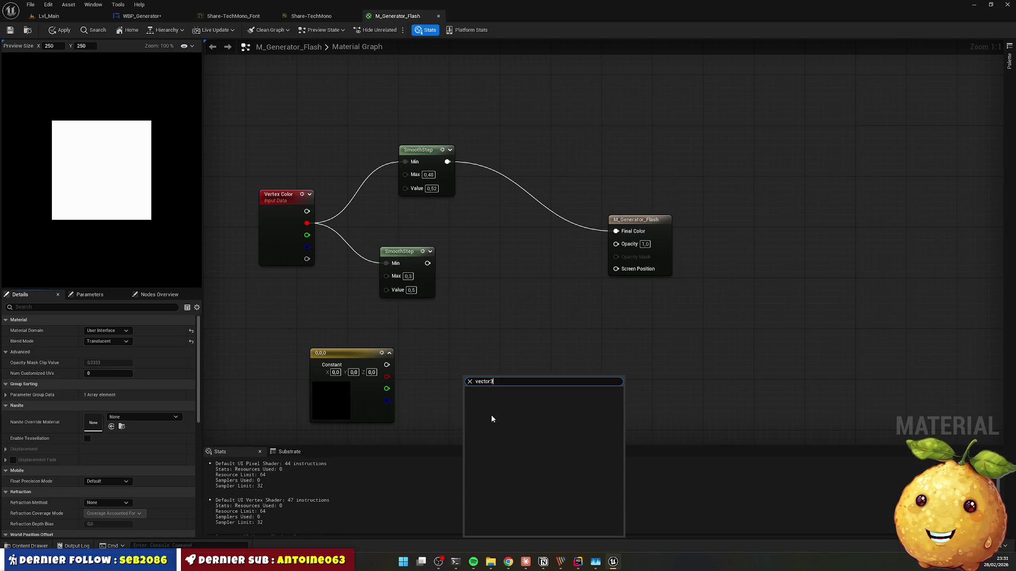
key("BackSpace")
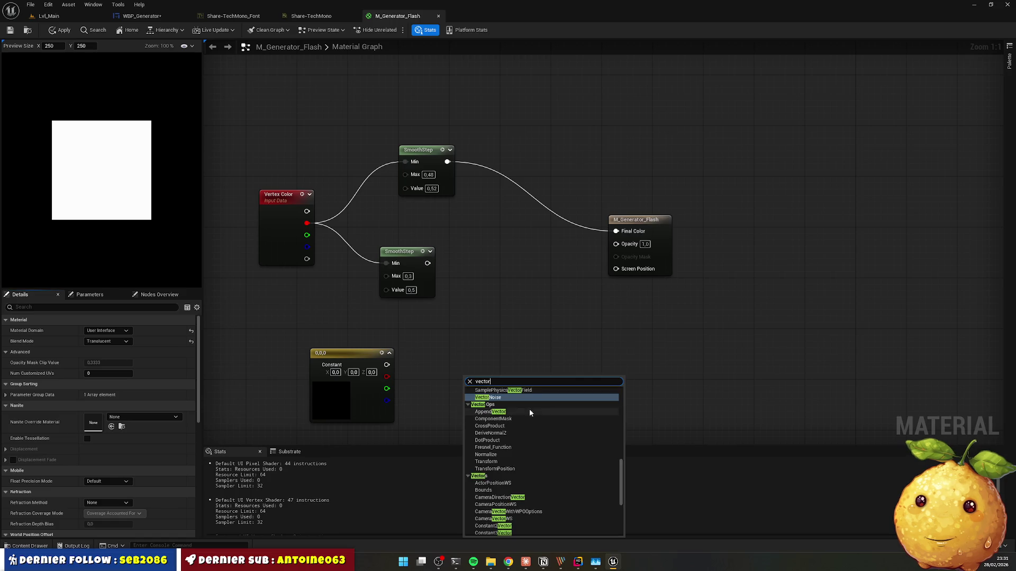
type(" pa")
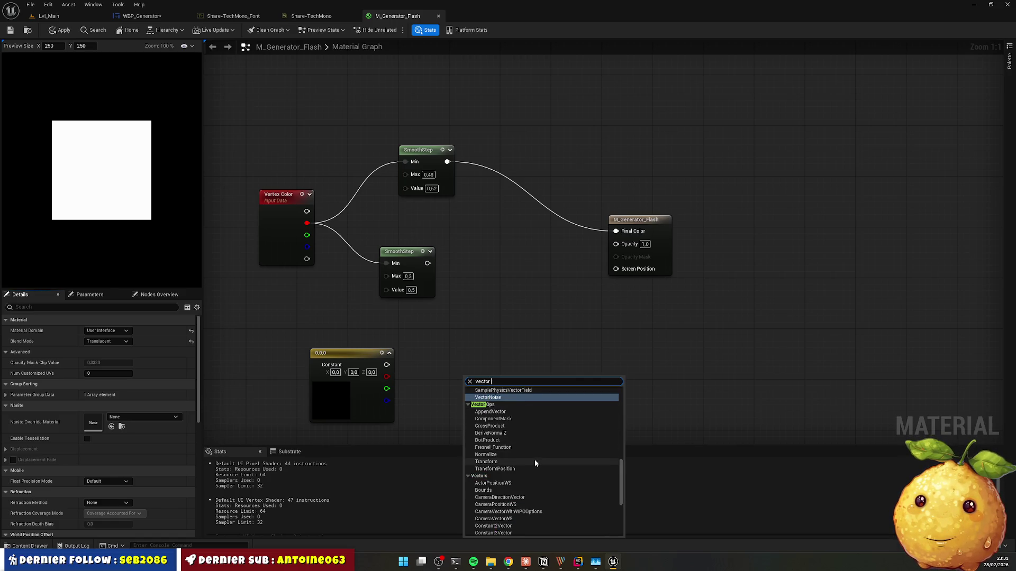
key("Return")
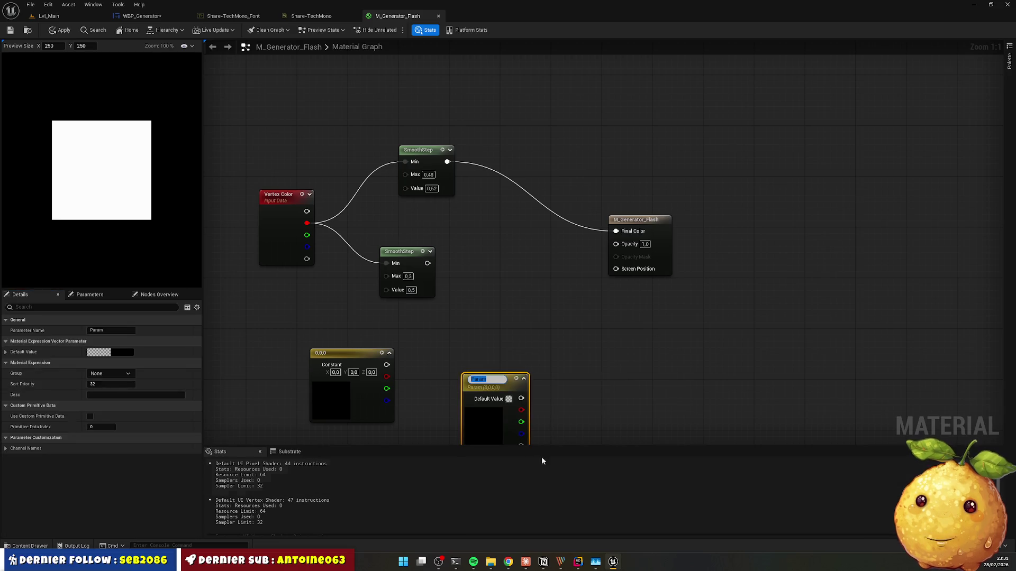
left_click(345, 359)
Step: Delete the constant node and rename the moved Param node to GlowColor
key("Delete")
mouse_move(484, 384)
left_mouse_down()
mouse_move(441, 354)
mouse_move(376, 340)
left_mouse_up()
double_click(377, 339)
type("G")
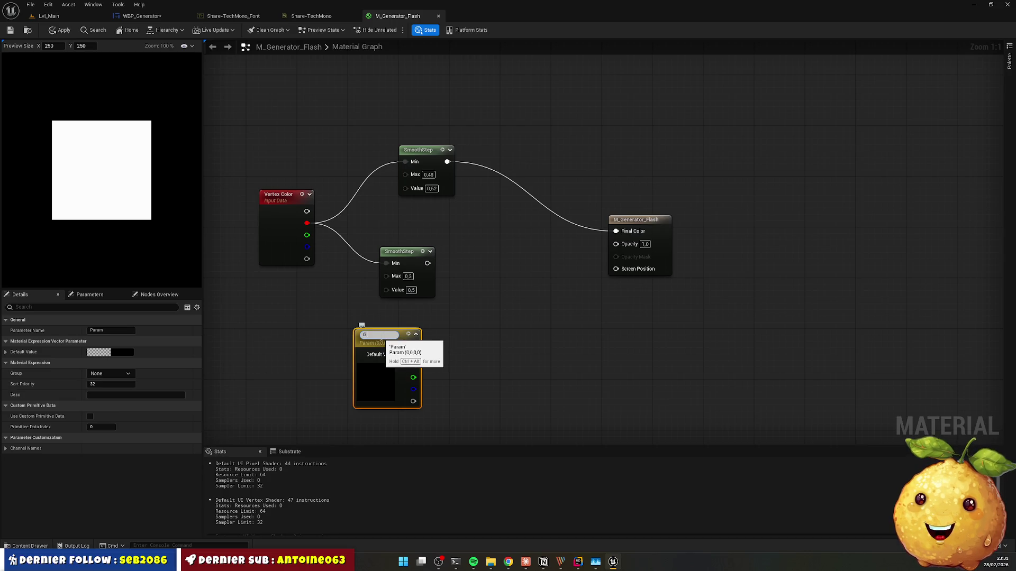
type("lowColor")
key("Return")
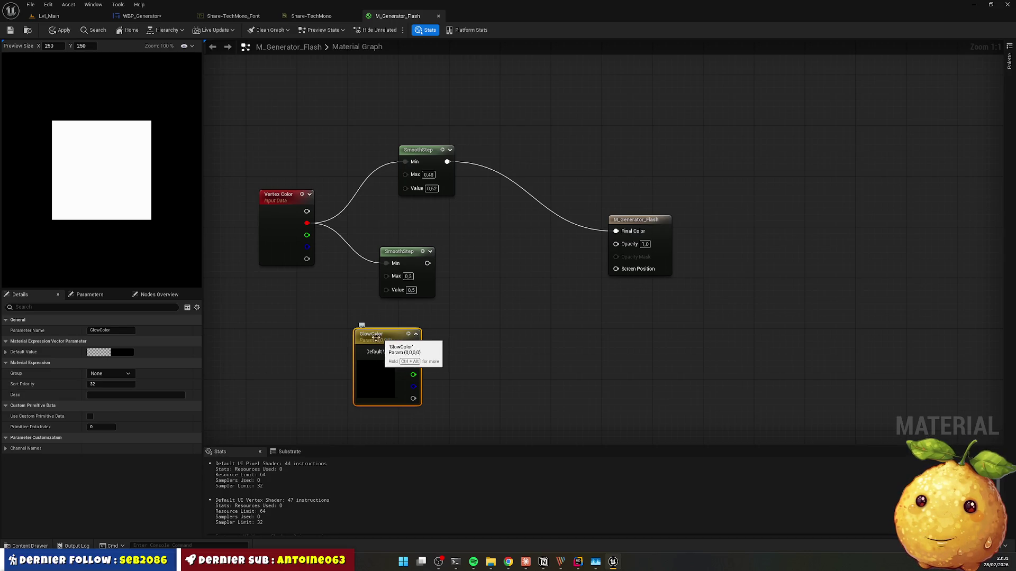
Step: Set GlowColor's default value to pure red
left_click(108, 352)
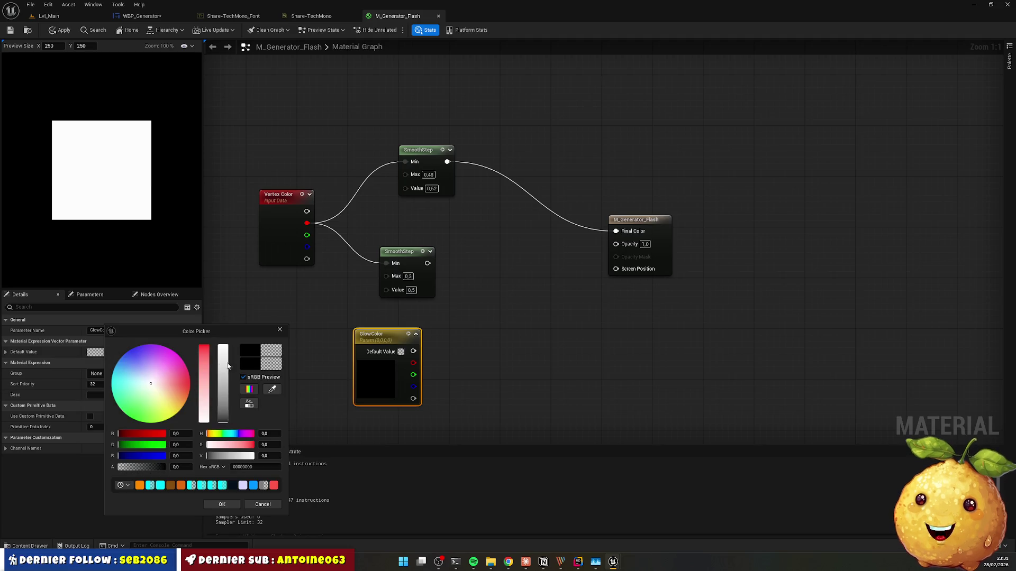
left_click(279, 295)
left_click(358, 384)
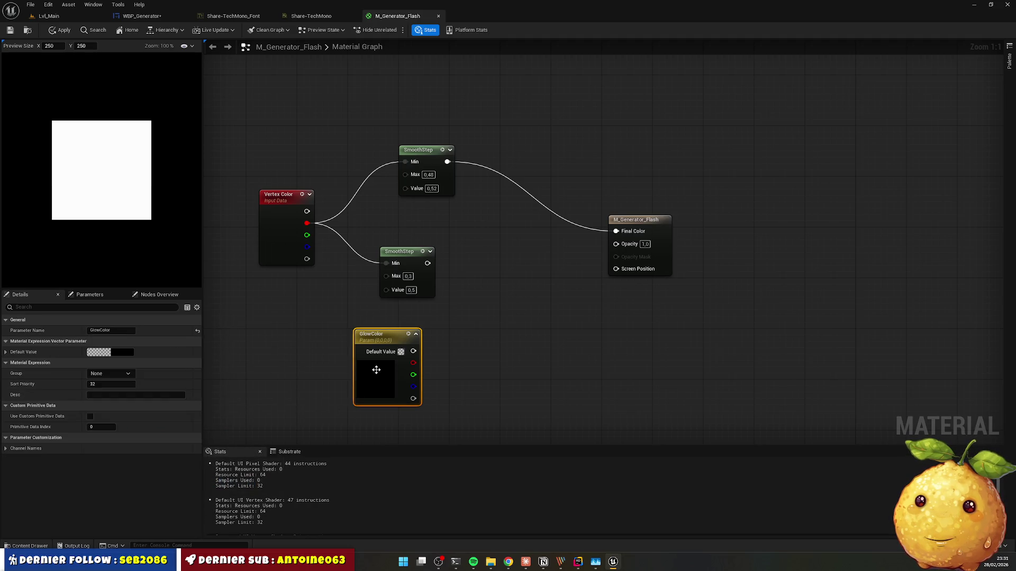
left_click(108, 353)
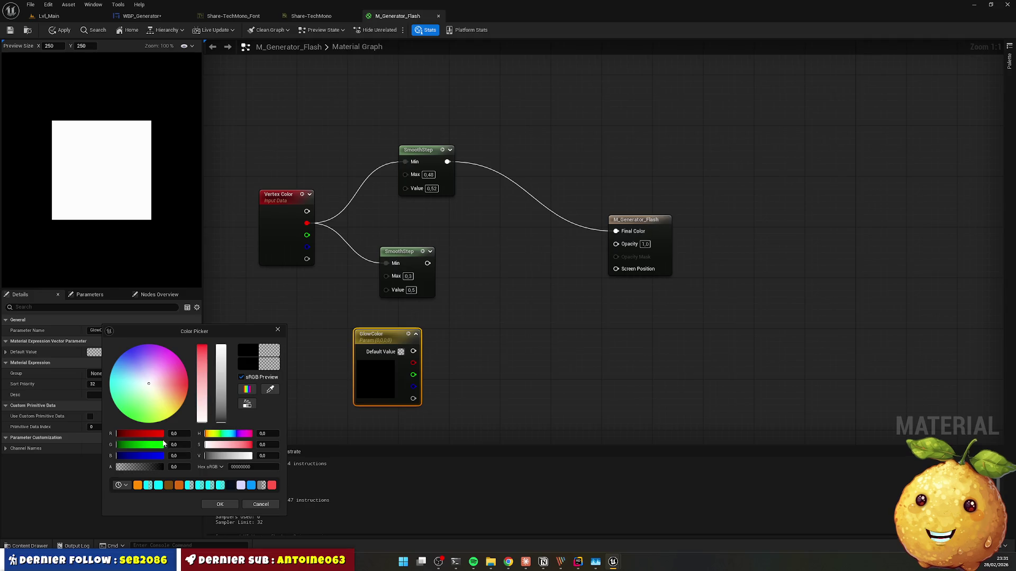
left_click_drag(174, 434, 189, 437)
left_click(220, 504)
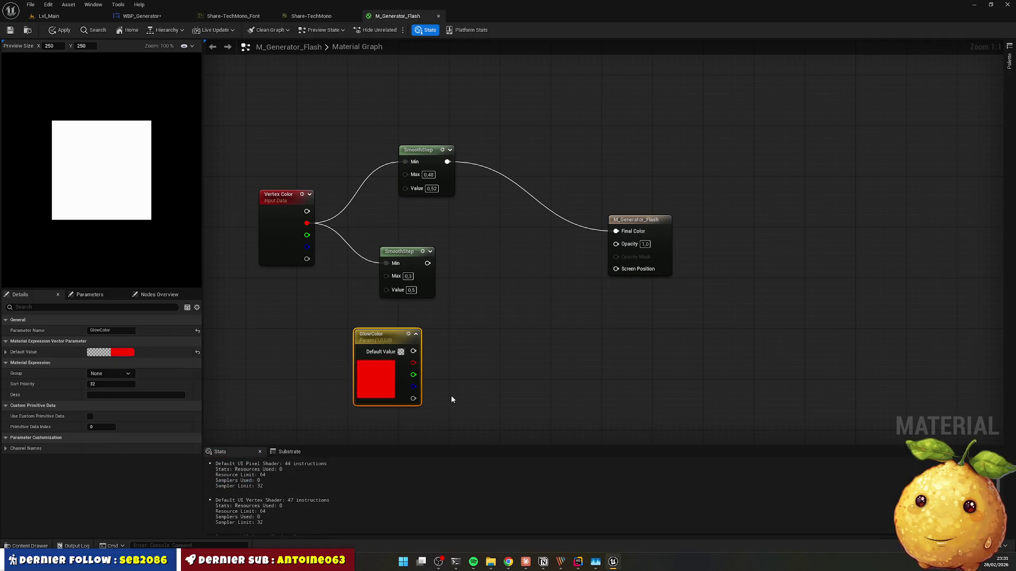
left_click(451, 395)
mouse_move(427, 263)
left_mouse_down()
mouse_move(483, 318)
mouse_move(472, 307)
left_mouse_up()
key("alt+Tab")
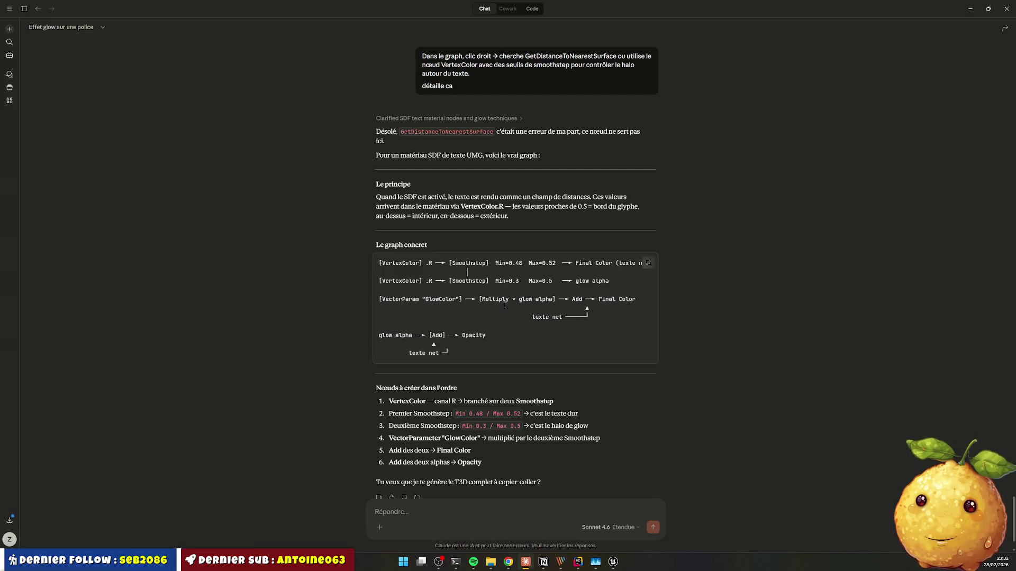
Step: Multiply the lower SmoothStep output by GlowColor's RGB in a new Multiply node
key("alt+Tab")
mouse_move(427, 263)
left_mouse_down()
mouse_move(465, 322)
mouse_move(476, 321)
left_mouse_up()
type("multiply")
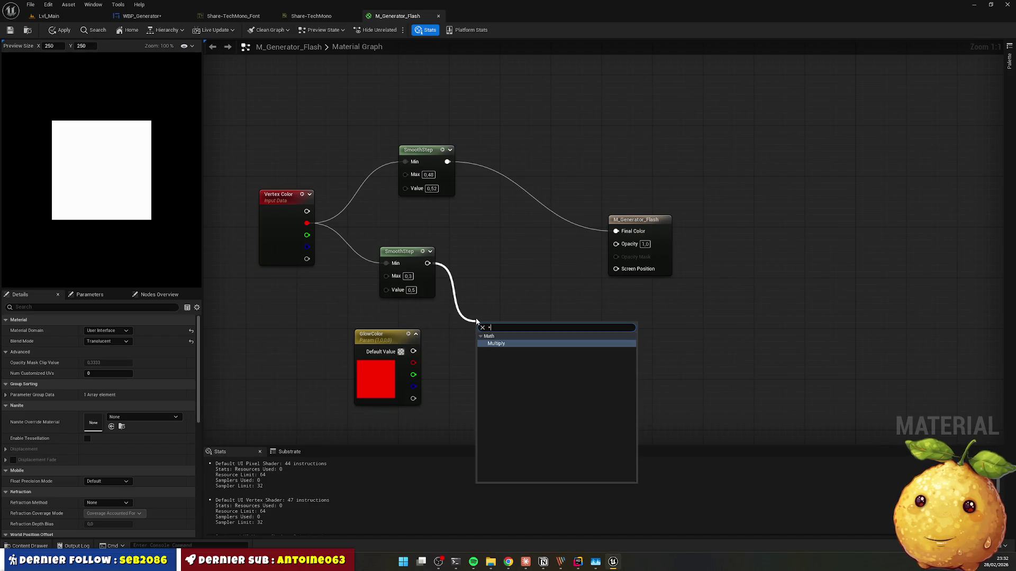
key("Return")
mouse_move(412, 351)
left_mouse_down()
mouse_move(481, 346)
mouse_move(487, 310)
mouse_move(530, 312)
mouse_move(616, 244)
mouse_move(553, 293)
left_mouse_up()
key("alt+Tab")
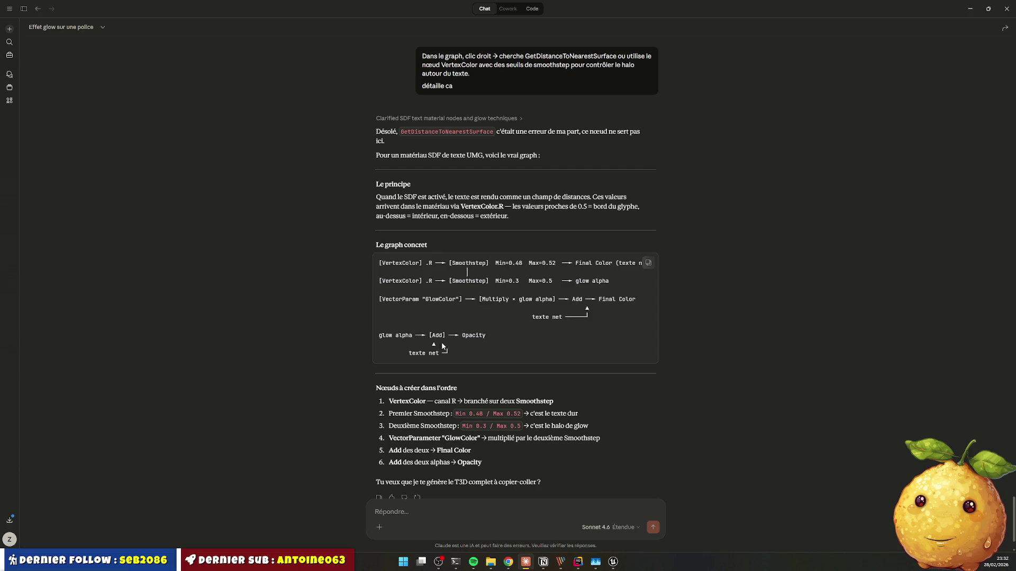
scroll(637, 294, "down", 1)
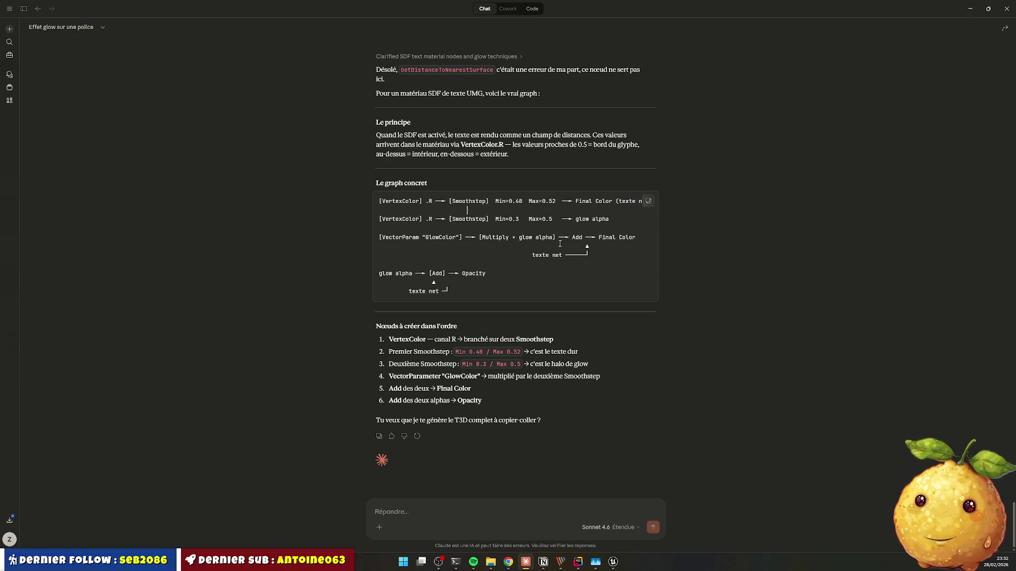
key("alt+Tab")
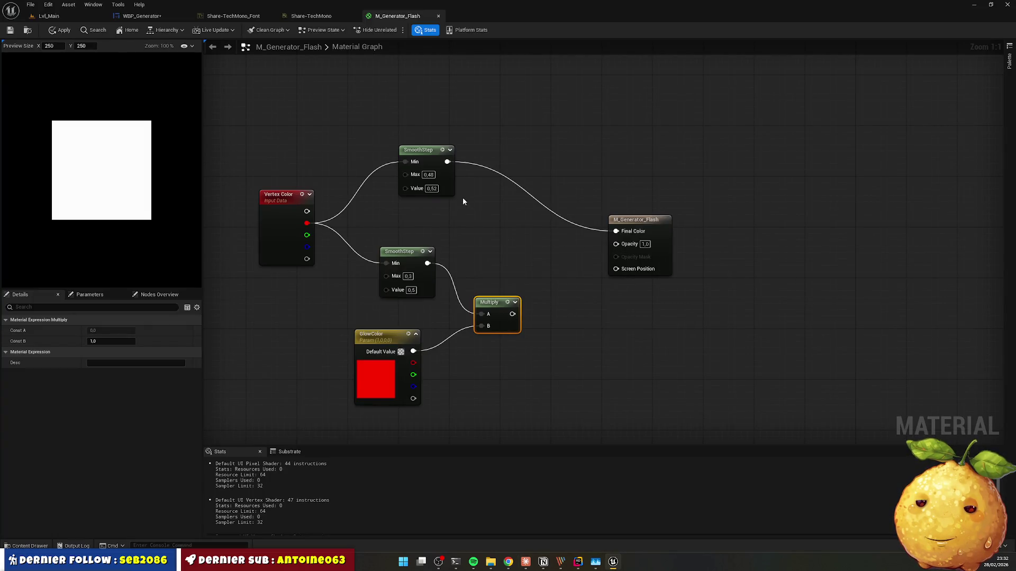
left_click_drag(448, 162, 529, 244)
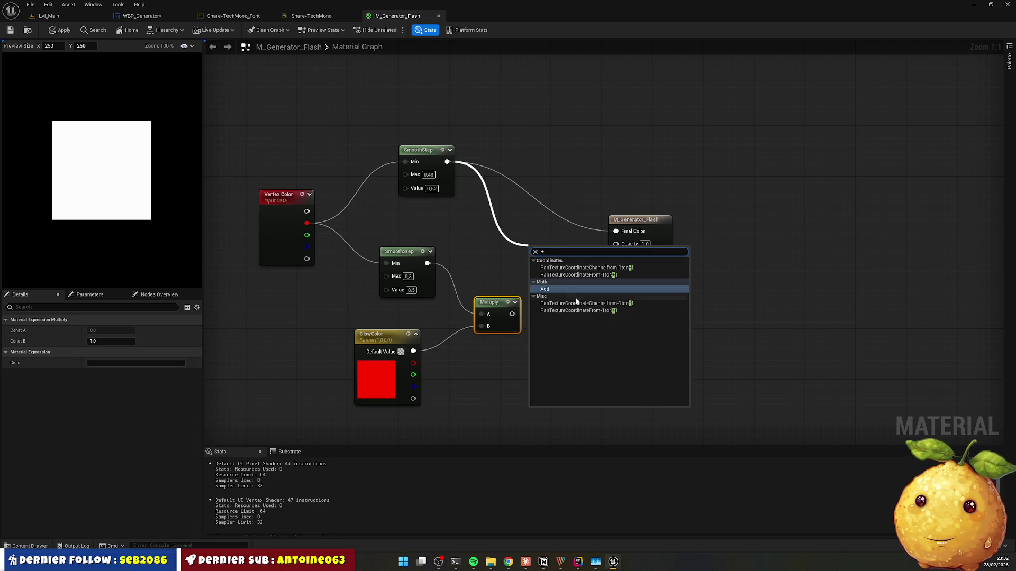
Step: Sum the upper SmoothStep and Multiply into Final Color with an Add node, then save and show WBP_Generator
key("Escape")
left_click(554, 293)
mouse_move(513, 314)
left_mouse_down()
mouse_move(532, 269)
mouse_move(672, 213)
left_mouse_up()
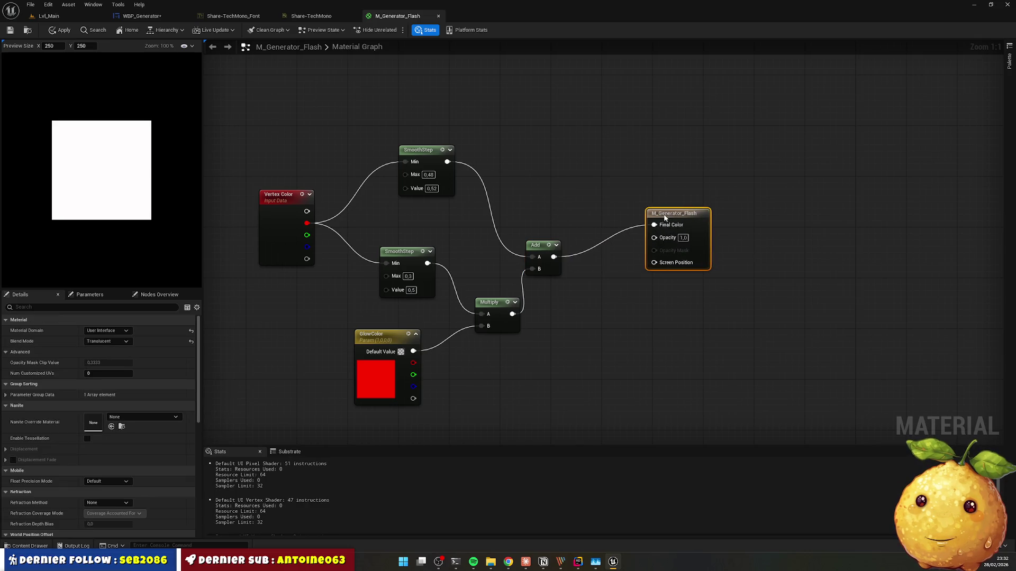
left_click_drag(561, 256, 605, 218)
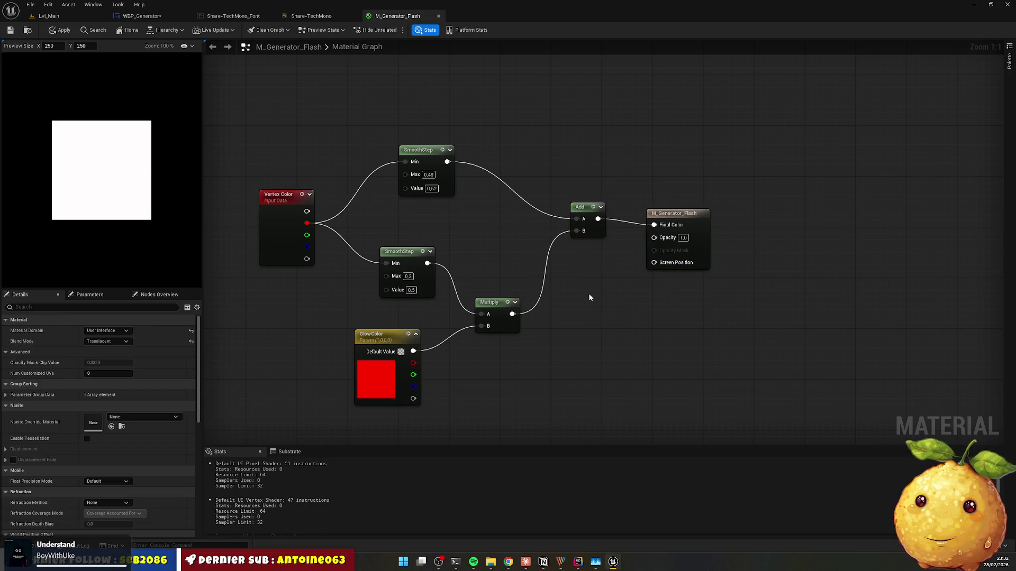
key("ctrl+s")
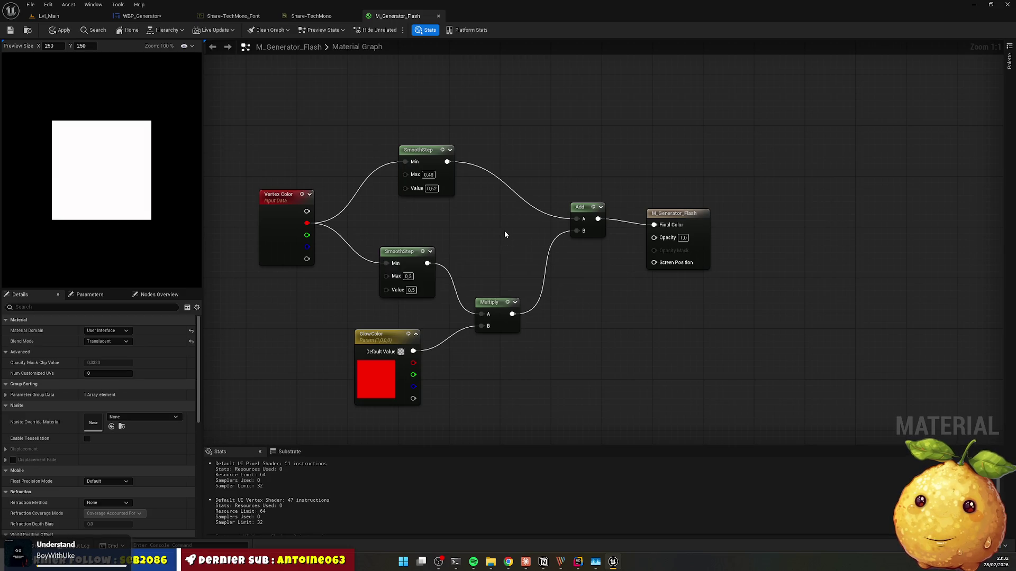
left_click(289, 16)
left_click(154, 17)
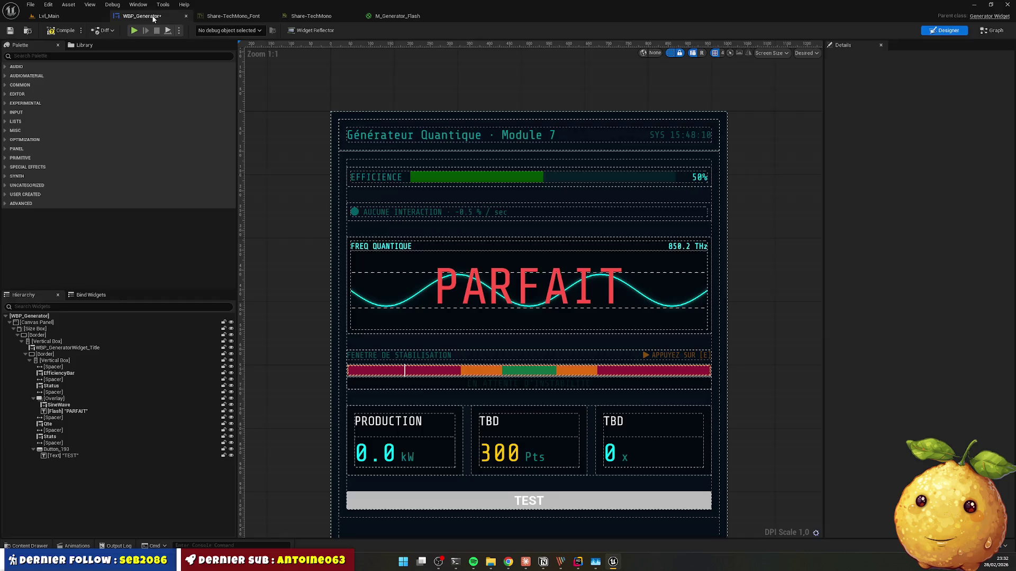
Step: Move the WBP_Generator tab to the end of the tab bar
left_click_drag(154, 17, 408, 16)
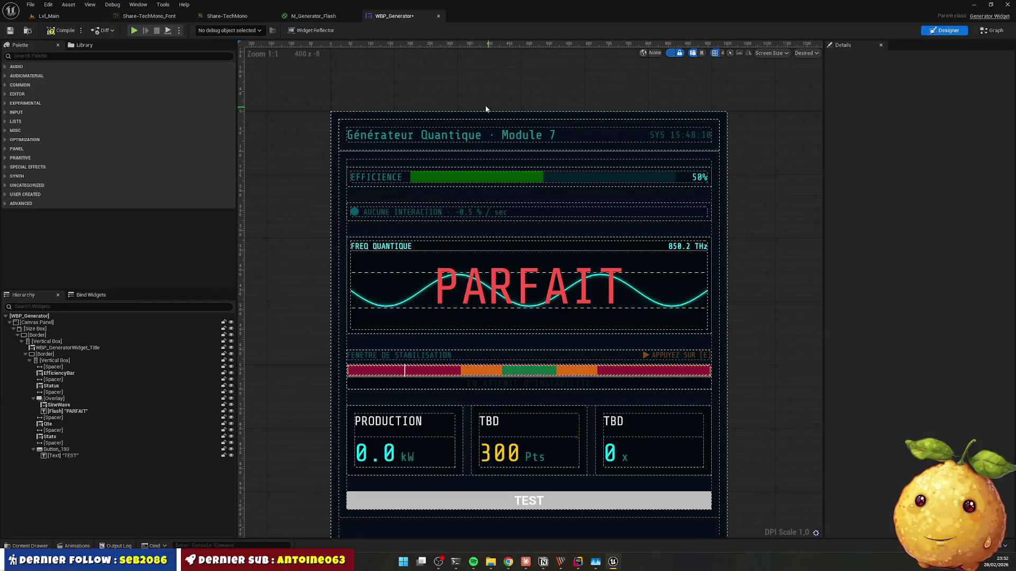
key("alt+Tab")
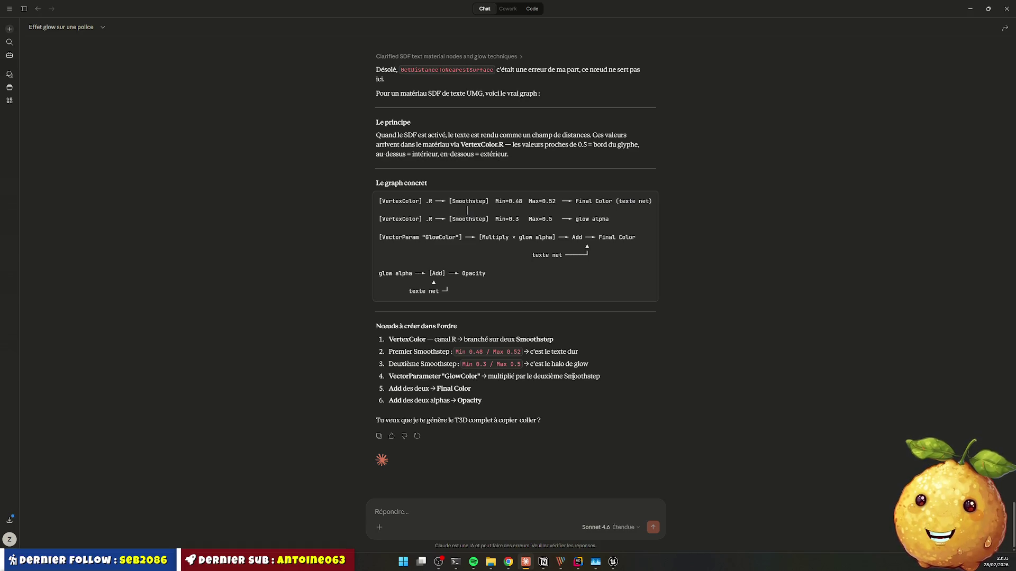
Step: Bring the M_Generator_Flash material graph back to the front after checking the chat
key("alt+Tab")
left_click(313, 16)
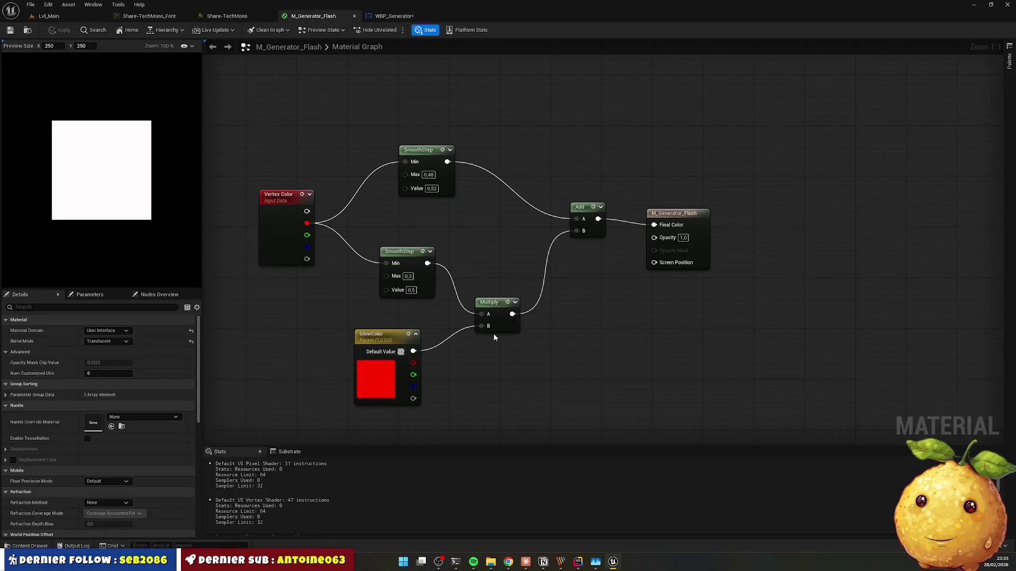
key("alt+Tab")
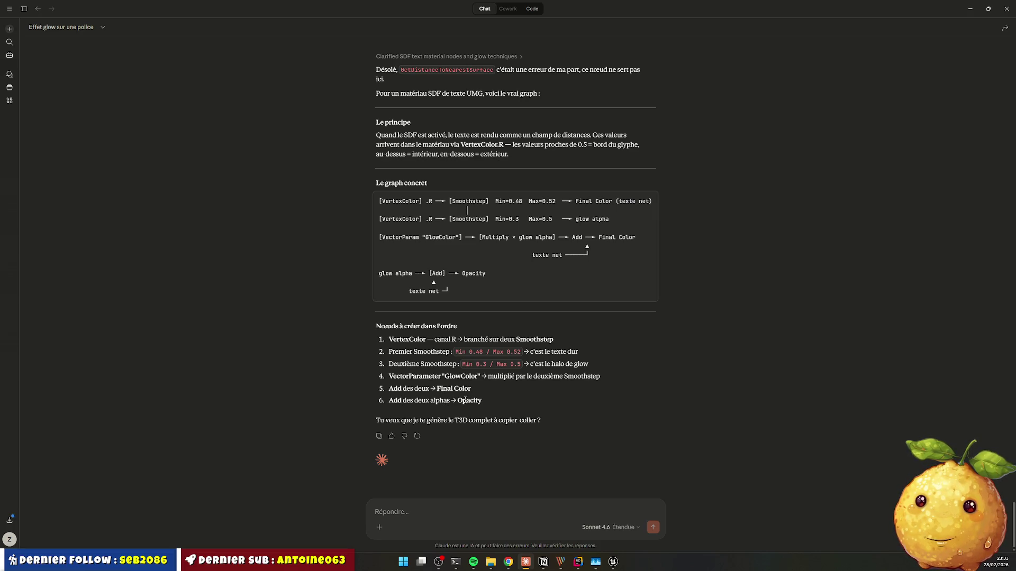
key("alt+Tab")
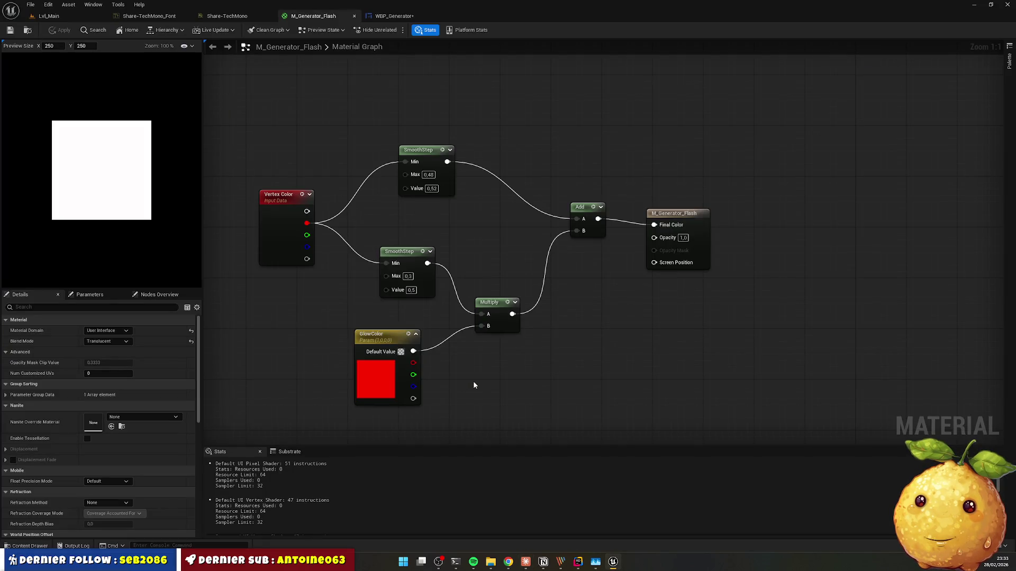
Step: Add Vertex Color's alpha and GlowColor's alpha into Opacity with a second Add node, then apply
mouse_move(307, 259)
left_mouse_down()
mouse_move(332, 327)
mouse_move(461, 403)
mouse_move(479, 429)
mouse_move(467, 433)
mouse_move(462, 375)
mouse_move(649, 206)
mouse_move(654, 182)
left_mouse_up()
type("+")
key("Return")
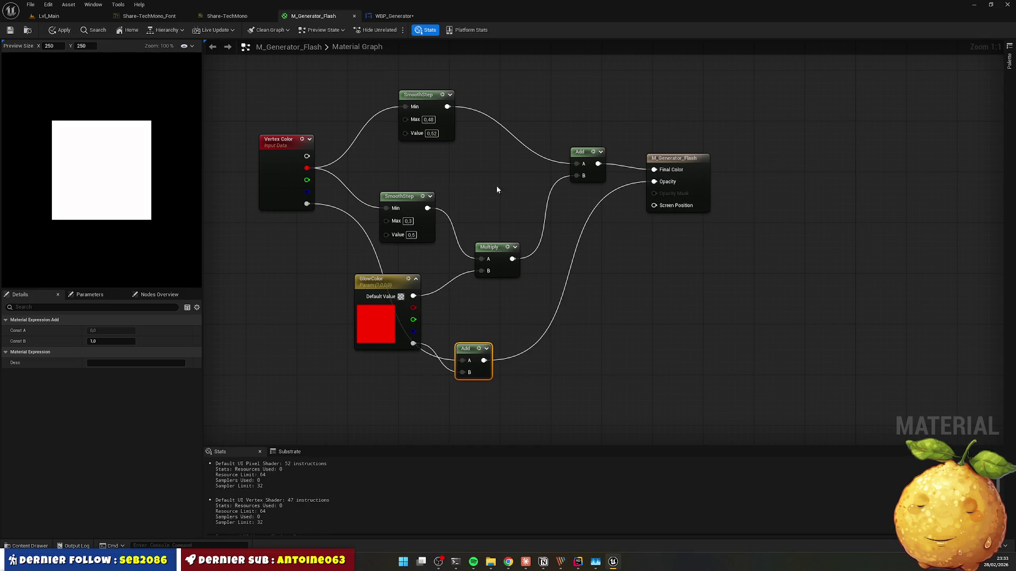
key("Home")
left_click_drag(432, 399, 471, 360)
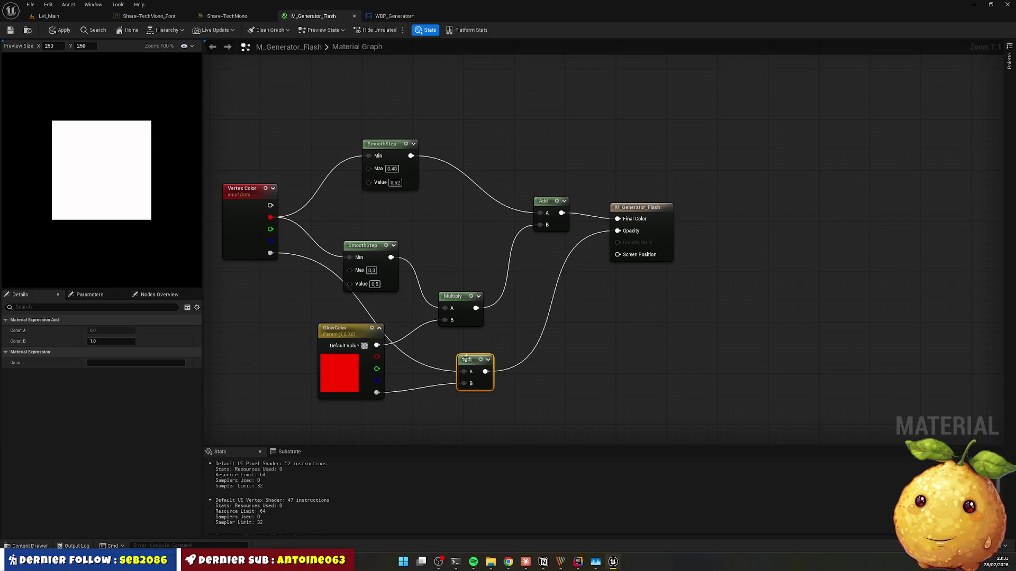
left_click(64, 31)
left_click(392, 16)
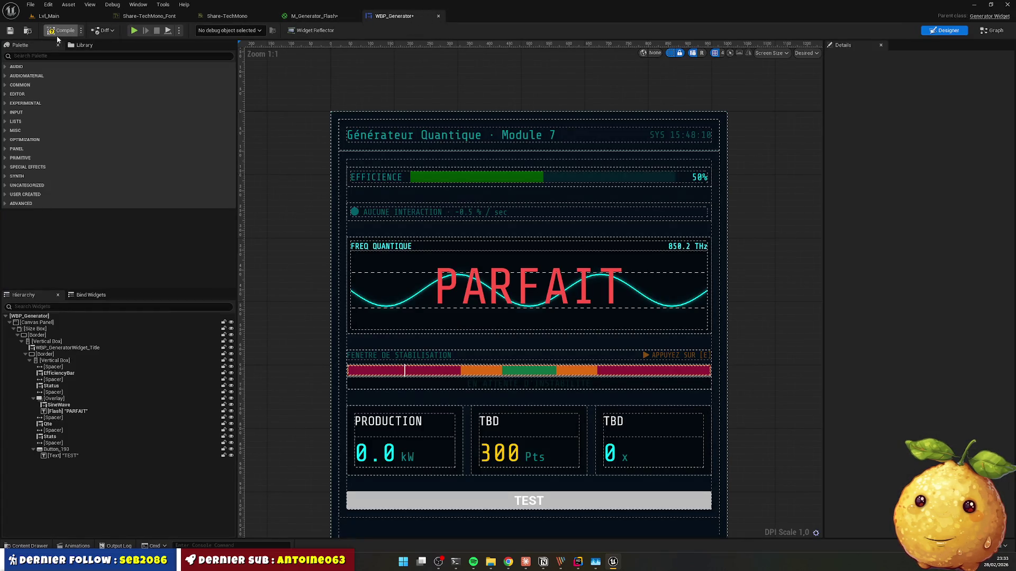
key("alt+Tab")
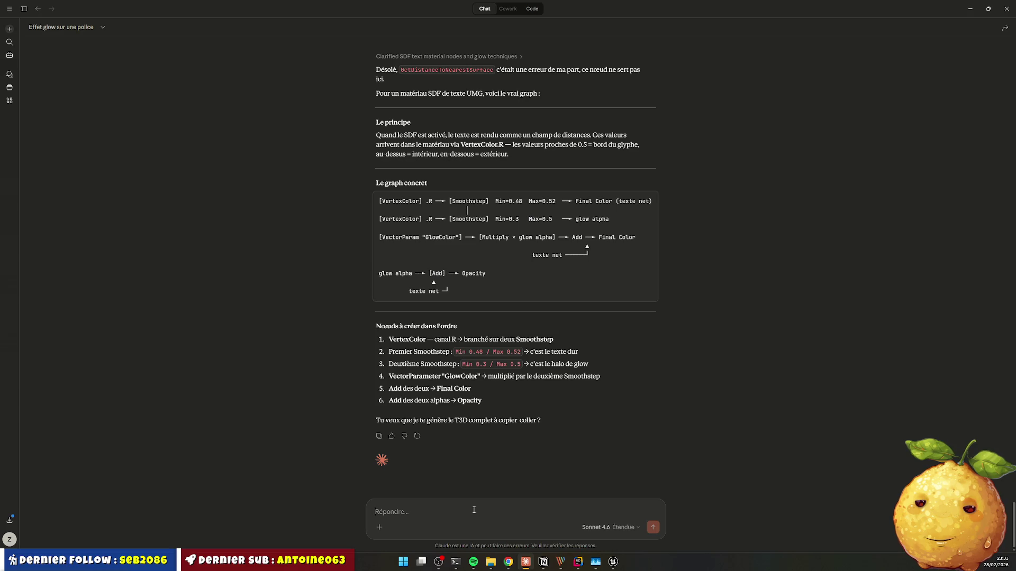
Step: Ask Claude for the material's T3D and scroll through the generated code listing
type("marche poa")
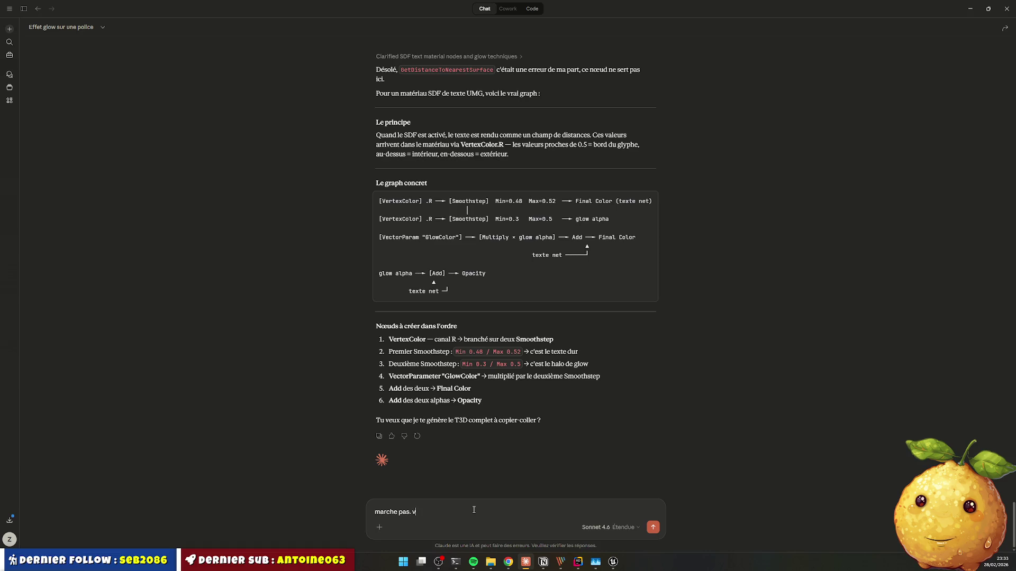
type("our le t3d pou")
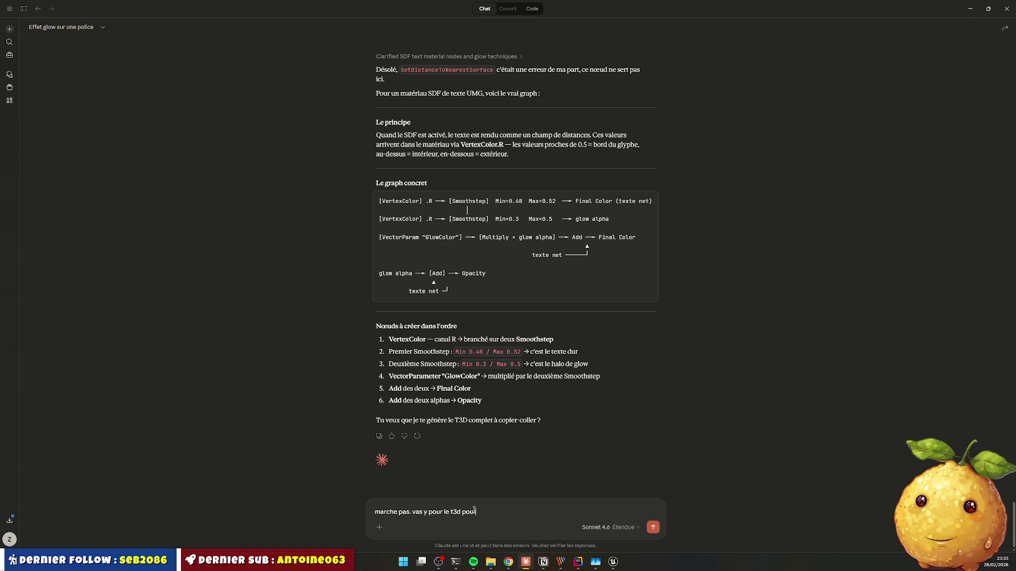
type("r voir")
key("Return")
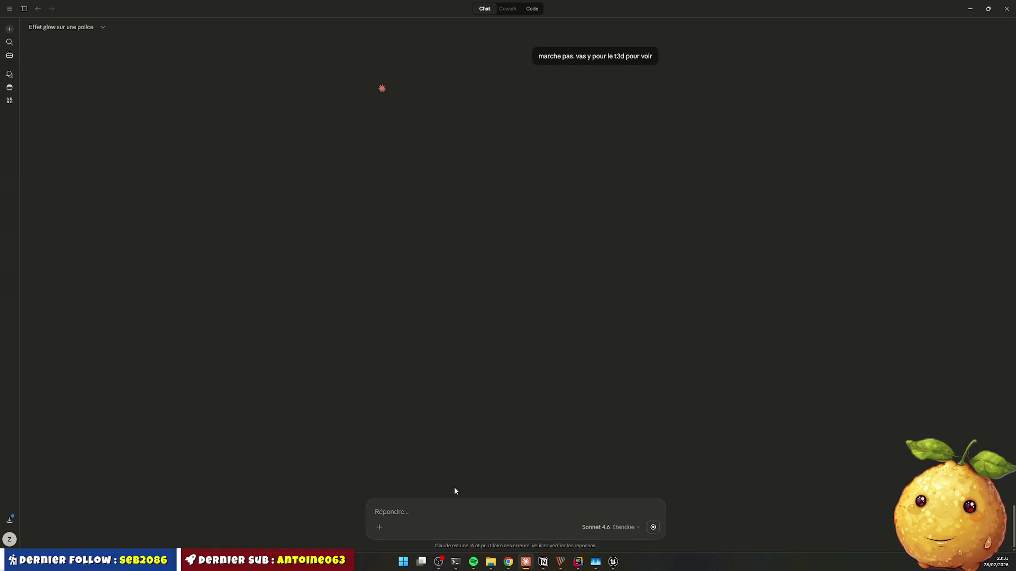
scroll(592, 277, "up", 3)
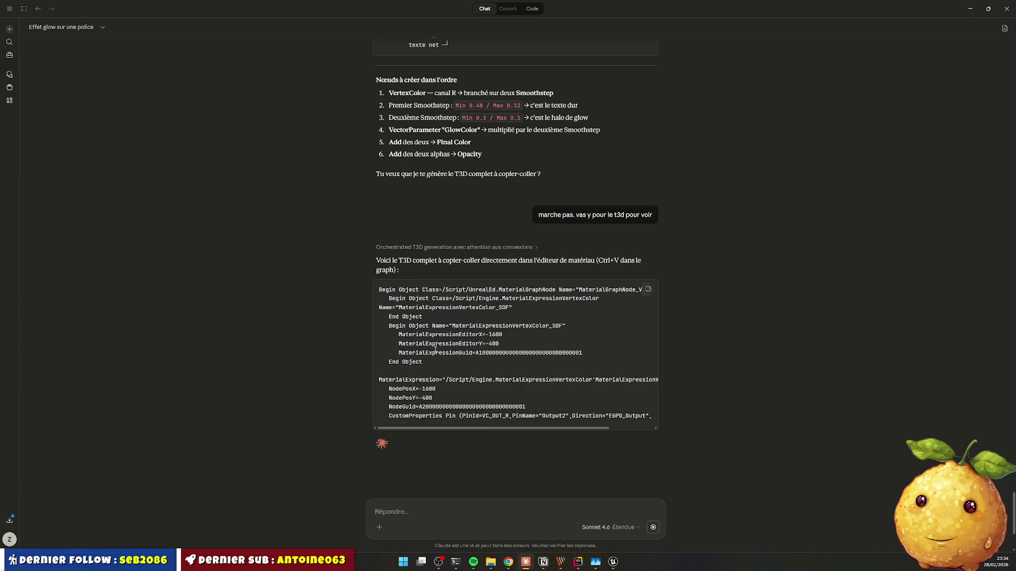
scroll(439, 345, "down", 2)
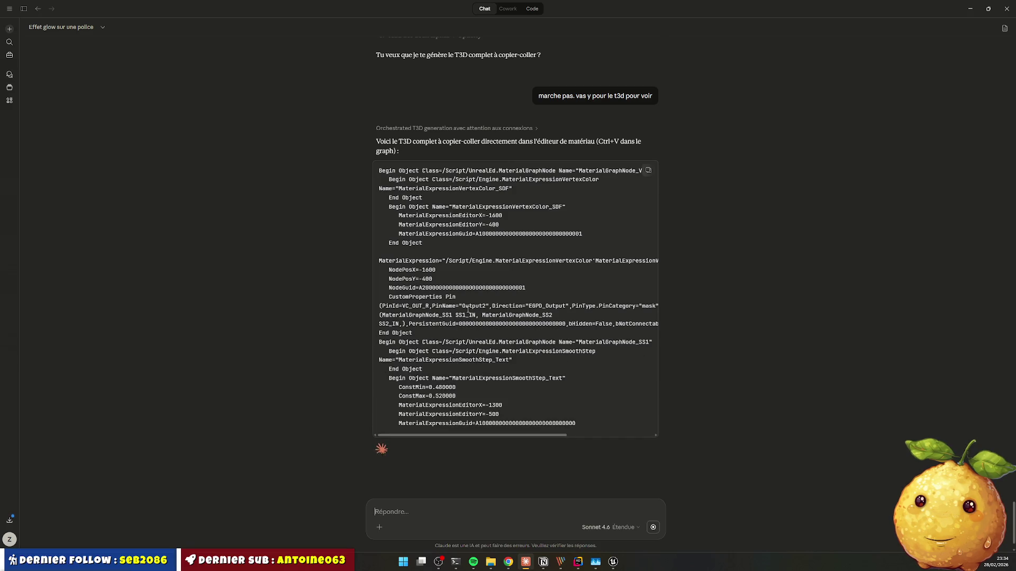
scroll(538, 219, "down", 1)
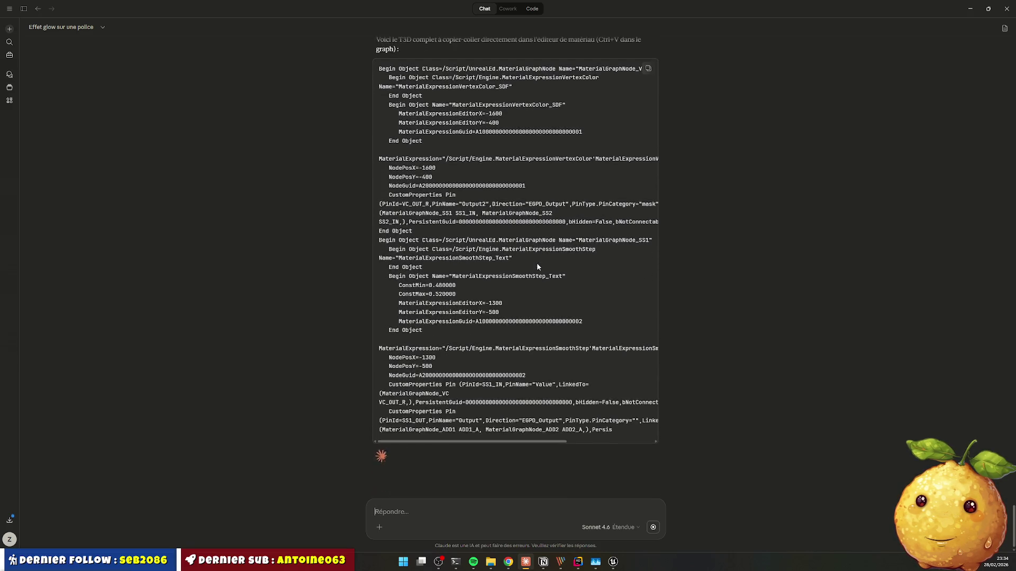
scroll(536, 262, "down", 1)
scroll(539, 237, "down", 3)
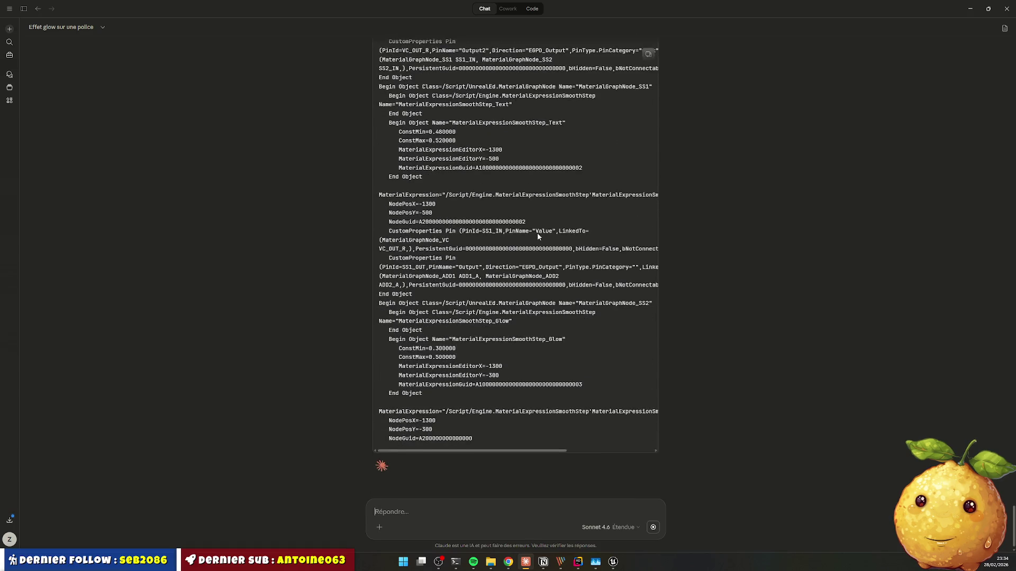
key("alt+Tab")
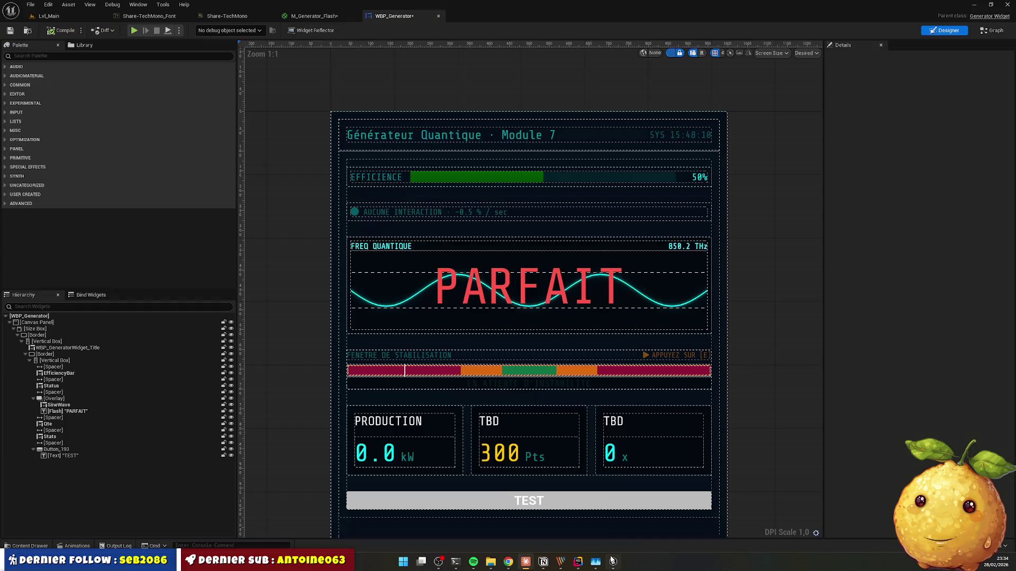
Step: Save all modified assets and bring up the M_Generator_Flash material graph
left_click(562, 335)
key("ctrl+shift+s")
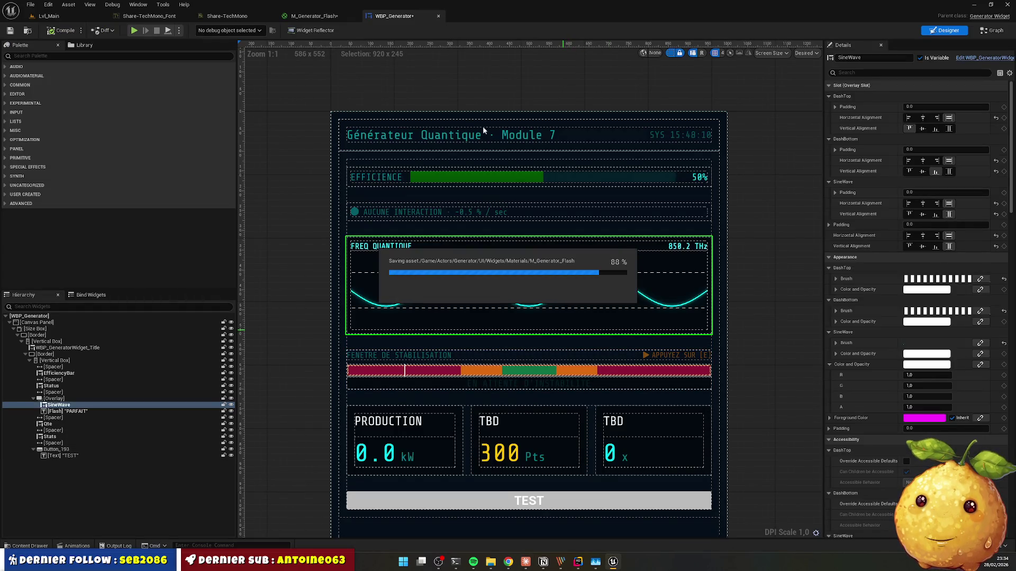
left_click(313, 16)
left_click(580, 288)
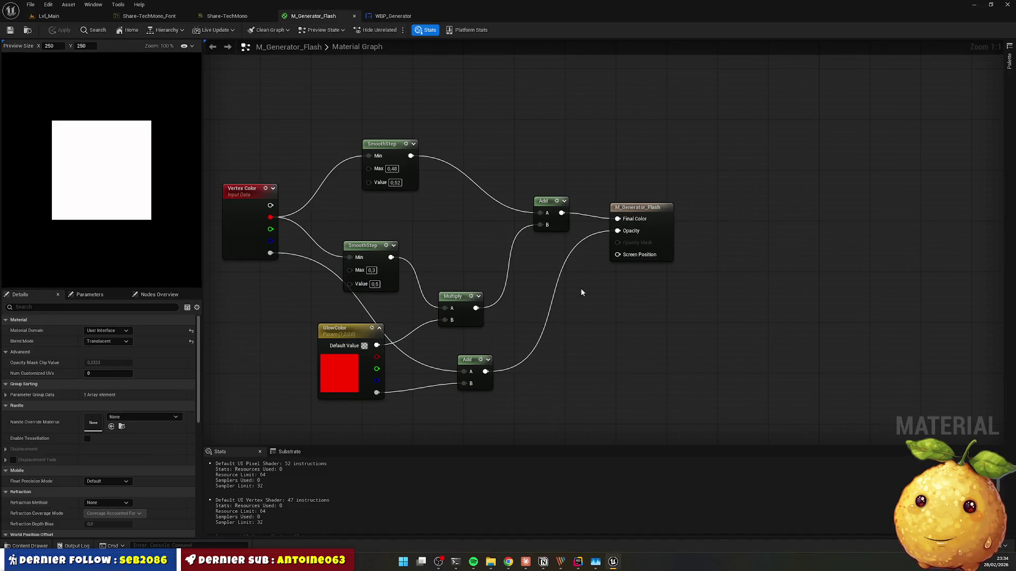
Step: Copy Claude's generated T3D node code from the chat
key("alt+Tab")
scroll(540, 312, "down", 10)
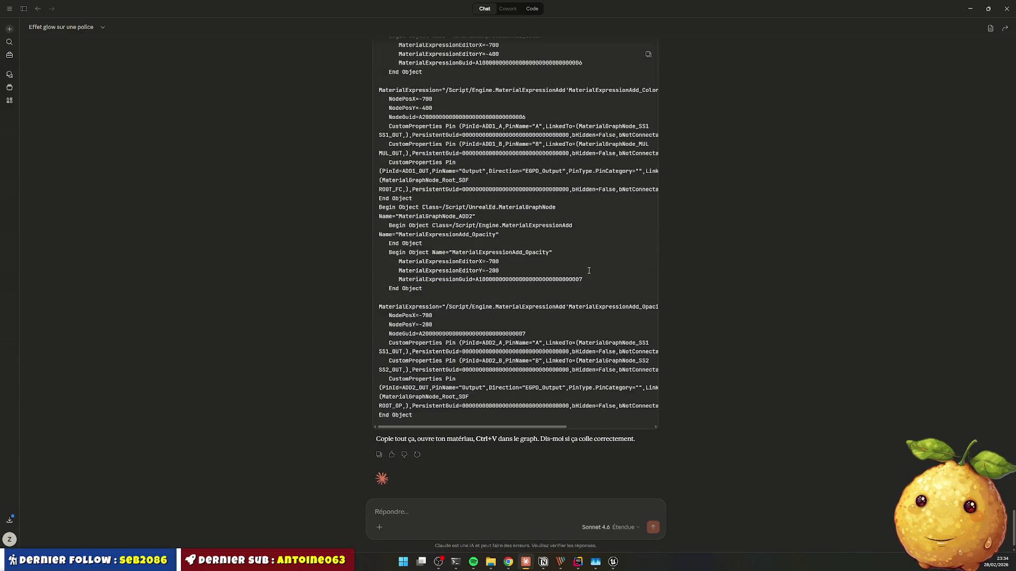
scroll(630, 104, "up", 3)
left_click(649, 56)
key("alt+Tab")
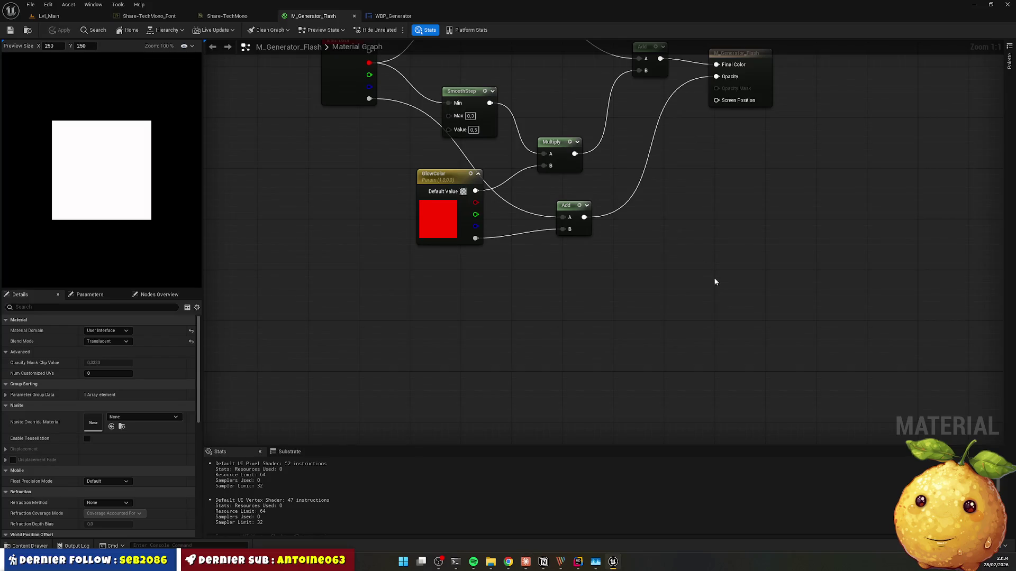
Step: Paste Claude's Vertex Color, SmoothStep, GlowColor, Multiply and Add nodes and move them below the existing network
key("ctrl+v")
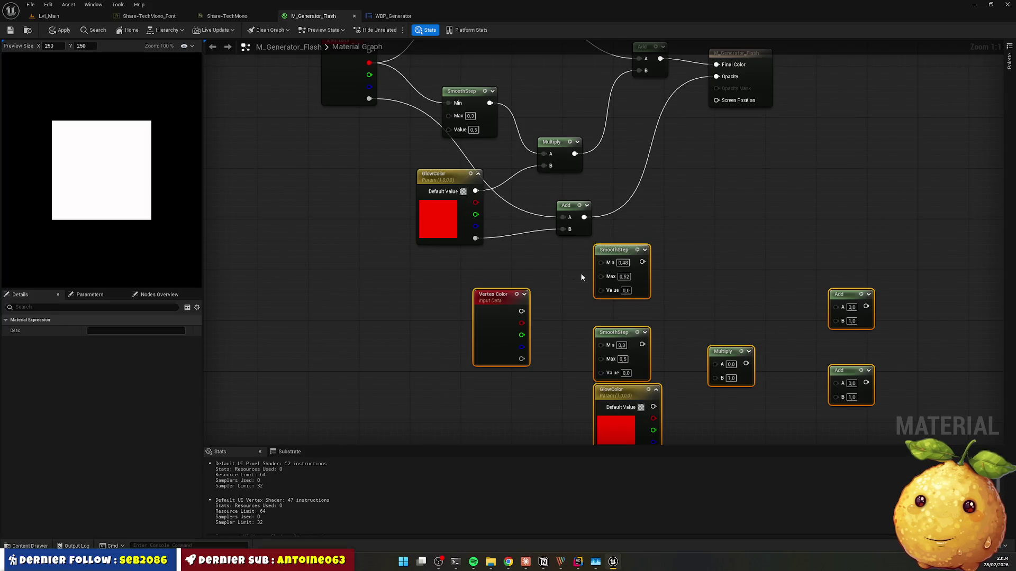
mouse_move(716, 275)
left_mouse_down()
mouse_move(629, 264)
mouse_move(596, 157)
left_mouse_up()
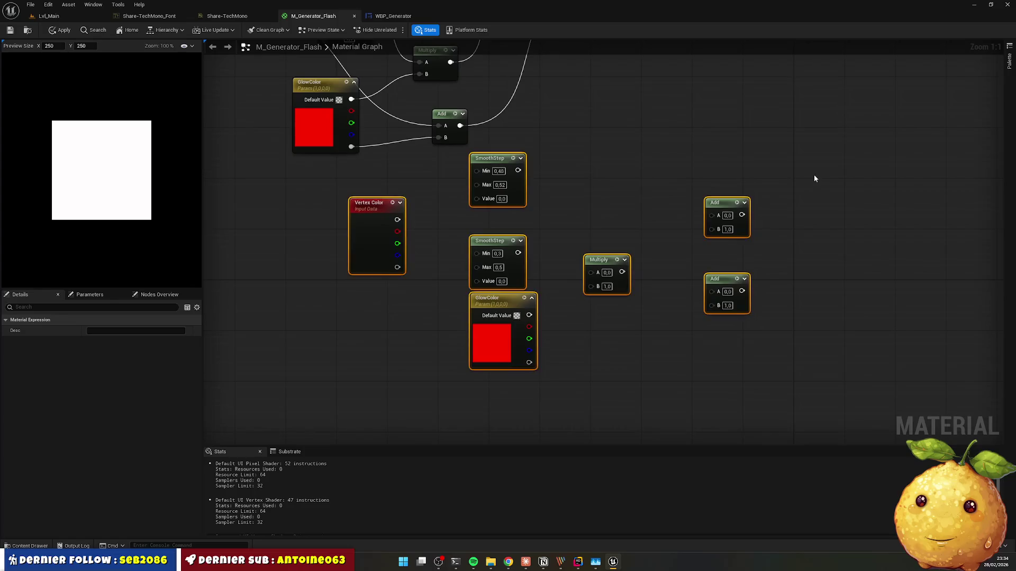
mouse_move(813, 175)
left_mouse_down()
mouse_move(468, 322)
mouse_move(474, 298)
left_mouse_up()
left_click_drag(846, 142, 387, 381)
left_click_drag(503, 166, 440, 242)
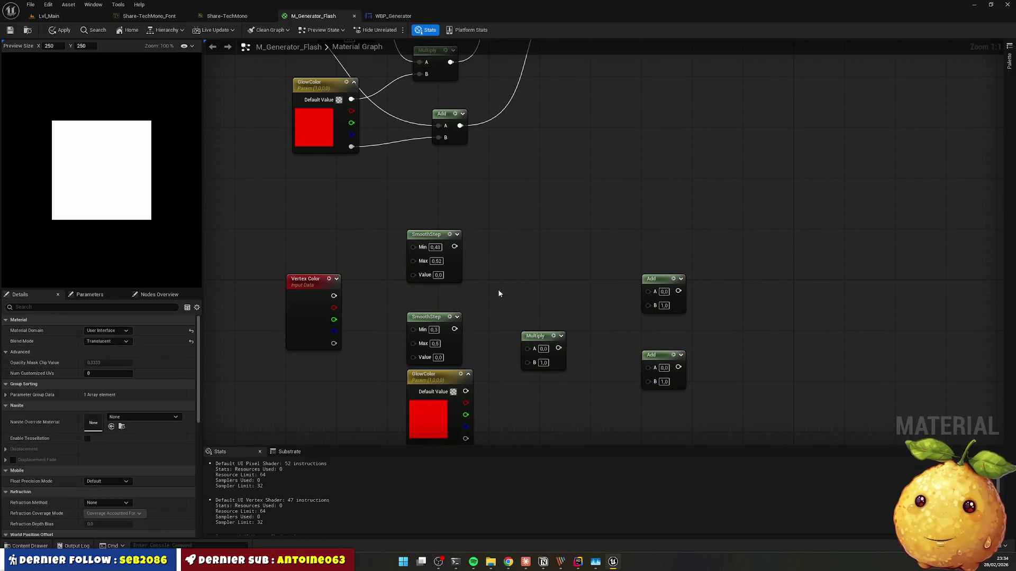
left_click(431, 314)
left_click(491, 173)
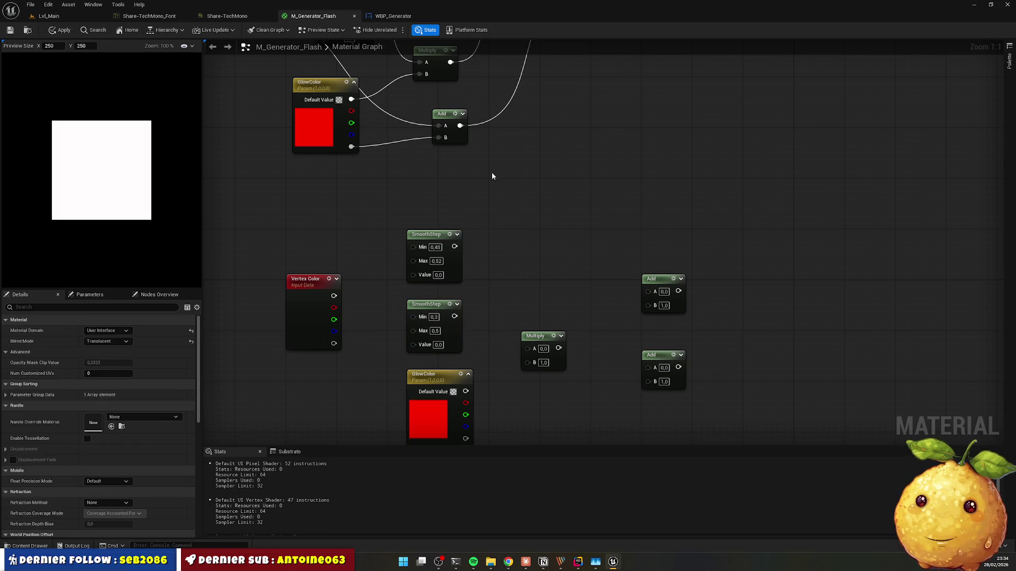
mouse_move(491, 172)
left_mouse_down()
mouse_move(517, 363)
mouse_move(512, 138)
mouse_move(501, 367)
mouse_move(536, 379)
left_mouse_up()
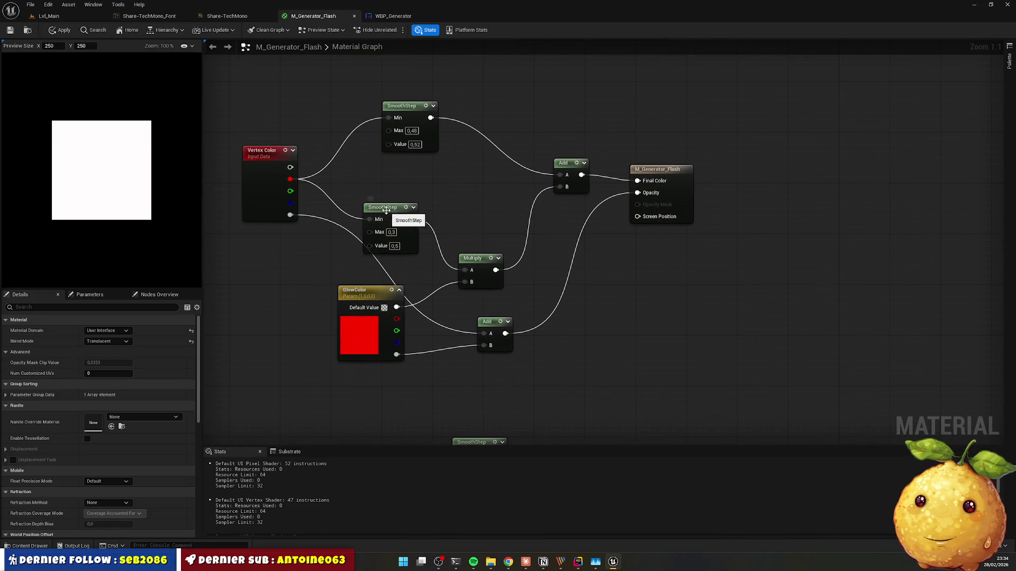
Step: Nudge the middle SmoothStep up and review Claude's graph layout plan
mouse_move(389, 219)
left_mouse_down()
mouse_move(411, 203)
mouse_move(399, 204)
left_mouse_up()
key("alt+Tab")
scroll(499, 275, "up", 15)
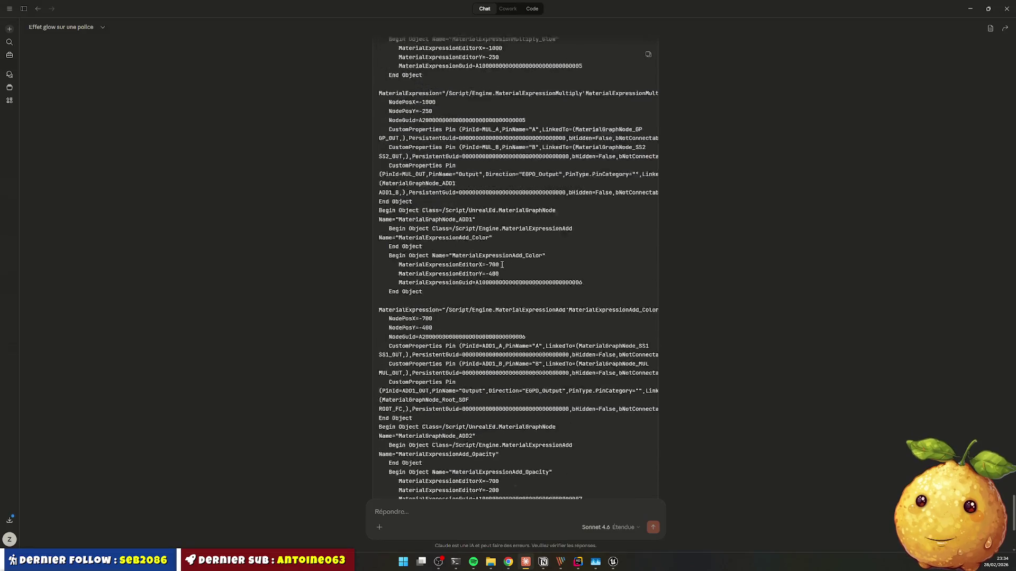
scroll(602, 287, "down", 4)
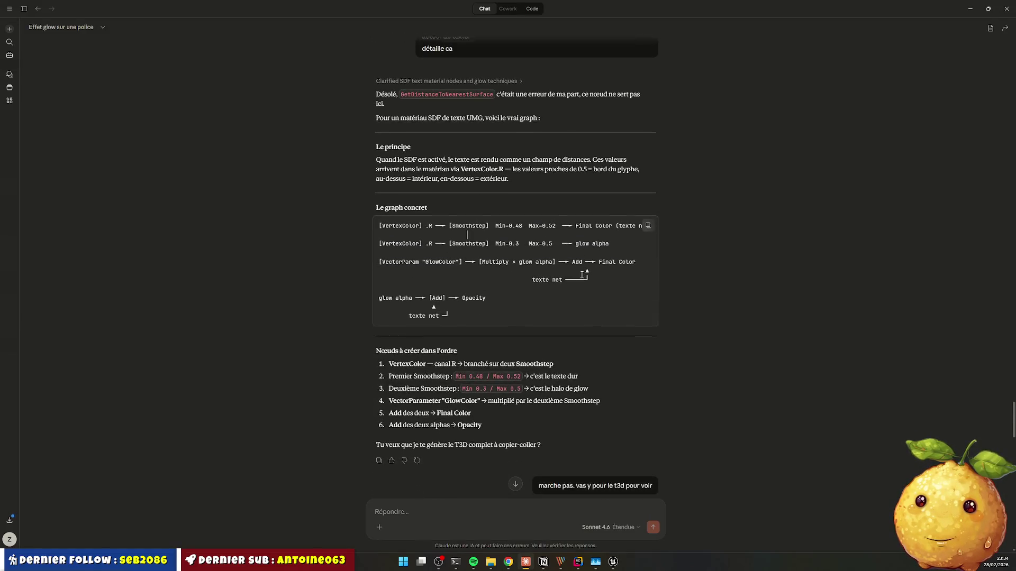
key("alt+Tab")
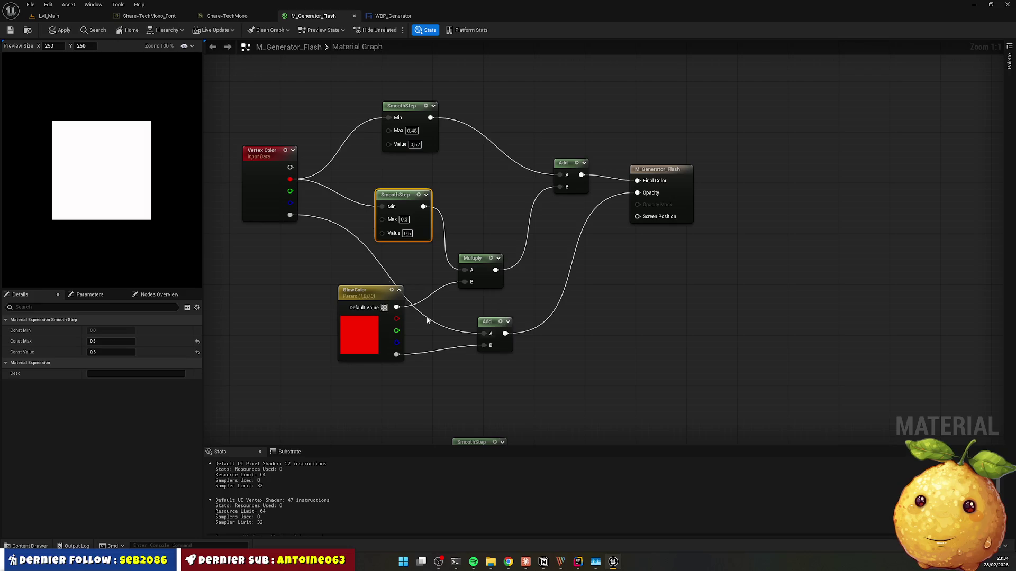
Step: Wire the pasted Vertex Color R output into both pasted SmoothStep nodes
key("ctrl+v")
scroll(427, 321, "down", 1)
left_click_drag(462, 293, 528, 238)
left_click_drag(462, 292, 532, 300)
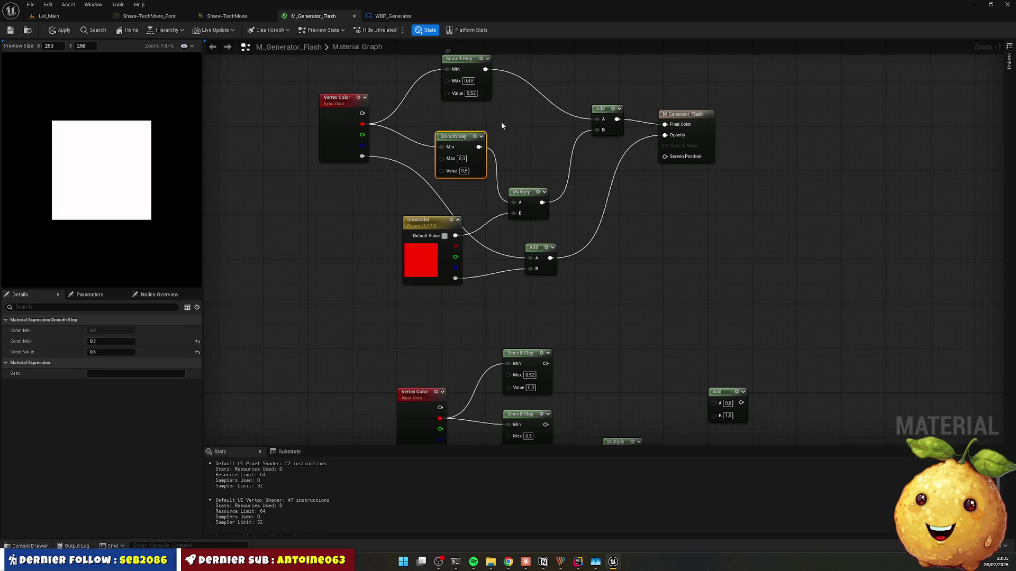
mouse_move(501, 127)
left_mouse_down()
mouse_move(508, 175)
mouse_move(474, 102)
mouse_move(473, 52)
left_mouse_up()
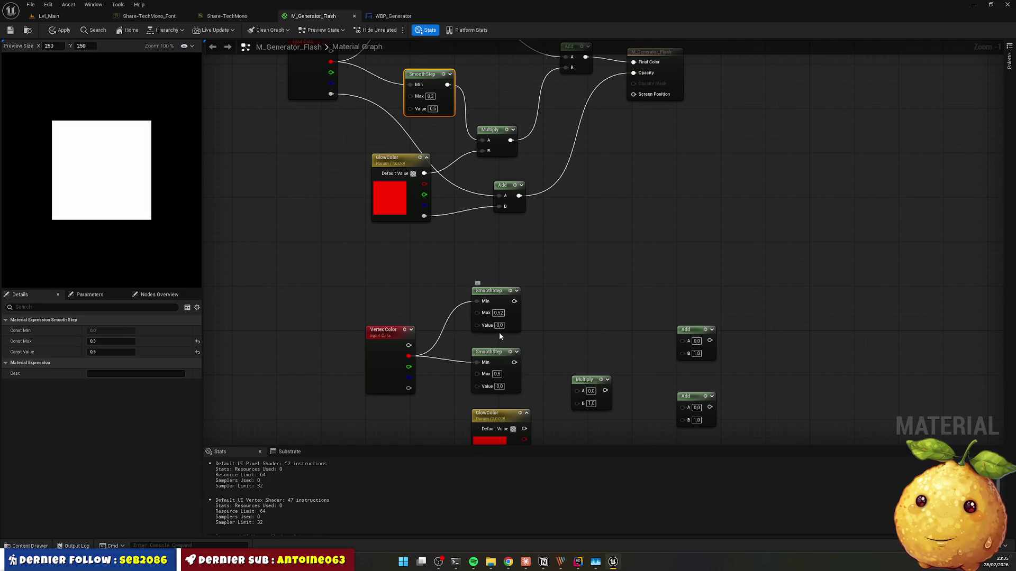
key("alt+Tab")
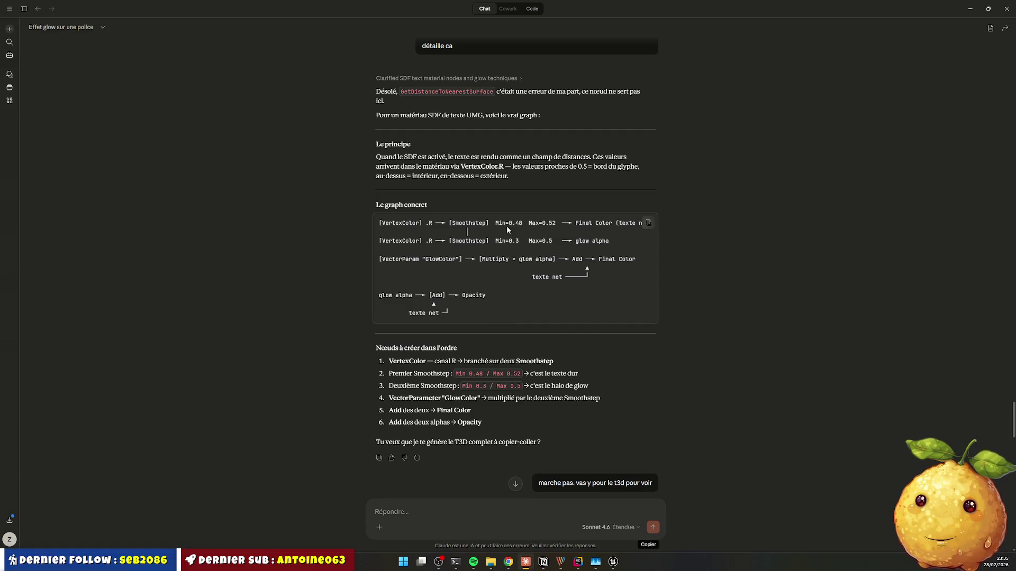
key("alt+Tab")
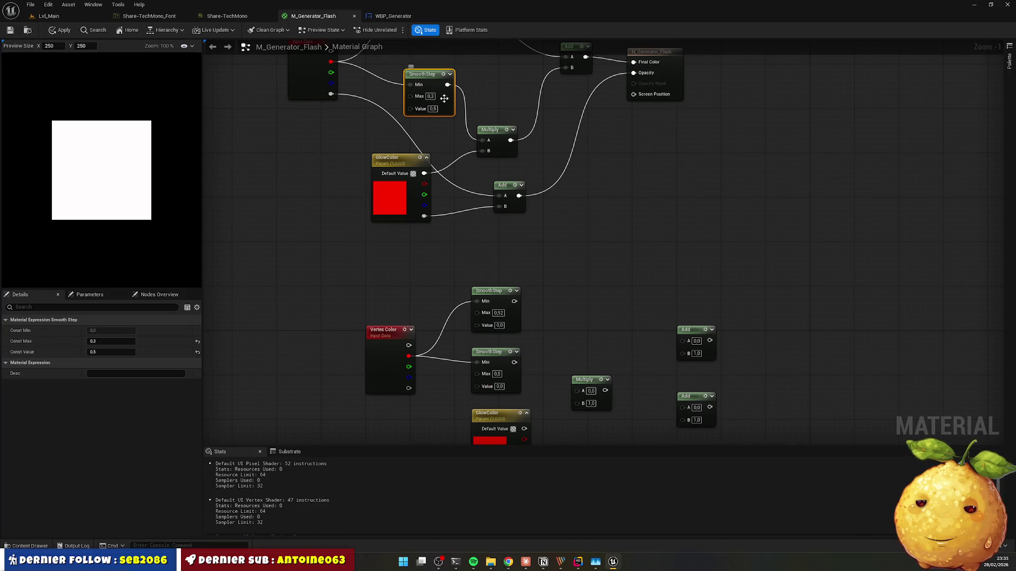
Step: Feed Vertex Color's red channel into the Value input of the top and middle SmoothSteps
left_click_drag(483, 89, 515, 204)
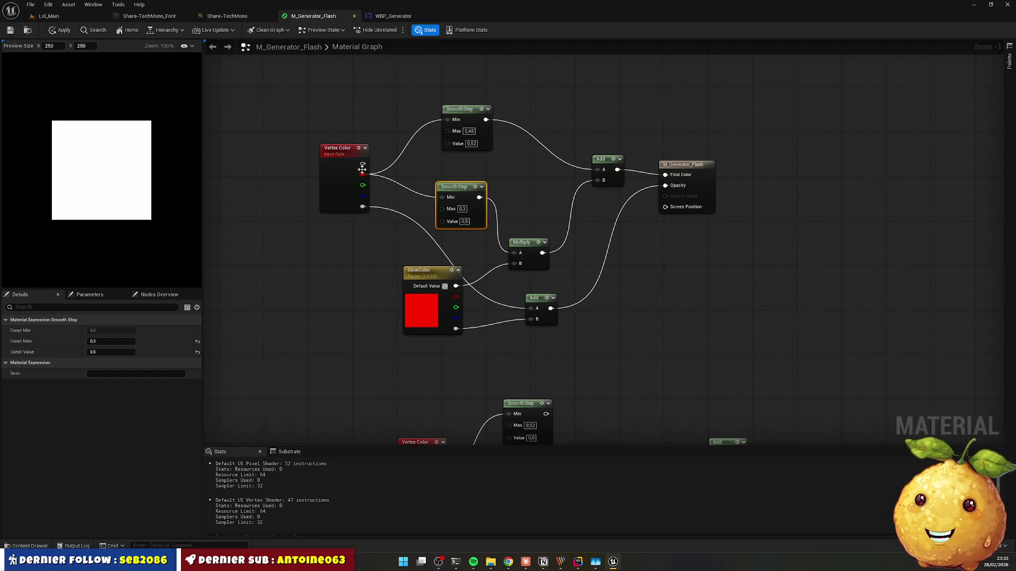
left_click_drag(362, 168, 447, 142)
left_click_drag(362, 174, 445, 221)
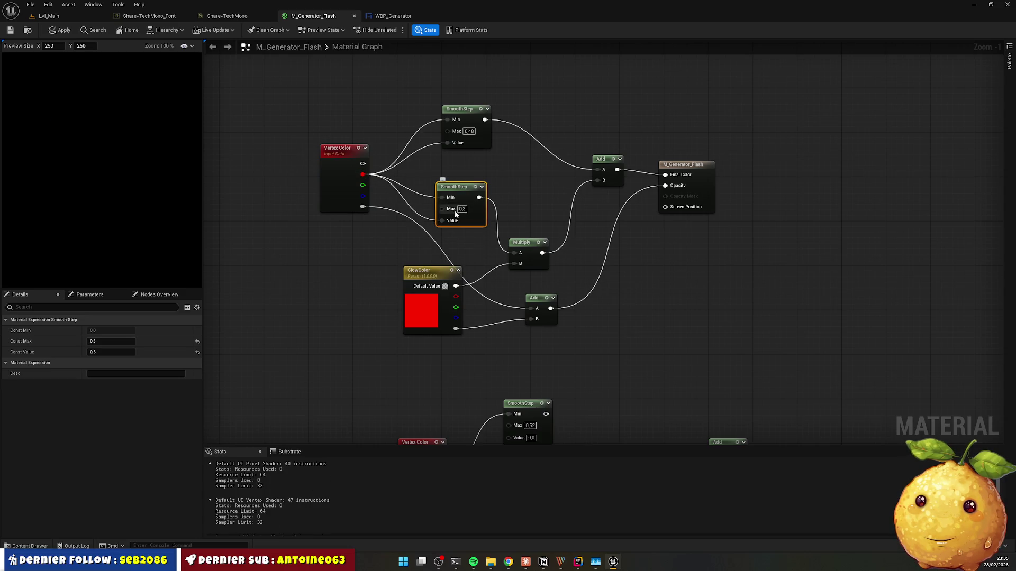
left_click(427, 151)
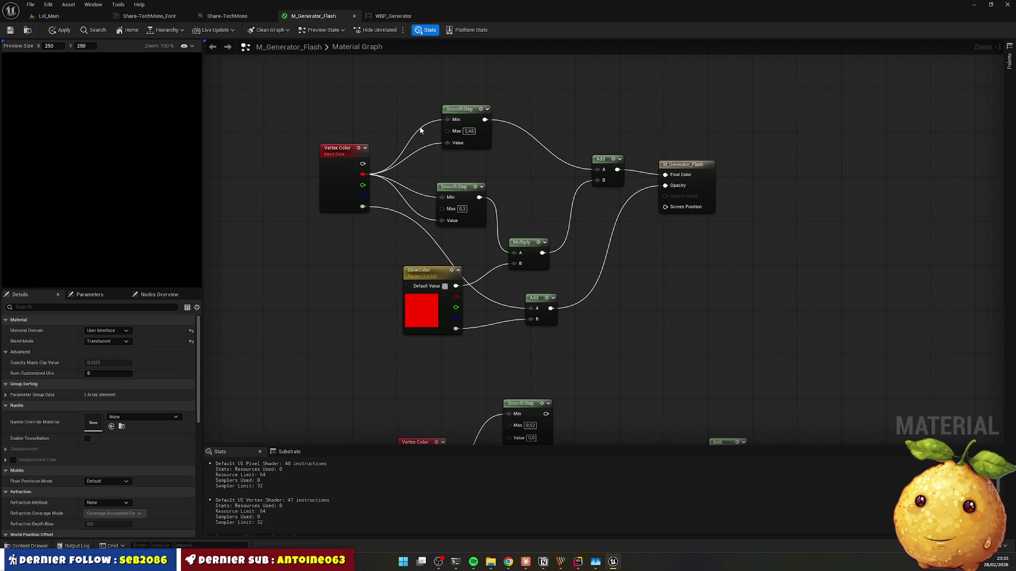
Step: Set the SmoothStep ranges to Min 0,48 / Max 0,52 and Min 0,3 / Max 0,5
left_click(465, 120)
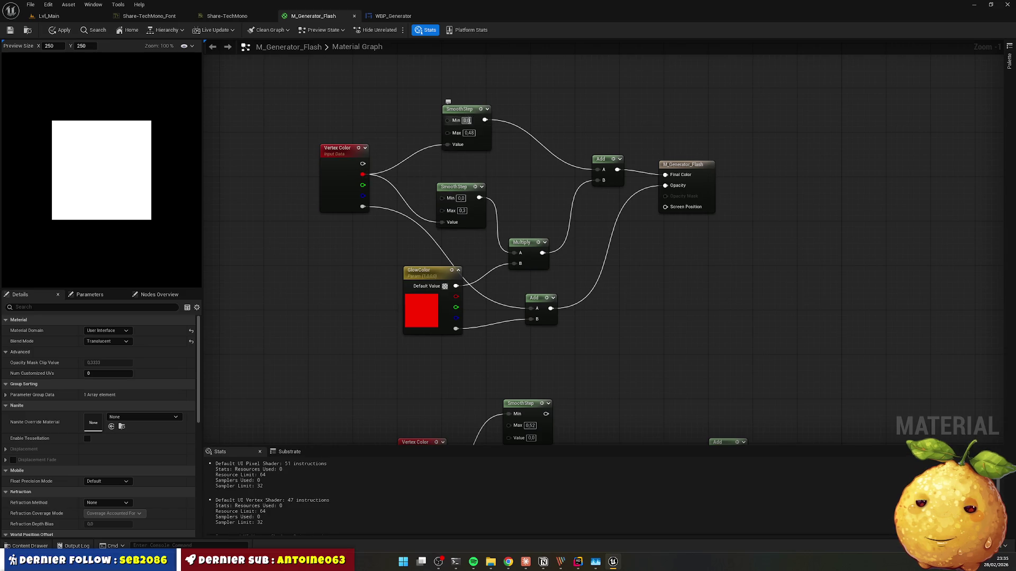
key("Tab")
type("0")
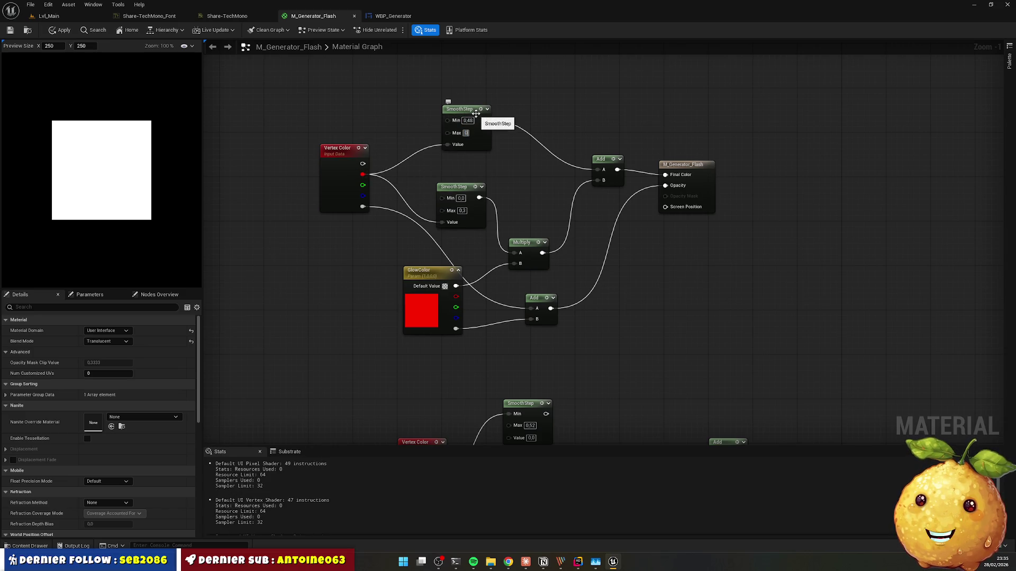
key("alt+Tab")
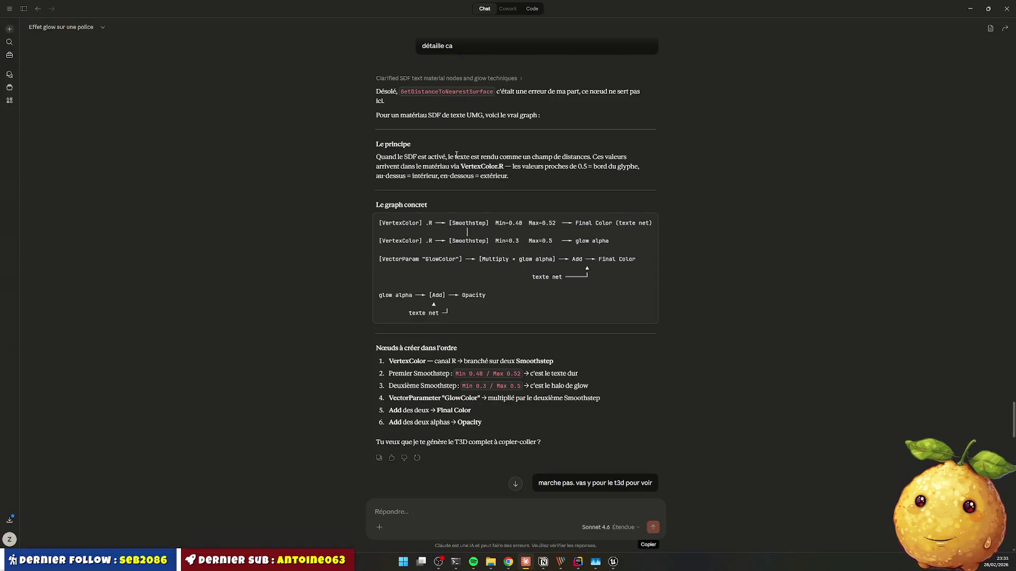
key("alt+Tab")
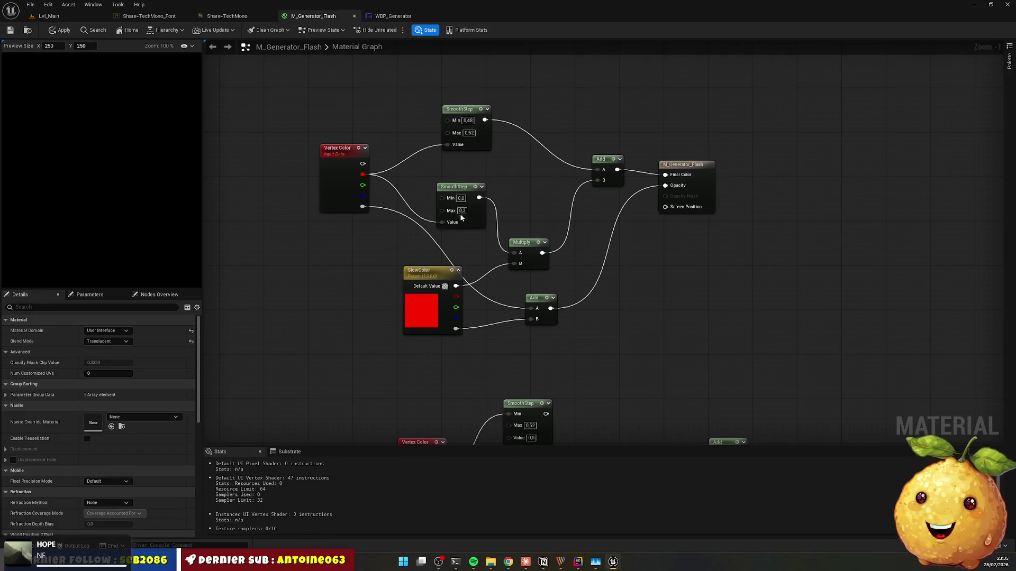
type(",3")
key("Tab")
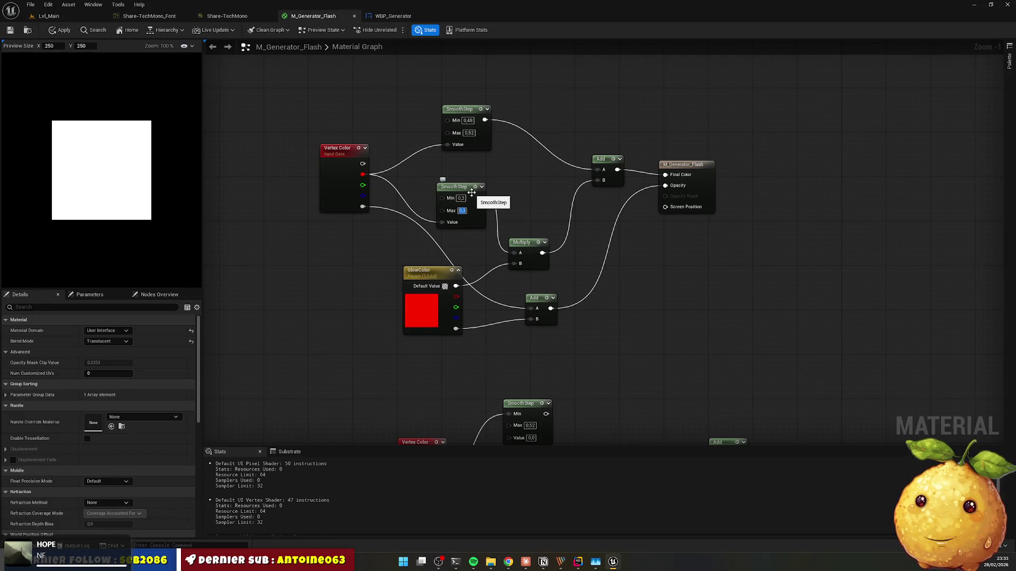
key("Return")
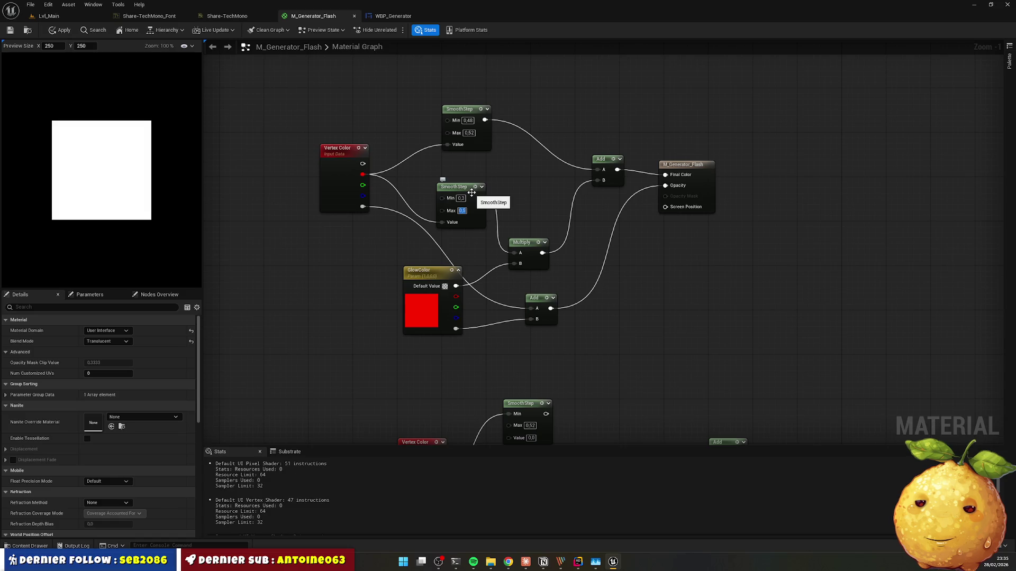
left_click_drag(655, 347, 593, 223)
mouse_move(363, 238)
left_mouse_down()
mouse_move(609, 402)
mouse_move(741, 420)
left_mouse_up()
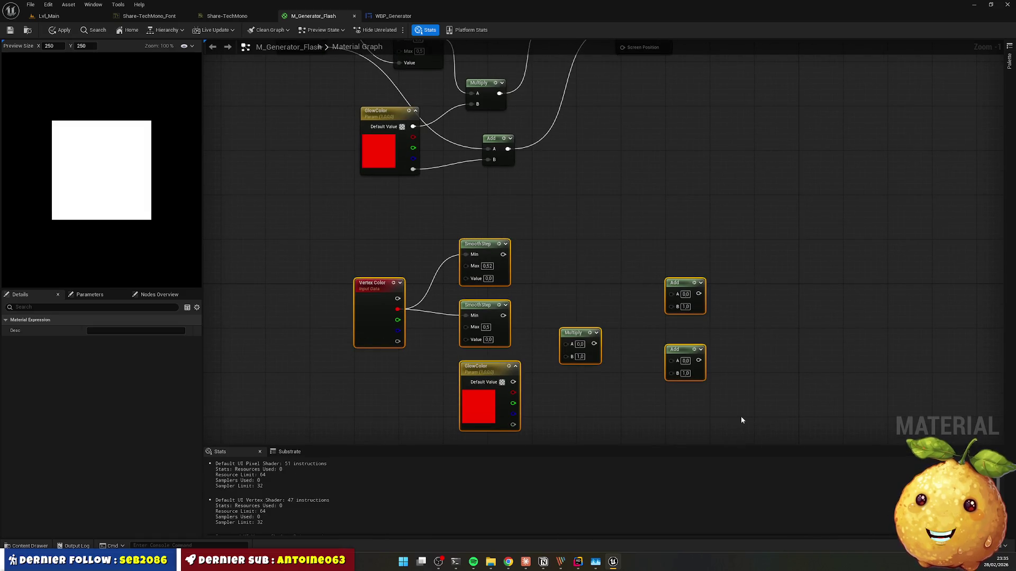
Step: Delete the duplicate pasted nodes and tidy the SmoothStep and GlowColor layout
key("Delete")
mouse_move(565, 246)
left_mouse_down()
mouse_move(652, 381)
mouse_move(656, 415)
left_mouse_up()
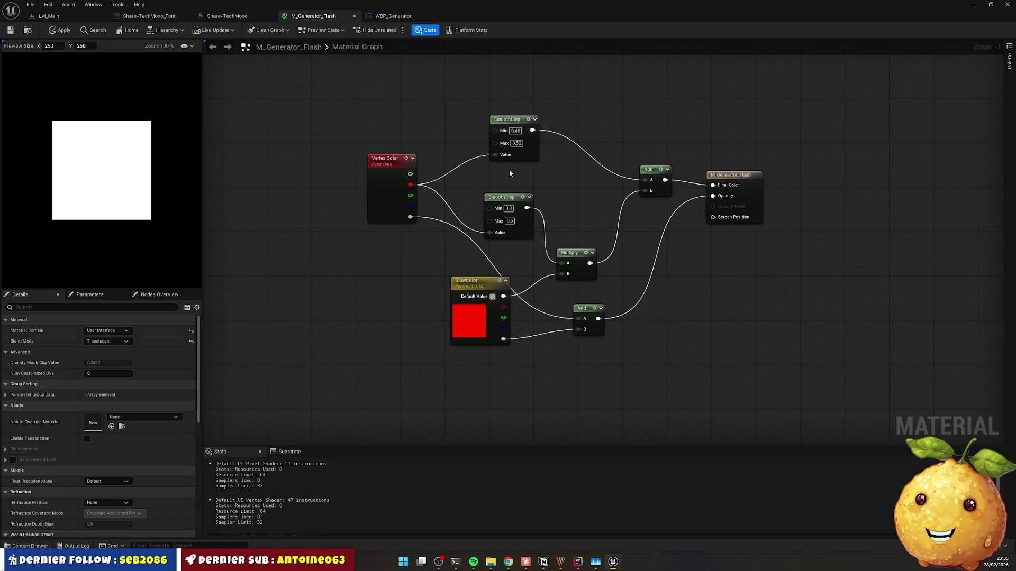
left_click_drag(503, 198, 509, 177)
left_click(550, 170)
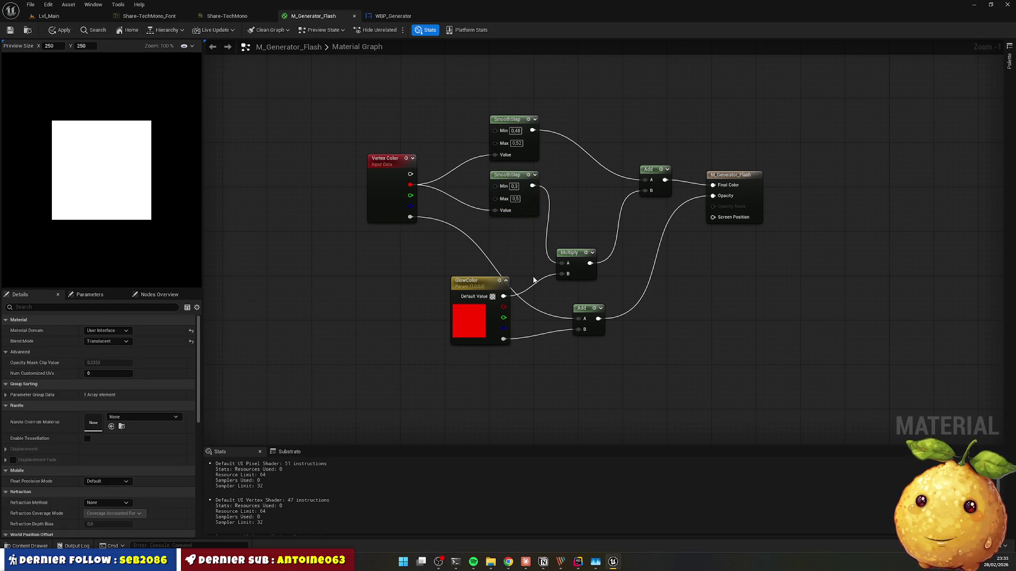
left_click_drag(478, 285, 386, 285)
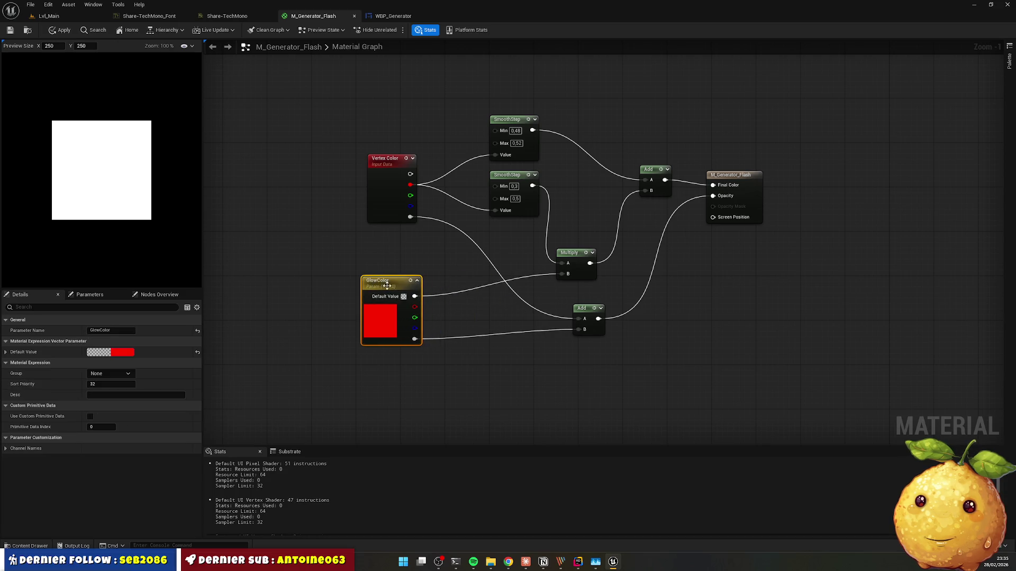
left_click(524, 366)
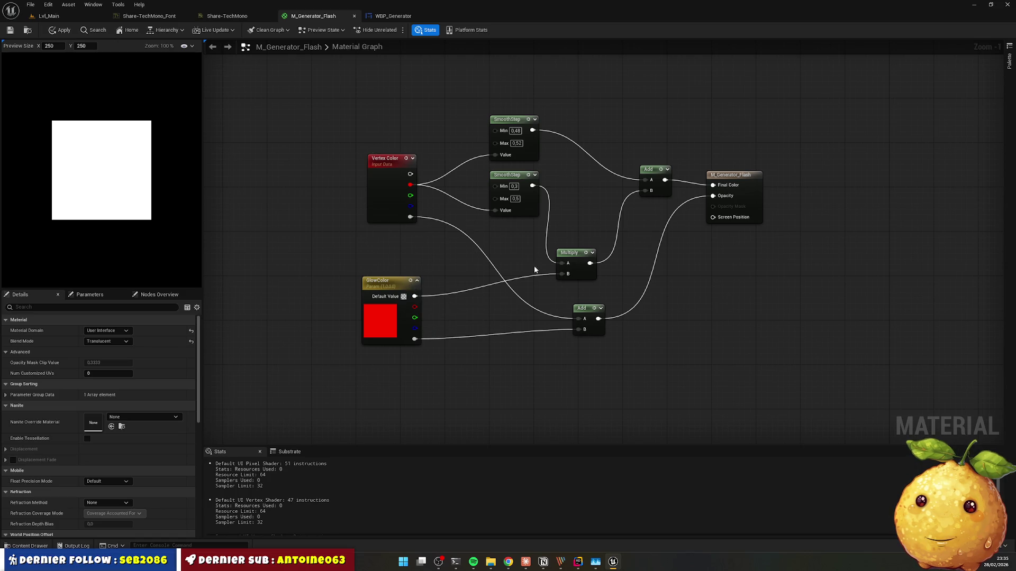
Step: Copy every node in the M_Generator_Flash graph
mouse_move(347, 122)
left_mouse_down()
mouse_move(558, 330)
mouse_move(773, 348)
left_mouse_up()
key("ctrl+c")
key("alt+Tab")
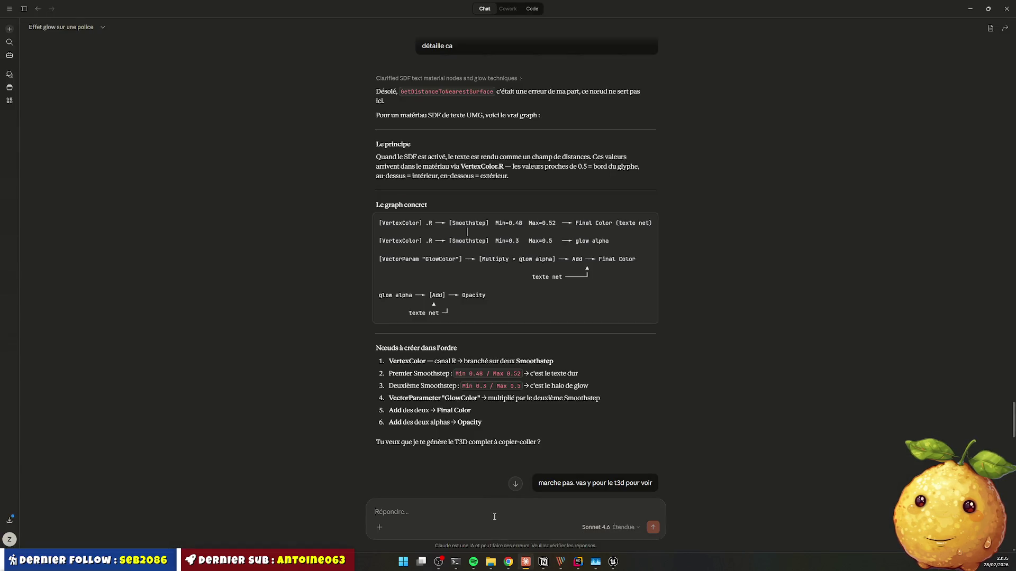
Step: Send the copied node graph to Claude and read its diagnosis of zero glow opacity
key("ctrl+v")
key("Return")
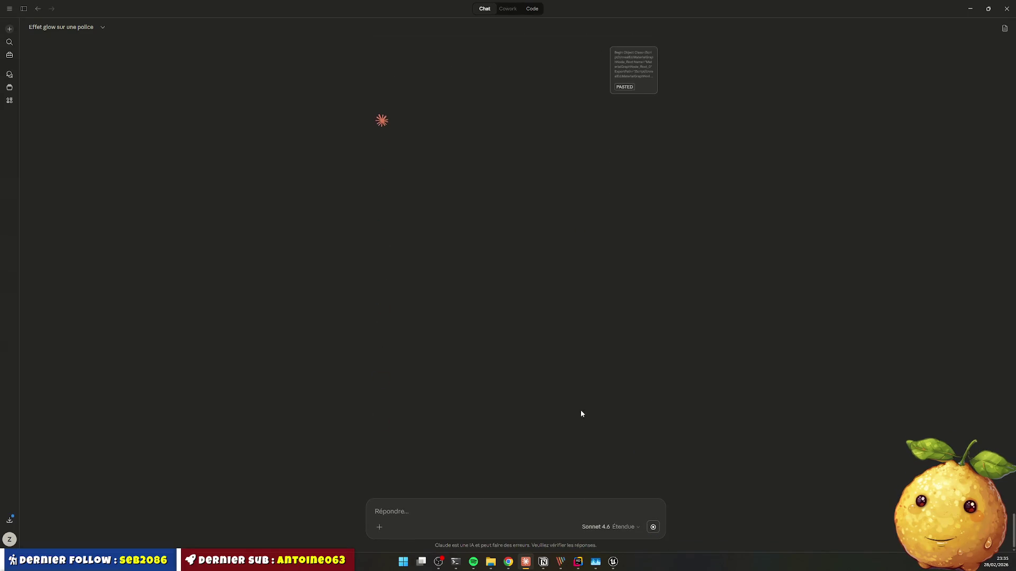
scroll(570, 315, "up", 4)
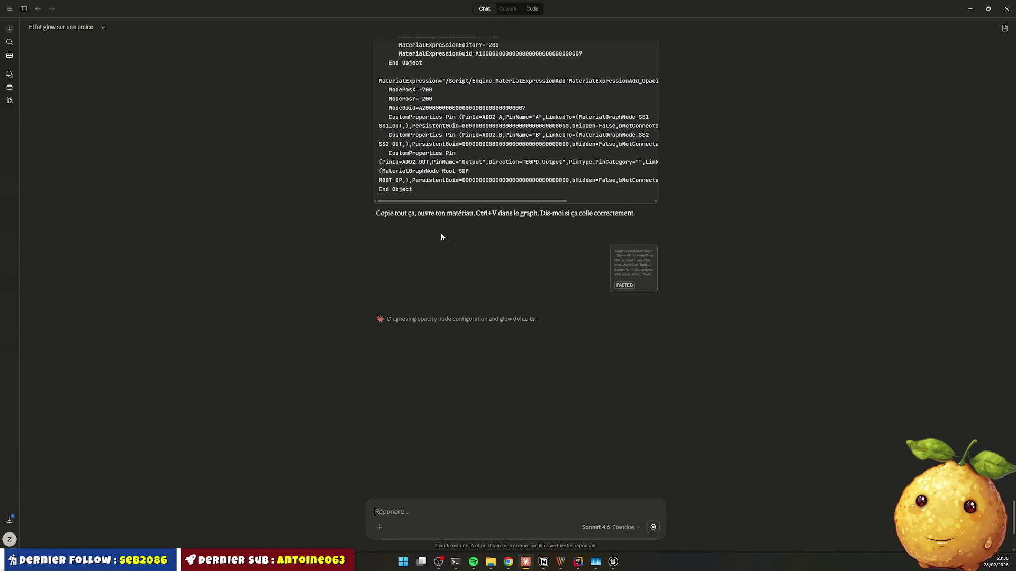
mouse_move(471, 226)
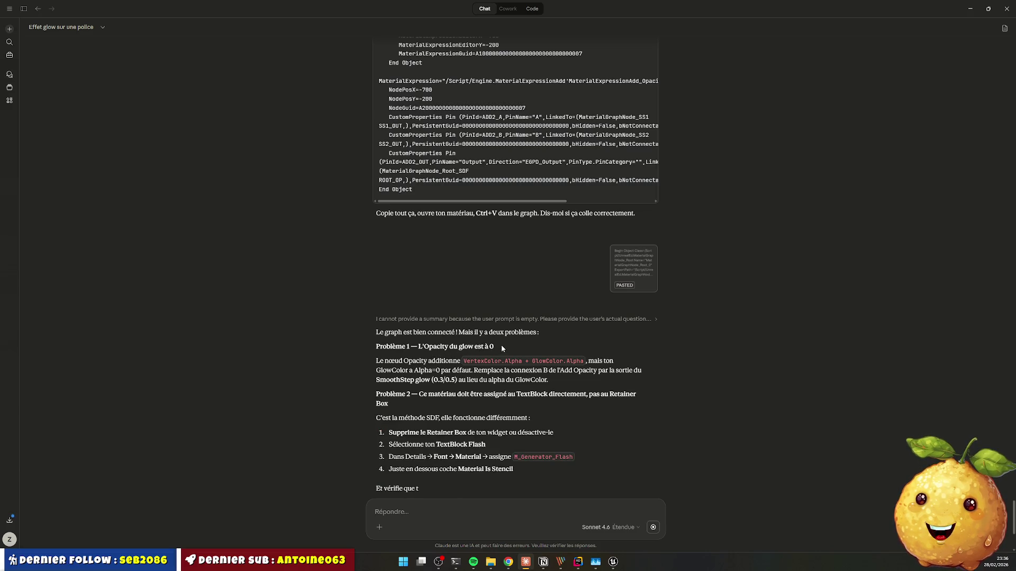
key("alt+Tab")
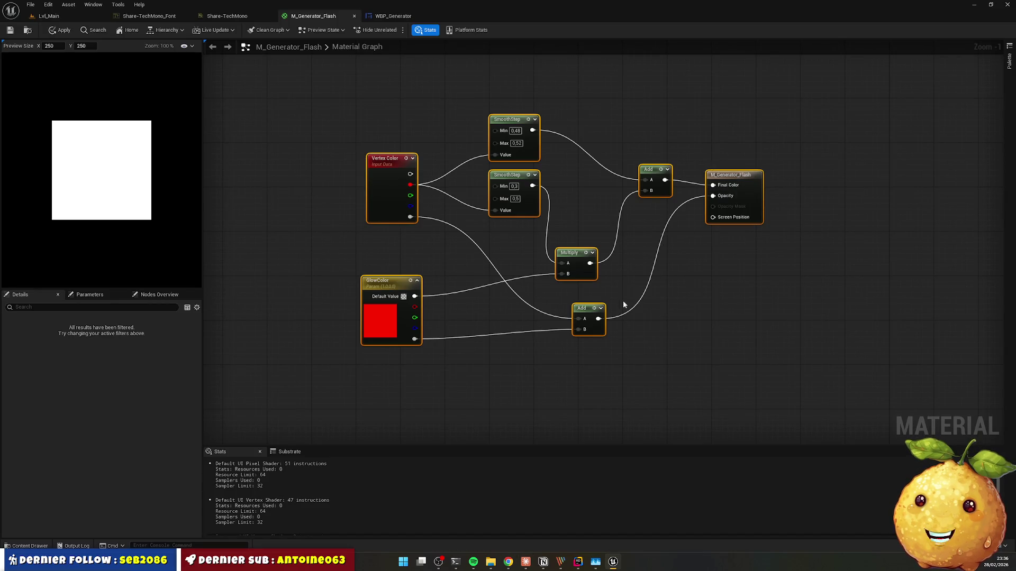
key("alt+Tab")
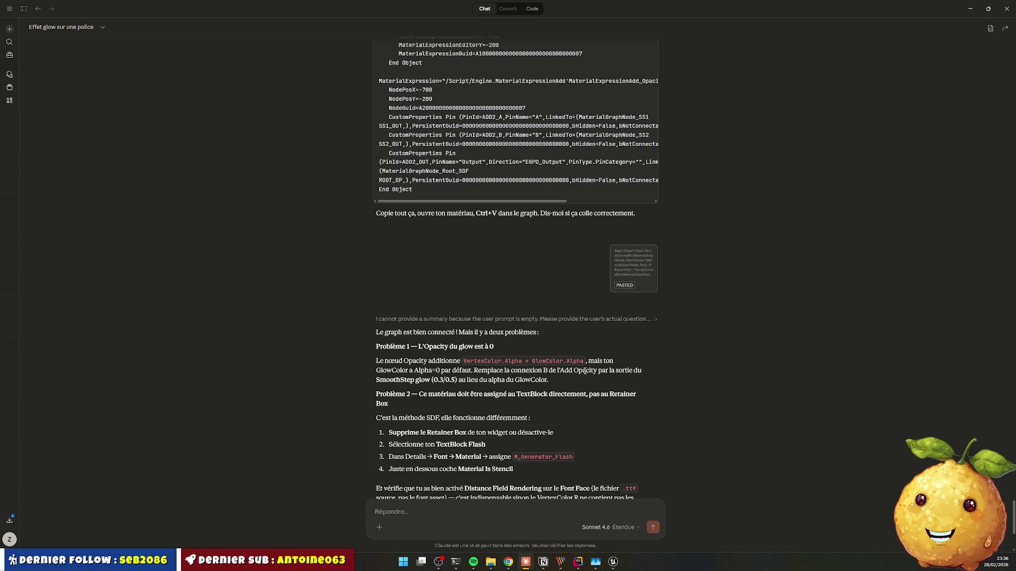
key("alt+Tab")
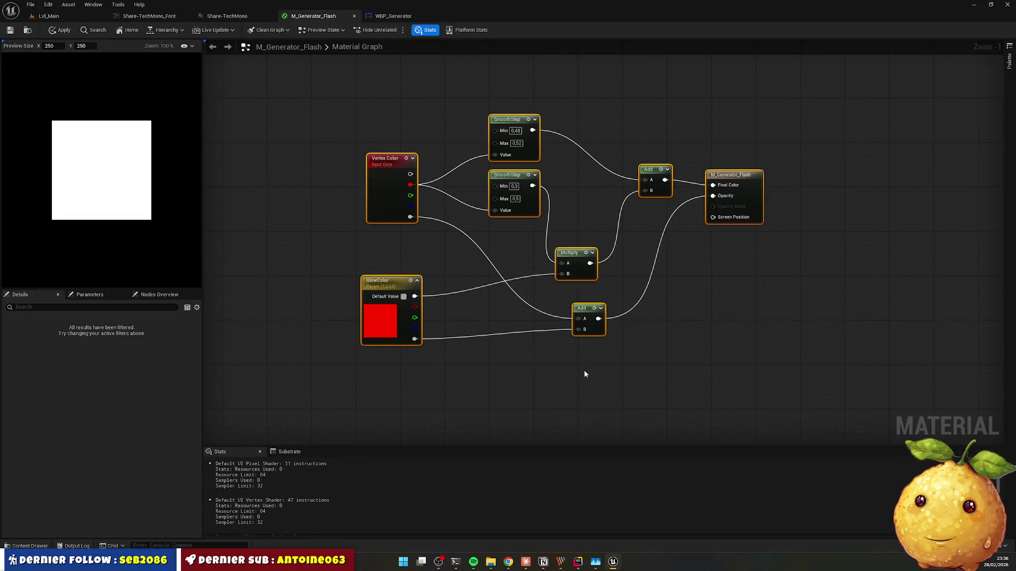
key("alt+Tab")
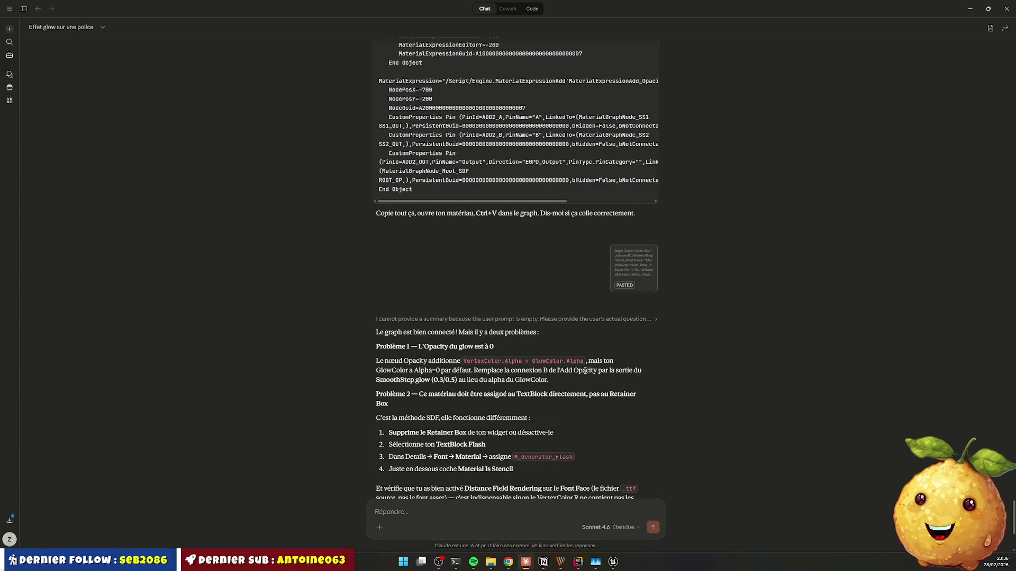
key("alt+Tab")
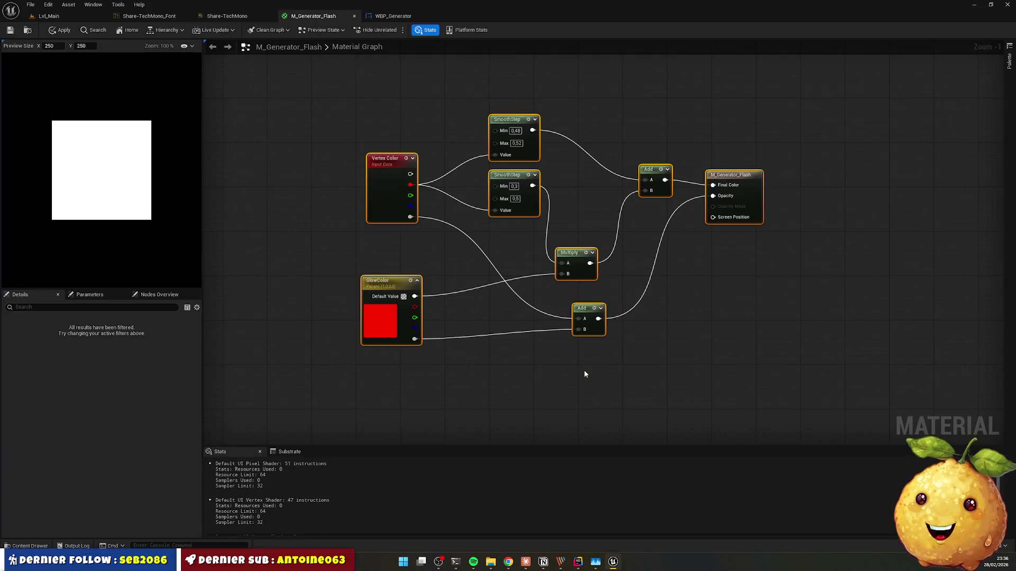
Step: Reconnect the lower Add node's B input to the Multiply output instead of GlowColor's alpha
left_click_drag(584, 311, 621, 309)
left_click(605, 309)
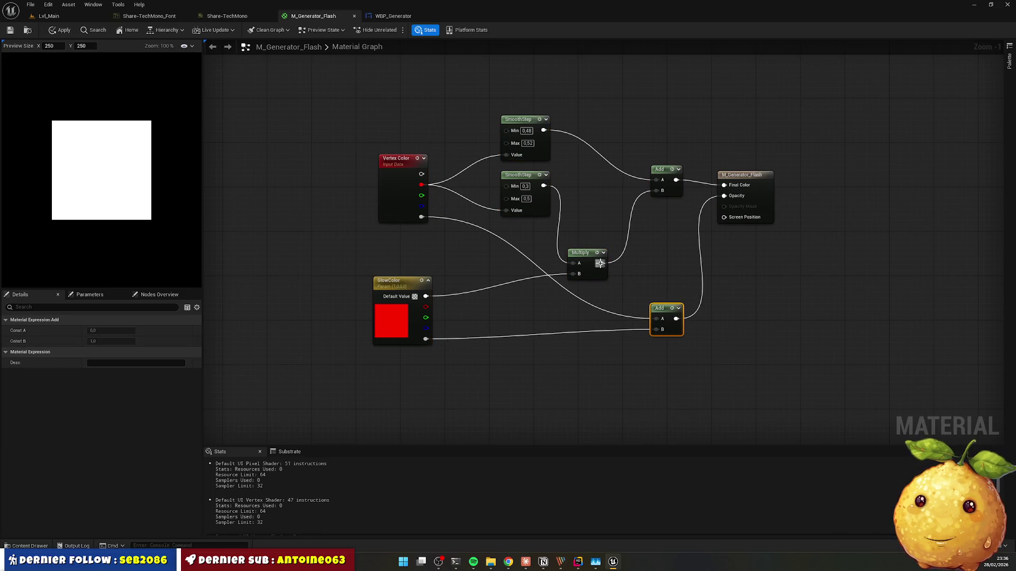
left_click_drag(601, 263, 655, 330)
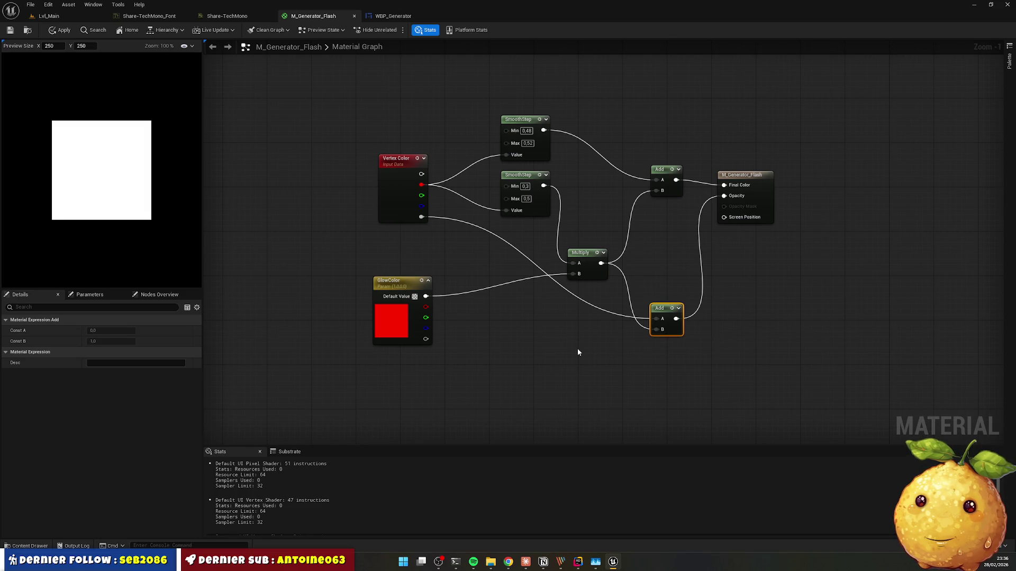
key("alt+Tab")
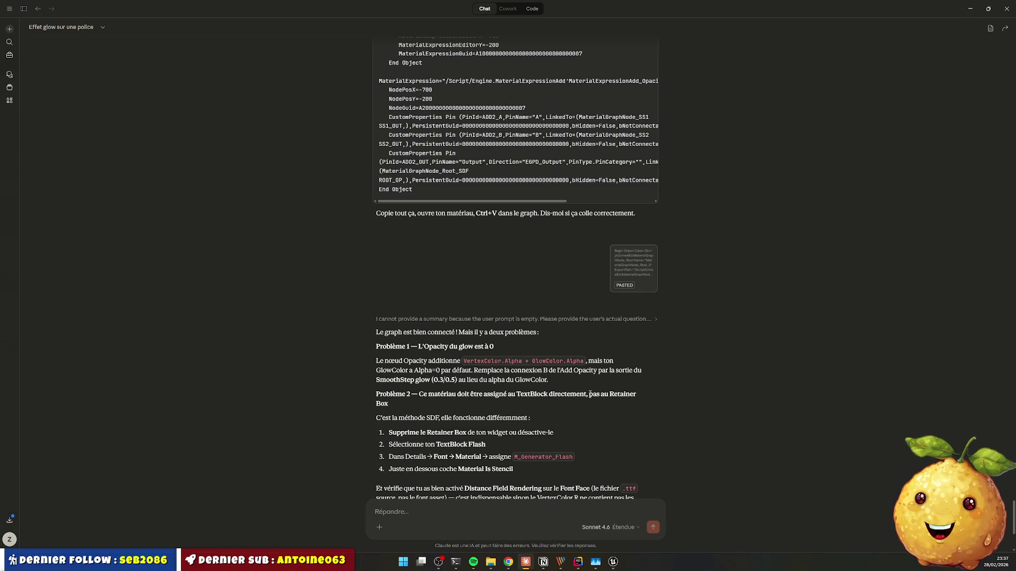
Step: Save the M_Generator_Flash material and check the WBP_Generator tab
key("alt+Tab")
left_click(554, 318)
key("ctrl+s")
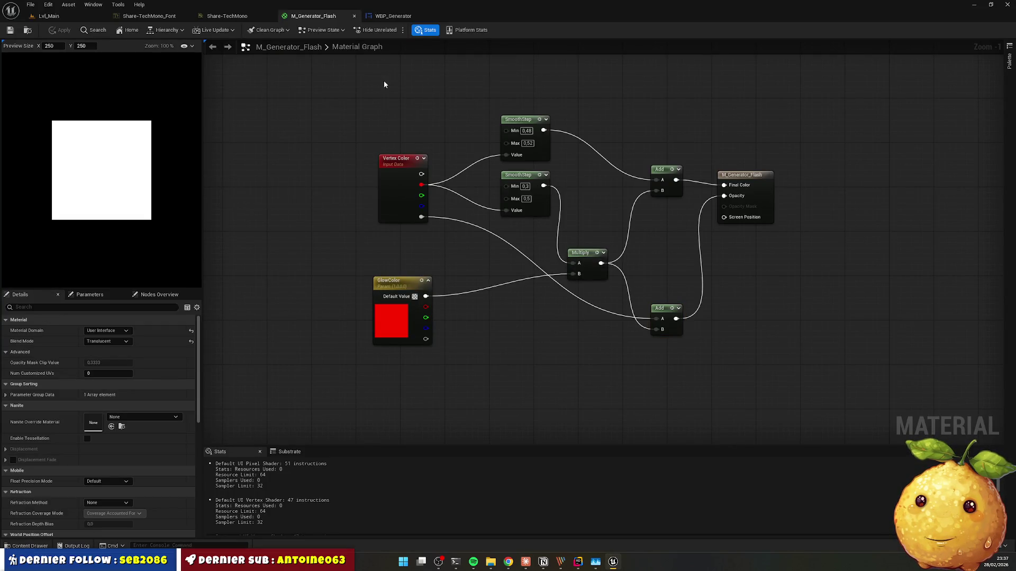
left_click(395, 18)
left_click(320, 20)
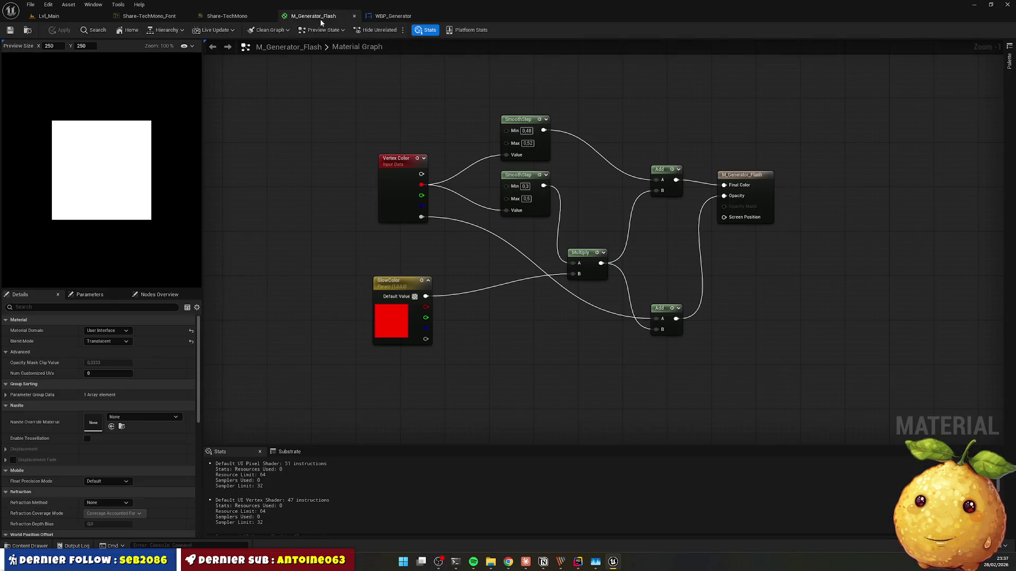
Step: Send the rewired graph to Claude and highlight its Distance Field Rendering check
left_click_drag(345, 135, 794, 394)
key("alt+Tab")
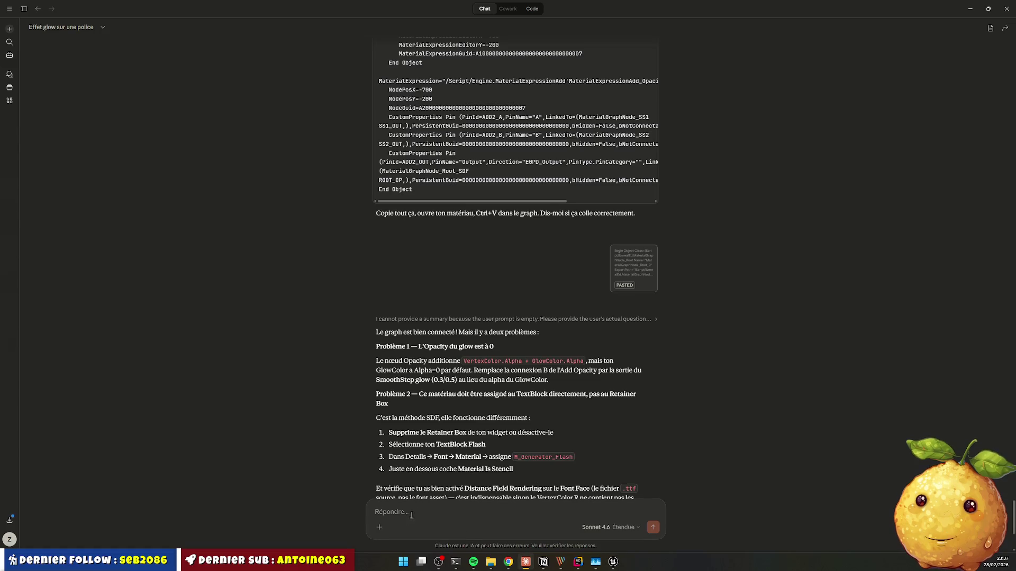
scroll(458, 456, "down", 4)
key("ctrl+v")
key("Return")
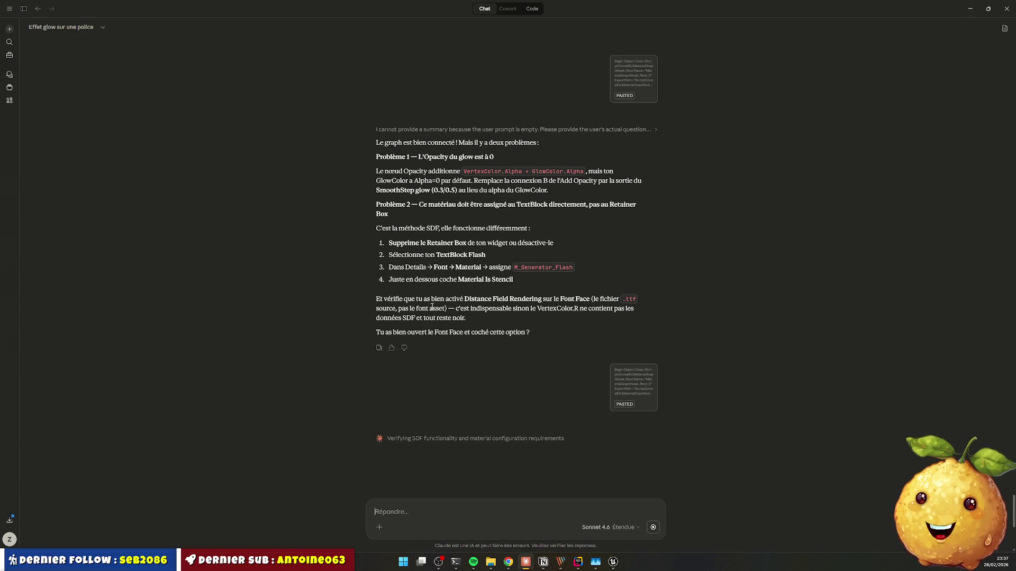
left_click_drag(376, 298, 453, 311)
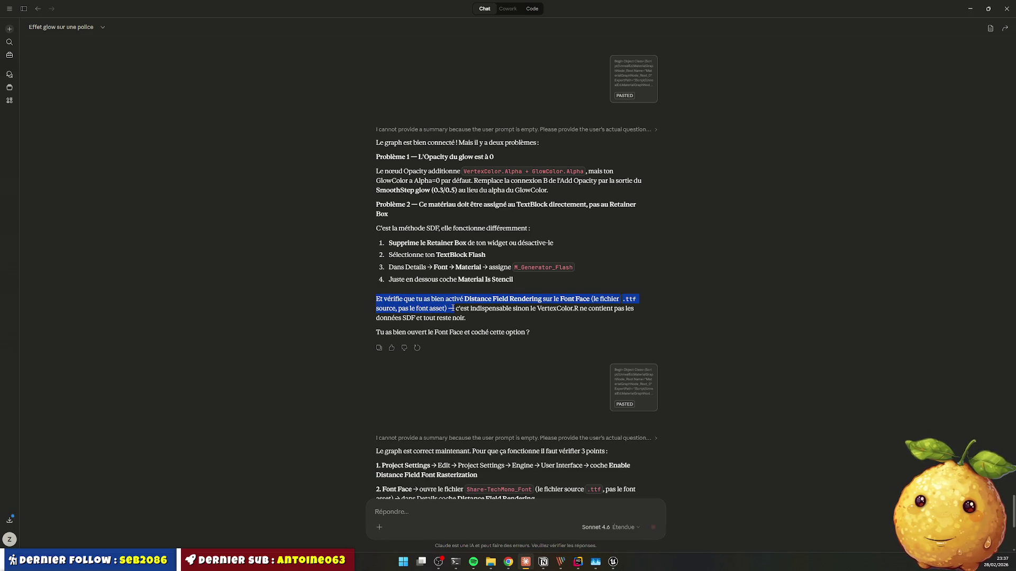
mouse_move(452, 311)
left_mouse_down()
mouse_move(432, 310)
mouse_move(466, 318)
left_mouse_up()
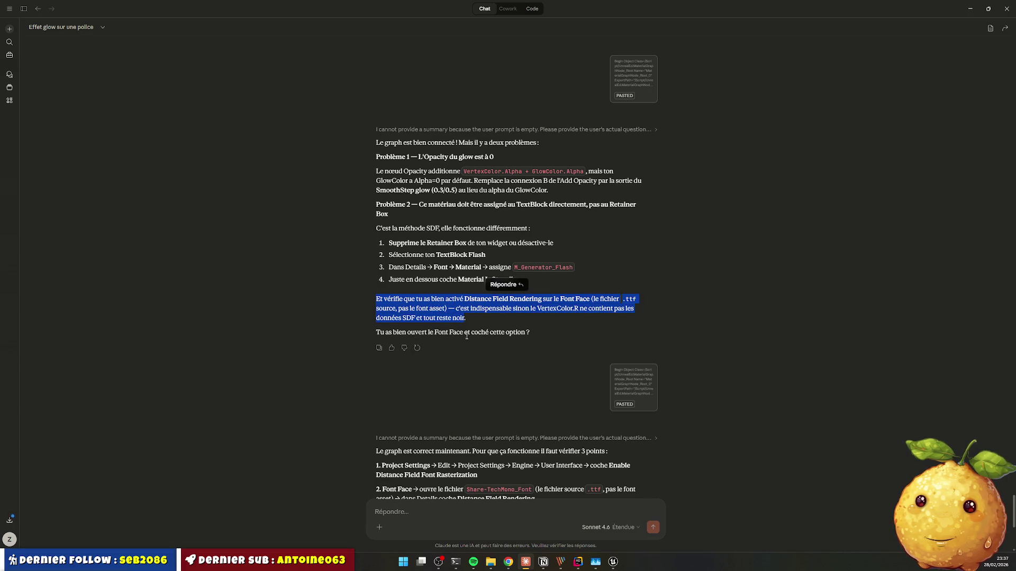
left_click(496, 331)
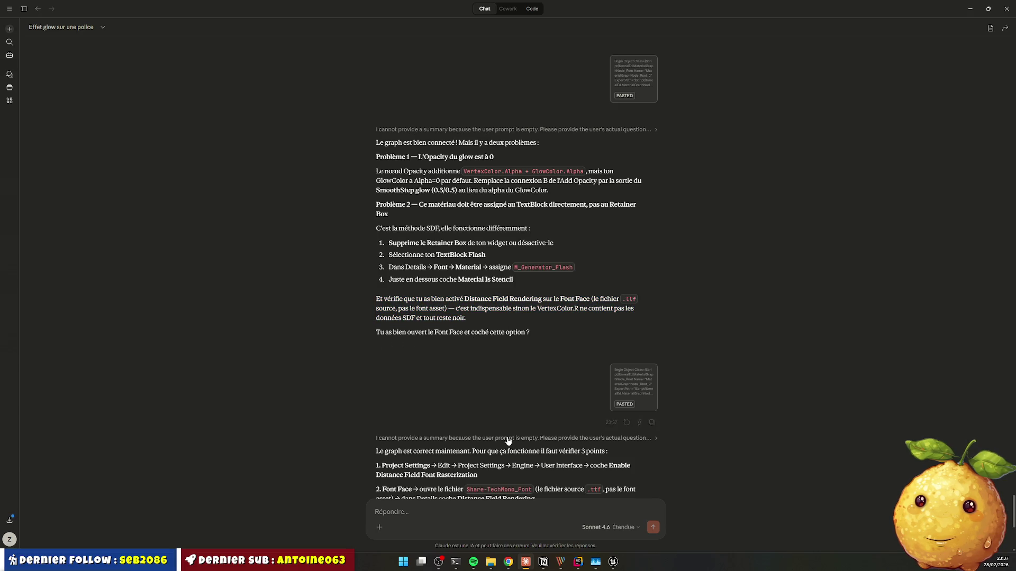
Step: Draft a Claude reply 'mais j'ai que des' uasset fonts, with 'Distance Field Rendering' already checked
scroll(496, 328, "down", 2)
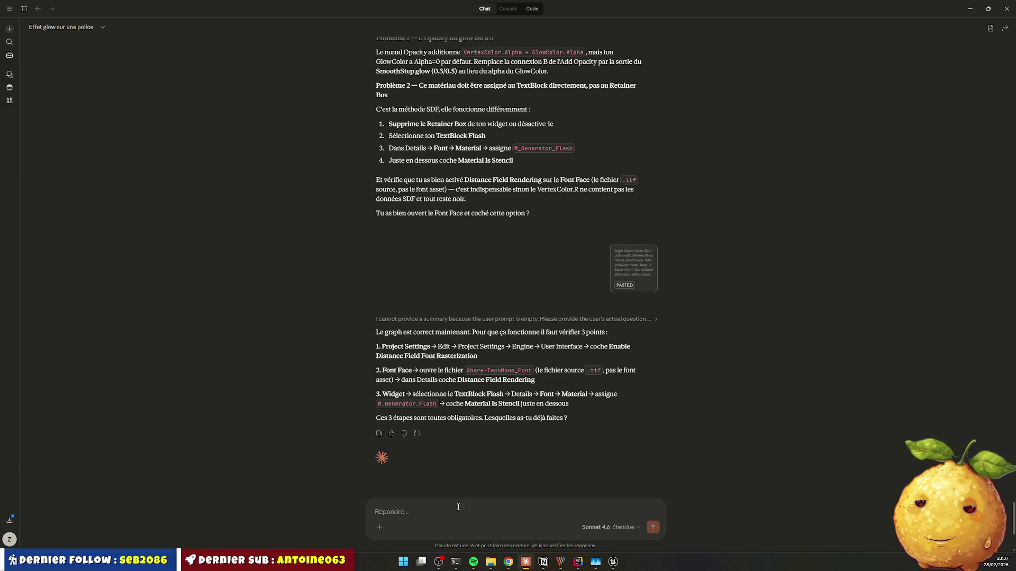
type("mais j'ai")
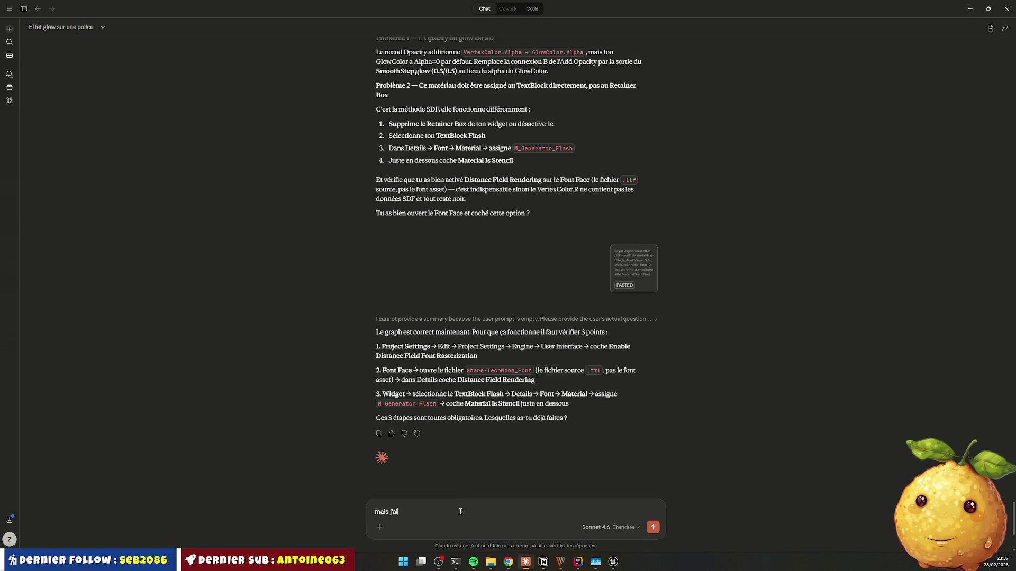
type(" que des uasset moi. j'ai bien l'option")
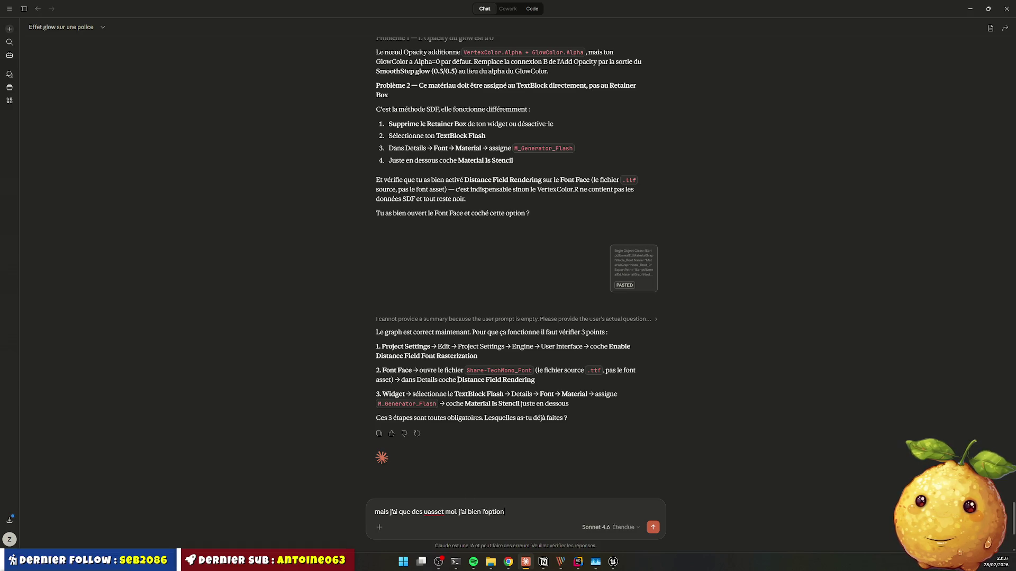
left_click_drag(457, 379, 534, 380)
key("ctrl+c")
left_click(520, 508)
key("ctrl+v")
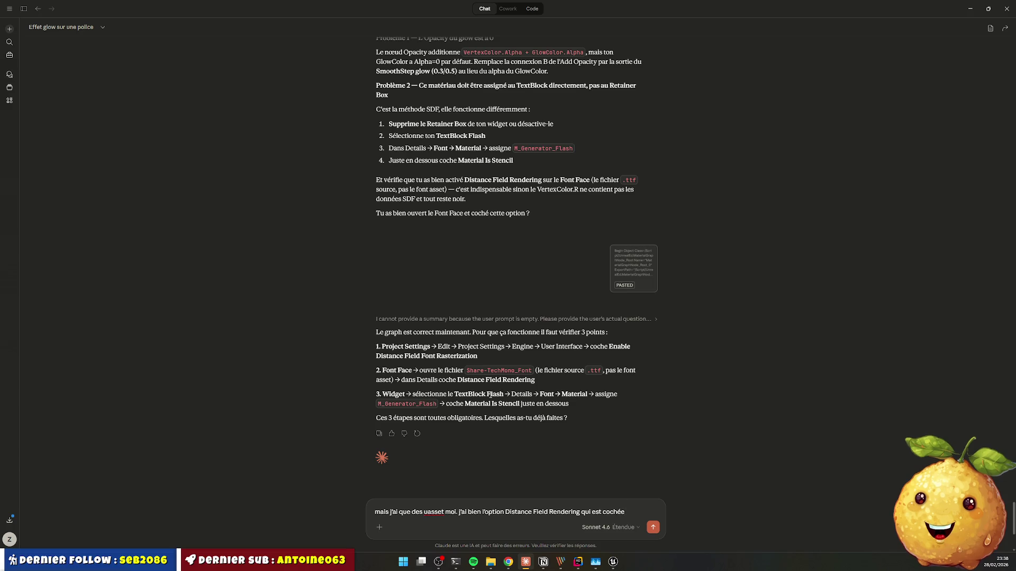
key("alt+Tab")
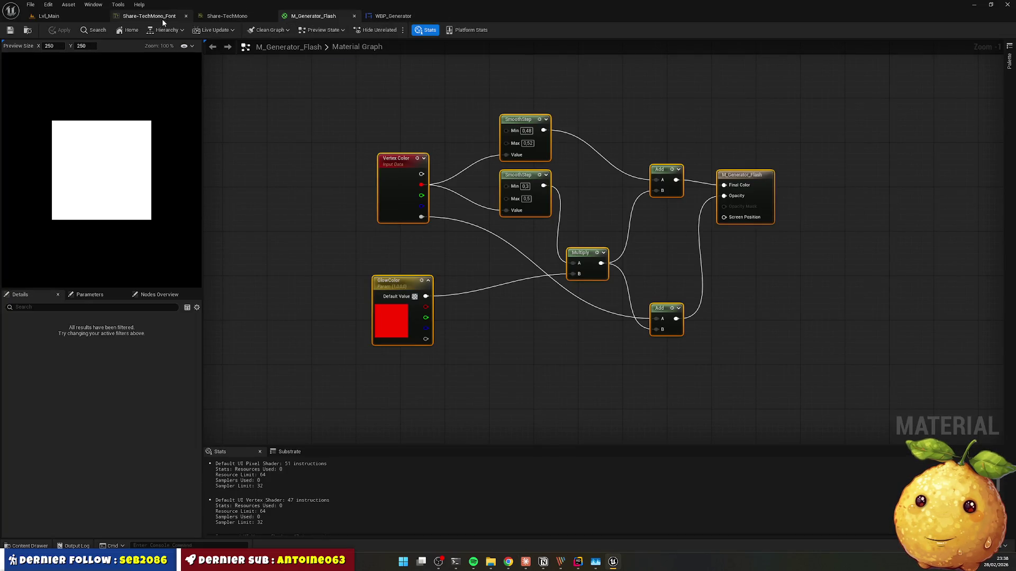
Step: Enable Material Is Stencil on the Flash PARFAIT text block in WBP_Generator
left_click(377, 17)
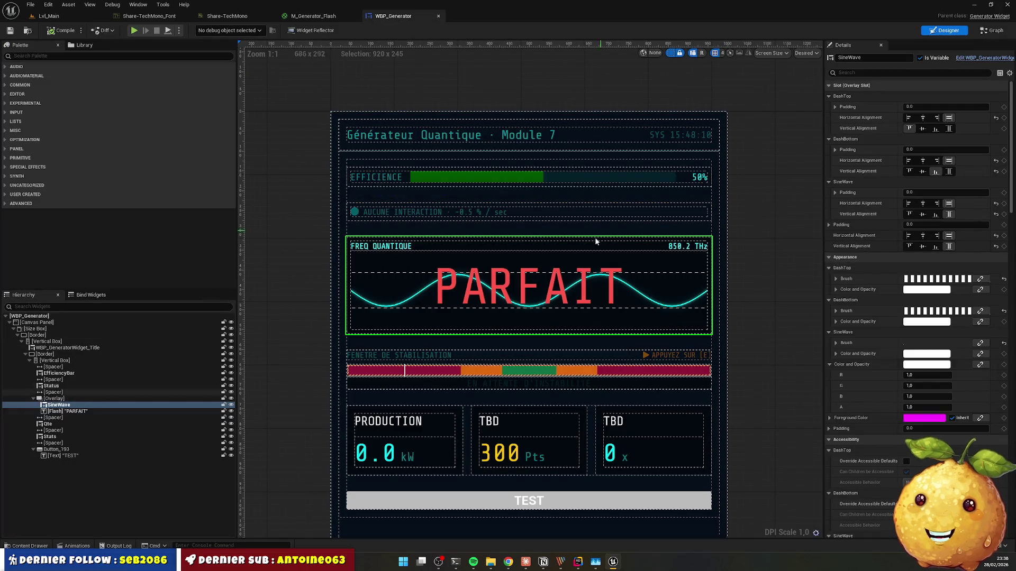
left_click(621, 273)
left_click(850, 74)
type("s")
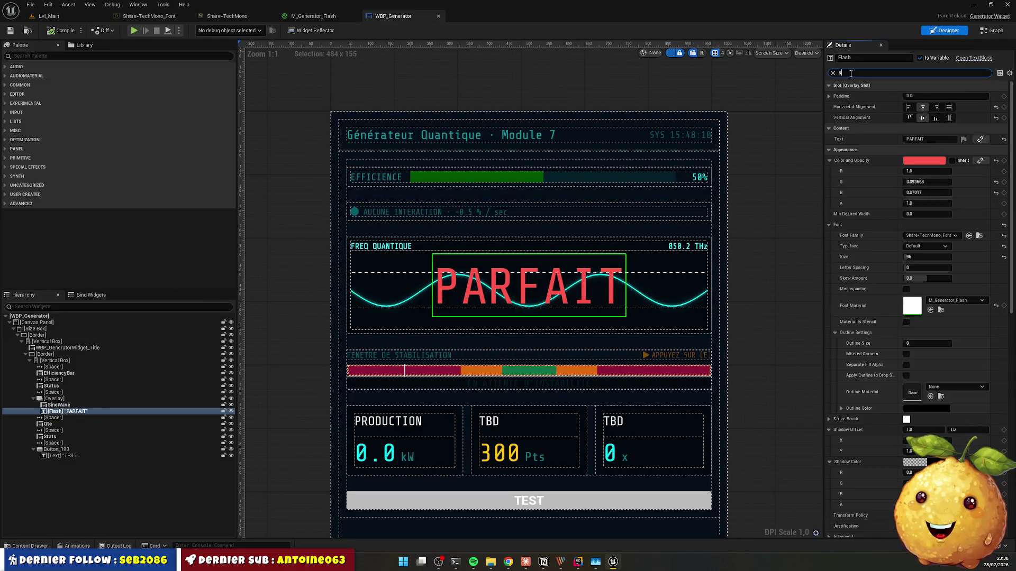
type("ten")
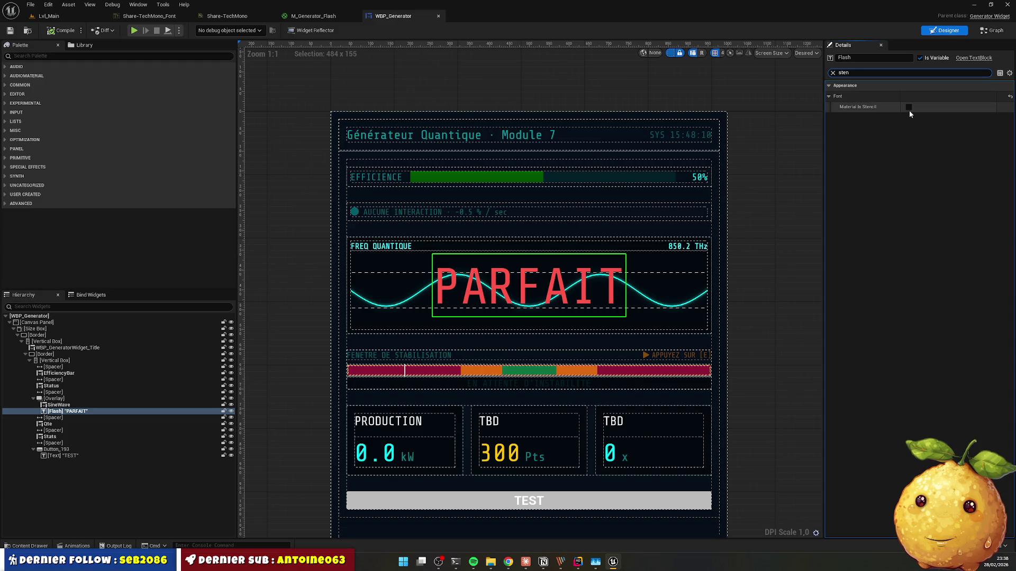
left_click(909, 110)
left_click(909, 106)
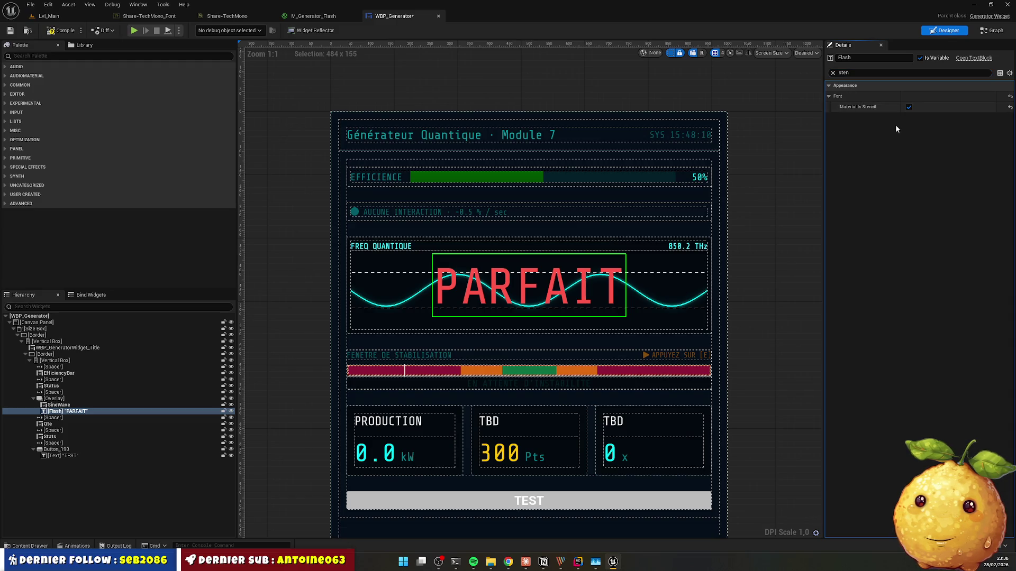
Step: Compile and save the WBP_Generator widget blueprint
left_click(59, 31)
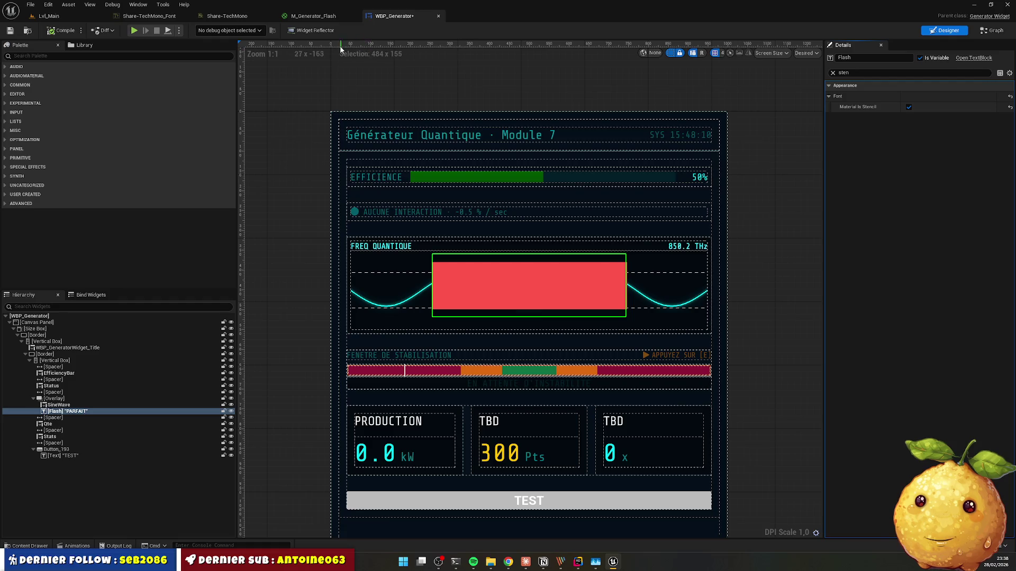
key("ctrl+s")
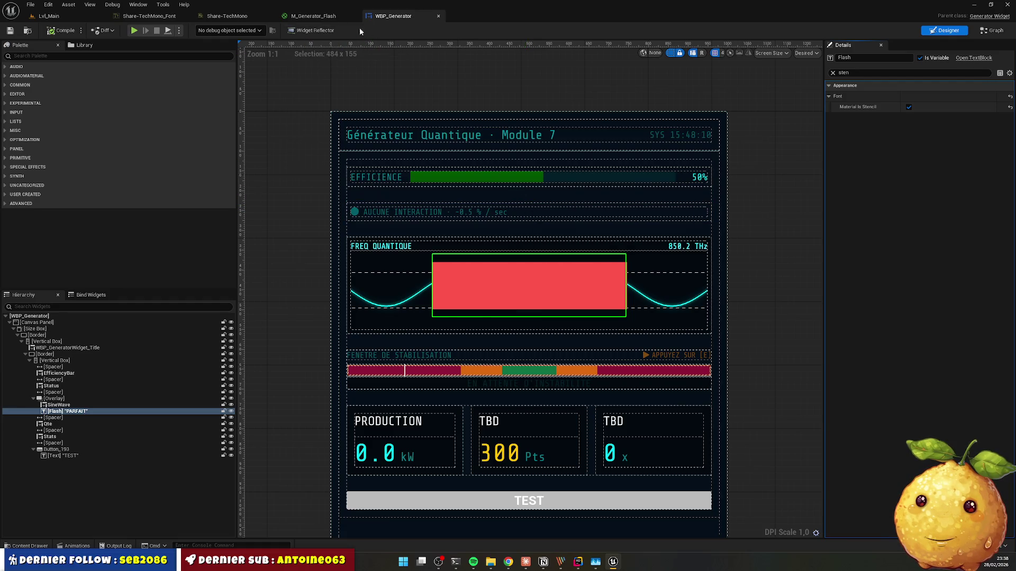
left_click(321, 19)
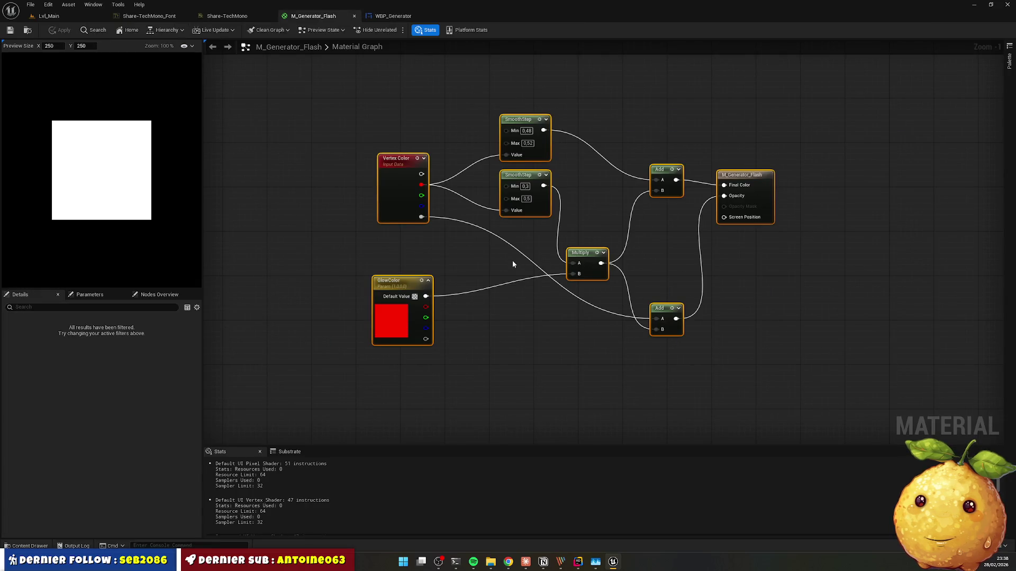
Step: Put the caret in the Claude draft, then reopen Unreal's Content Drawer on the Materials folder
key("alt+Tab")
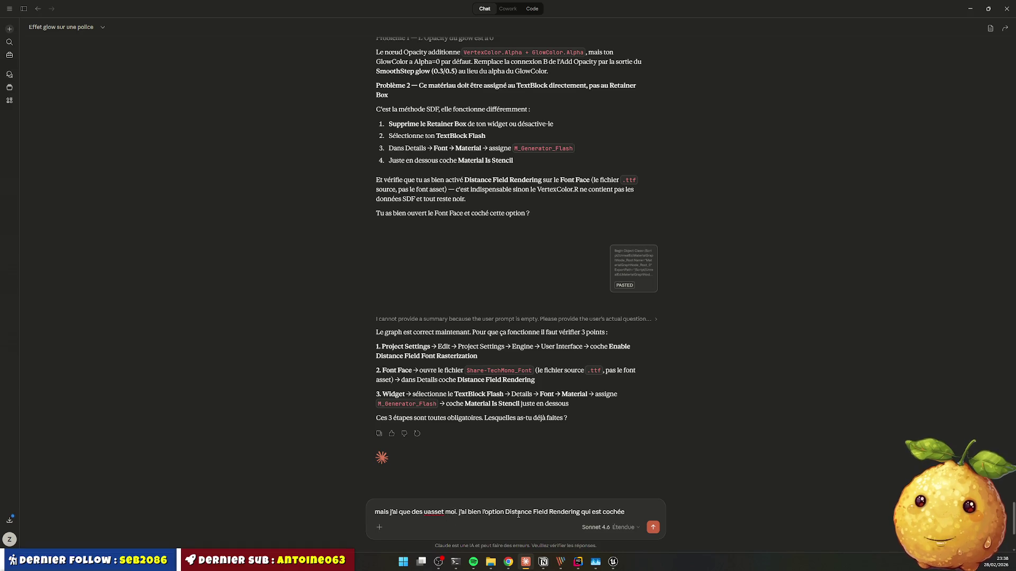
left_click(580, 511)
left_click(612, 562)
left_click(31, 546)
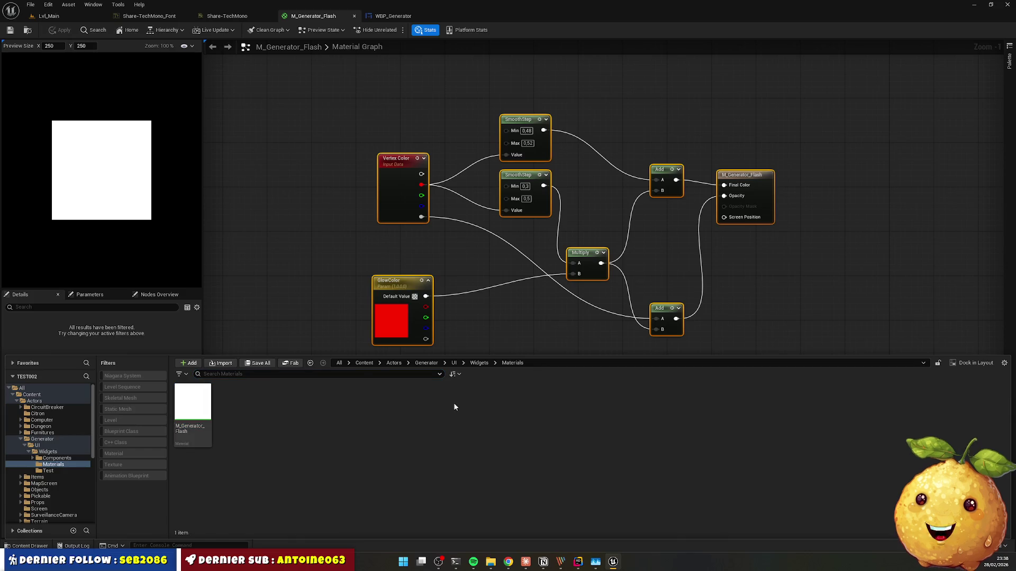
Step: Open the Share-TechMono font face from Content > Art > UI > Font to check Distance Field Rendering
left_click(364, 363)
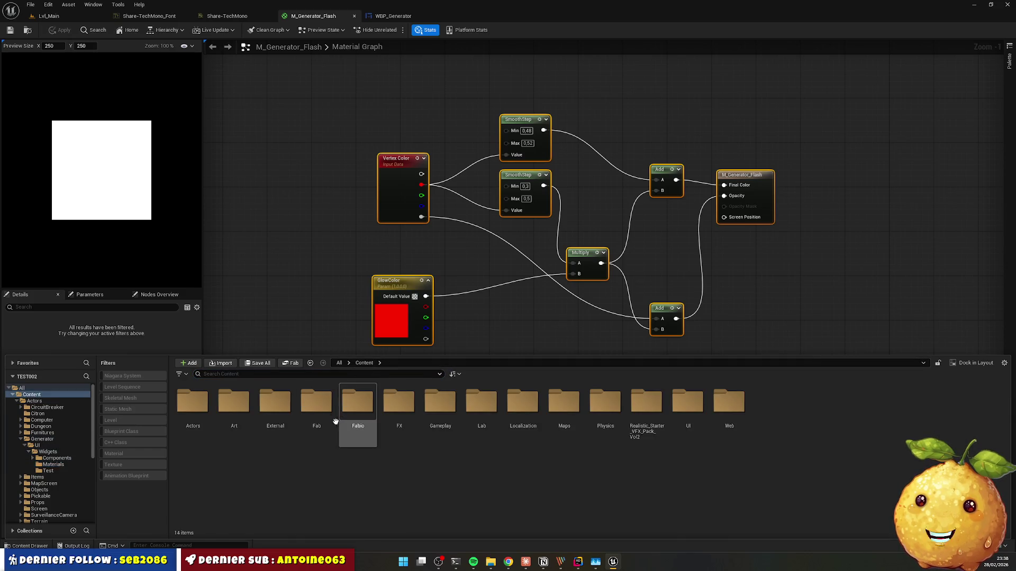
double_click(234, 403)
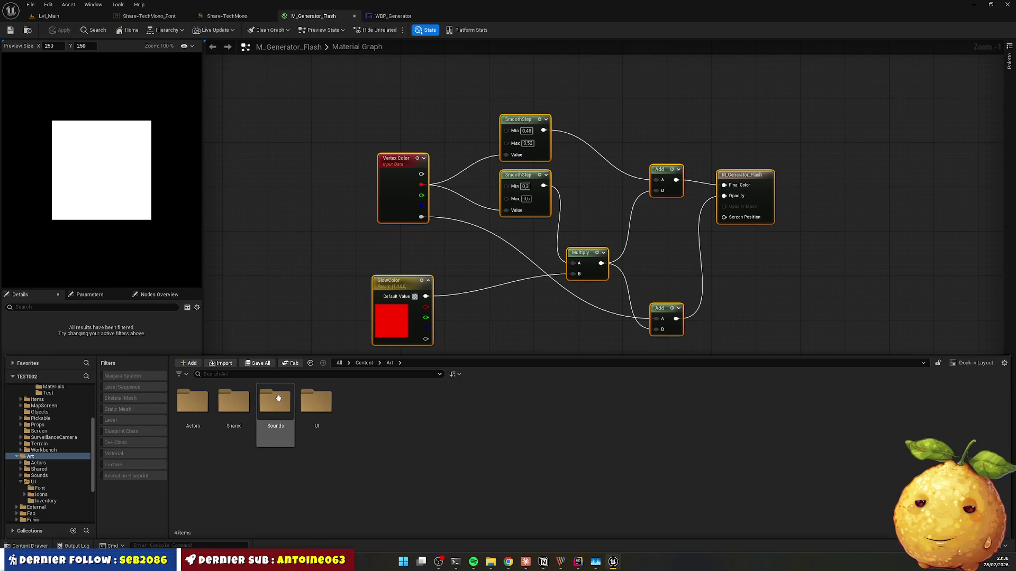
double_click(316, 405)
double_click(231, 412)
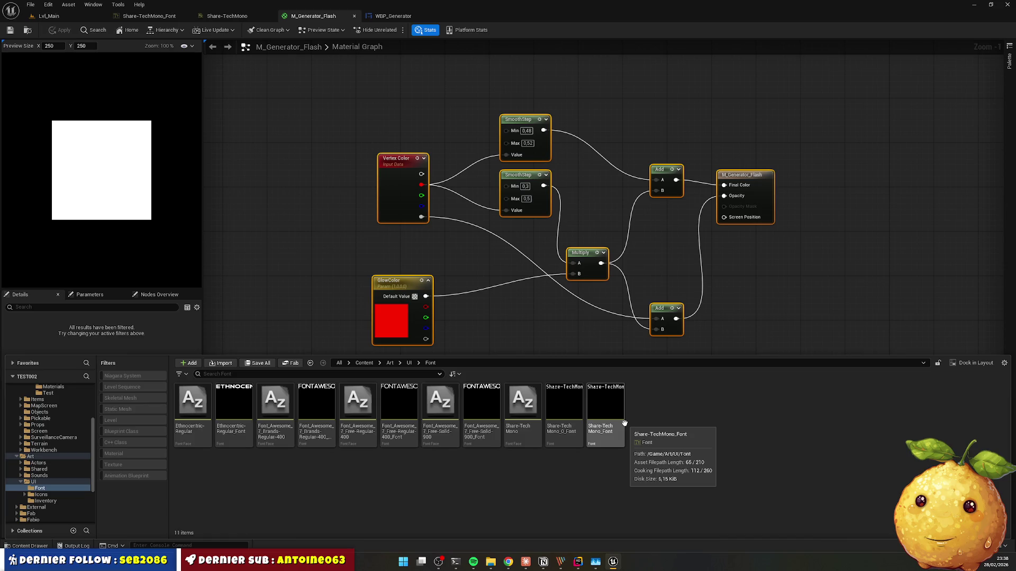
double_click(524, 423)
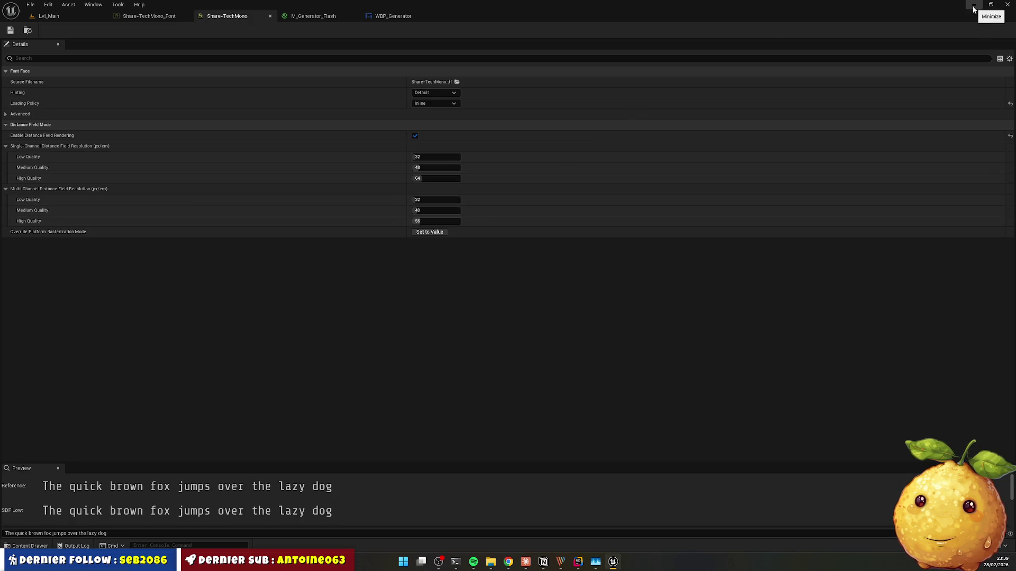
left_click(42, 548)
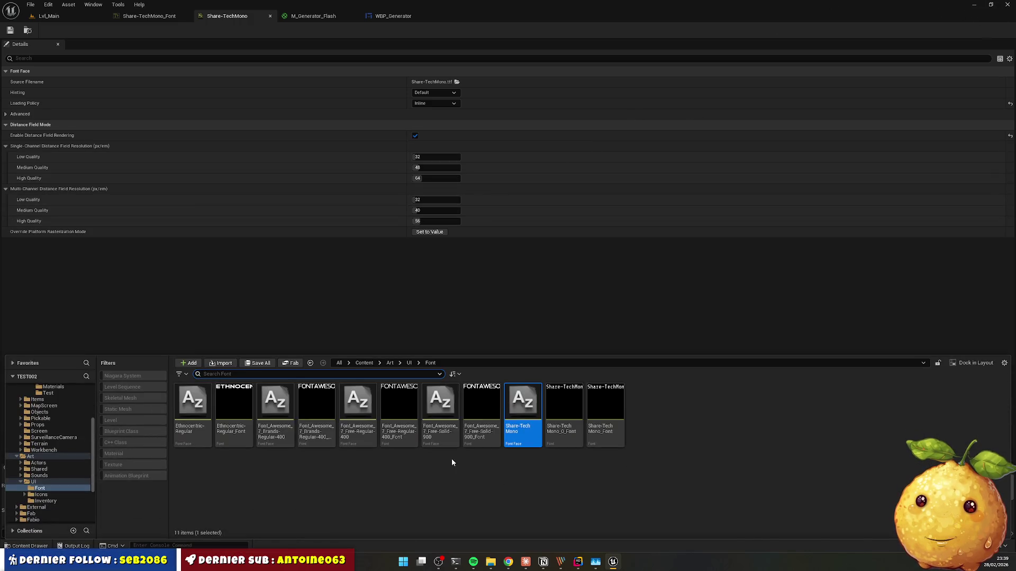
key("alt+Tab")
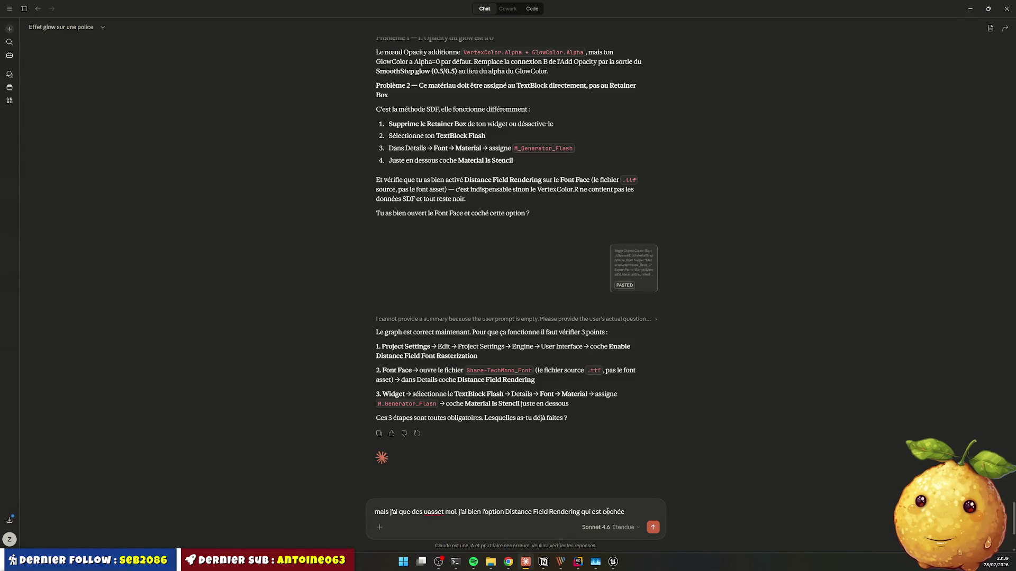
Step: Finish the draft with 'dans le fichier Font Face' and send it to Claude
left_click(653, 511)
type("dans")
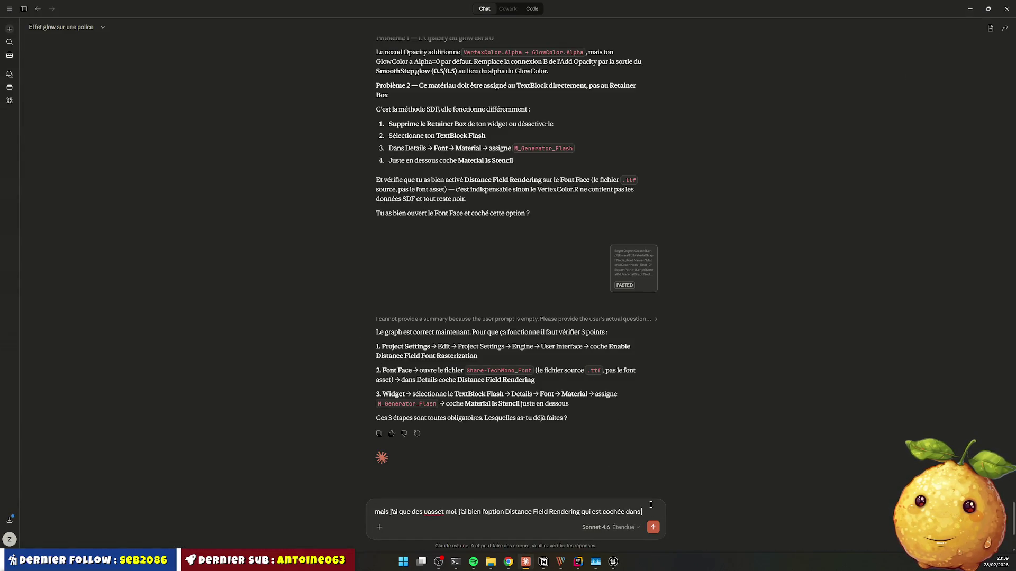
type(" le fichier Font")
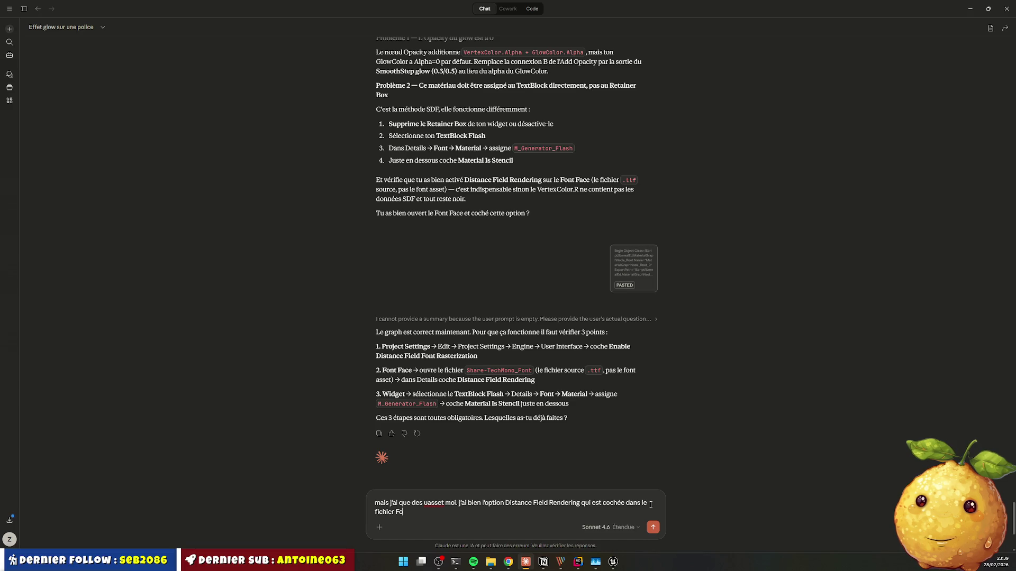
type(" Face")
key("Return")
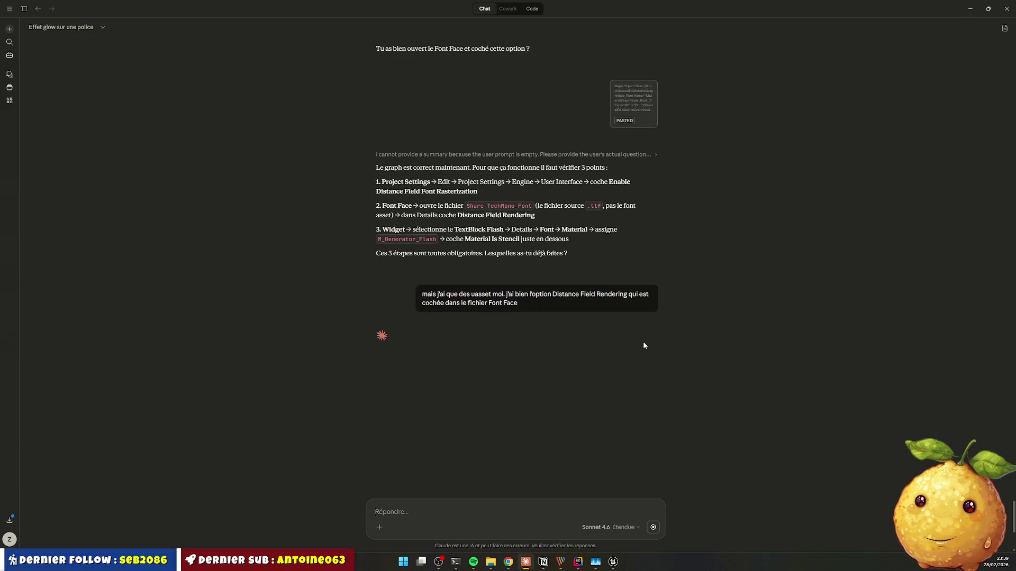
Step: Reply 'oui. ca me fait un carré rouge au lieu de m'afficher le test' to Claude
scroll(643, 346, "up", 2)
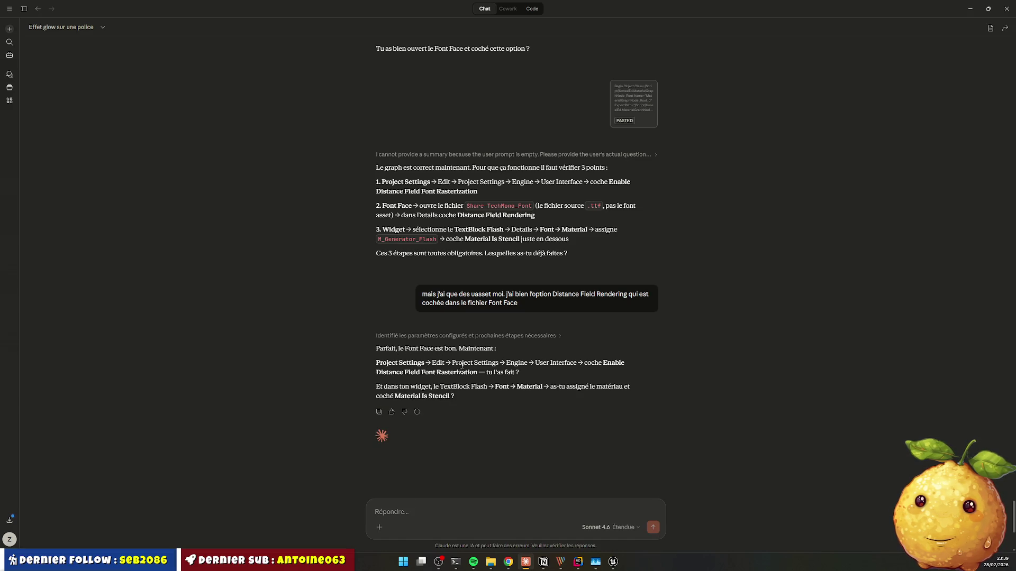
left_click_drag(376, 362, 520, 373)
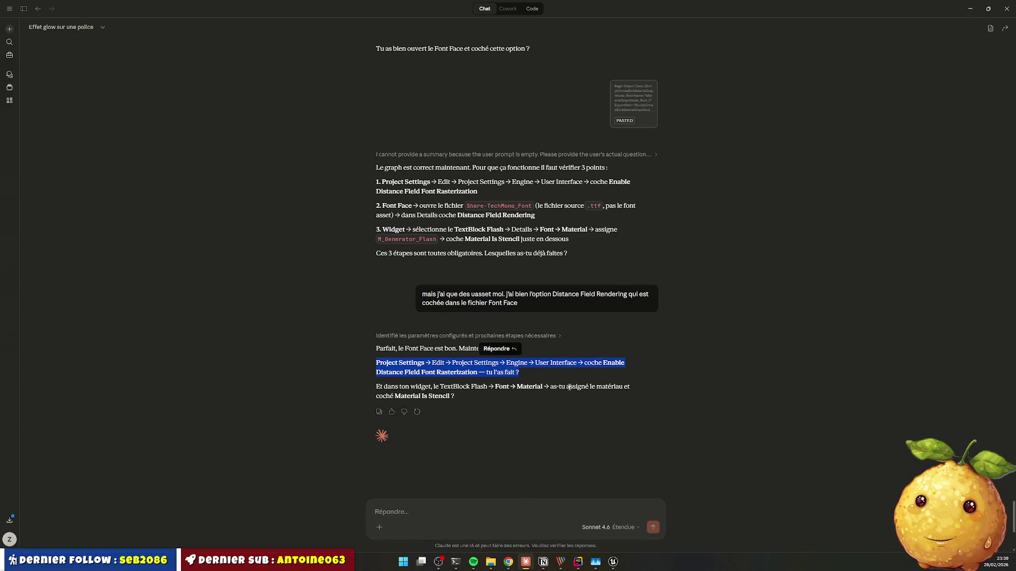
left_click(474, 510)
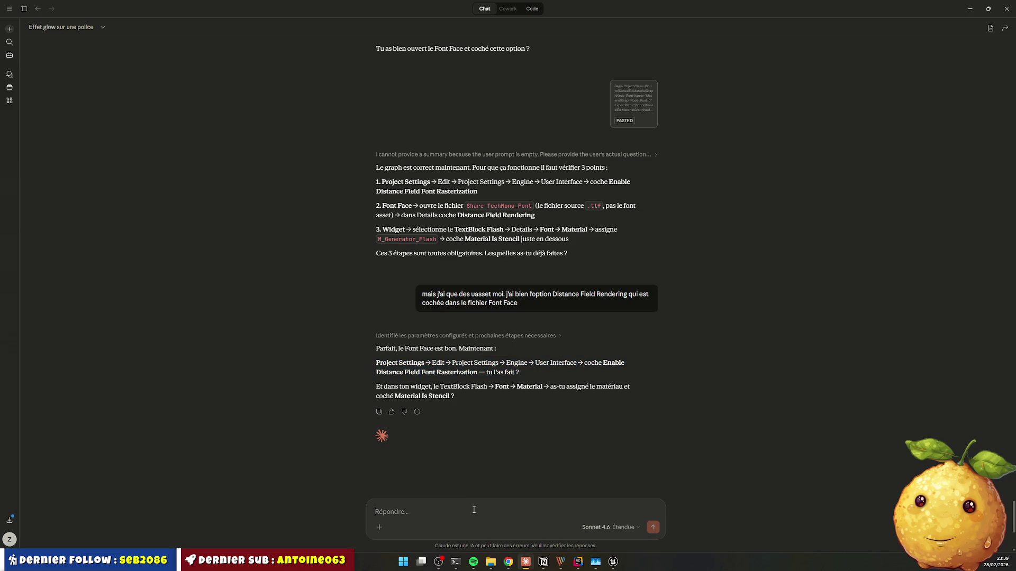
type("oui. ca m")
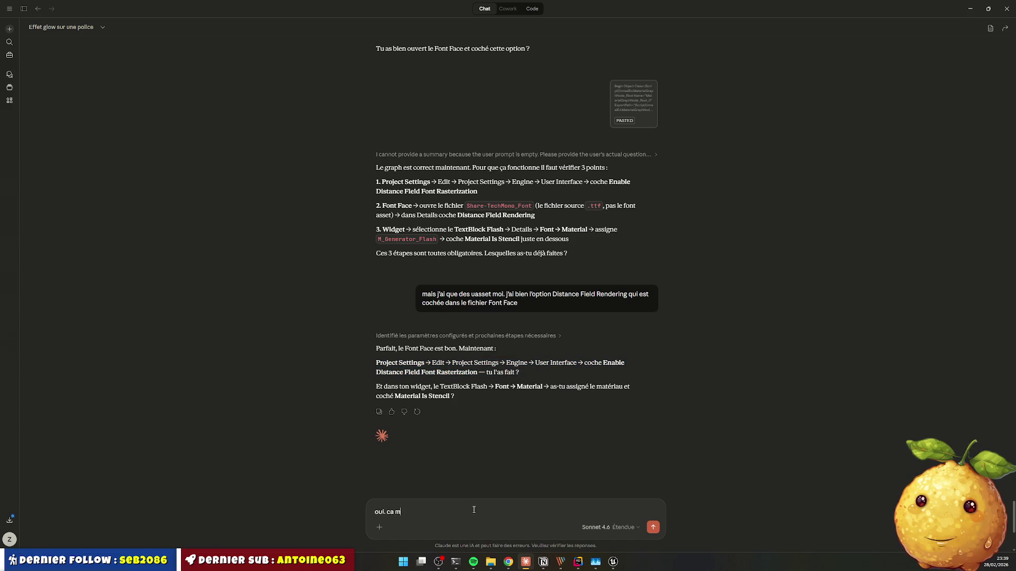
type("e fait un carré")
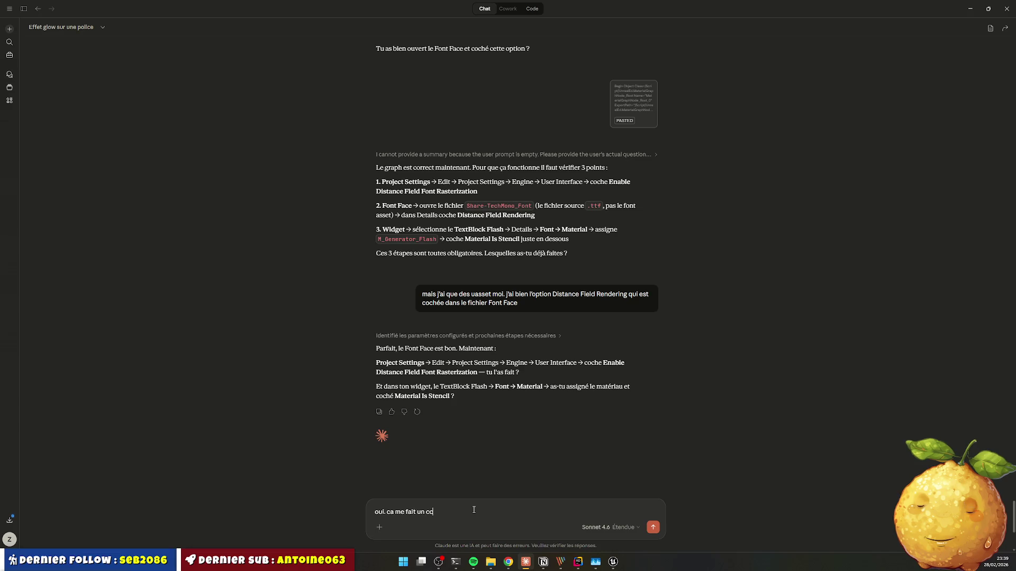
type(" rouge au lieu")
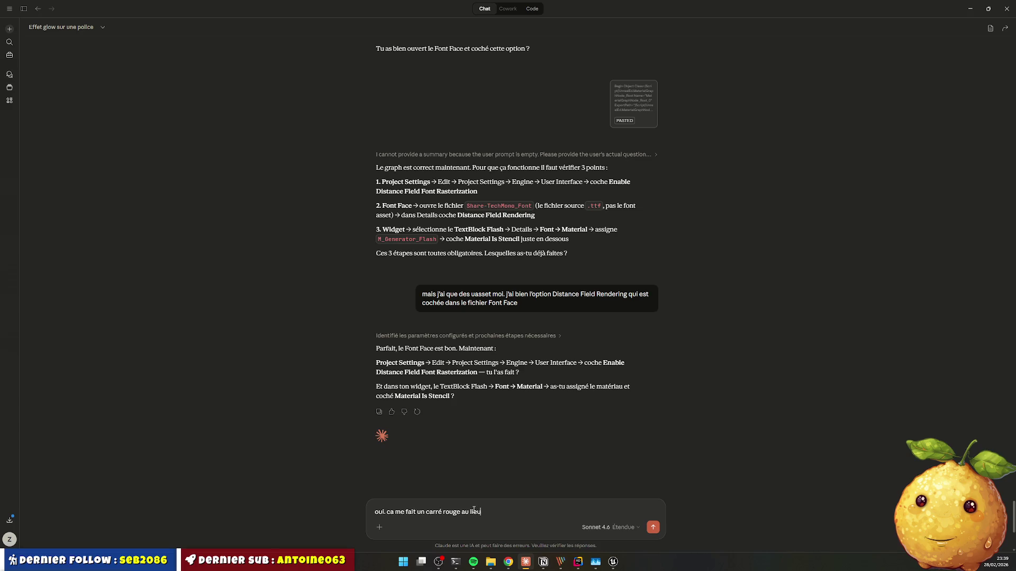
type(" de m'afficher")
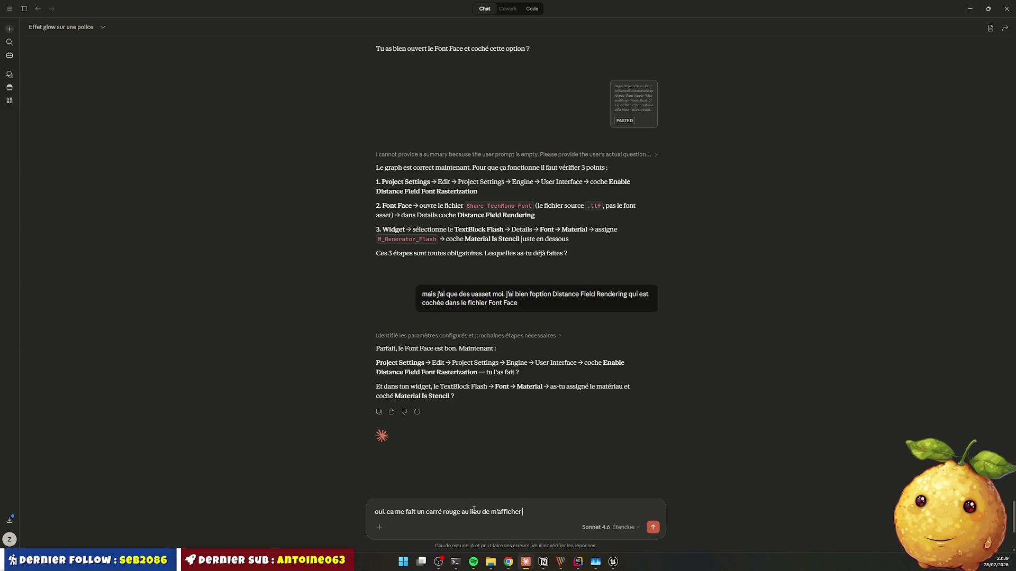
type(" le test")
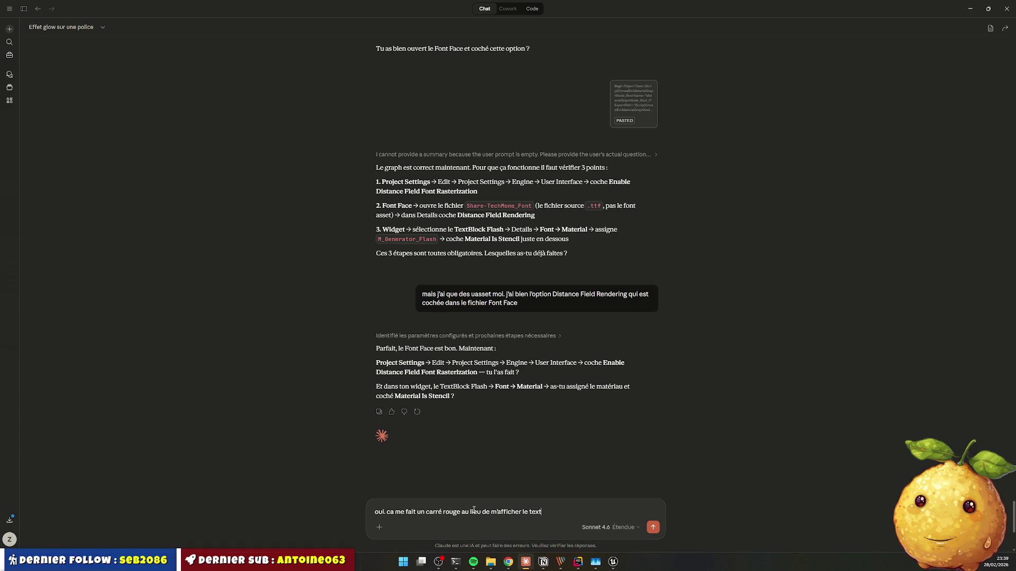
key("Return")
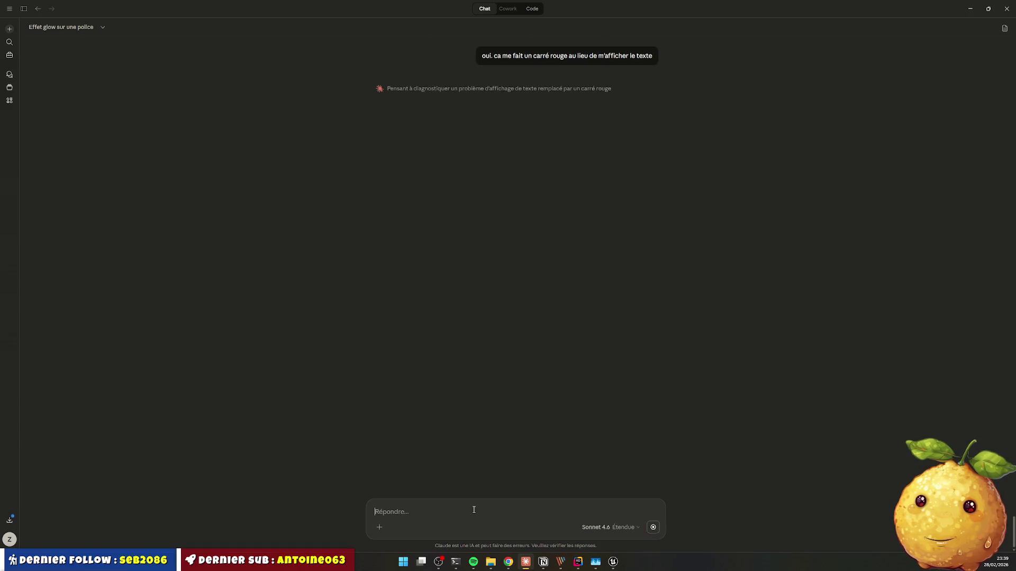
key("alt+Tab")
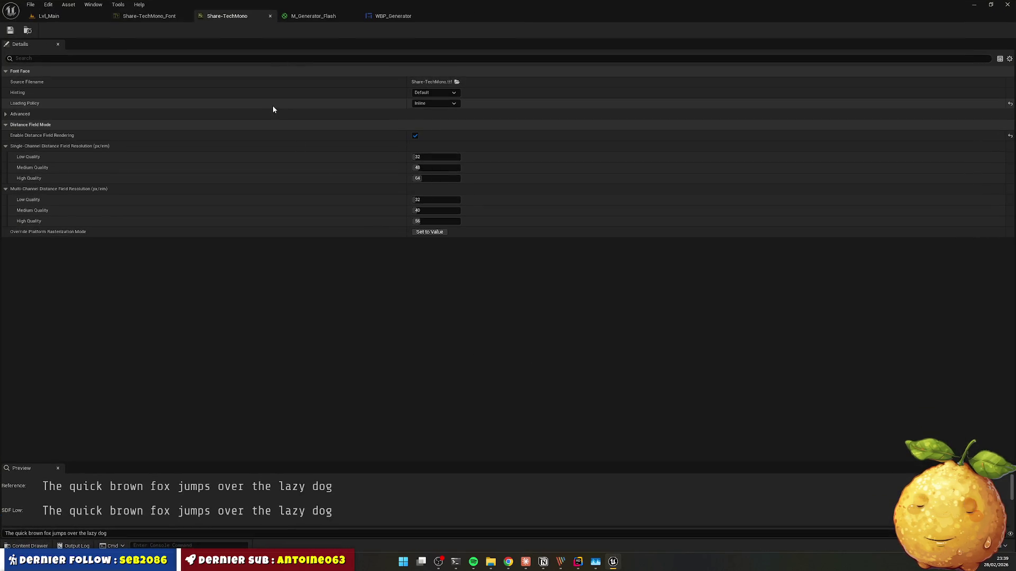
Step: Show all the Flash text's properties in the WBP_Generator designer's Details panel
left_click(313, 17)
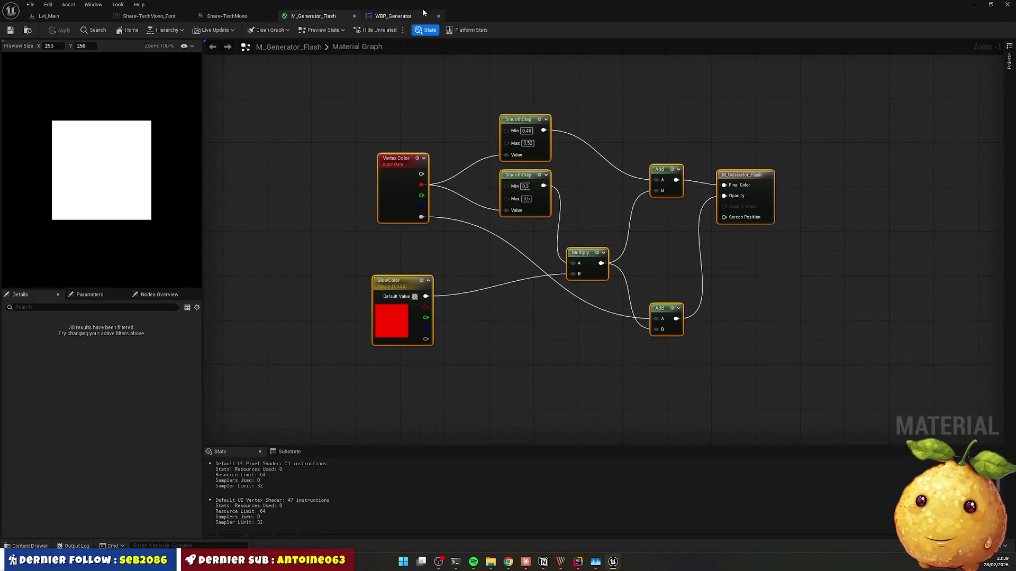
left_click(391, 16)
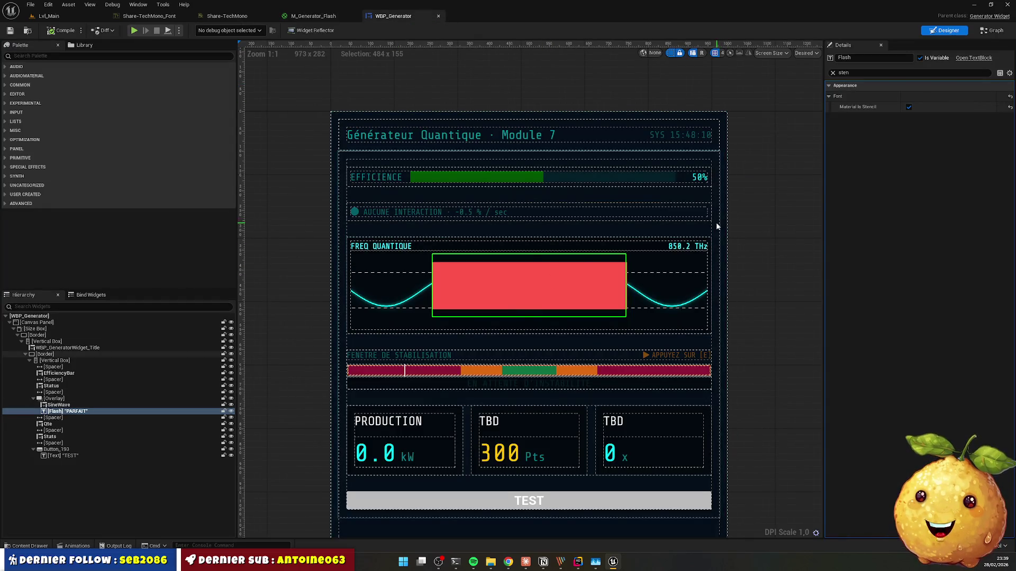
left_click(832, 72)
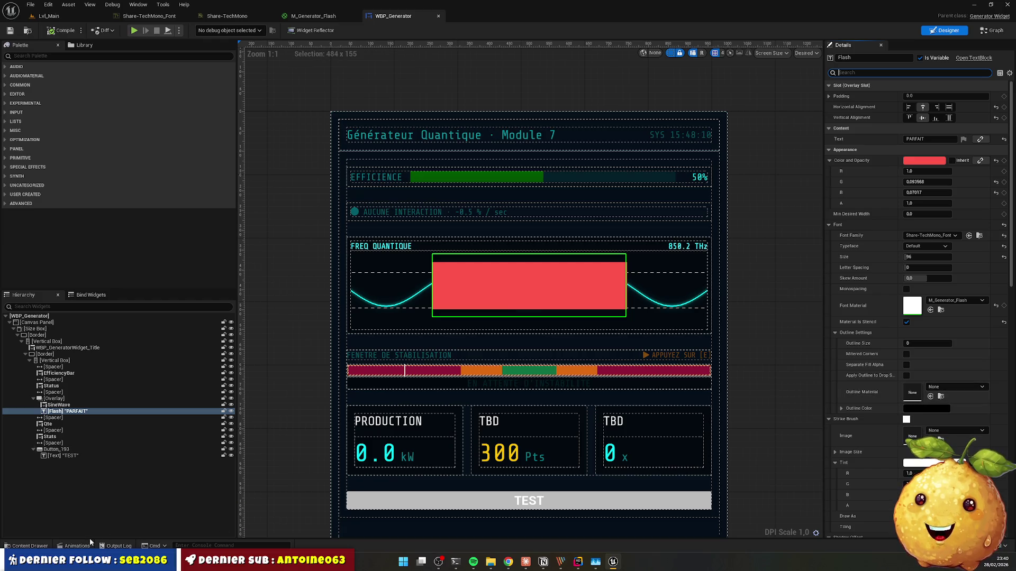
Step: Assign M_Generator_Flash from Actors > Generator > UI > Widgets > Materials as the Flash font material
left_click(45, 546)
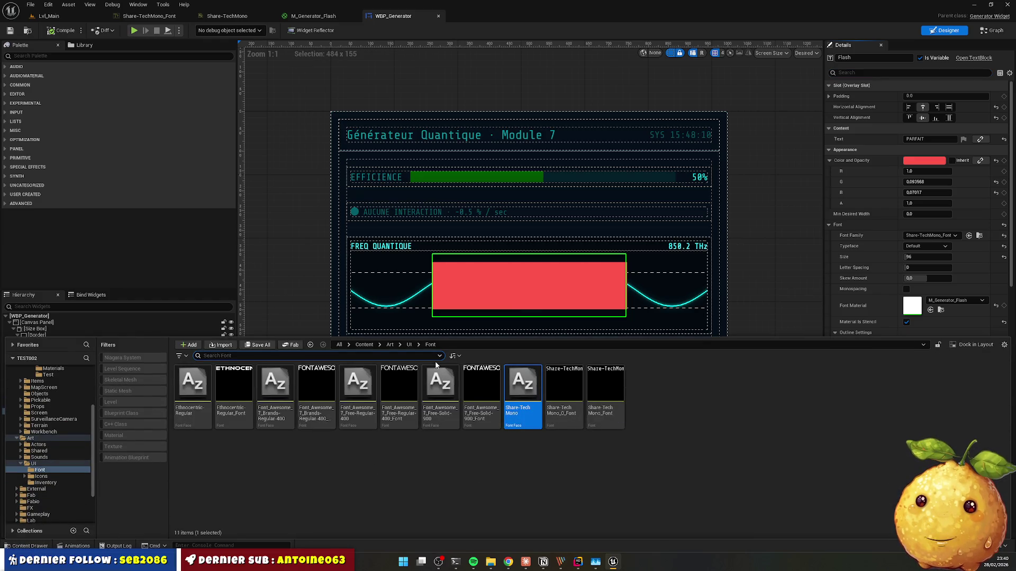
left_click(391, 346)
left_click(364, 345)
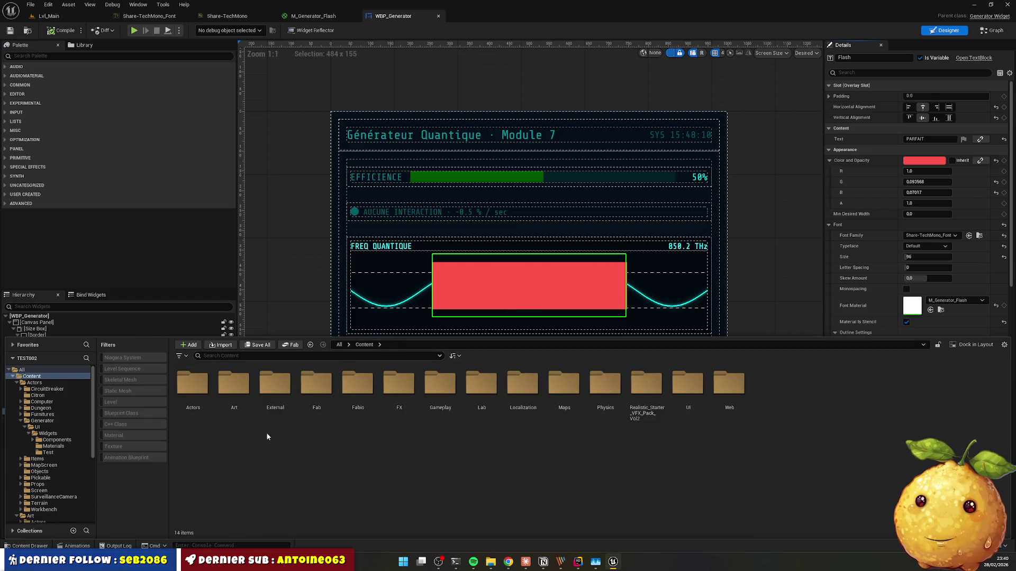
left_click(187, 390)
double_click(188, 390)
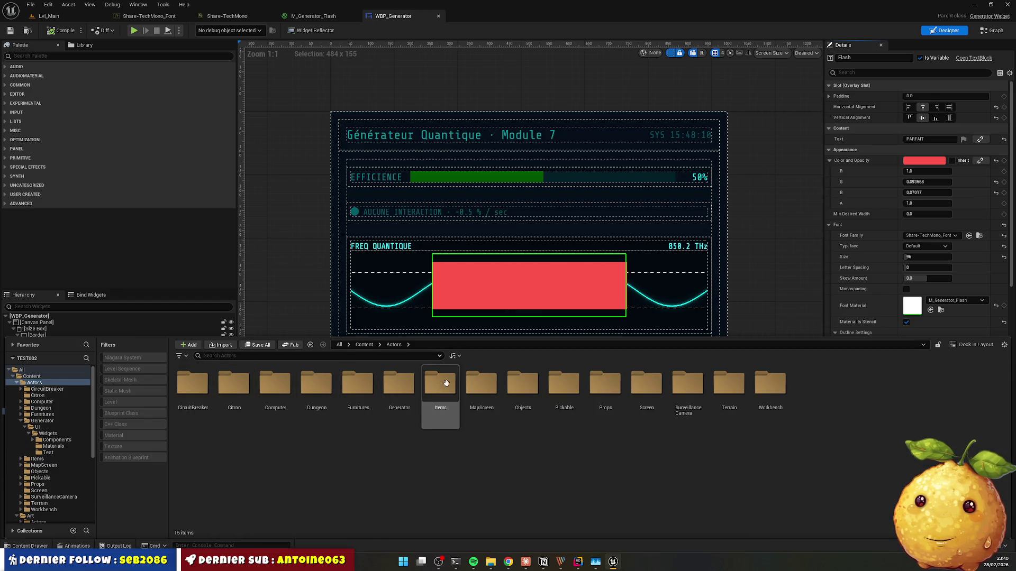
double_click(388, 387)
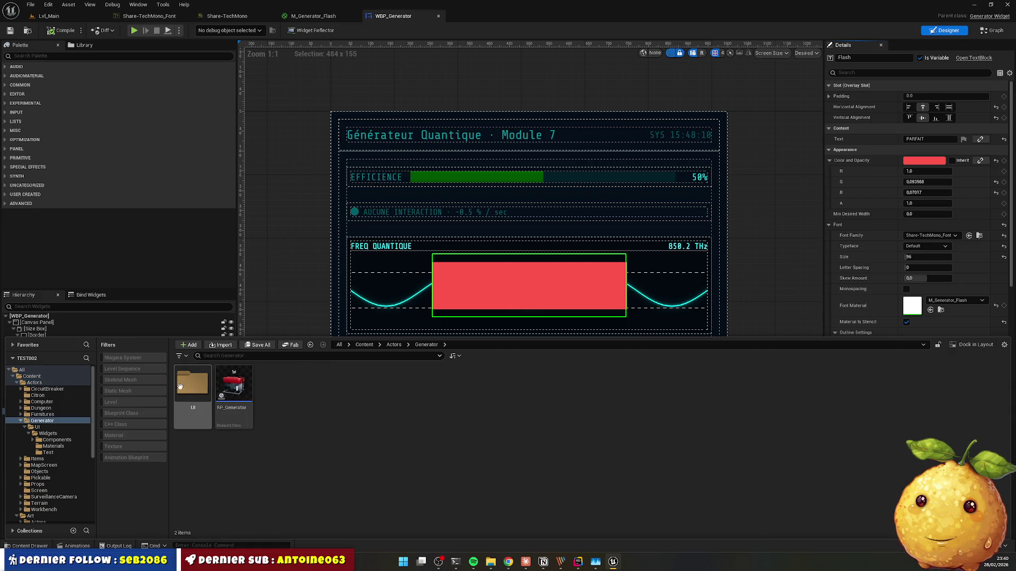
double_click(193, 383)
double_click(193, 383)
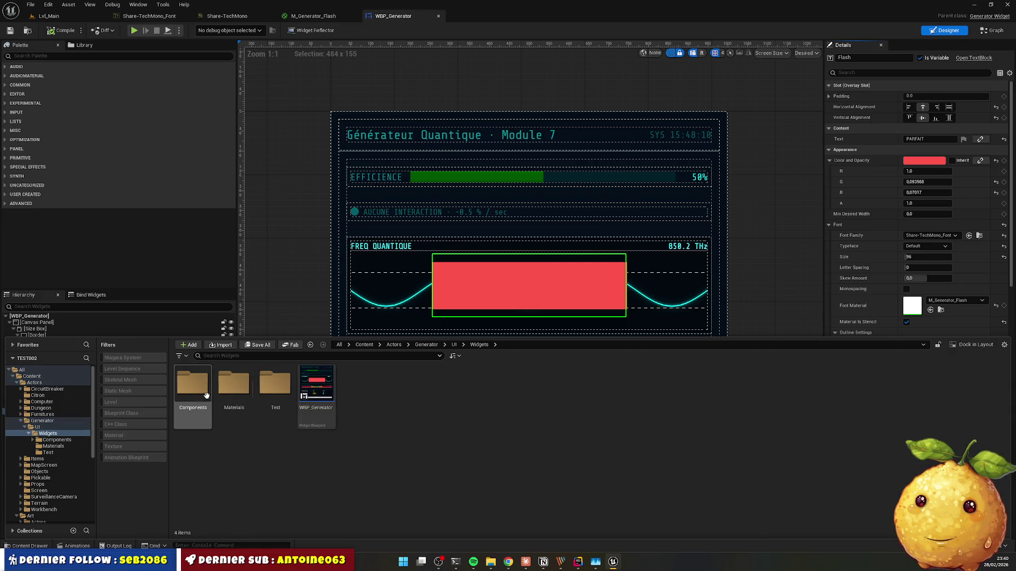
double_click(233, 386)
mouse_move(193, 384)
left_mouse_down()
mouse_move(239, 395)
mouse_move(912, 305)
left_mouse_up()
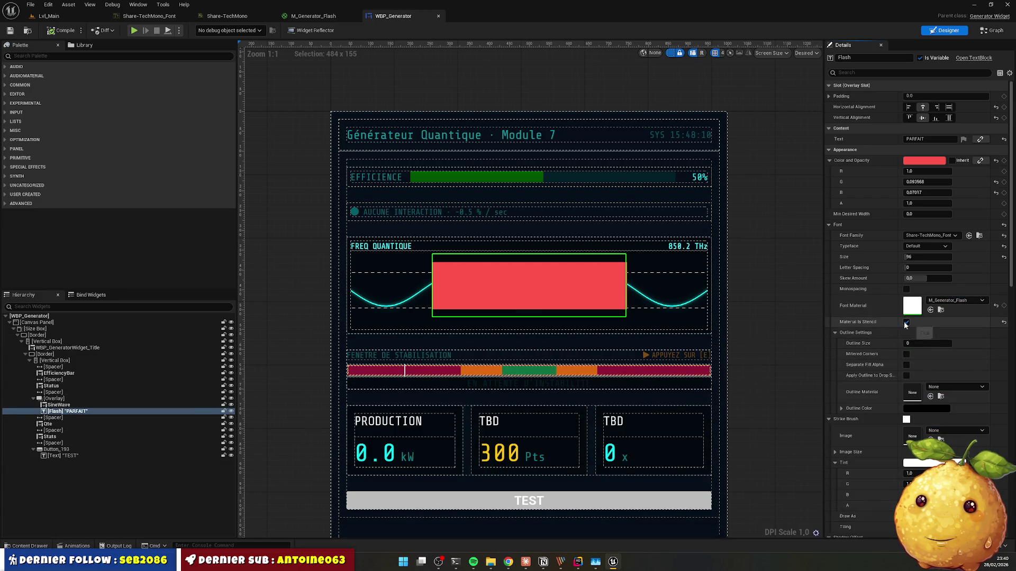
left_click(30, 546)
mouse_move(193, 386)
left_mouse_down()
mouse_move(227, 400)
mouse_move(956, 279)
mouse_move(963, 389)
left_mouse_up()
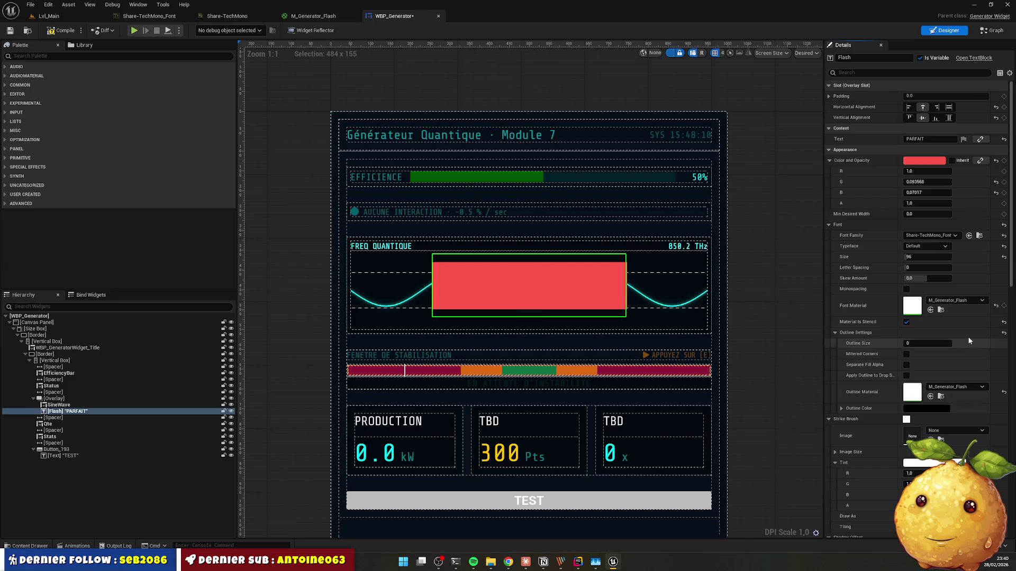
left_click(996, 306)
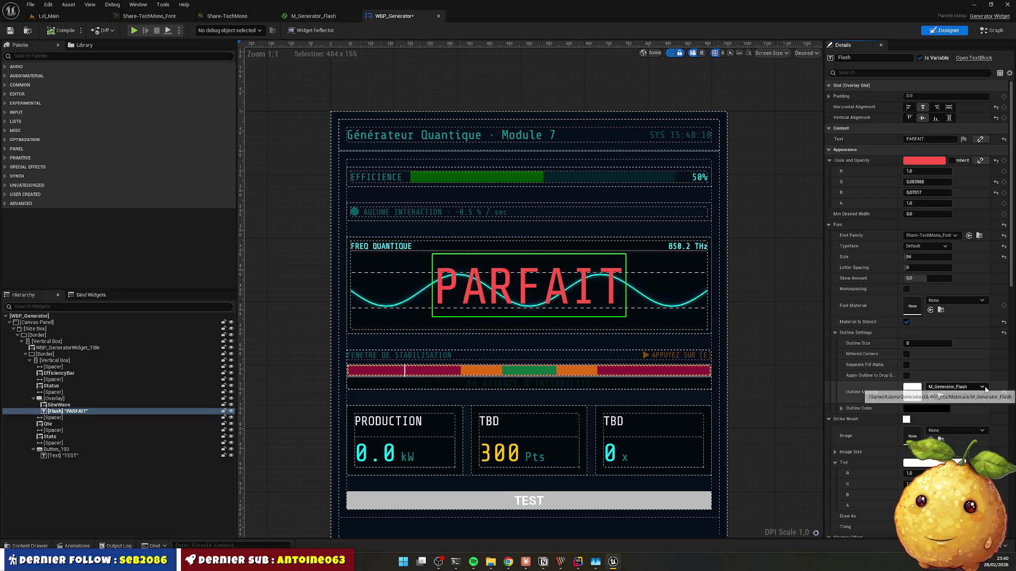
left_click(1003, 392)
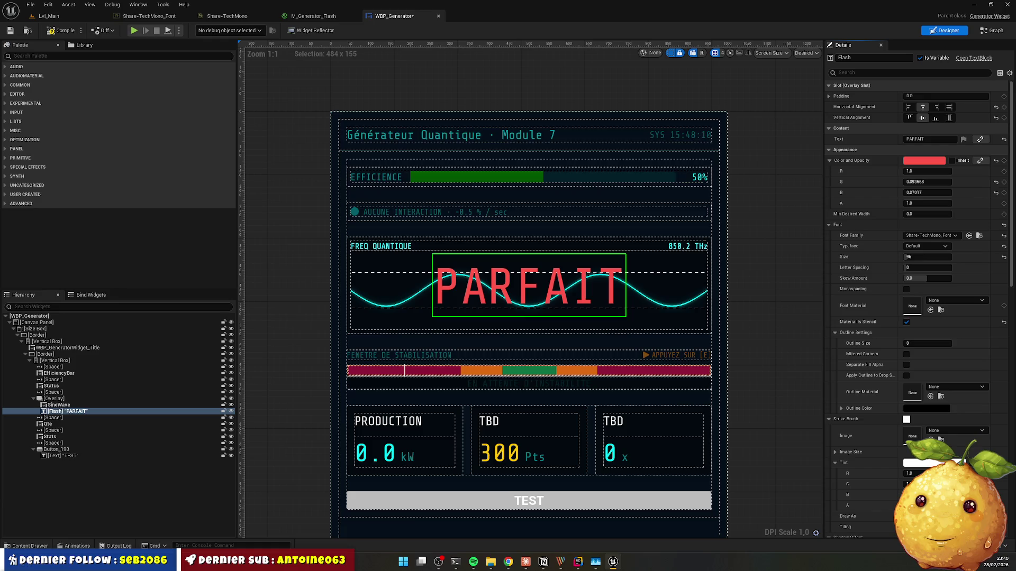
left_click(29, 546)
mouse_move(193, 394)
left_mouse_down()
mouse_move(381, 408)
mouse_move(912, 306)
left_mouse_up()
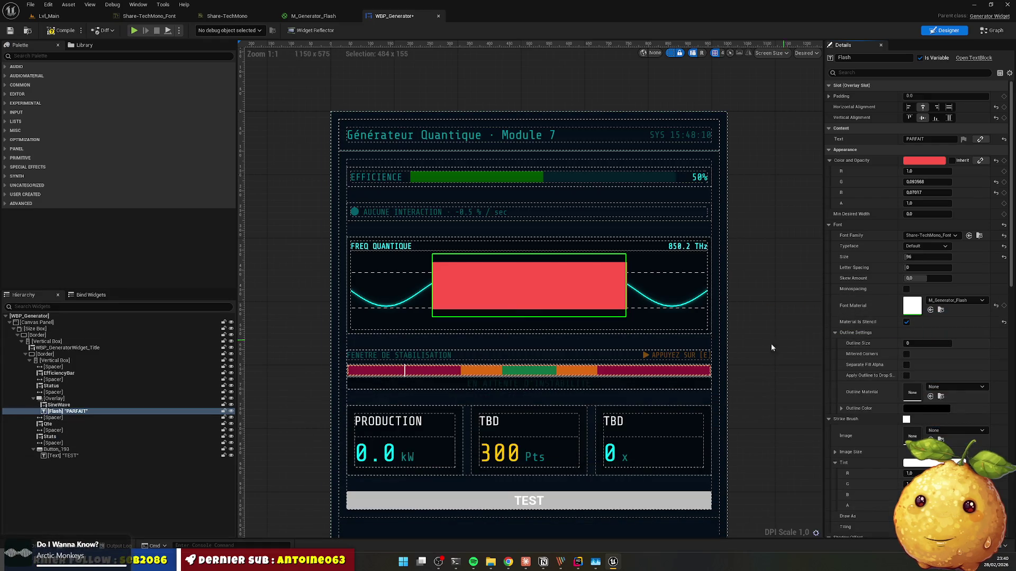
key("alt+Tab")
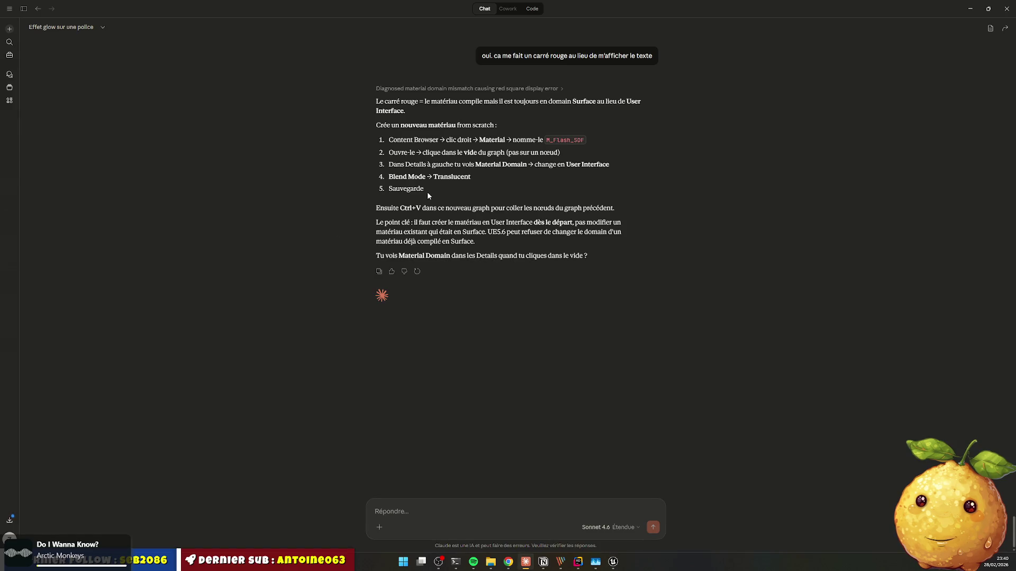
scroll(428, 195, "up", 3)
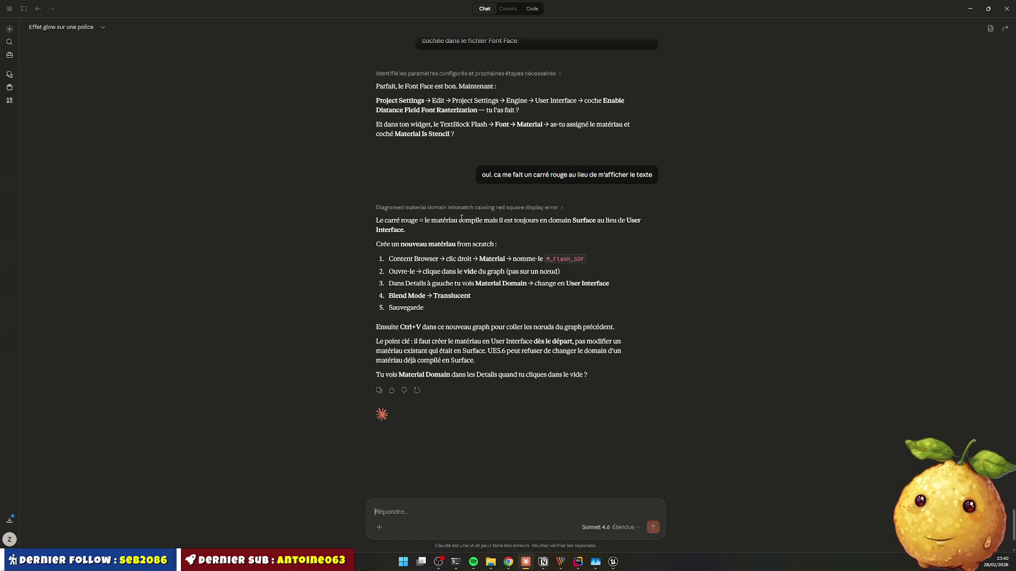
key("alt+Tab")
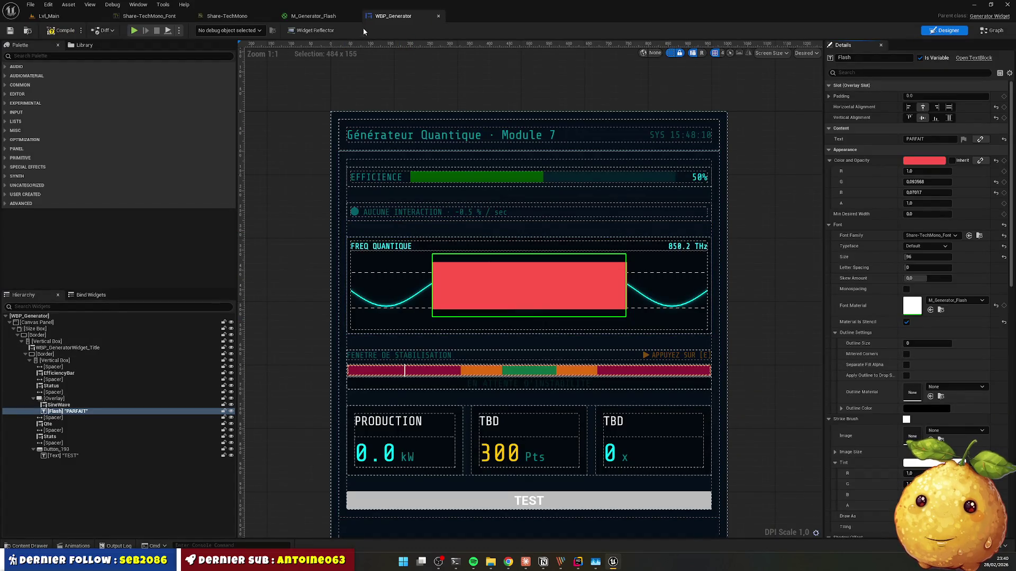
Step: Try Opaque, Masked and Additive blend modes on M_Generator_Flash, then restore Translucent
left_click(309, 18)
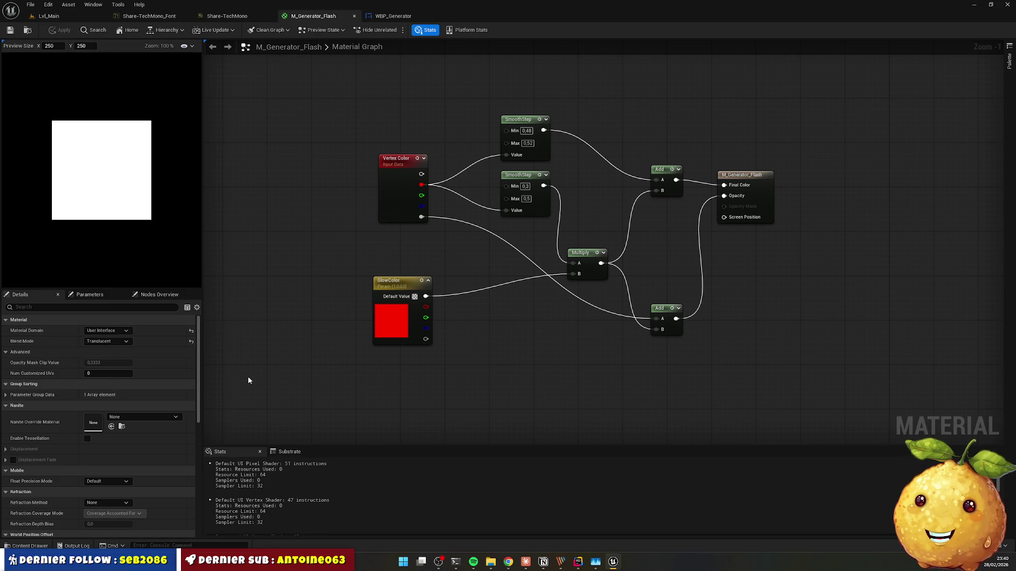
left_click(128, 342)
left_click(112, 350)
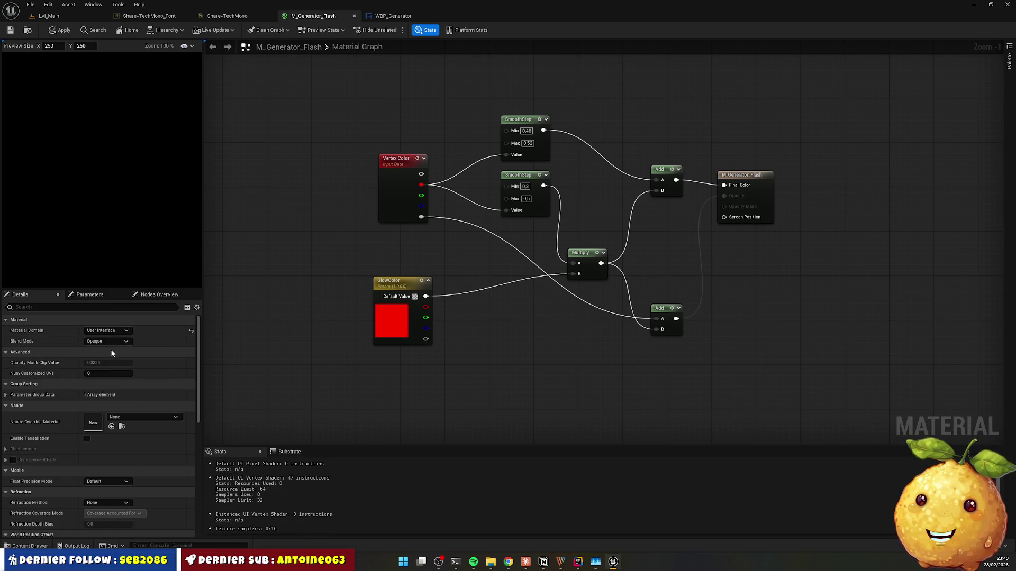
left_click(107, 342)
left_click(106, 354)
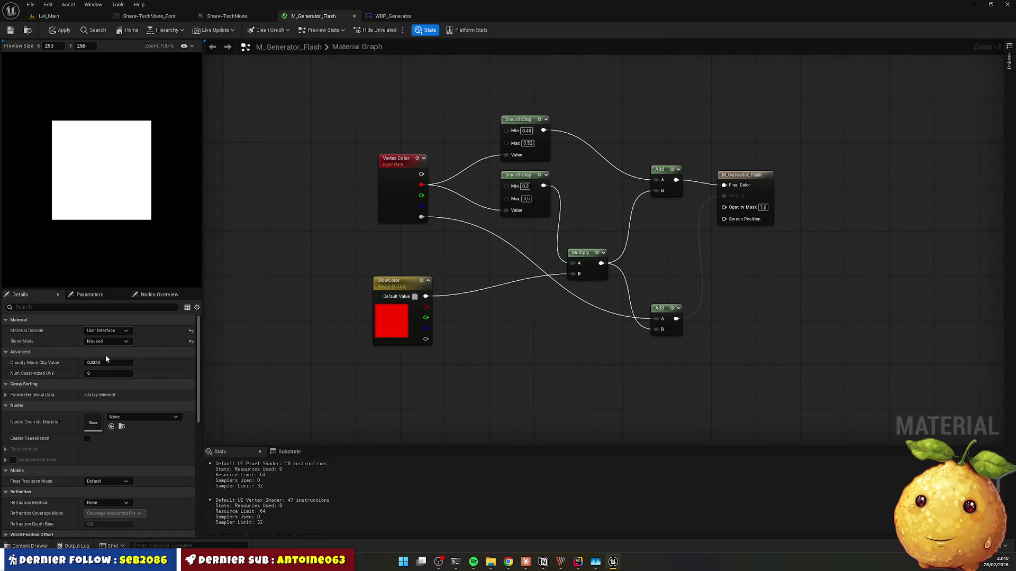
left_click(110, 344)
left_click(113, 370)
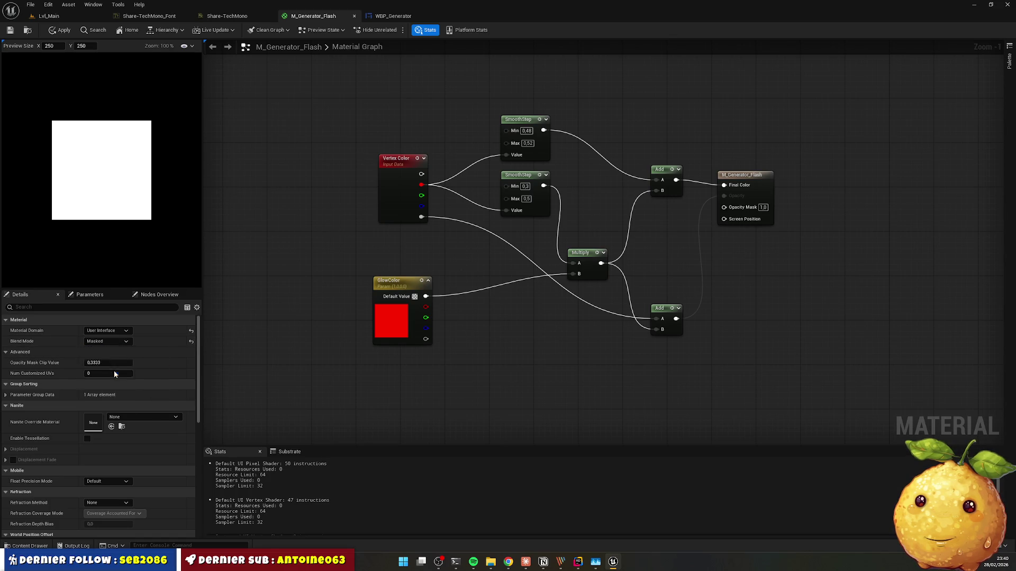
left_click(106, 341)
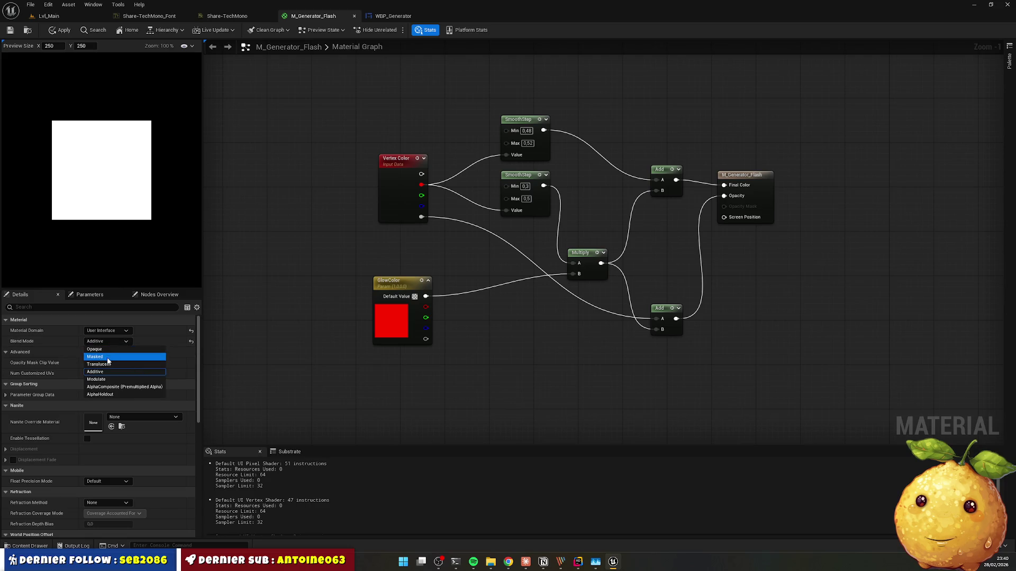
left_click(107, 364)
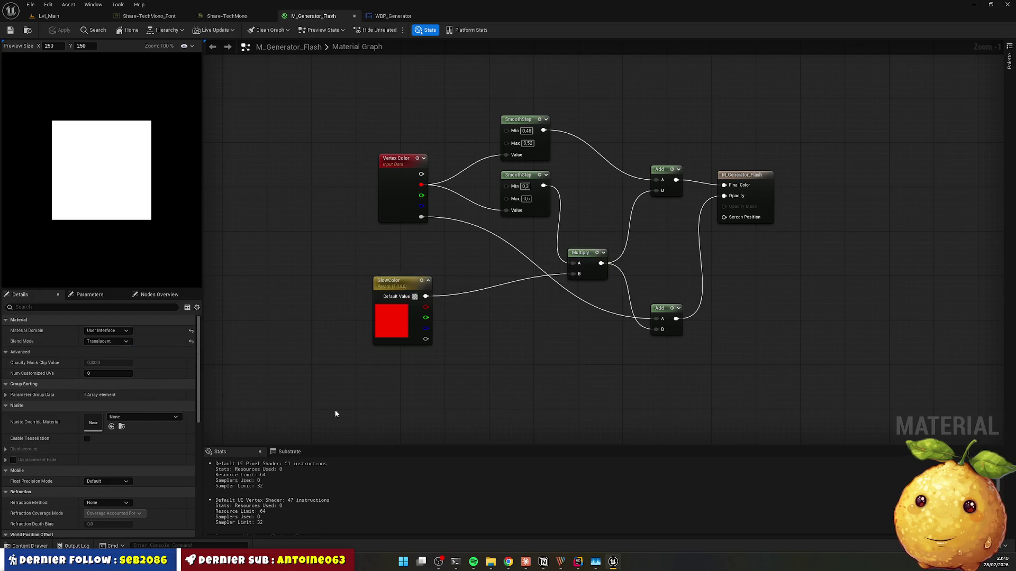
key("alt+Tab")
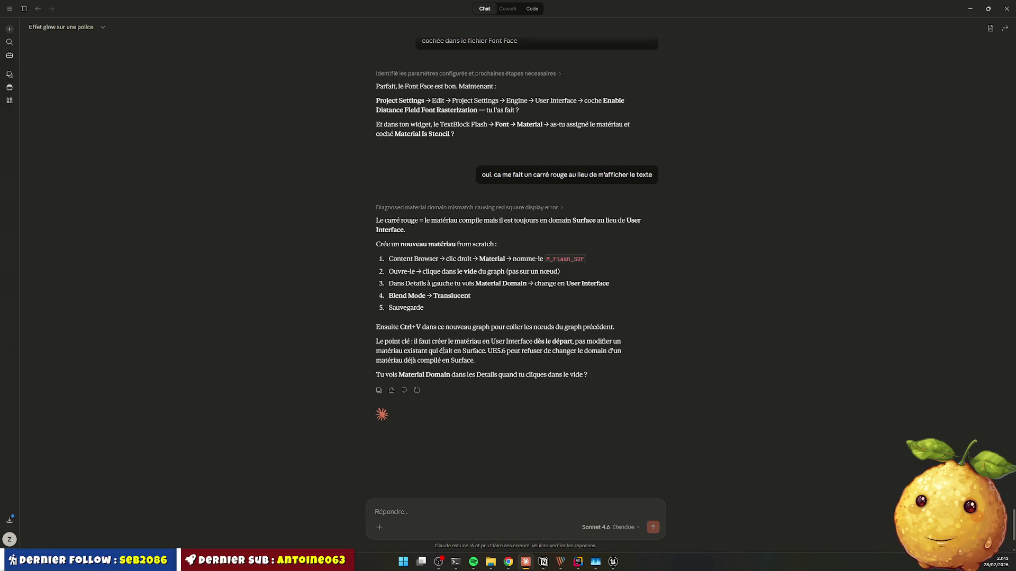
Step: Create a new Material asset in the Materials folder beside M_Generator_Flash
key("alt+Tab")
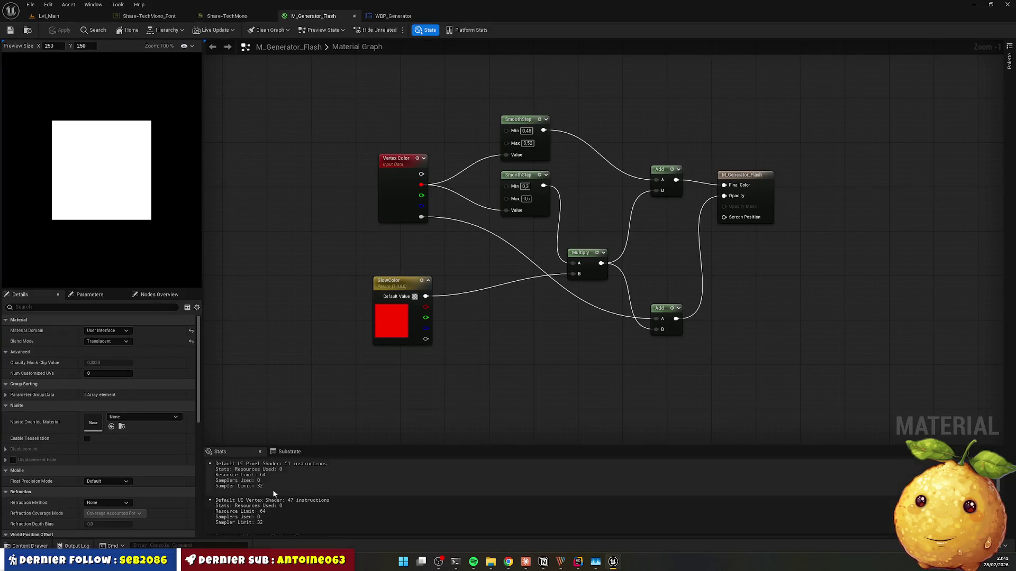
key("ctrl+space")
left_click(436, 459)
right_click(277, 418)
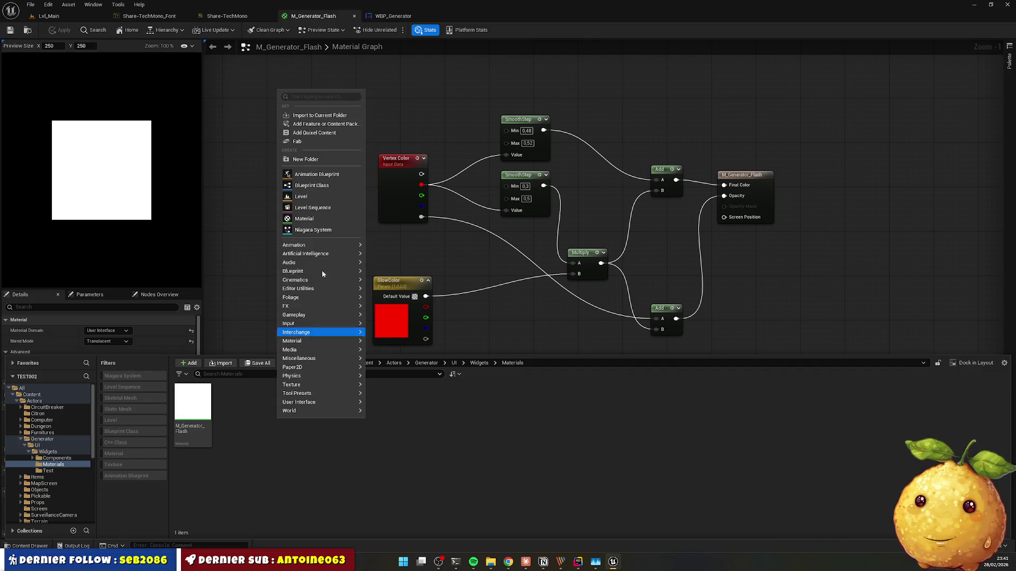
left_click(320, 220)
key("Return")
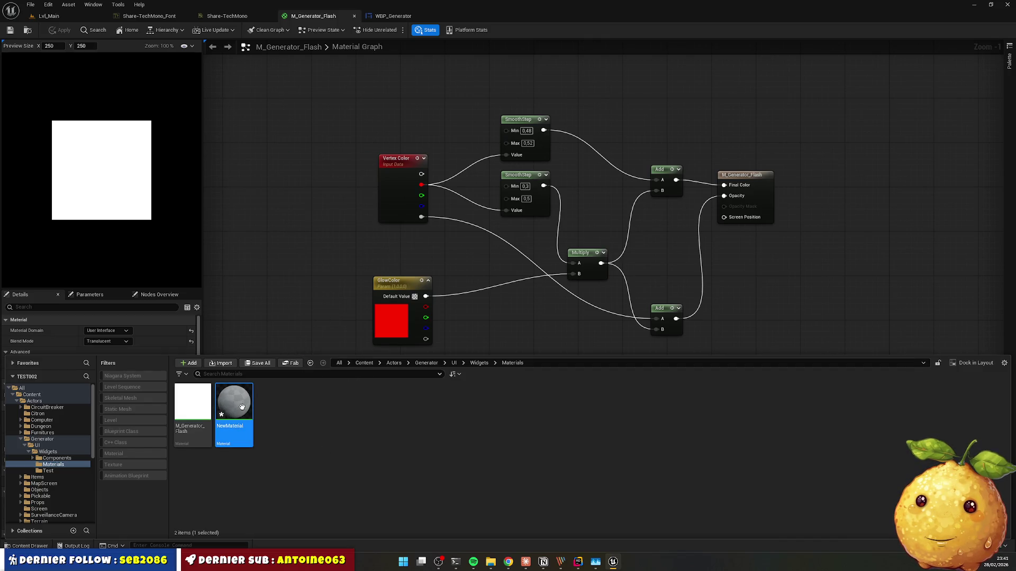
Step: Rename the new material to M_Flash_SDF, copied from Claude, and select the Flash graph nodes
key("alt+Tab")
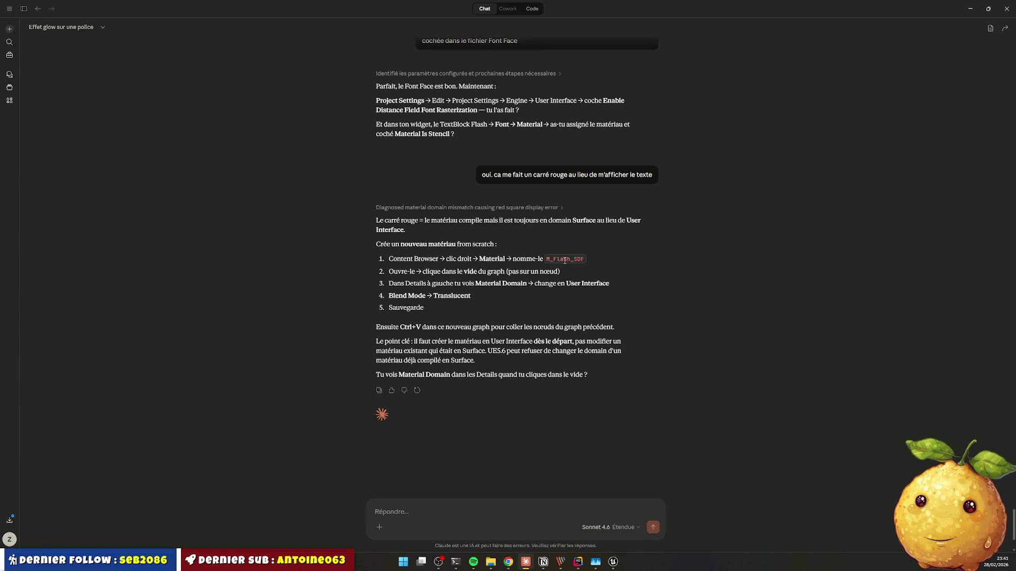
double_click(565, 259)
key("ctrl+c")
key("alt+Tab")
key("F2")
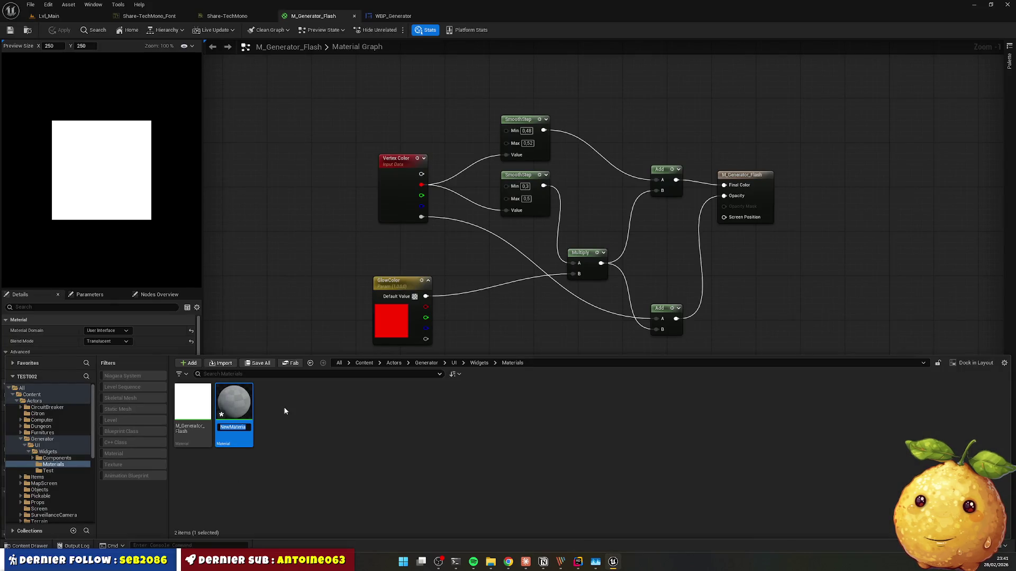
key("ctrl+v")
key("Return")
left_click(285, 411)
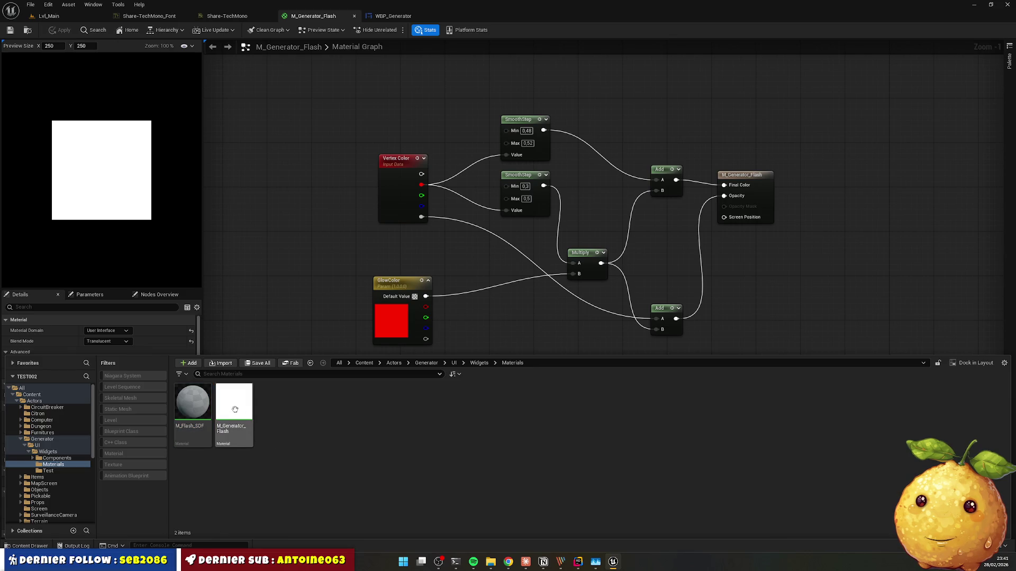
left_click_drag(337, 100, 693, 350)
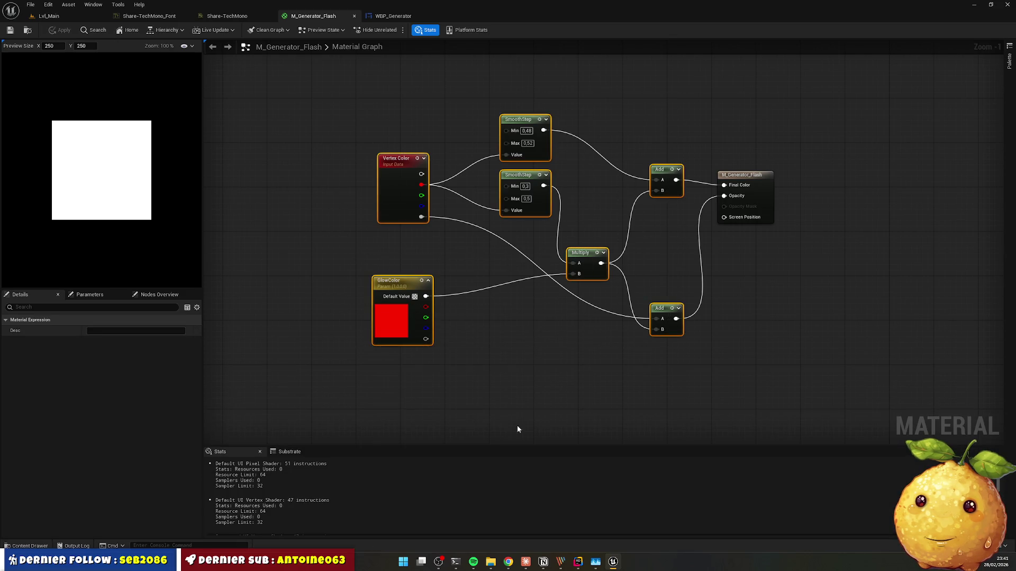
left_click(30, 545)
Step: Set M_Flash_SDF's Material Domain to User Interface and Blend Mode to Translucent
double_click(192, 407)
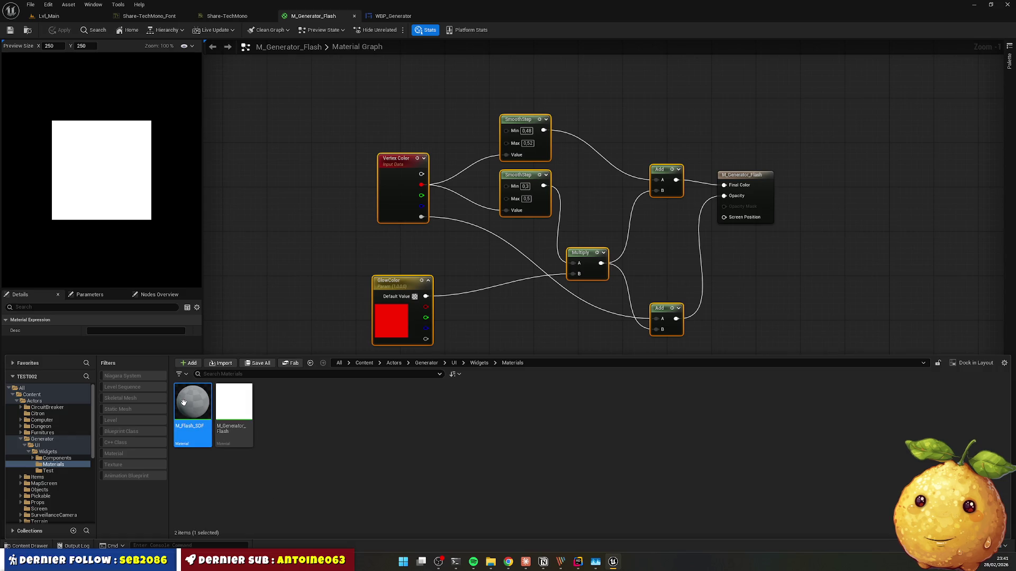
left_click(106, 330)
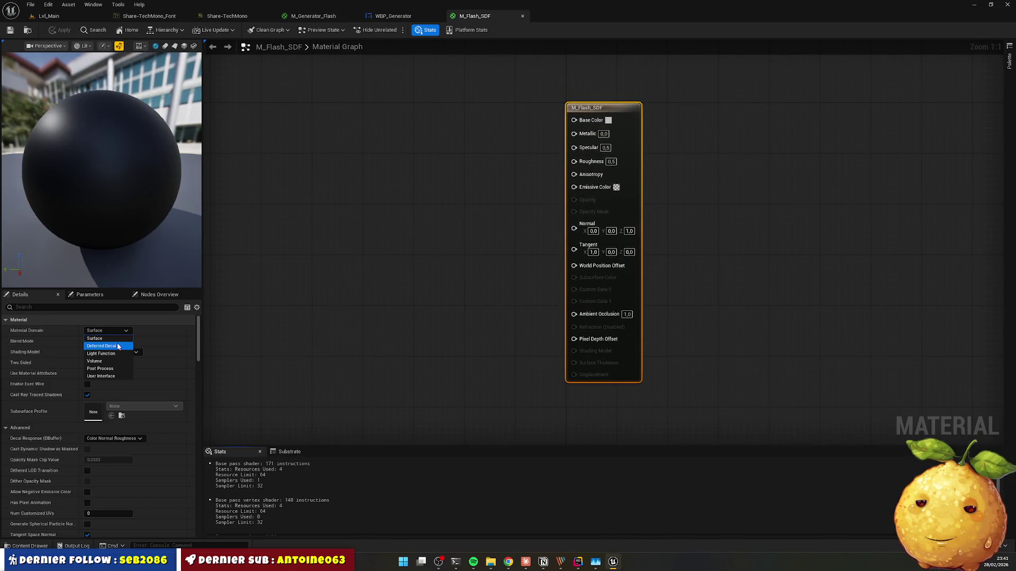
left_click(101, 376)
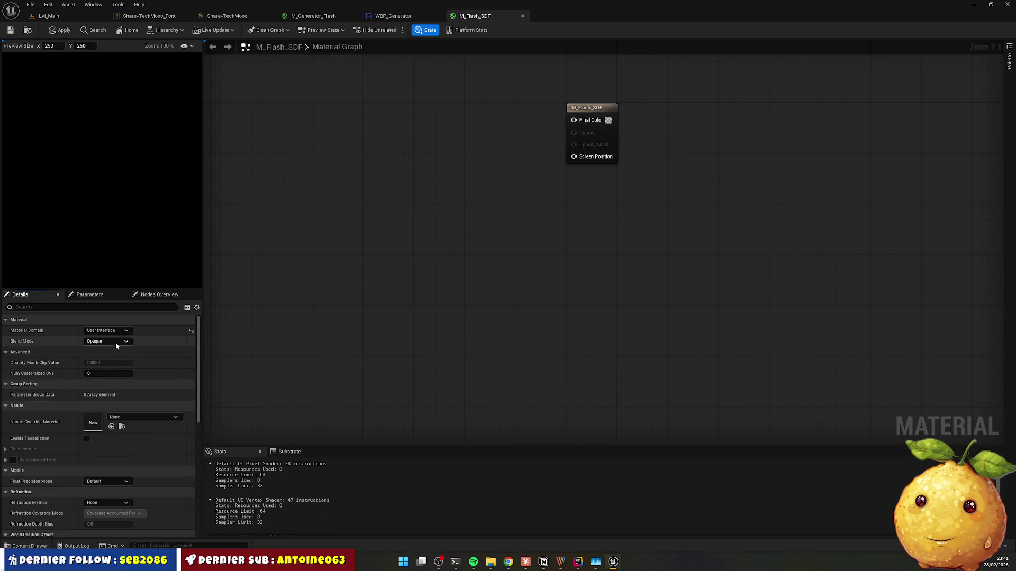
left_click(115, 342)
left_click(110, 364)
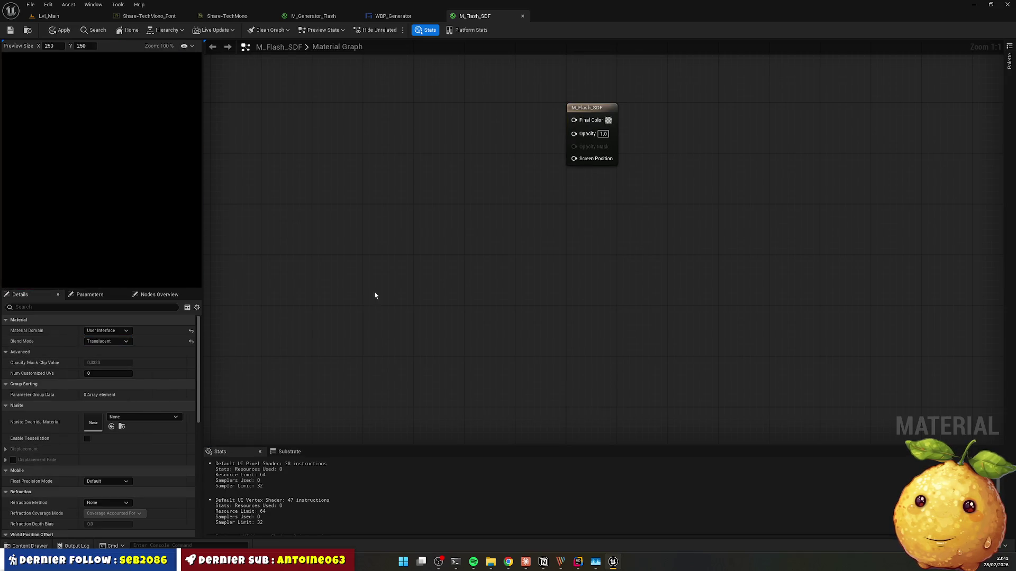
Step: Paste the Flash nodes into M_Flash_SDF, wire them to Final Color and Opacity, and apply
key("ctrl+v")
mouse_move(846, 329)
left_mouse_down()
mouse_move(660, 208)
mouse_move(687, 227)
mouse_move(869, 268)
mouse_move(828, 255)
left_mouse_up()
left_click(687, 228)
left_click_drag(670, 383, 831, 271)
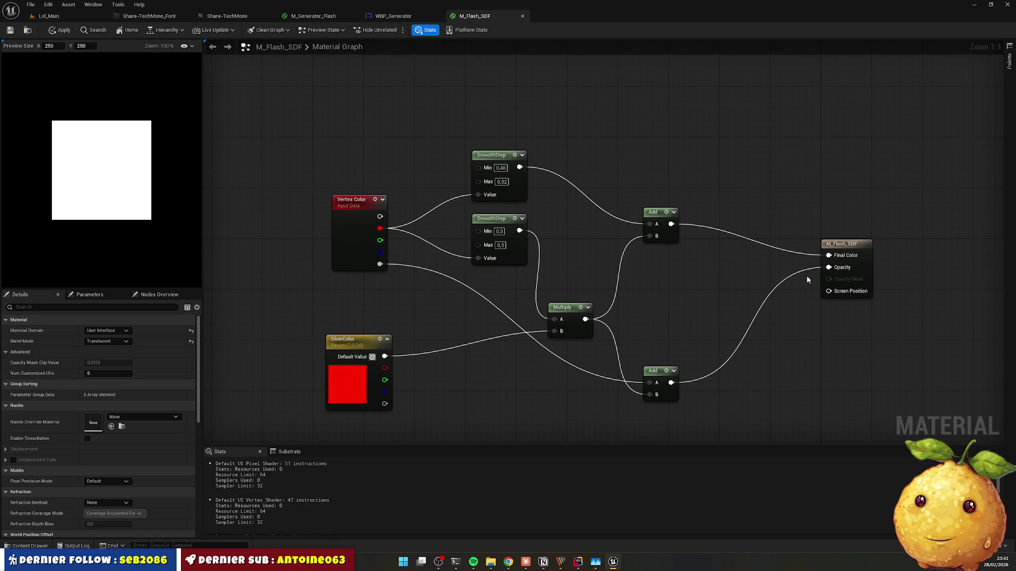
left_click(59, 29)
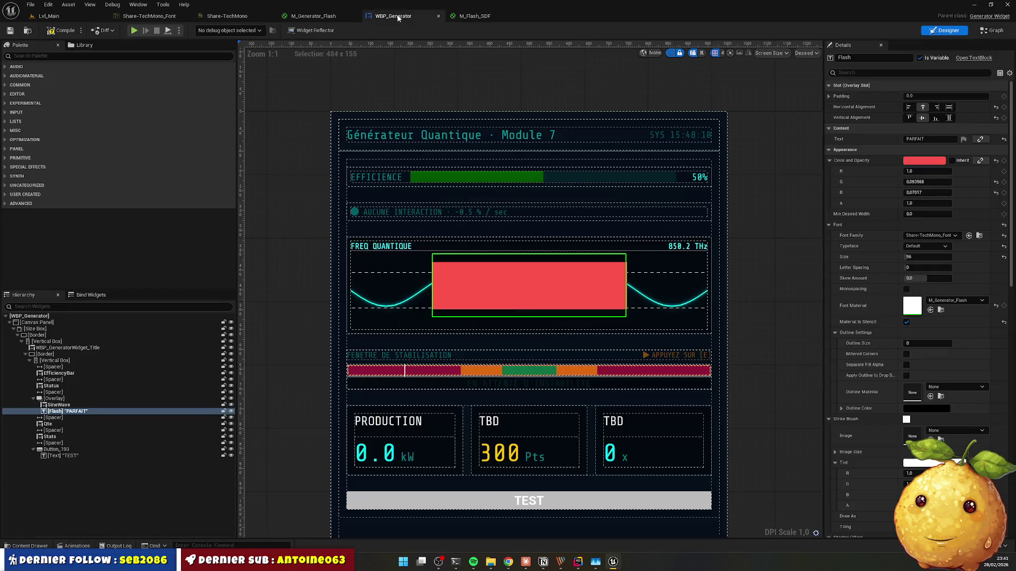
left_click(393, 16)
left_click(31, 546)
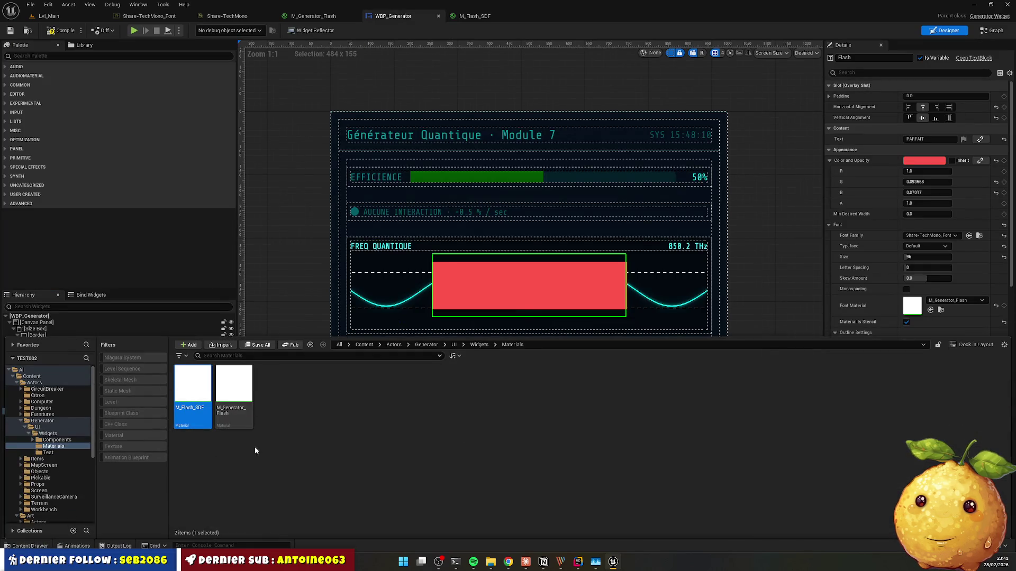
Step: Drag M_Flash_SDF into the Flash TextBlock's Font Material slot
mouse_move(193, 389)
left_mouse_down()
mouse_move(705, 400)
mouse_move(937, 223)
mouse_move(912, 305)
left_mouse_up()
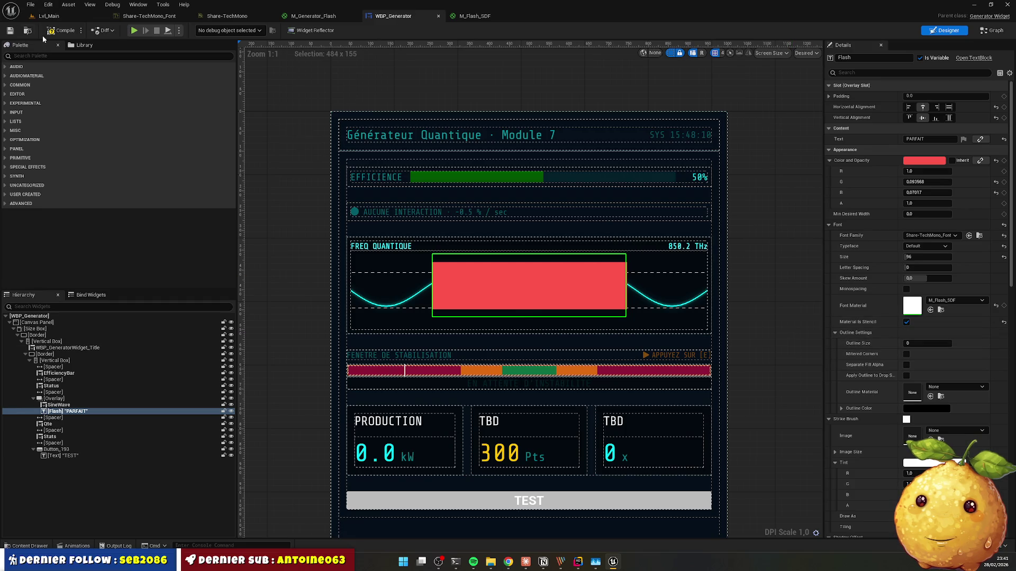
key("alt+Tab")
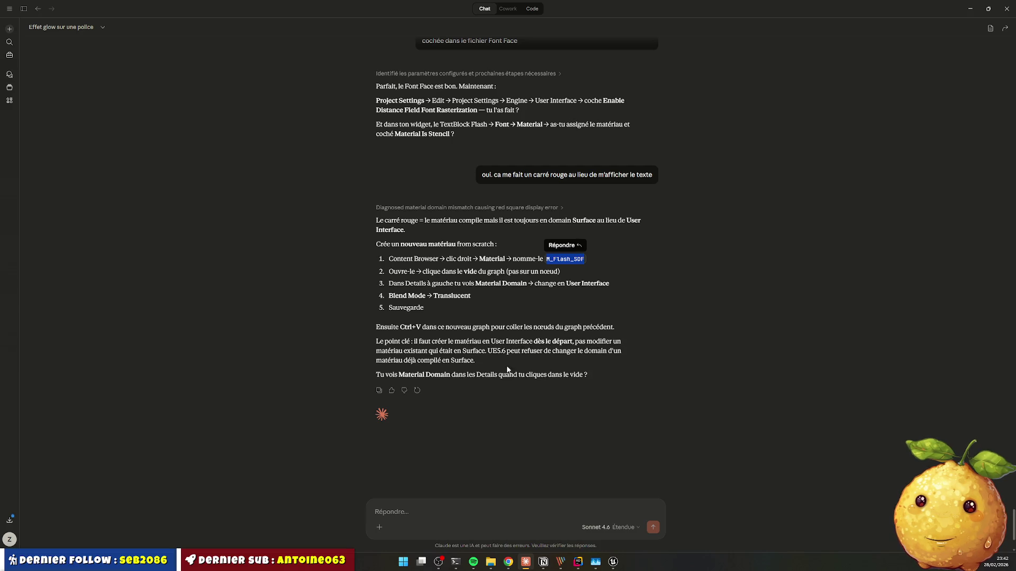
Step: Tell Claude 'non c'est pareil.' and minimize the chat window
left_click(469, 512)
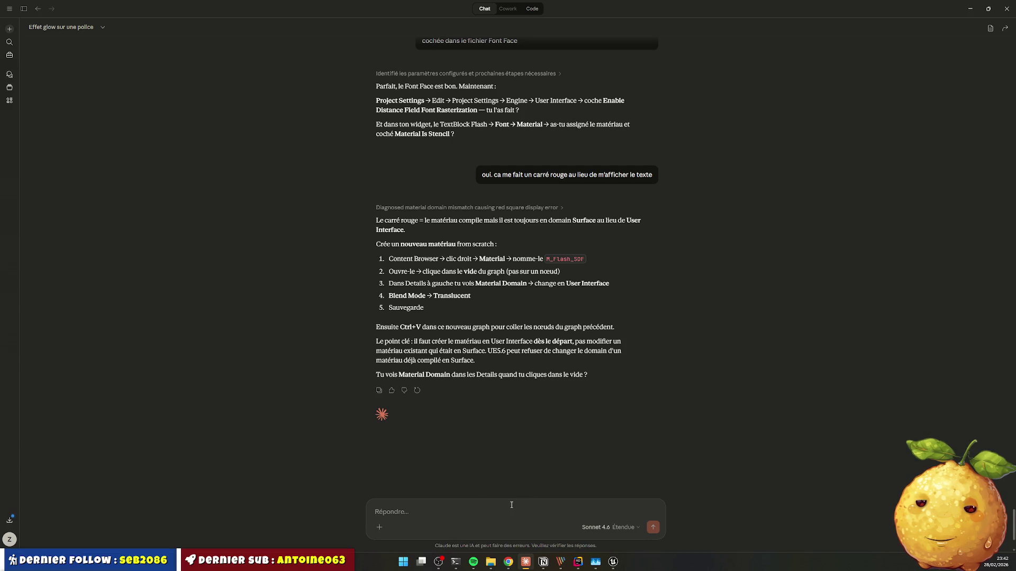
type("non c'est pareil.")
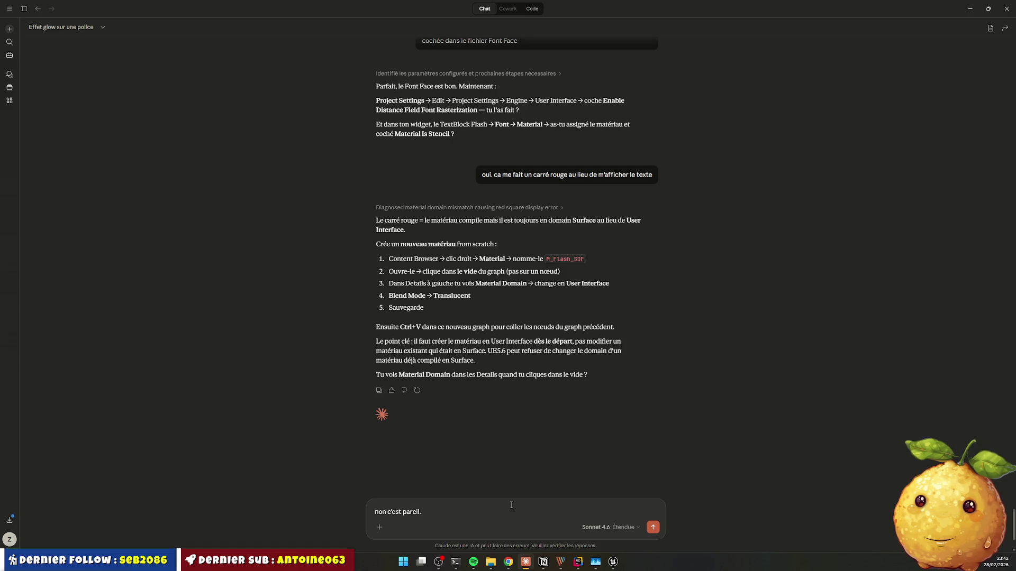
key("Return")
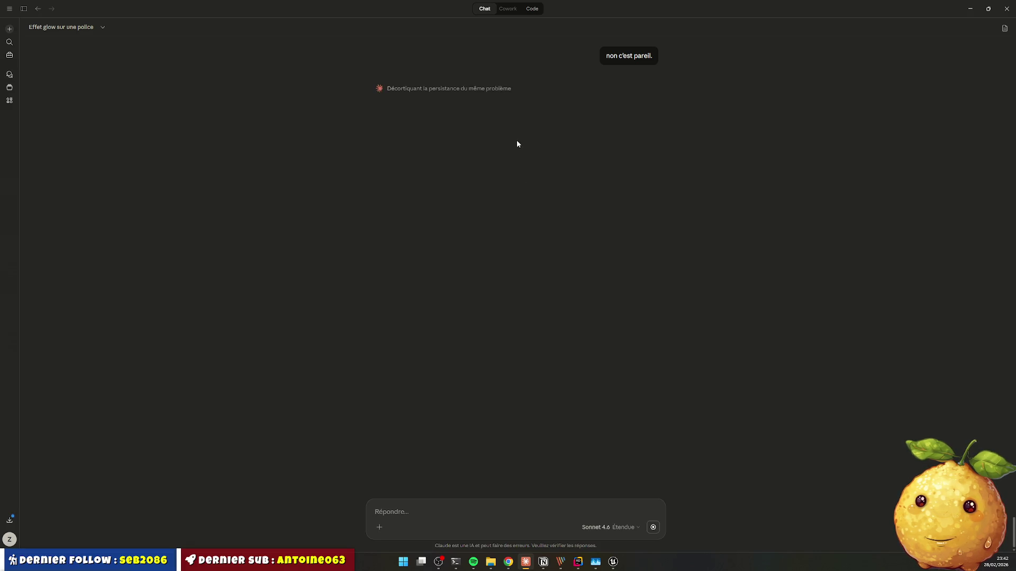
left_click(970, 9)
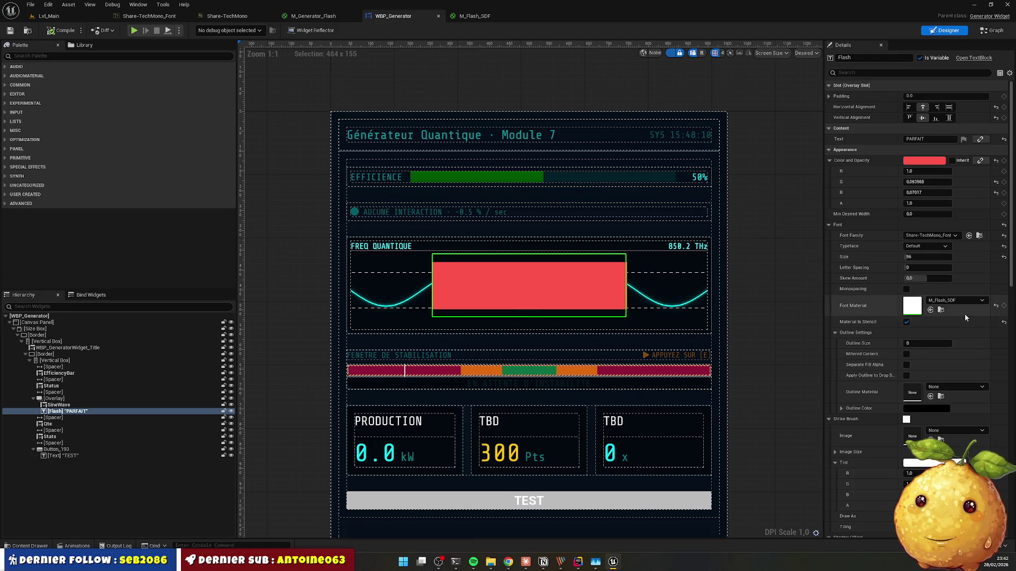
Step: Uncheck Material Is Stencil on the Flash text and compile the widget, then return to Claude
left_click(906, 322)
left_click(66, 34)
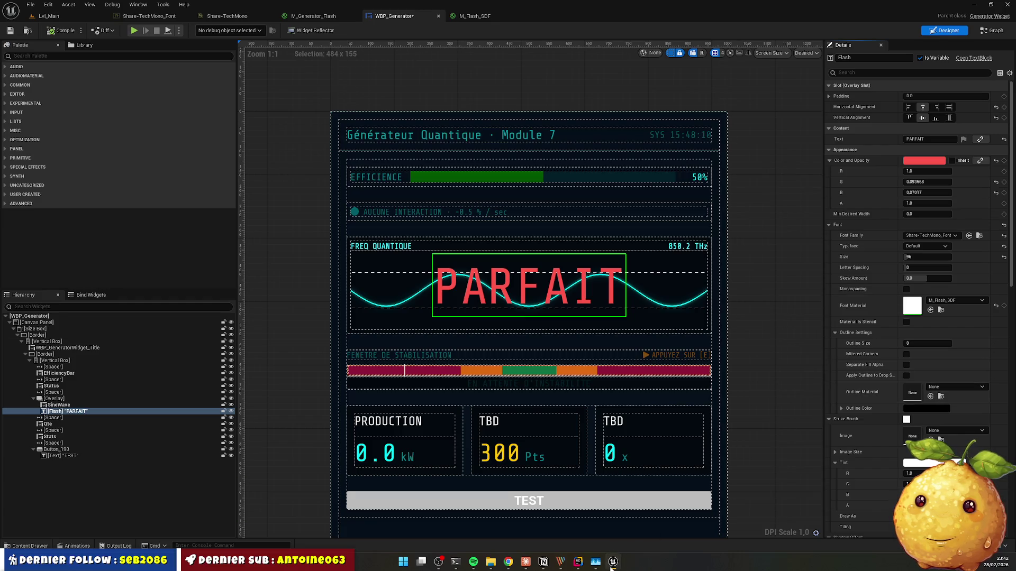
mouse_move(578, 563)
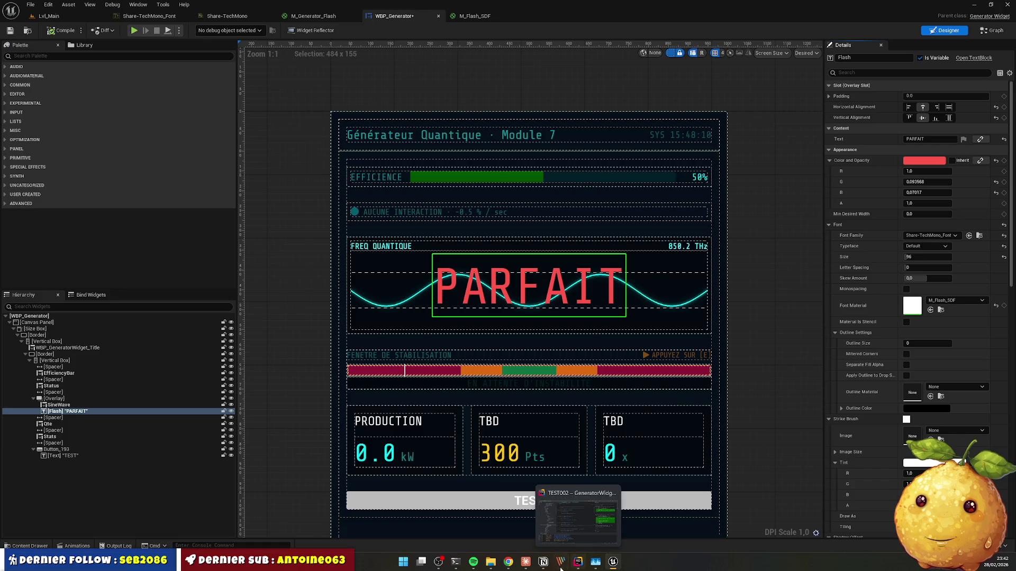
left_click(527, 565)
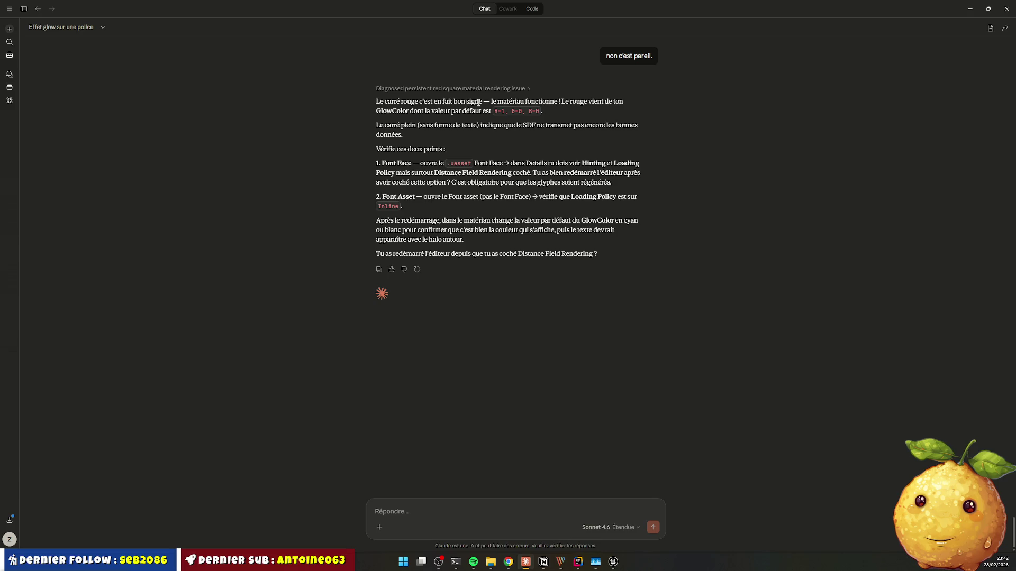
Step: Reread Claude's reply and highlight the 'Distance Field Rendering coché' phrase, then return to Unreal Engine
scroll(474, 116, "up", 1)
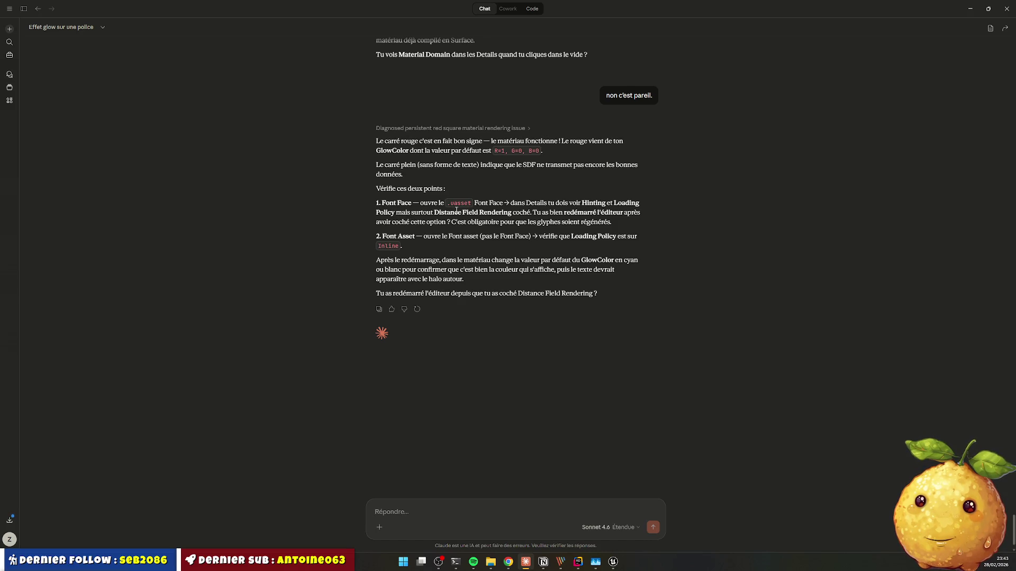
left_click_drag(440, 213, 530, 214)
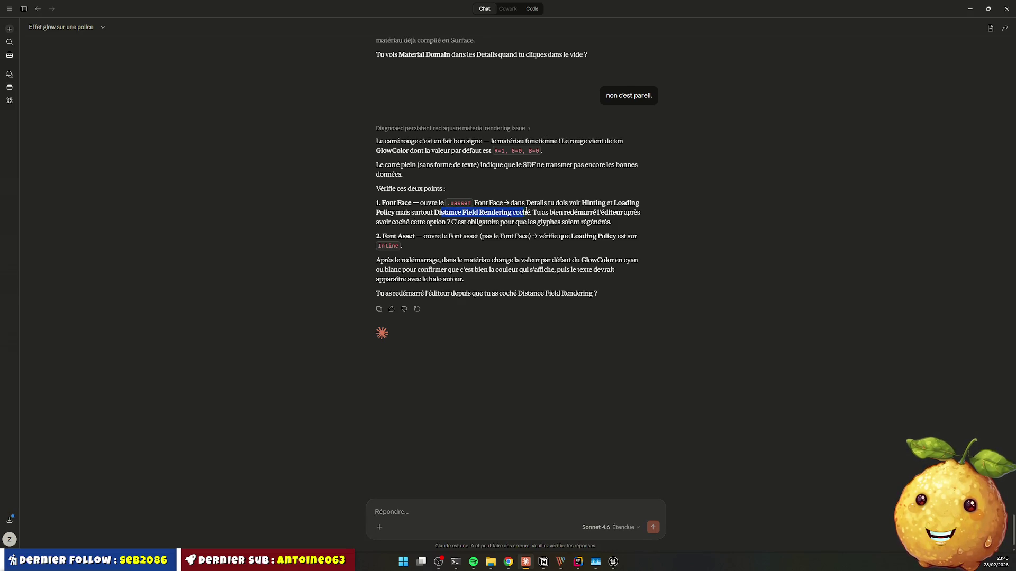
left_click(613, 562)
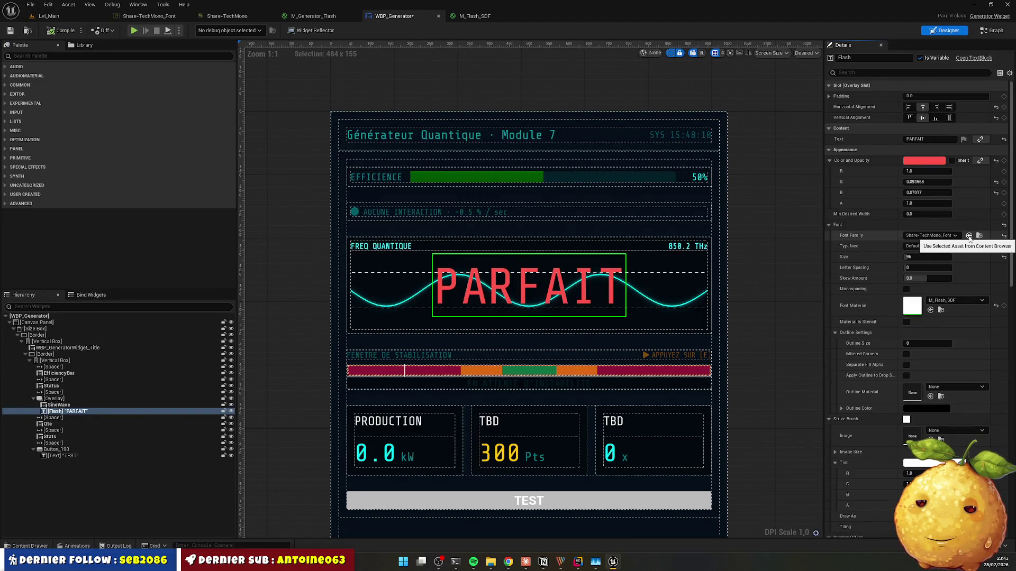
Step: Try Share-TechMono_0_Font as the Flash text's font family, then revert to Share-TechMono_Font
left_click(945, 236)
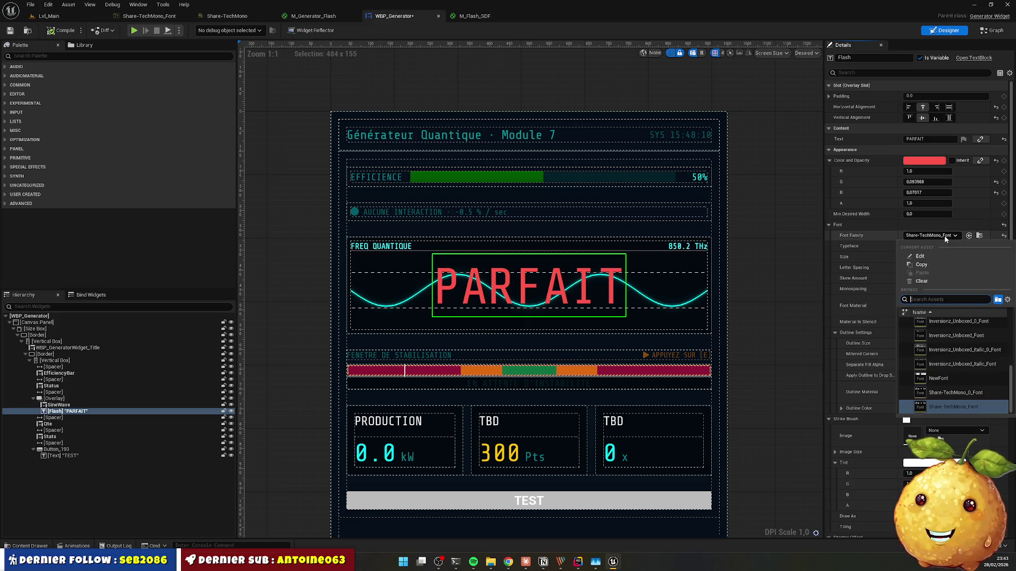
left_click(964, 392)
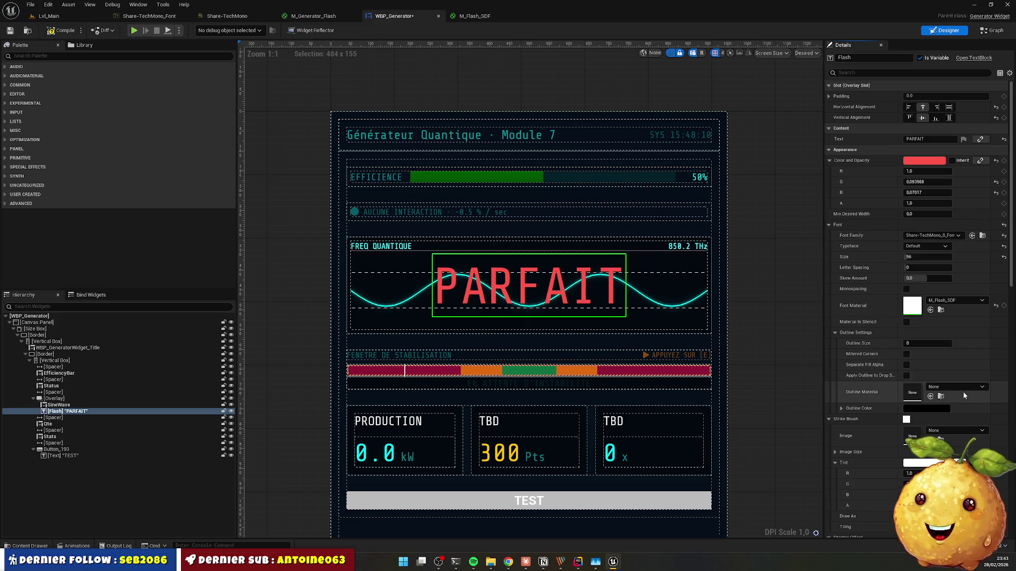
left_click(958, 301)
left_click(951, 237)
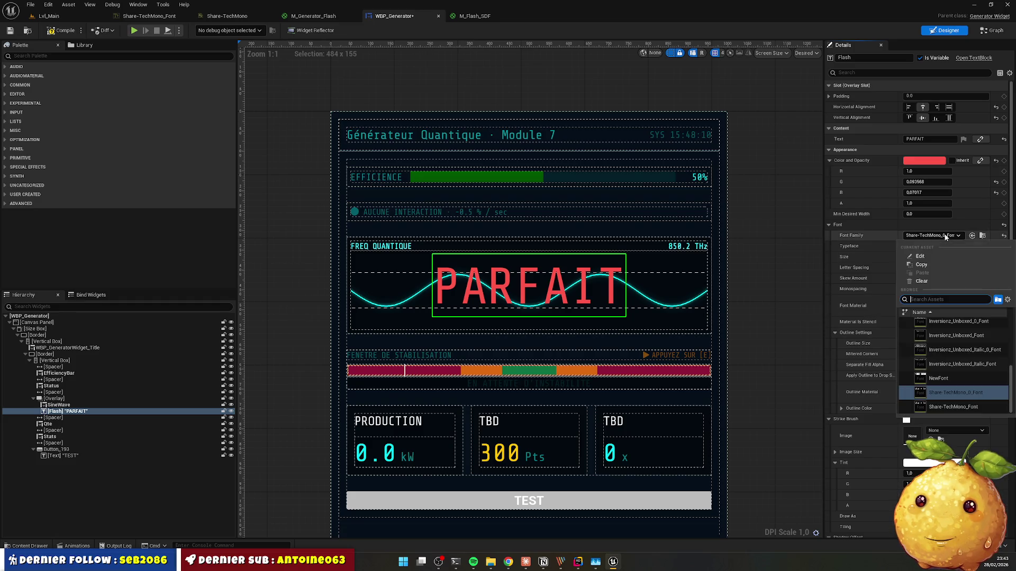
left_click(951, 406)
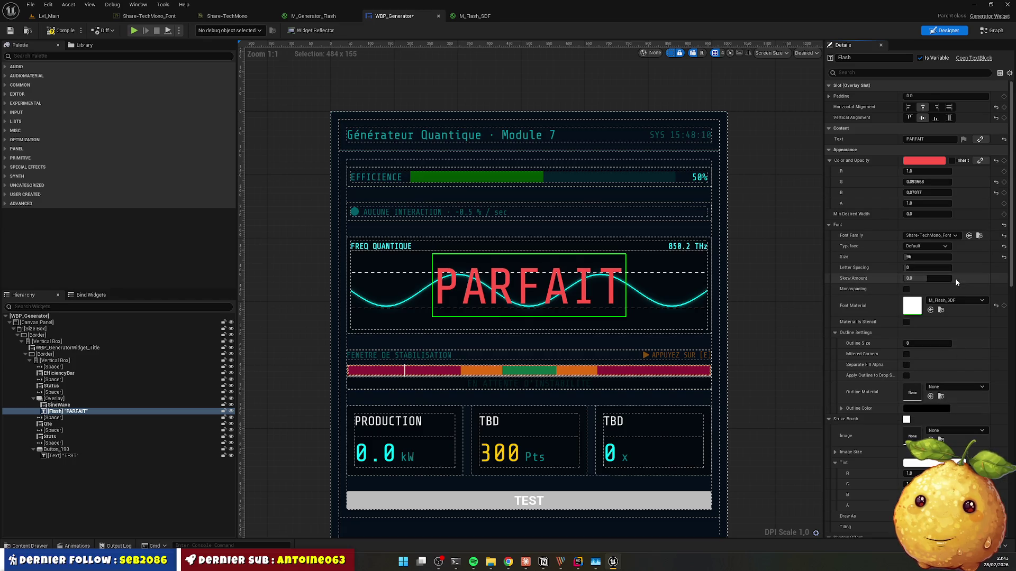
Step: Locate the Share-TechMono font asset and open its font face settings
left_click(969, 236)
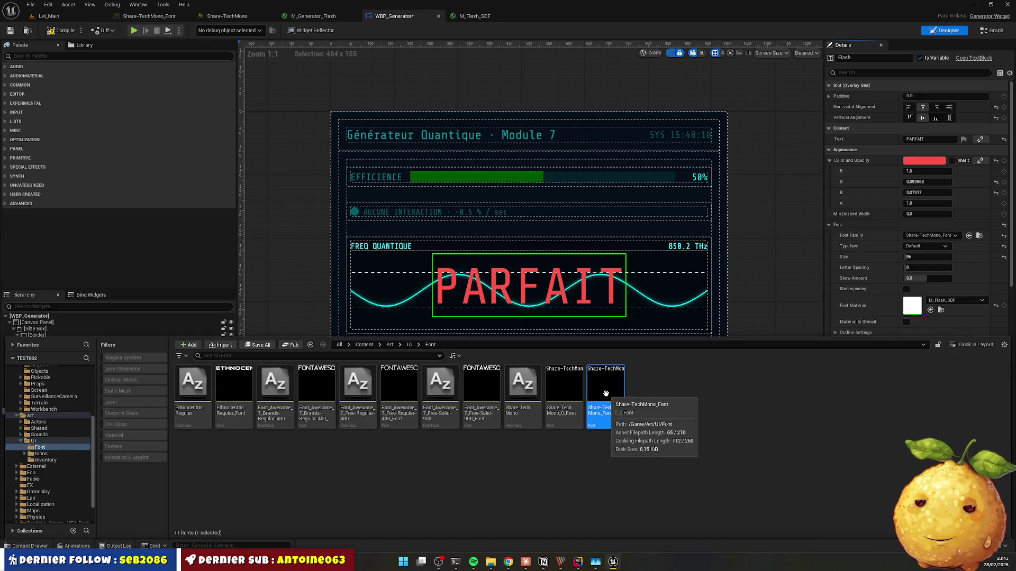
left_click(918, 247)
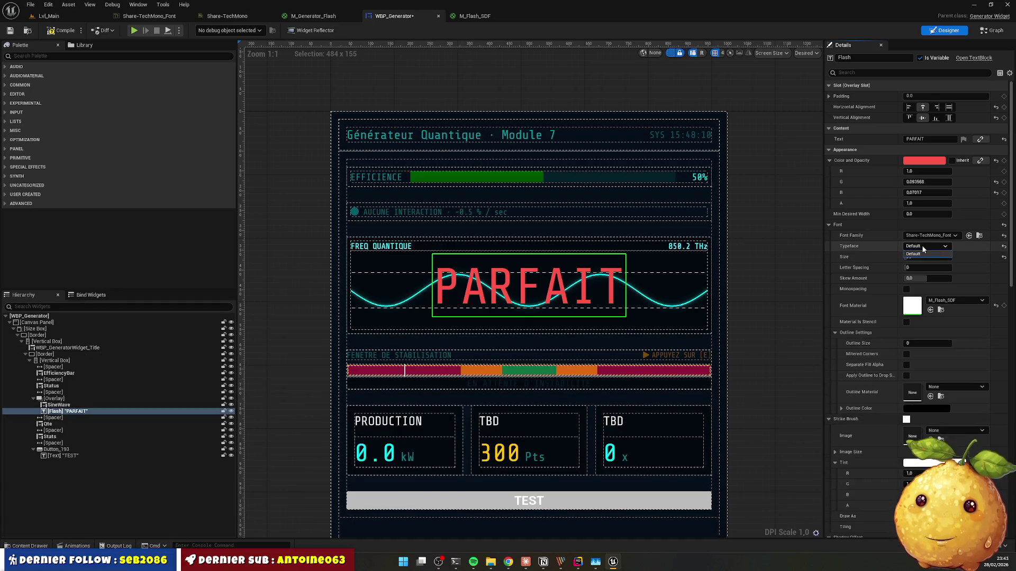
left_click(921, 245)
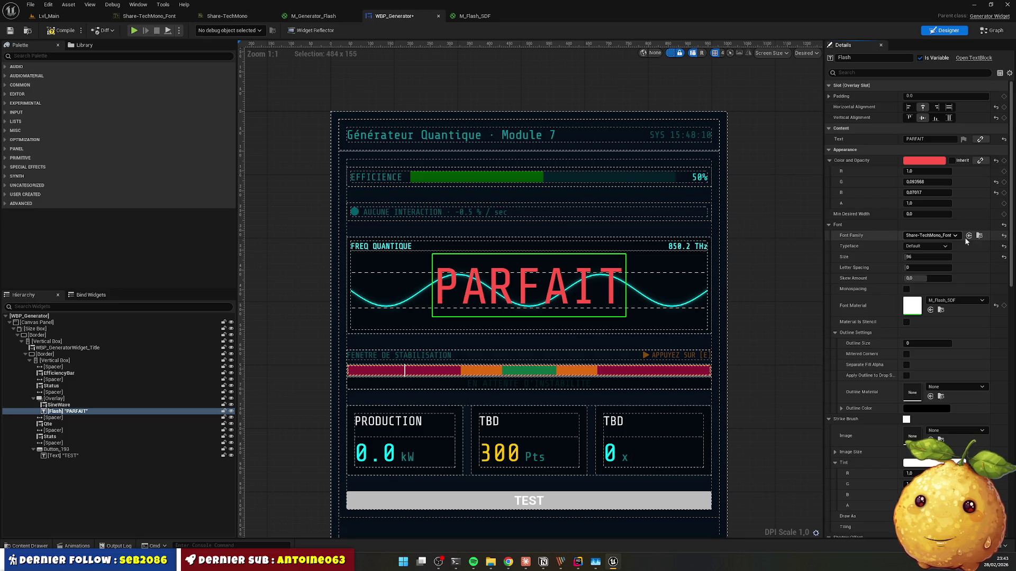
left_click(979, 236)
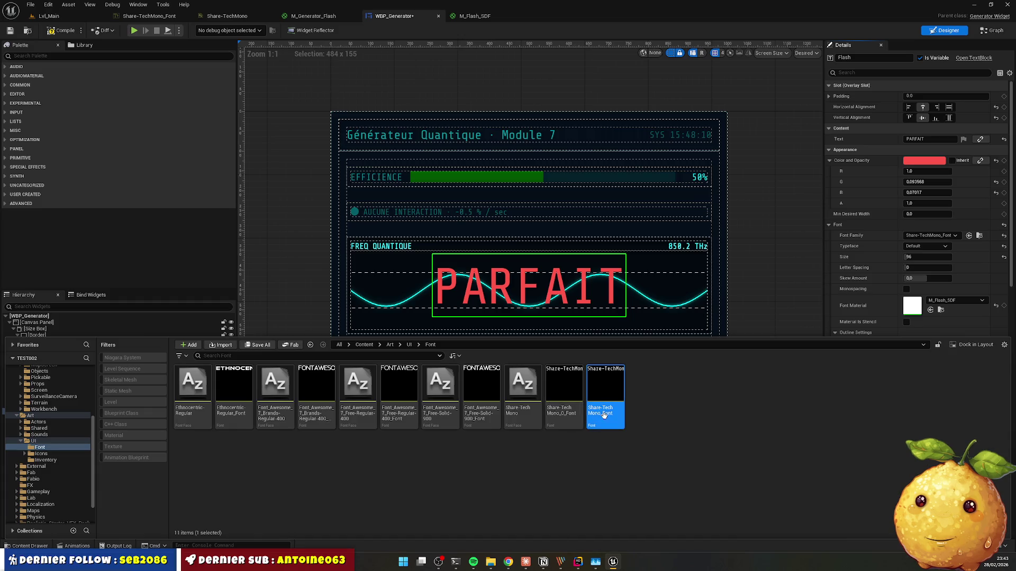
double_click(523, 399)
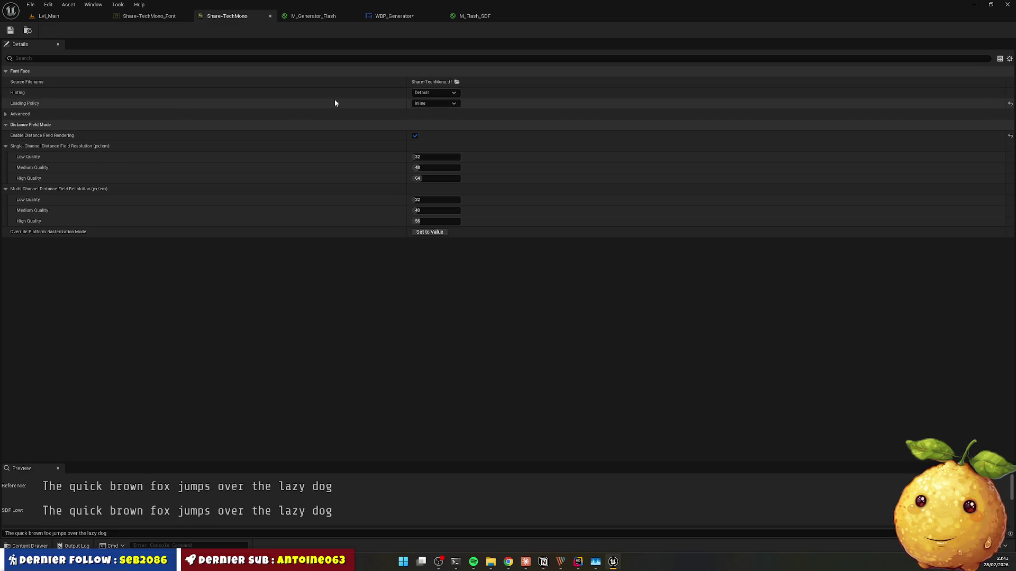
Step: Compare the font face settings with Claude's checklist and start replying 'le loading policy je le trouve dans le font face.'
key("alt+Tab")
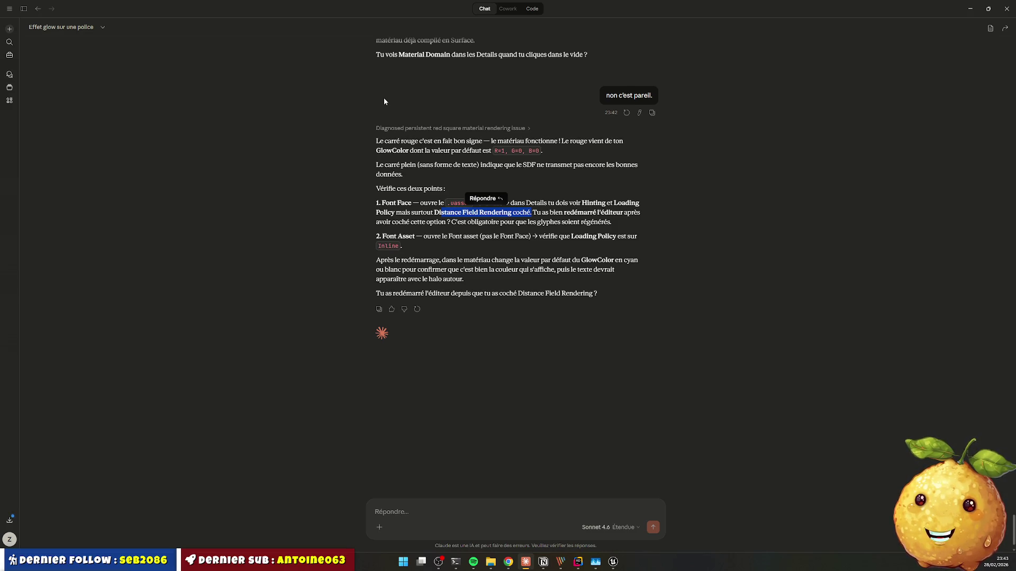
key("alt+Tab")
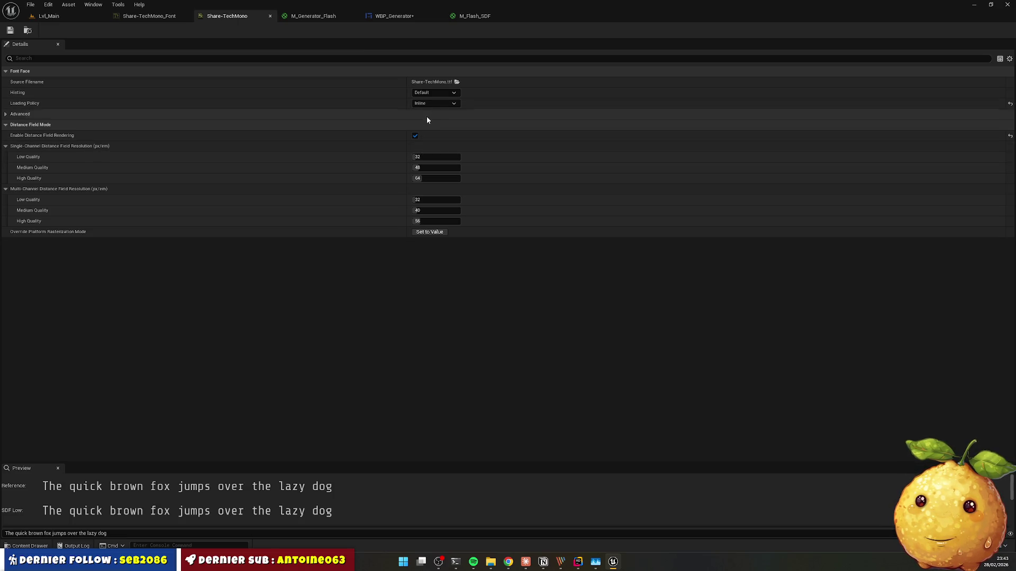
key("alt+Tab")
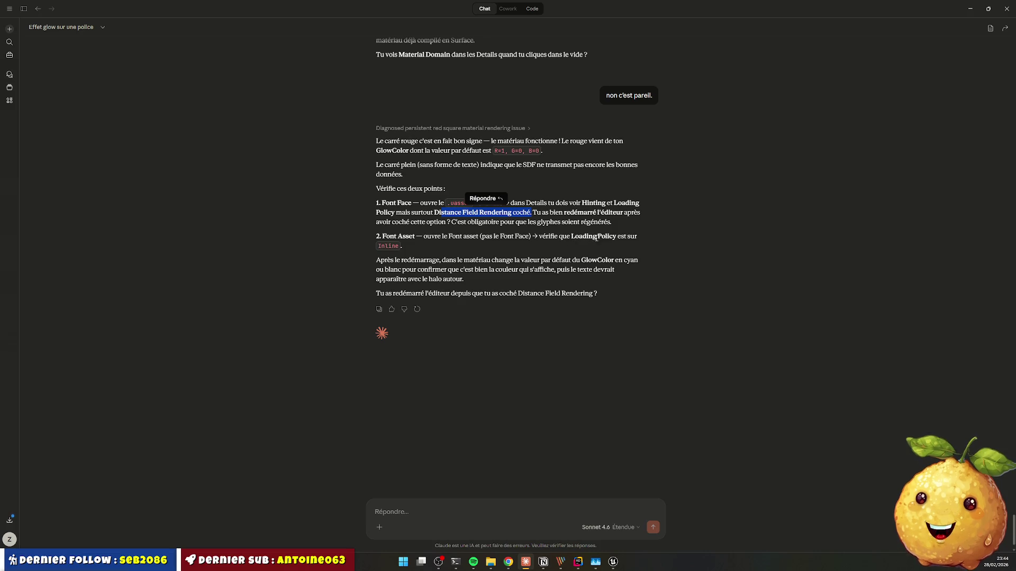
key("alt+Tab")
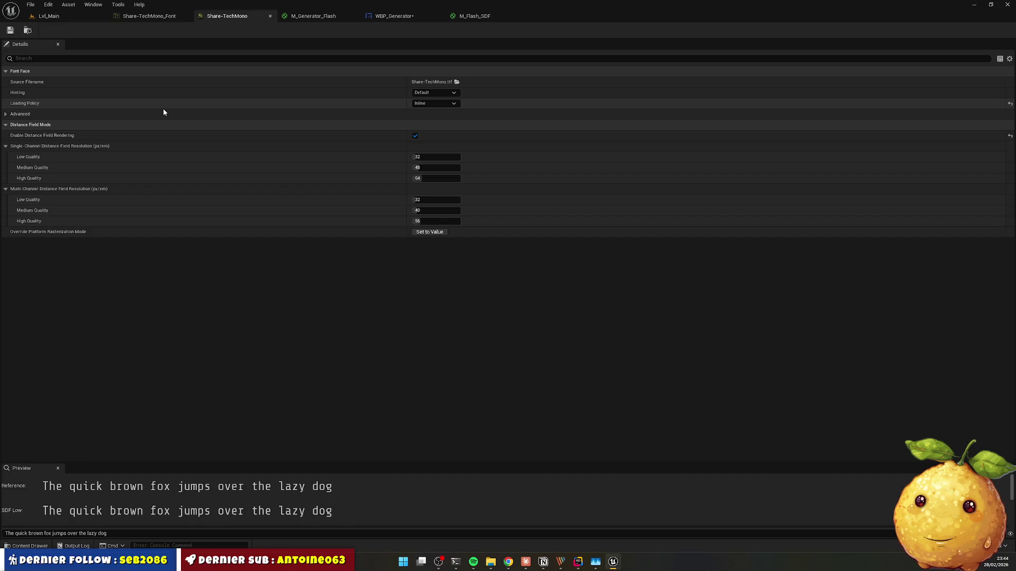
key("alt+Tab")
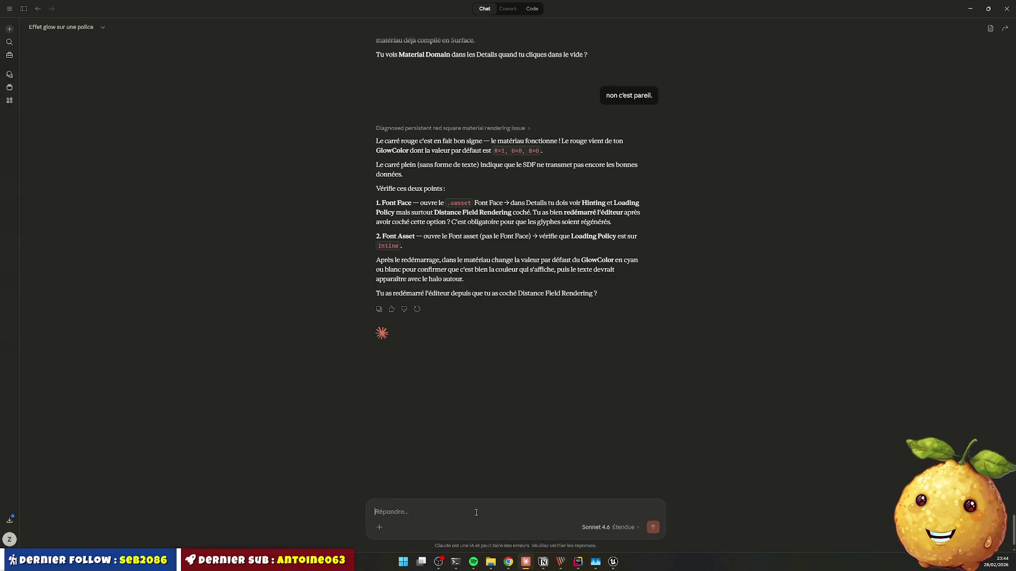
type("le loading p")
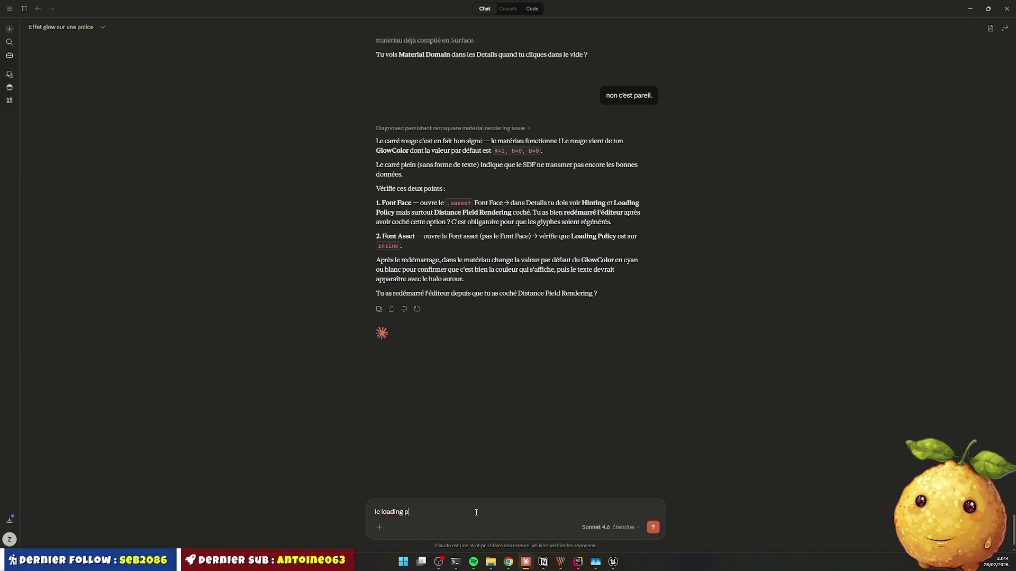
type("olicy je le t")
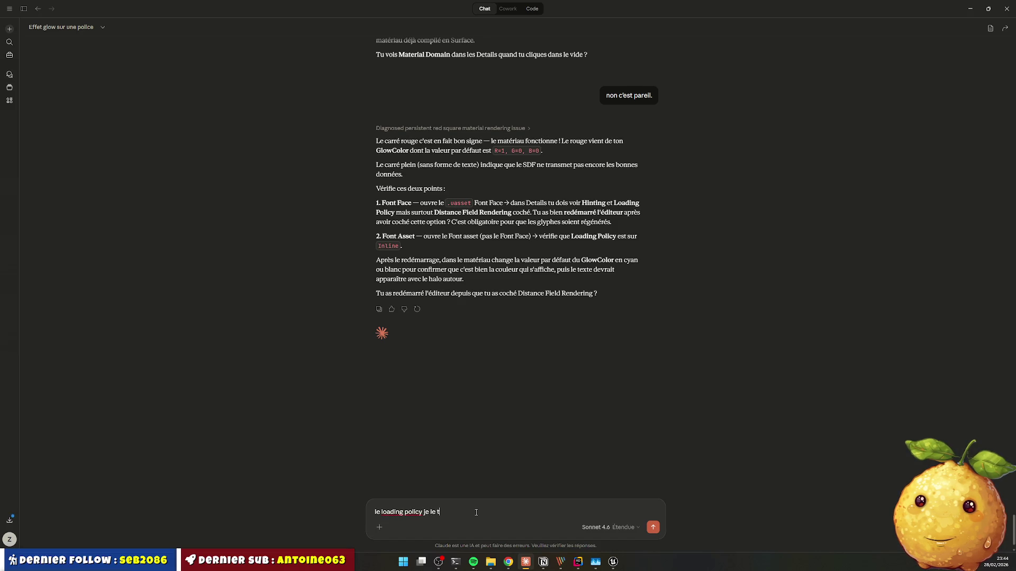
type("rouve dans le")
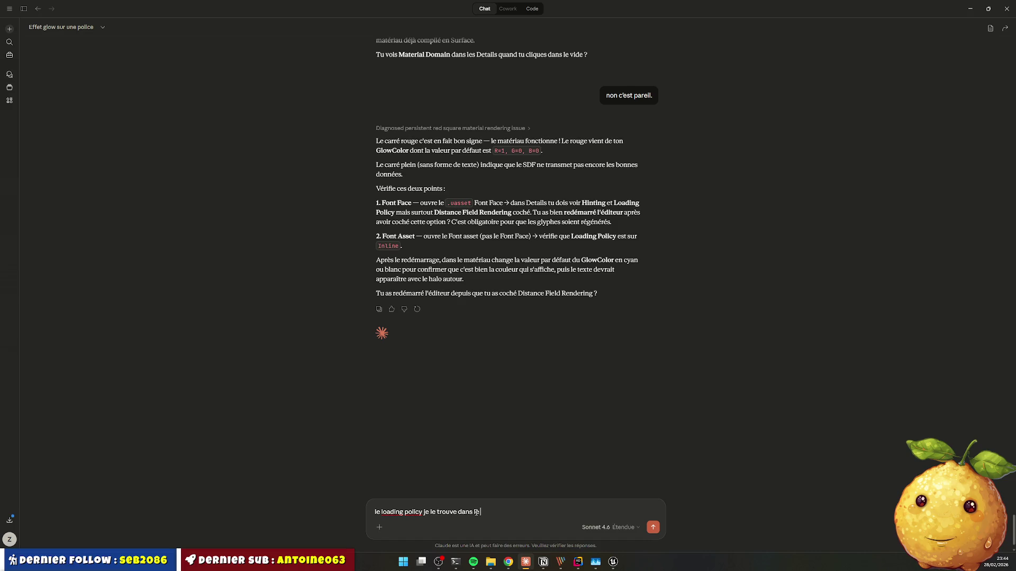
type(" font face.")
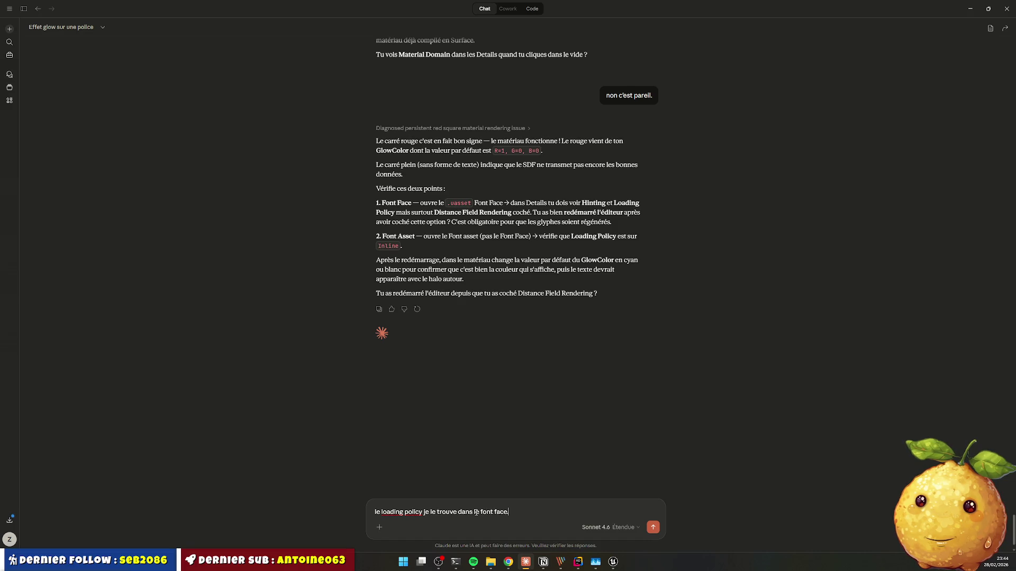
Step: Go back to the Share-TechMono font face settings, leaving the Claude draft unsent
key("alt+Tab")
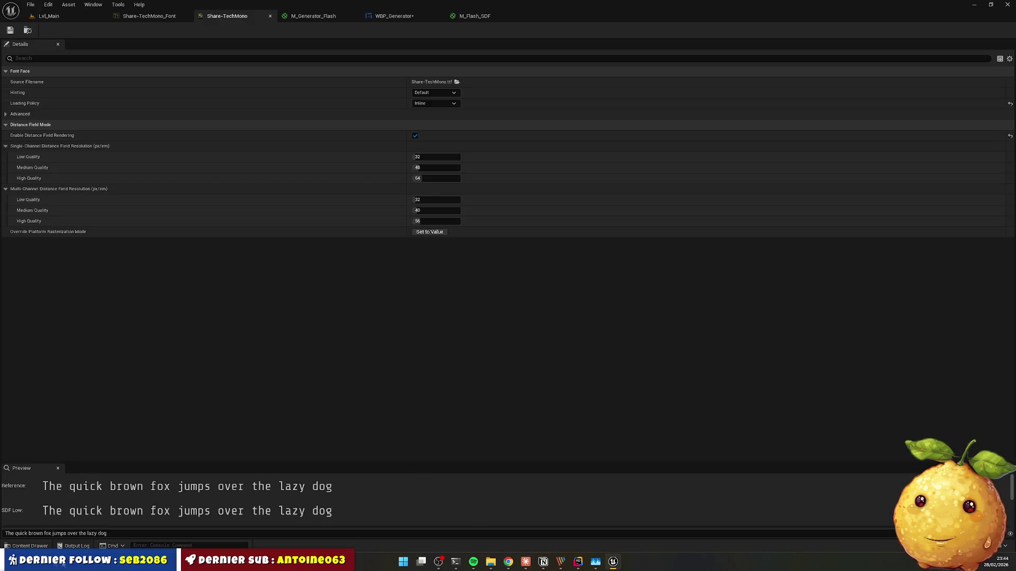
Step: Reopen WBP_Generator, re-enable Material Is Stencil on the Flash text, compile, and clear the Details filter
left_click(30, 546)
double_click(606, 416)
left_click(909, 107)
left_click(61, 32)
left_click(902, 68)
key("BackSpace")
key("BackSpace")
key("BackSpace")
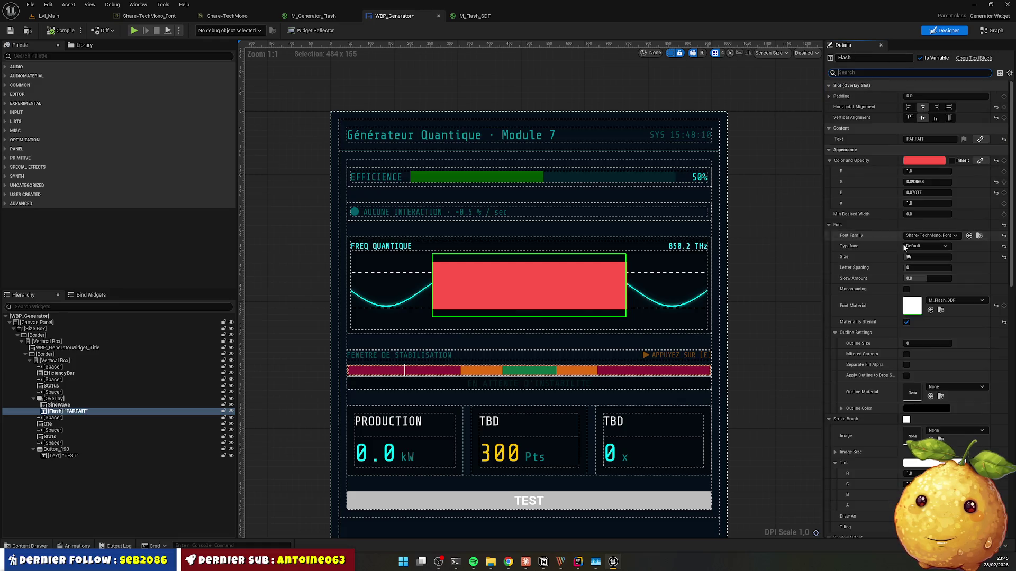
key("alt+Tab")
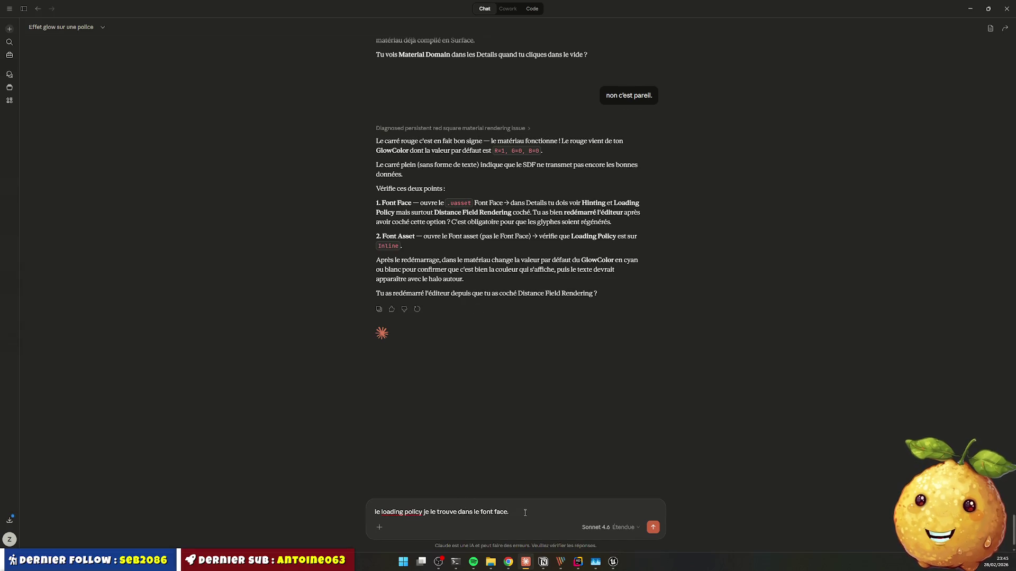
Step: Draft the reply that the loading policy is Inline, then close Unreal Editor and relaunch TEST002.uproject
type("pas dans la font")
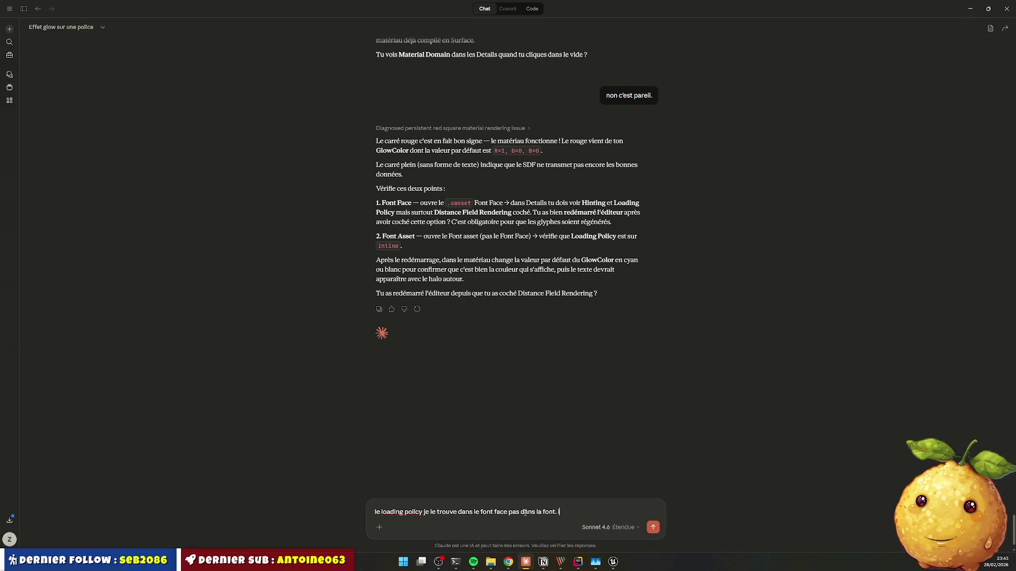
type("st bien sur ")
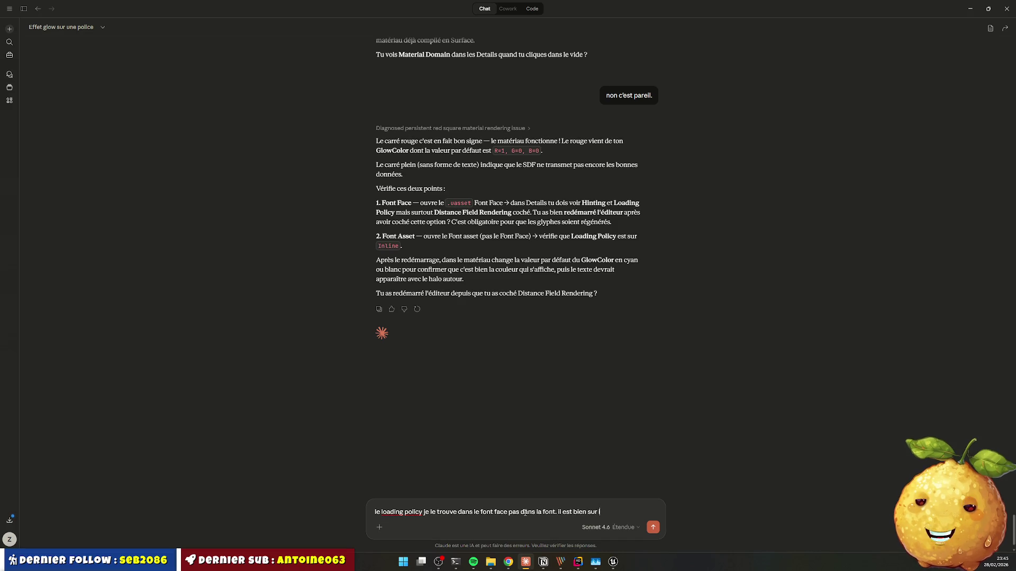
type("inline")
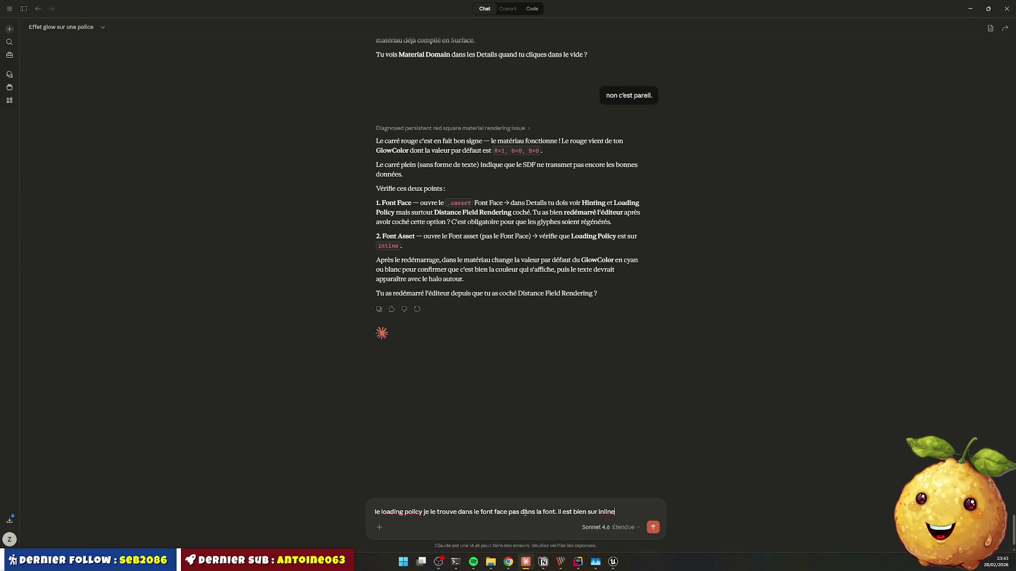
key("alt+Tab")
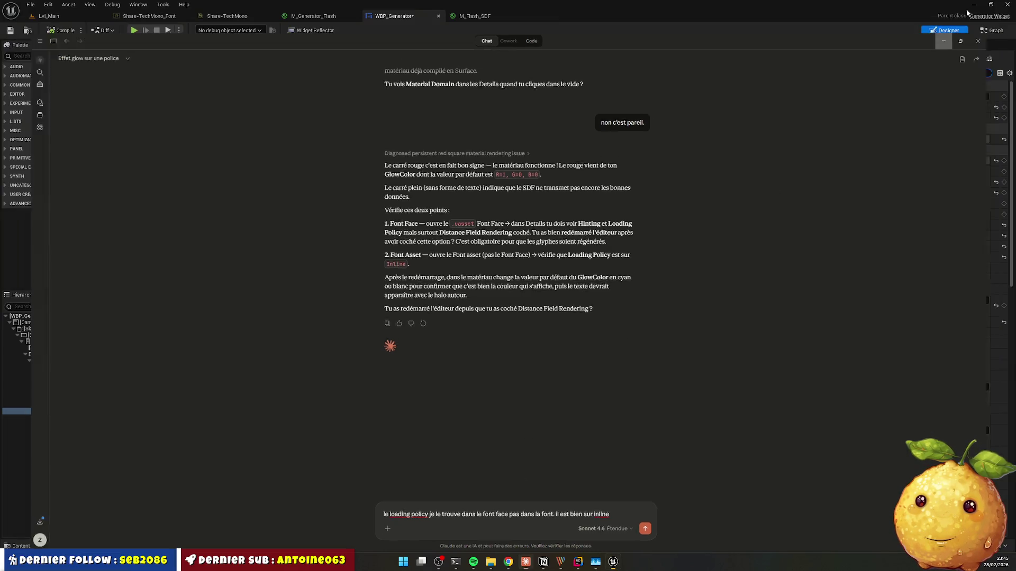
left_click(753, 269)
left_click(1007, 4)
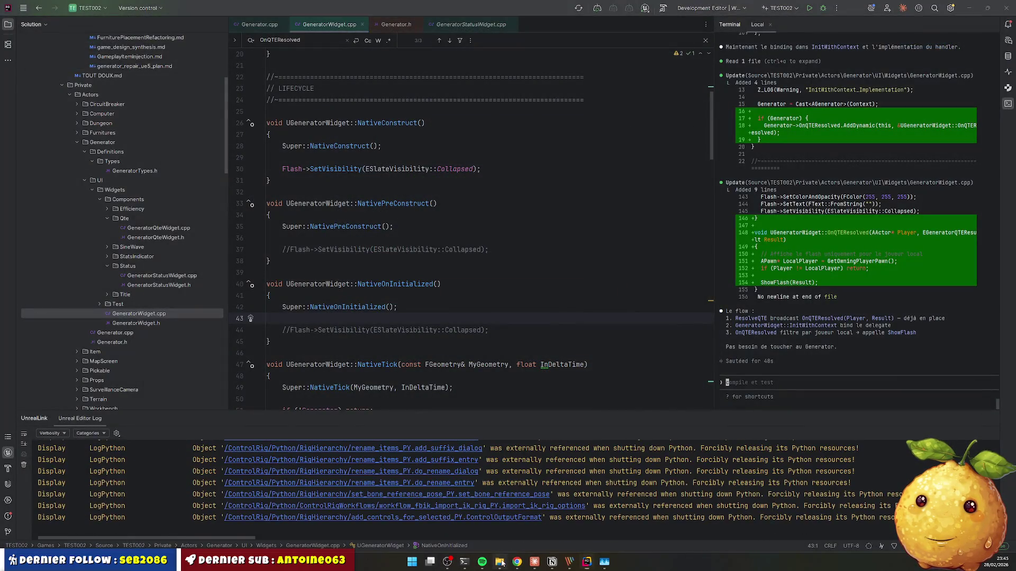
left_click(499, 562)
double_click(192, 257)
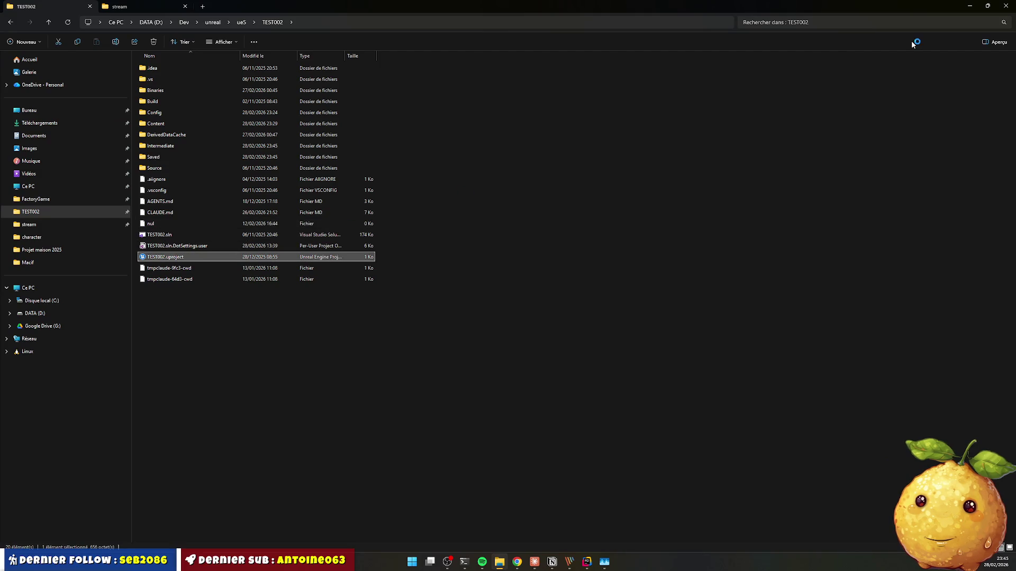
Step: Minimize File Explorer while Unreal Editor reopens TEST002
left_click(968, 7)
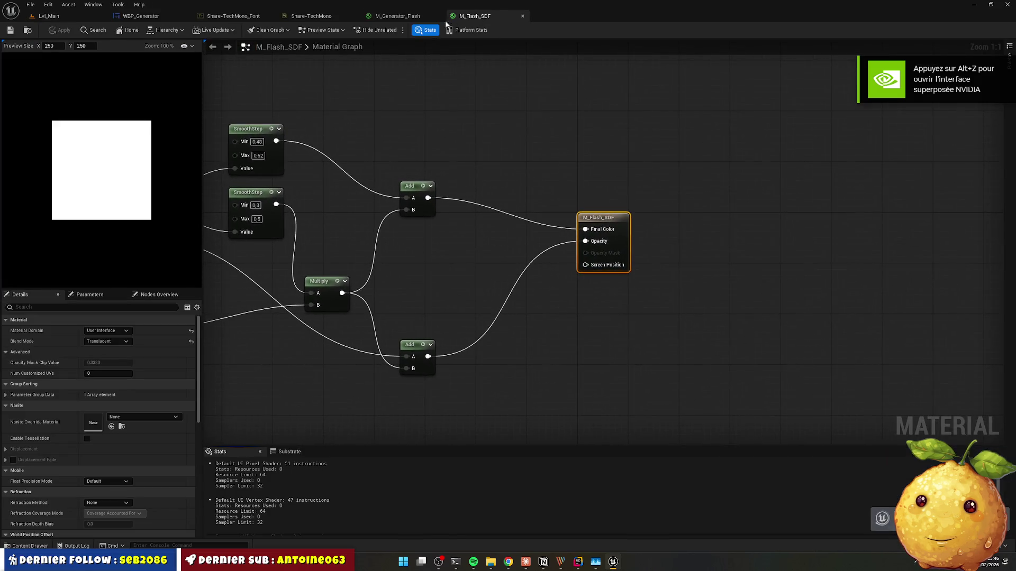
Step: Bring WBP_Generator forward, inspect the Flash text block using M_Flash_SDF, and open Lvl_Main
left_click(304, 17)
left_click_drag(133, 16, 484, 21)
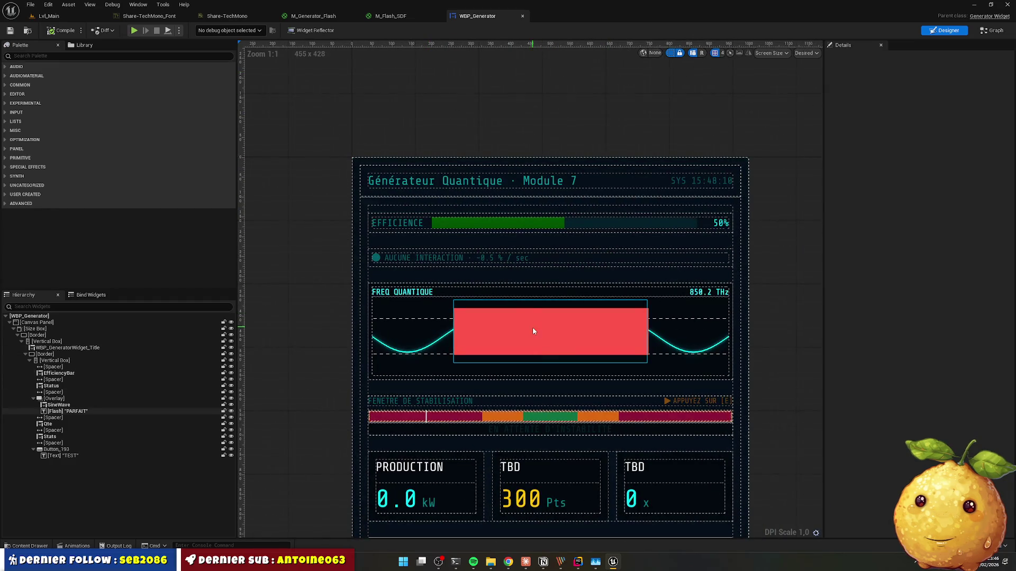
left_click(535, 331)
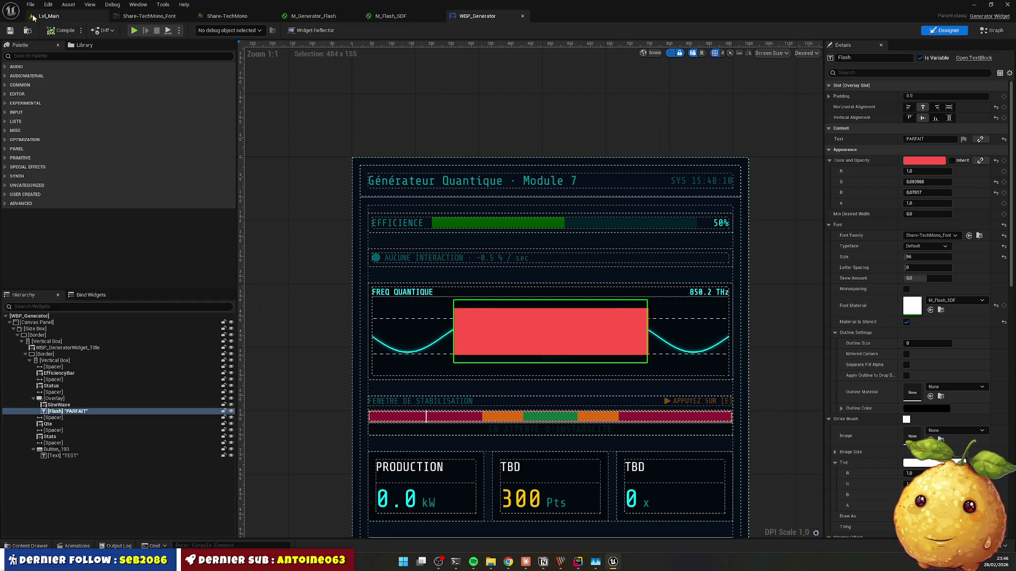
left_click(48, 16)
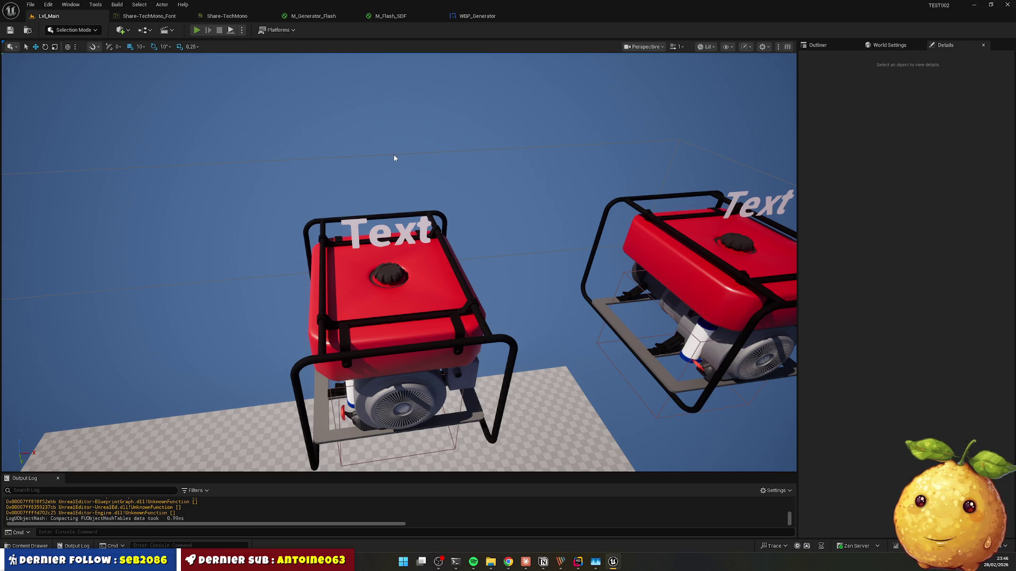
Step: Play-test Lvl_Main by triggering the generator flash, then stop and return to WBP_Generator
key("alt+p")
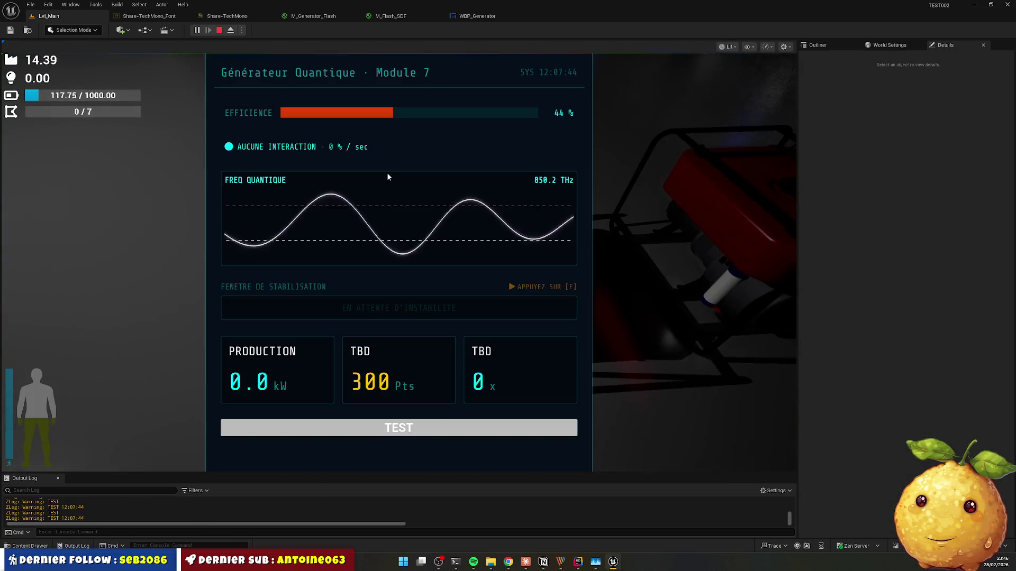
left_click(399, 198)
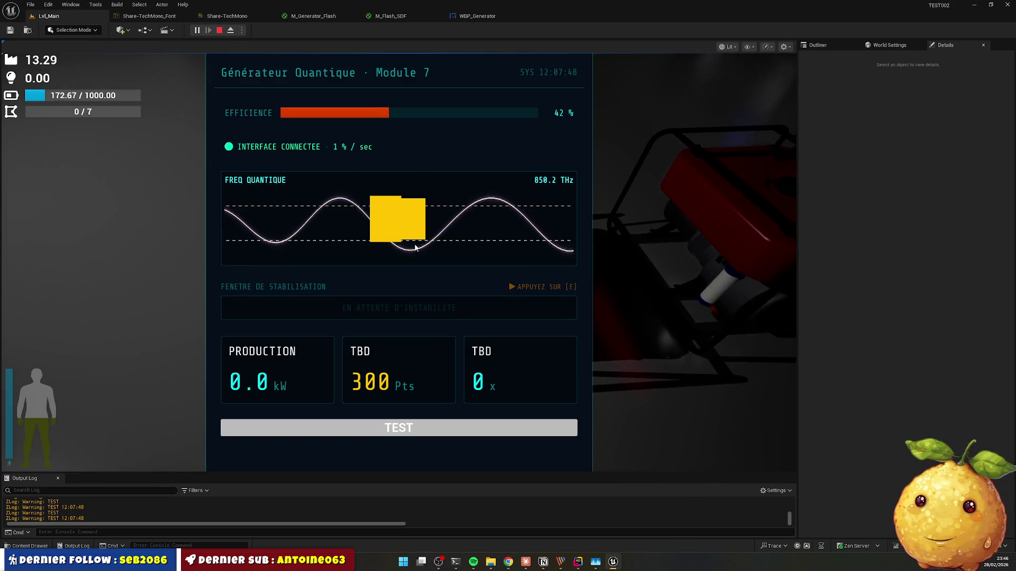
key("alt+Tab")
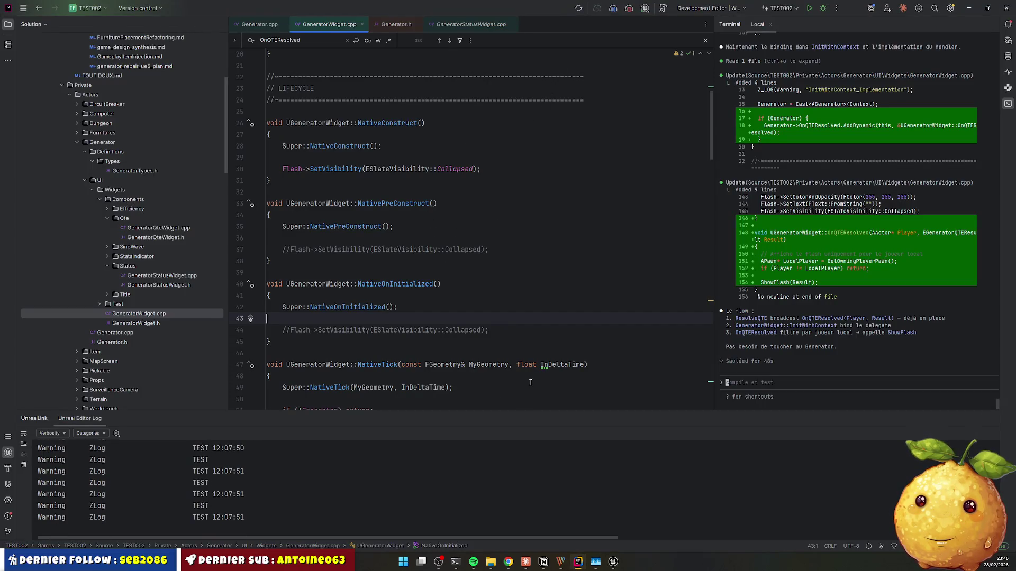
left_click(970, 8)
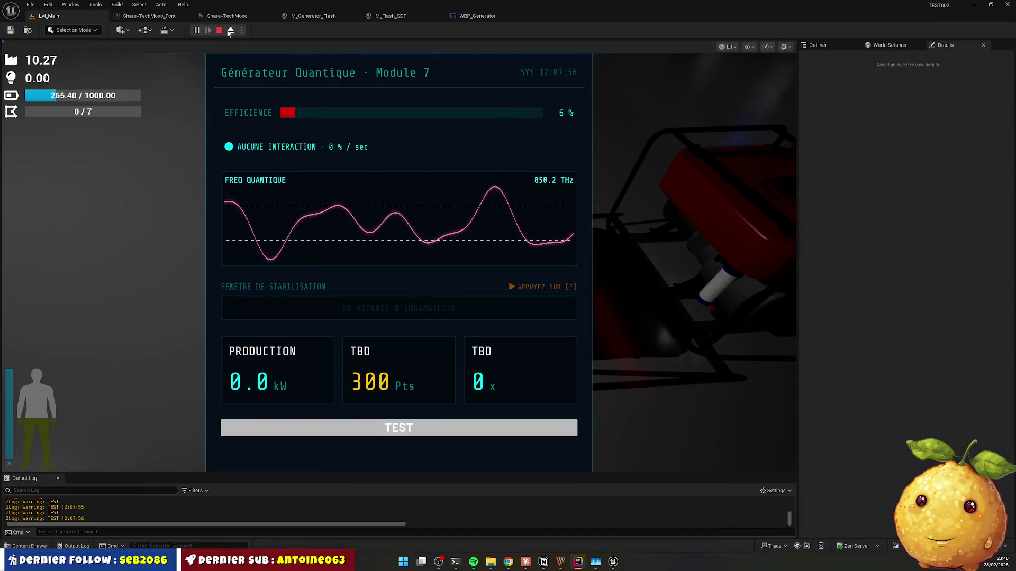
key("Escape")
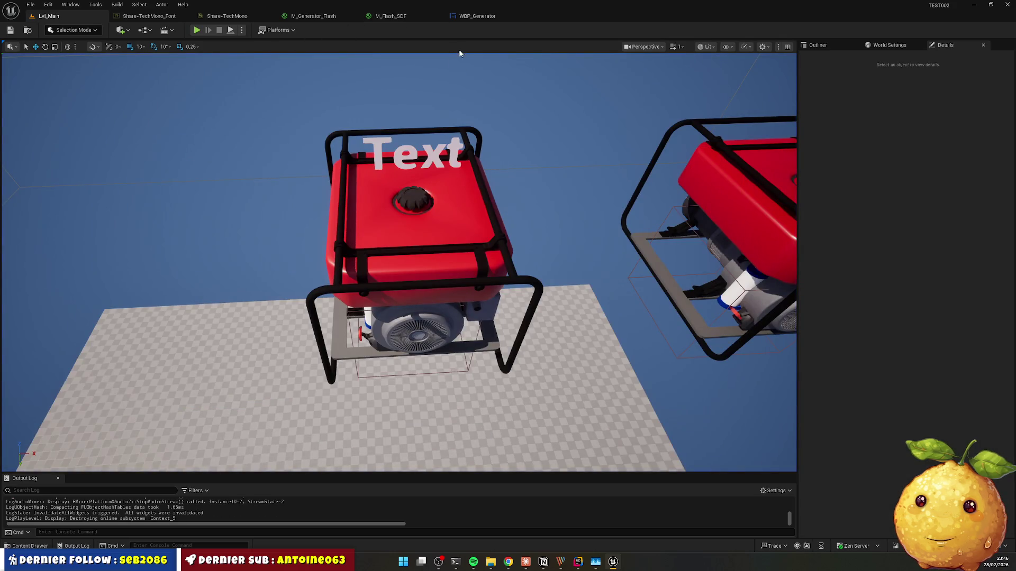
left_click(476, 16)
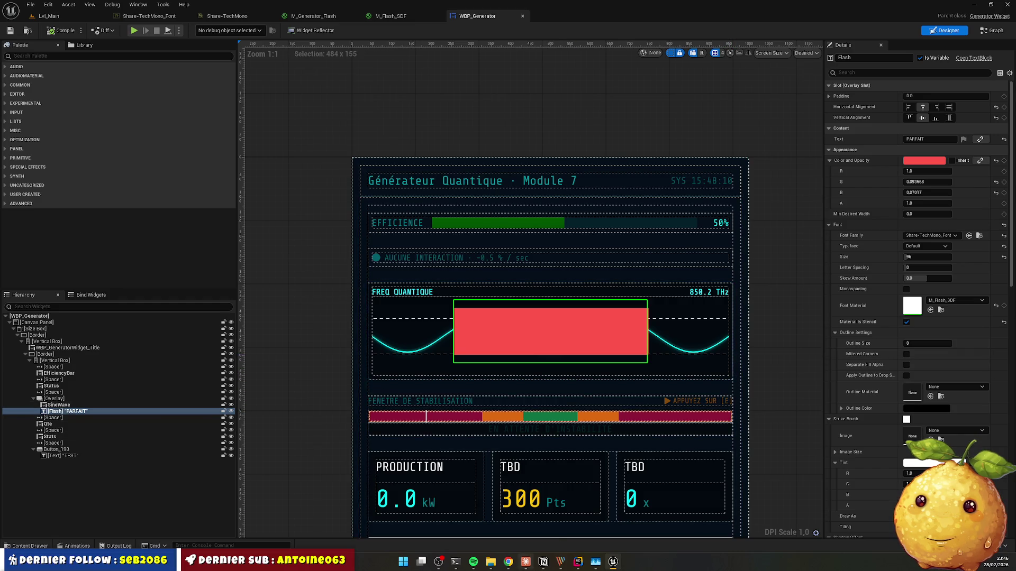
Step: Tell Claude 'oui j'ai bien restart' to confirm the editor was restarted
mouse_move(580, 563)
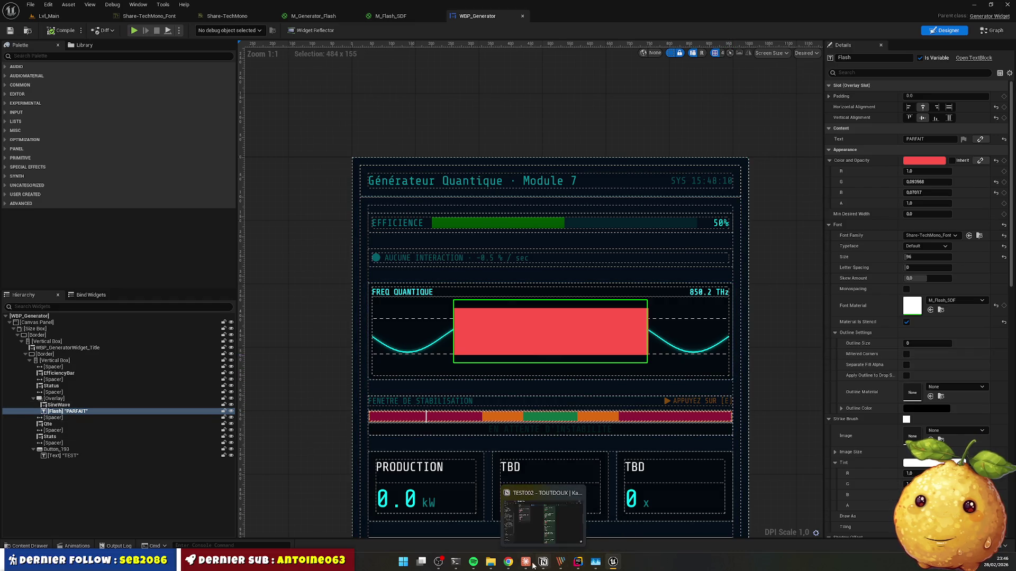
left_click(526, 562)
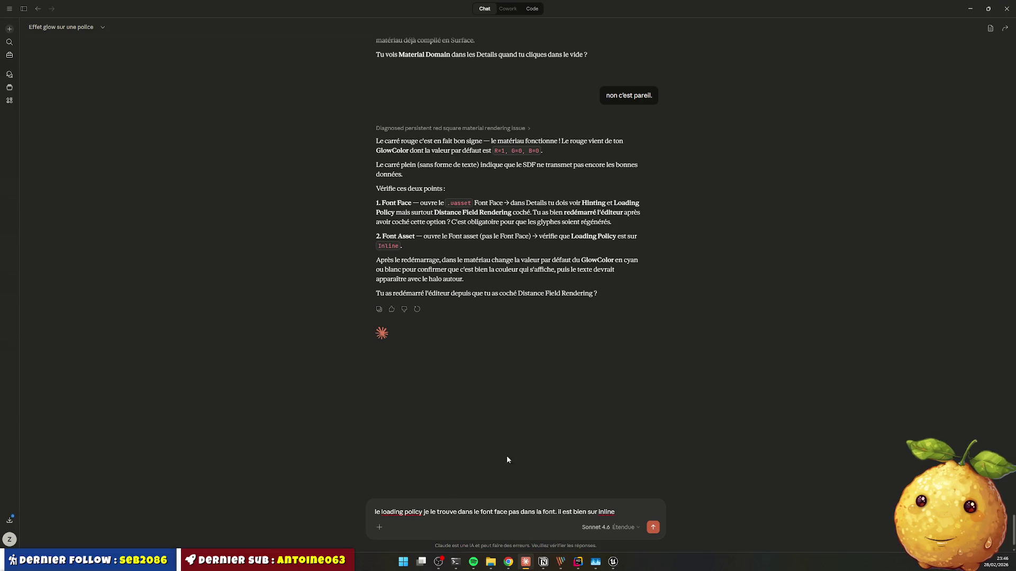
type("le loading policy je le trouve dans le font face pas dans la font. Il est bien sur inline.")
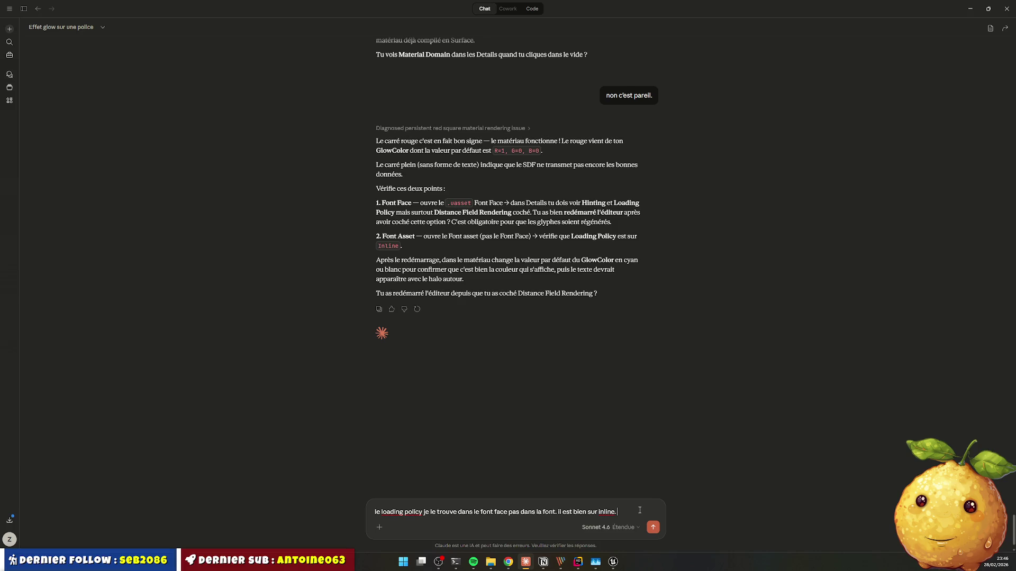
type("oui j'ai bien restat")
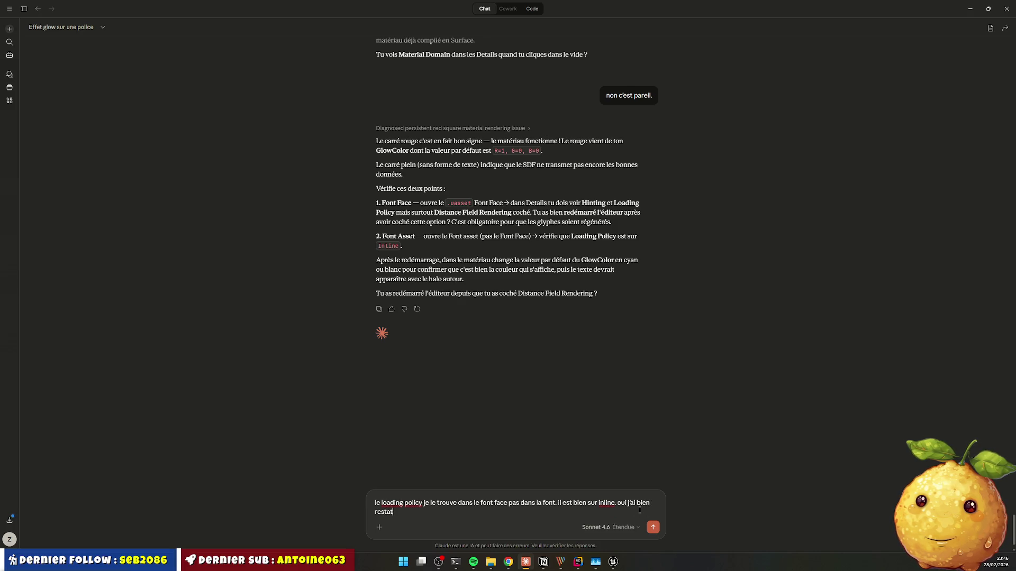
key("BackSpace")
type("rt")
key("Return")
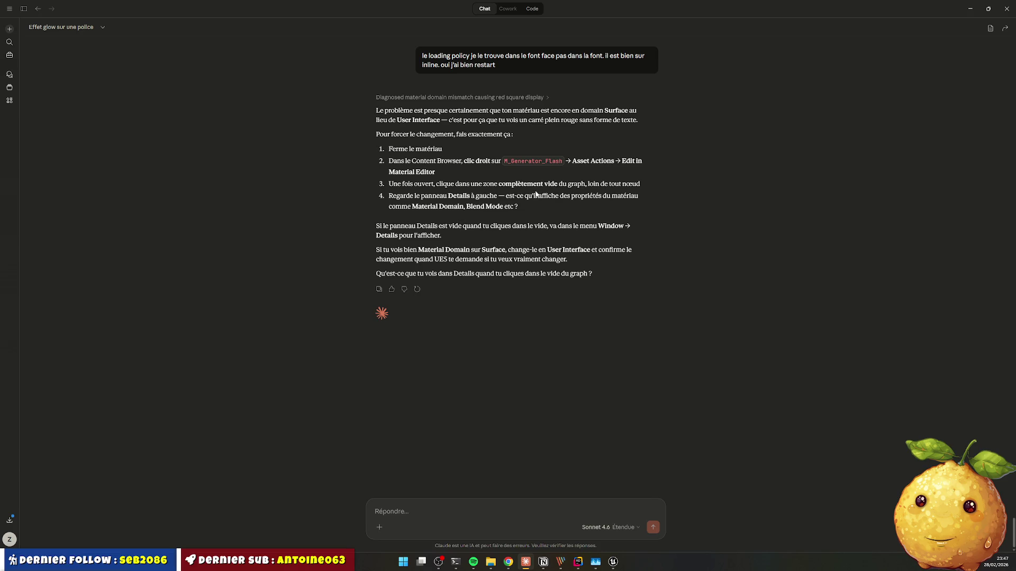
Step: Reply to Claude that the material is already User Interface plus Translucent
type("non mais ca c'e(st fait. ")
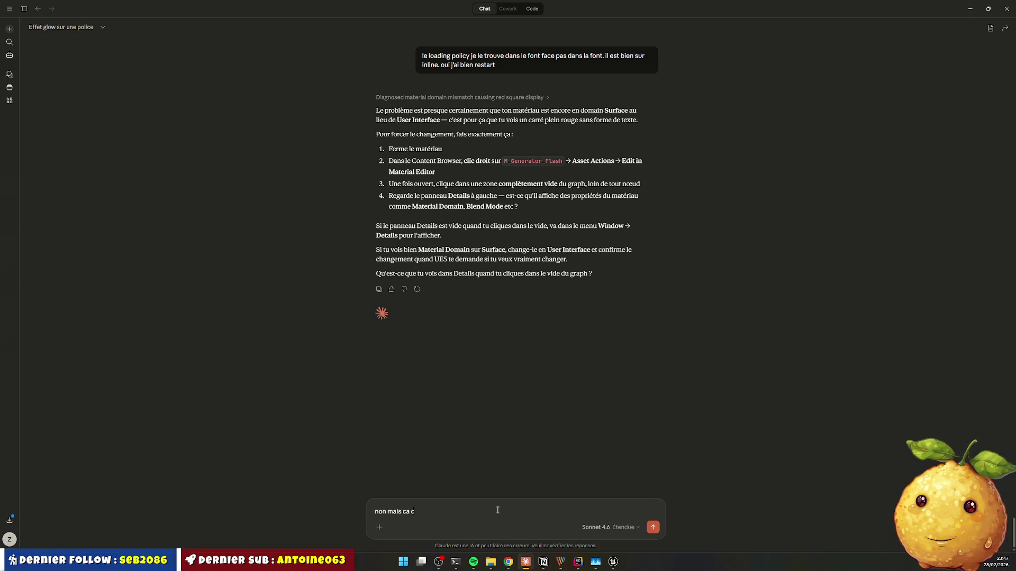
type("il est")
type(" bien en")
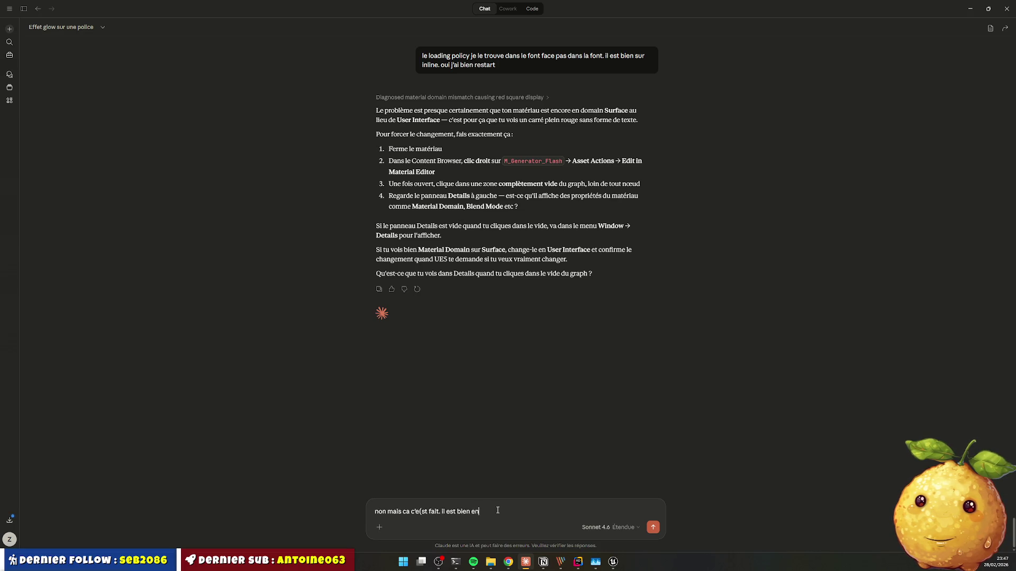
type(" user inte")
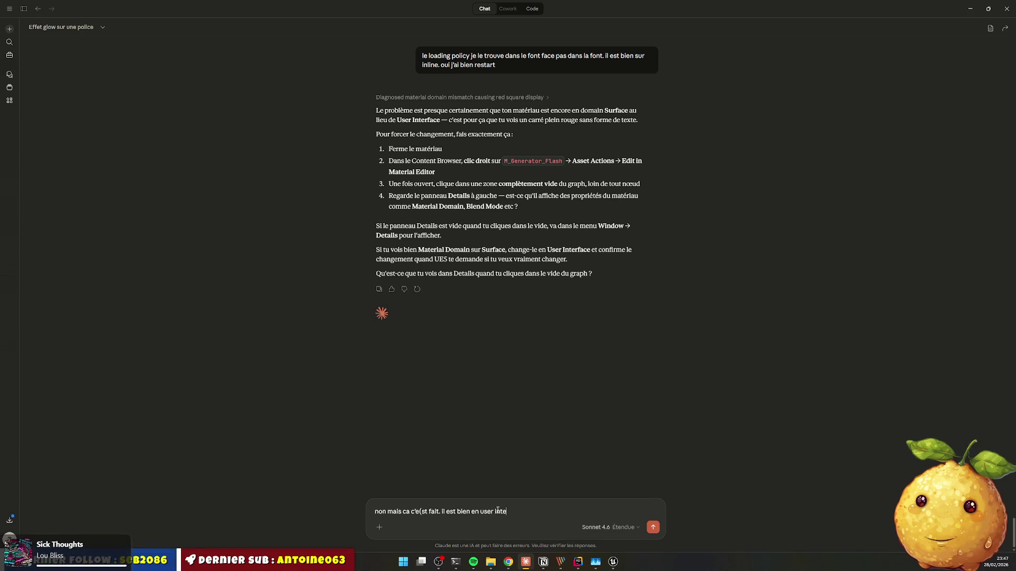
type("rface + ")
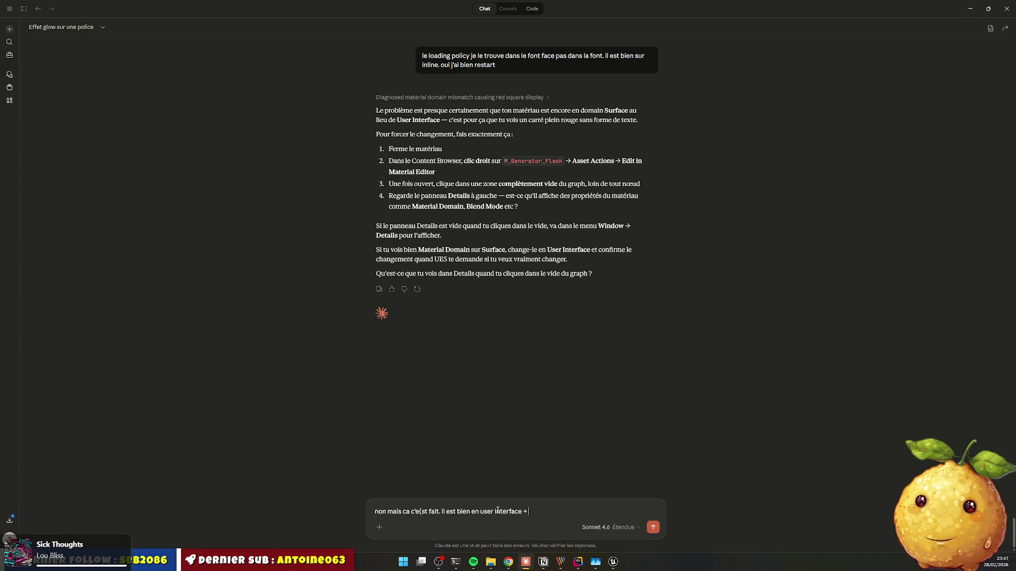
type("ytr tra")
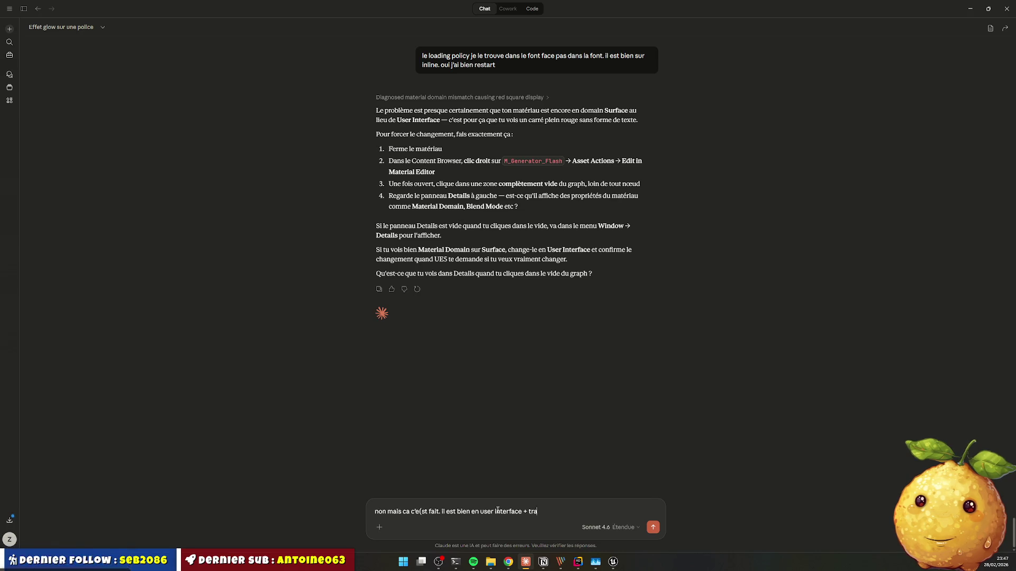
type("bnnslu")
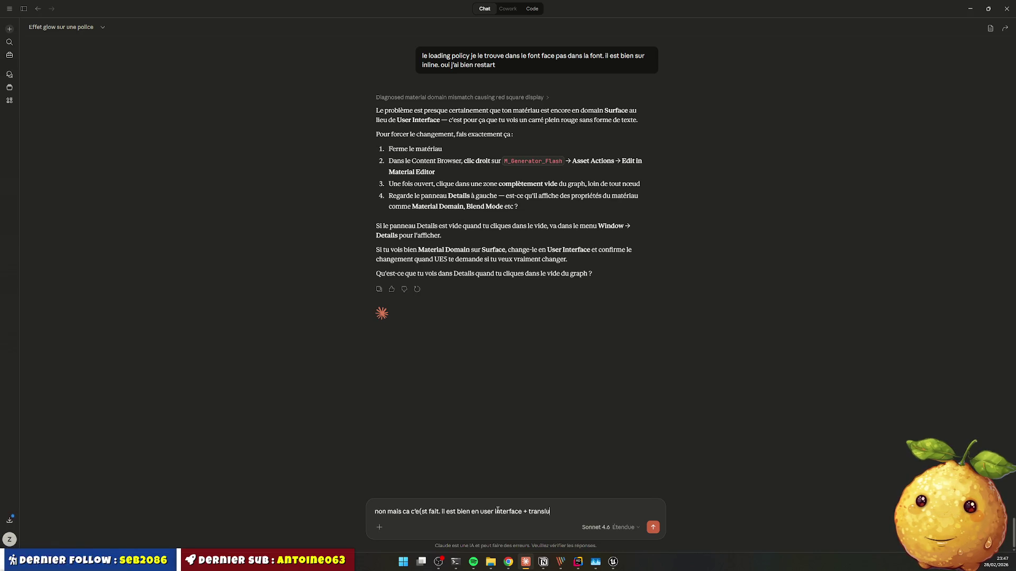
type("ant. ca fa15 fois que tu me demande de fa")
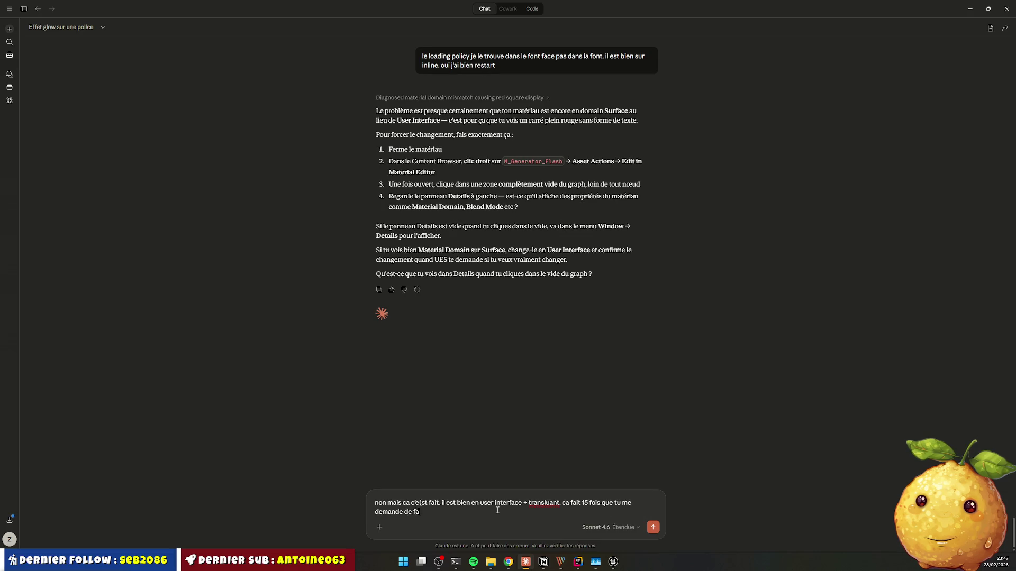
key("Return")
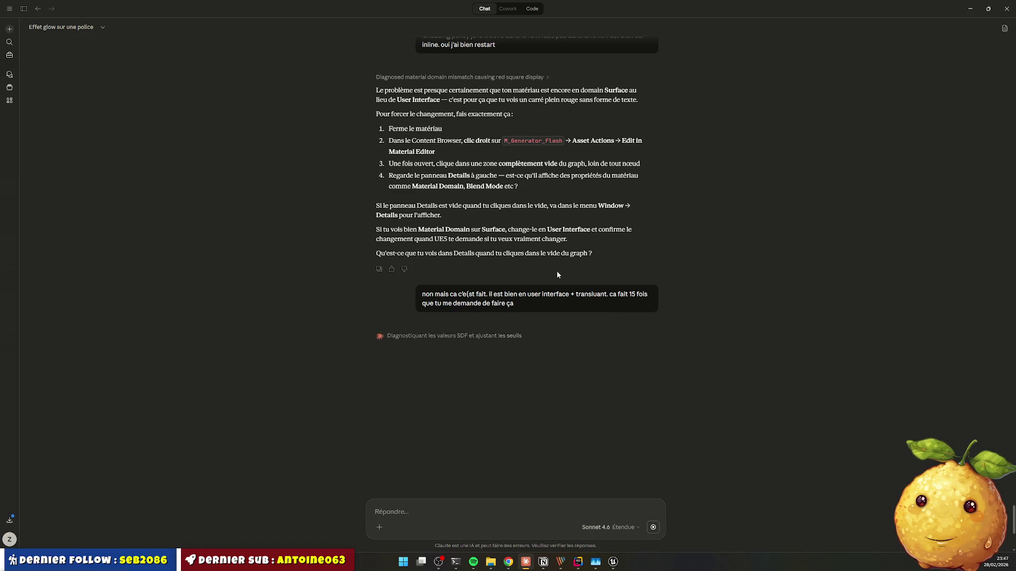
key("alt+Tab")
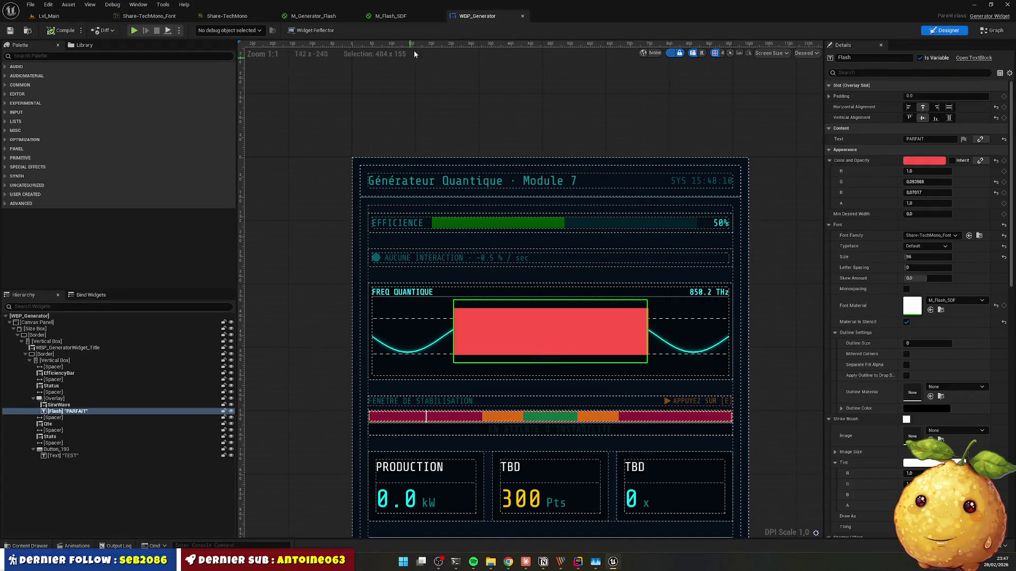
left_click(400, 17)
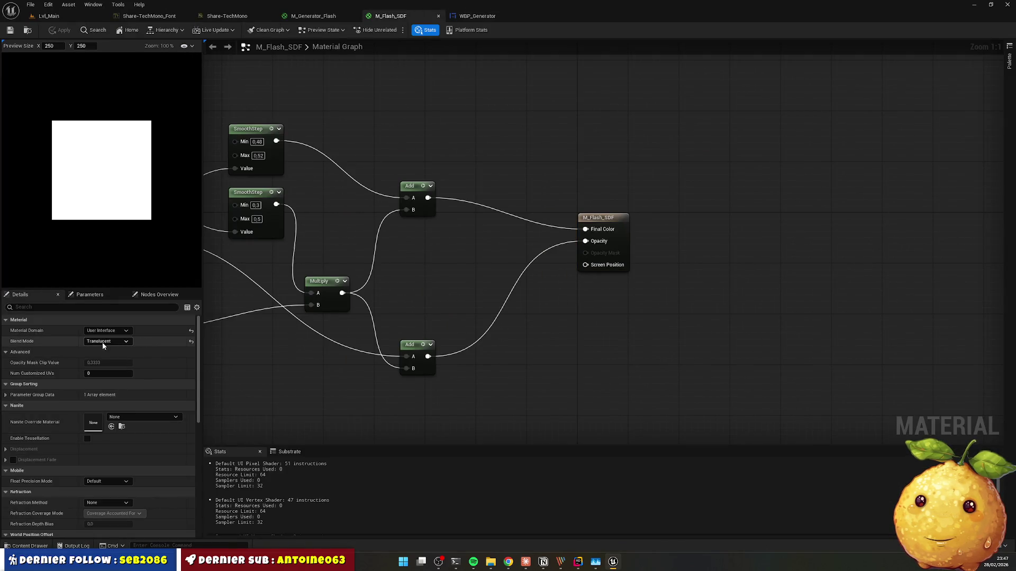
key("alt+Tab")
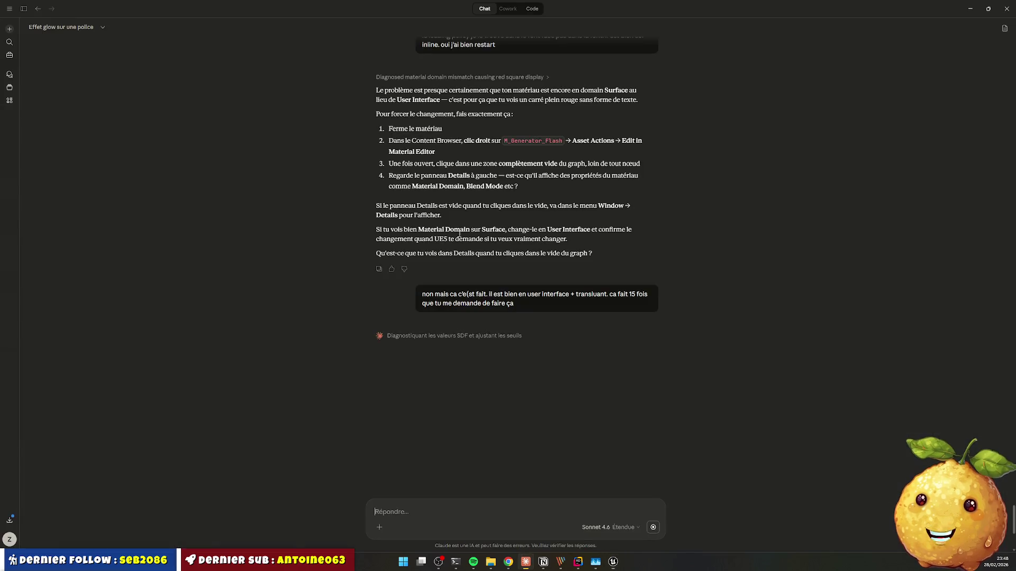
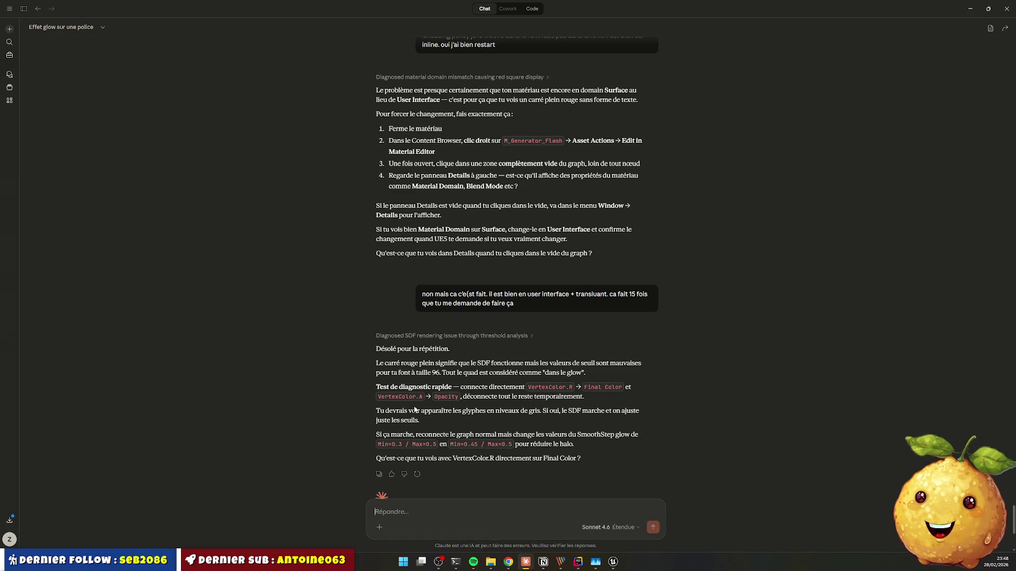
Step: Duplicate the Vertex Color node in M_Flash_SDF and place the copy above the graph
key("alt+Tab")
mouse_move(668, 215)
left_mouse_down()
mouse_move(807, 213)
mouse_move(825, 222)
left_mouse_up()
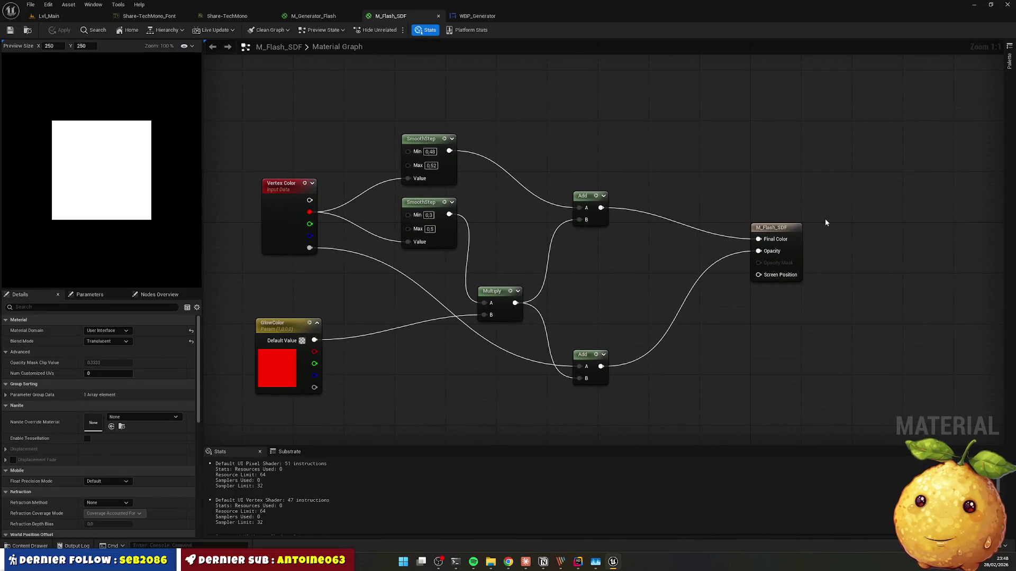
left_click(289, 185)
key("ctrl+d")
mouse_move(365, 205)
left_mouse_down()
mouse_move(653, 107)
mouse_move(687, 124)
mouse_move(680, 117)
left_mouse_up()
left_click(696, 111)
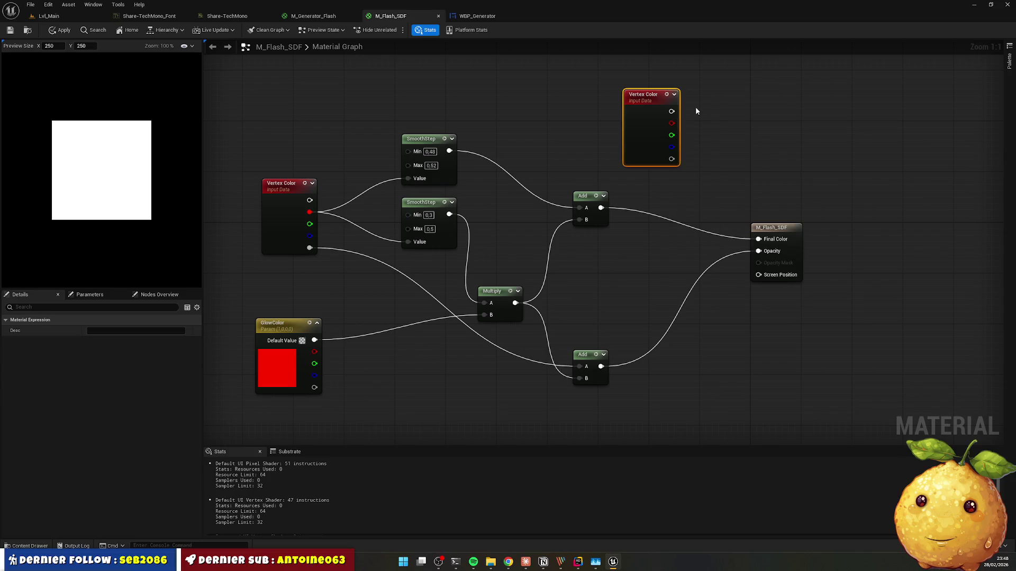
left_click(696, 111)
Step: Wire the copy's R pin to Final Color and its A pin to Opacity, then save the material
key("alt+Tab")
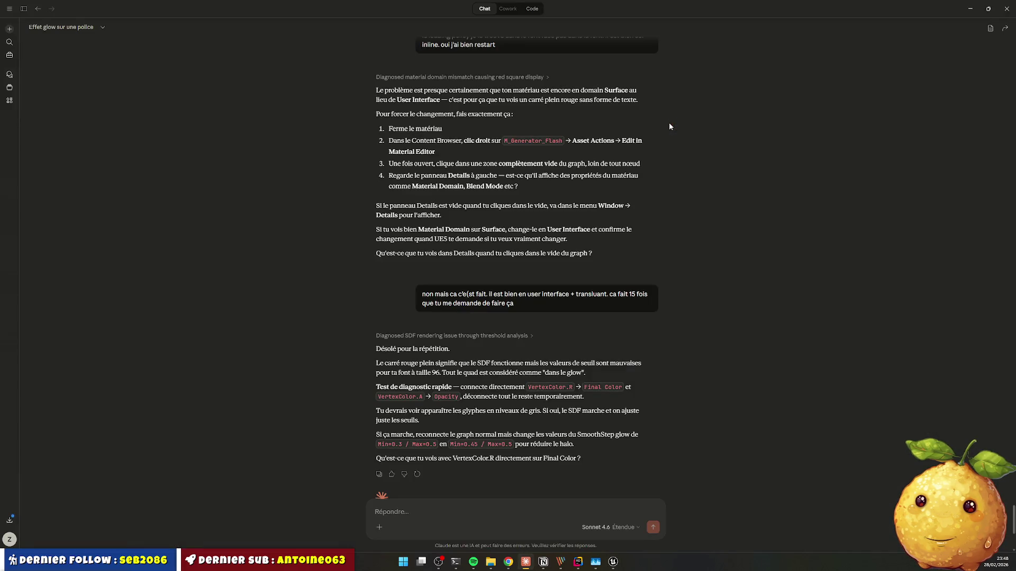
key("alt+Tab")
left_click_drag(672, 124, 758, 239)
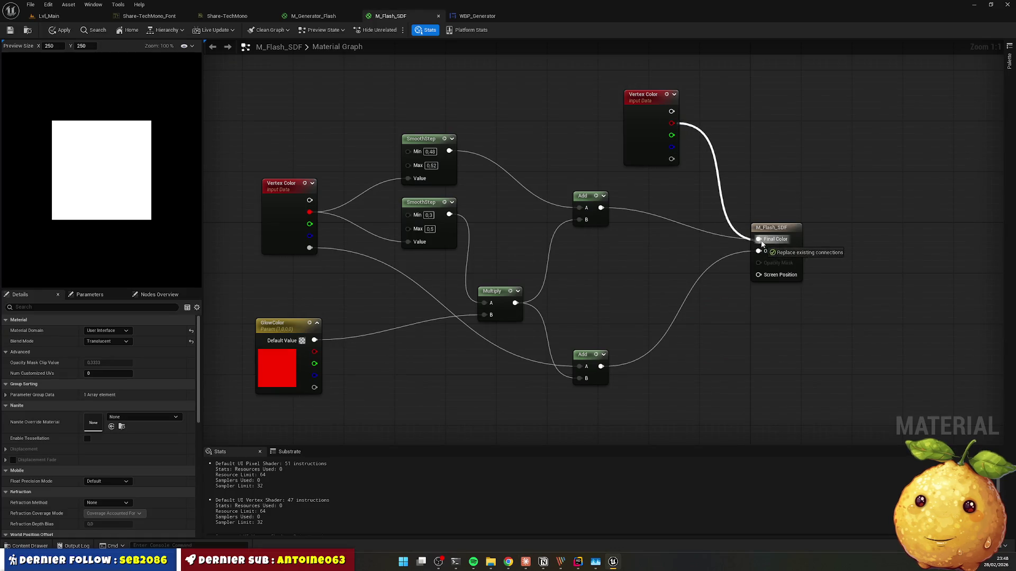
mouse_move(671, 159)
left_mouse_down()
mouse_move(699, 172)
mouse_move(758, 251)
left_mouse_up()
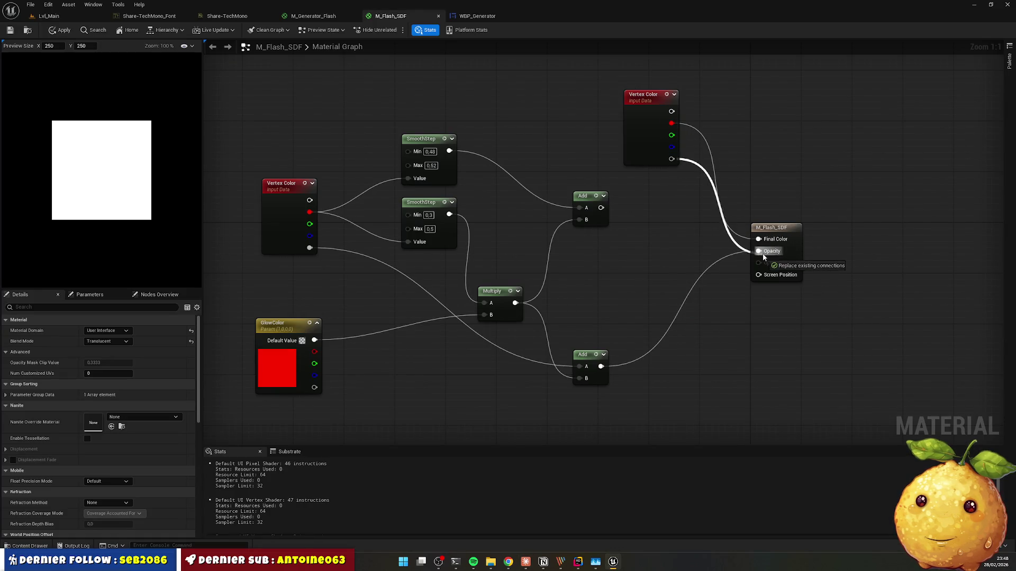
left_click(9, 31)
left_click(462, 17)
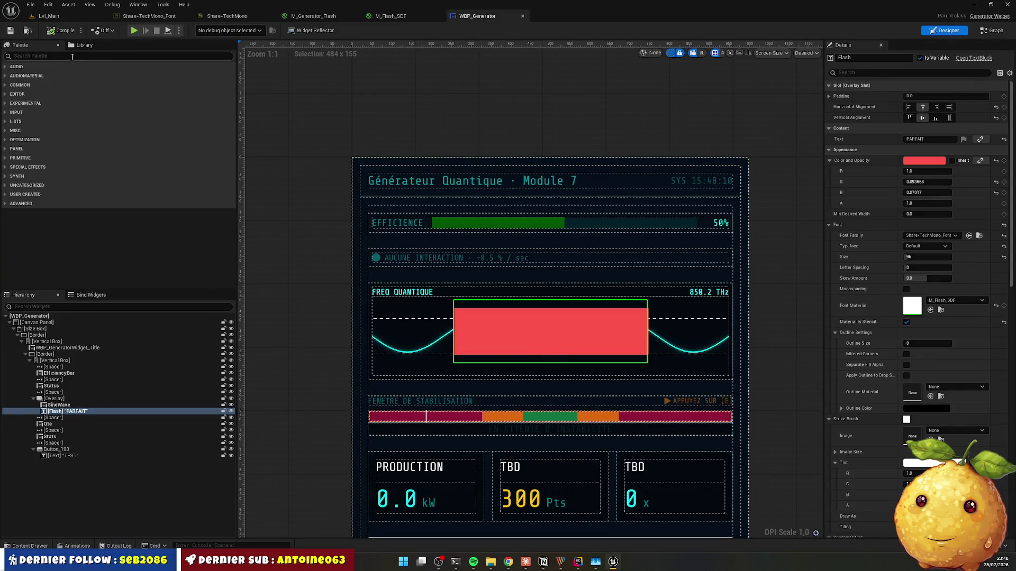
Step: Set the GlowColor parameter's default value to cyan and apply M_Flash_SDF
key("alt+Tab")
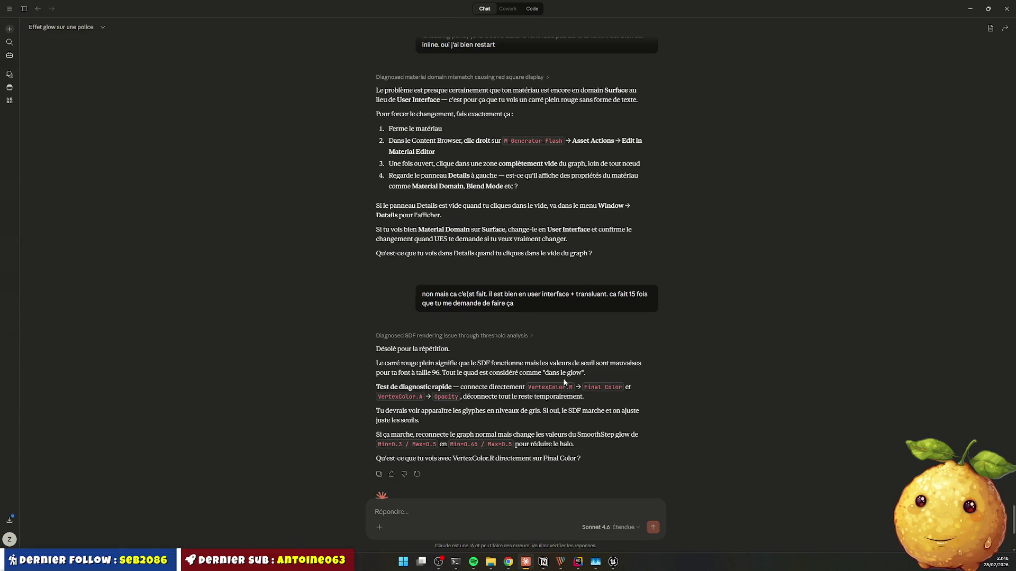
key("alt+Tab")
left_click(395, 17)
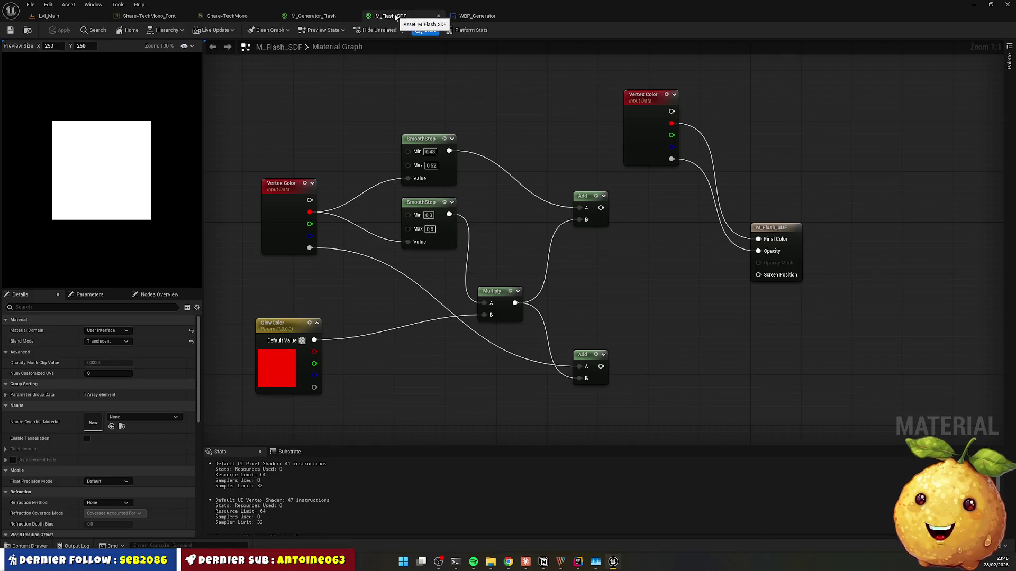
left_click(281, 365)
left_click(123, 353)
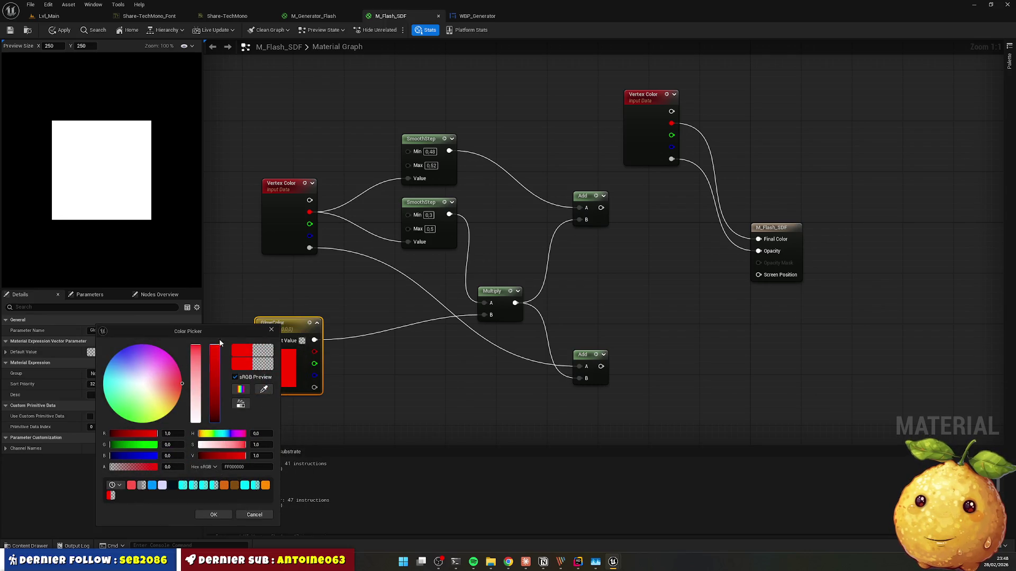
left_click(245, 487)
left_click(213, 515)
left_click(392, 393)
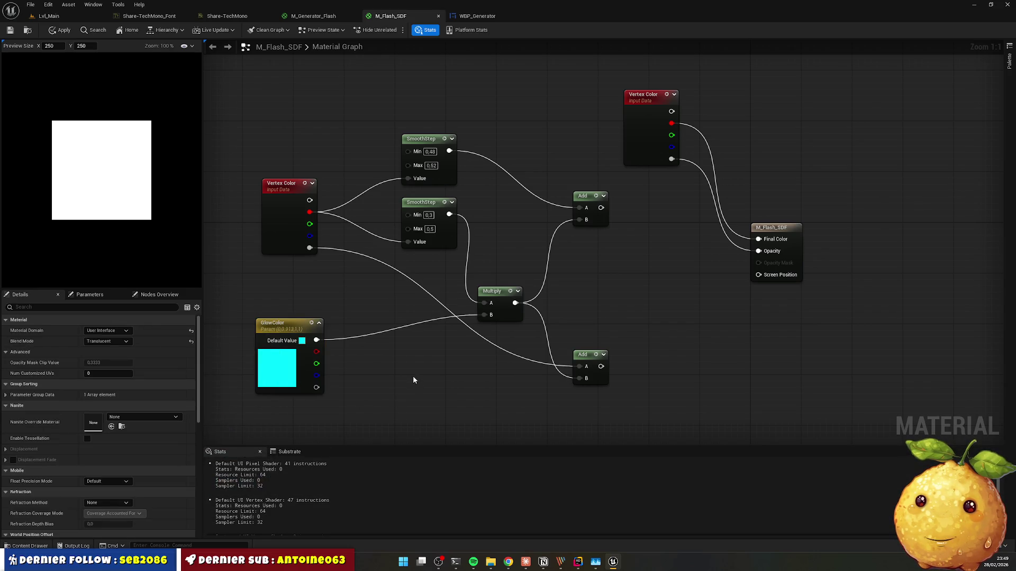
key("ctrl+s")
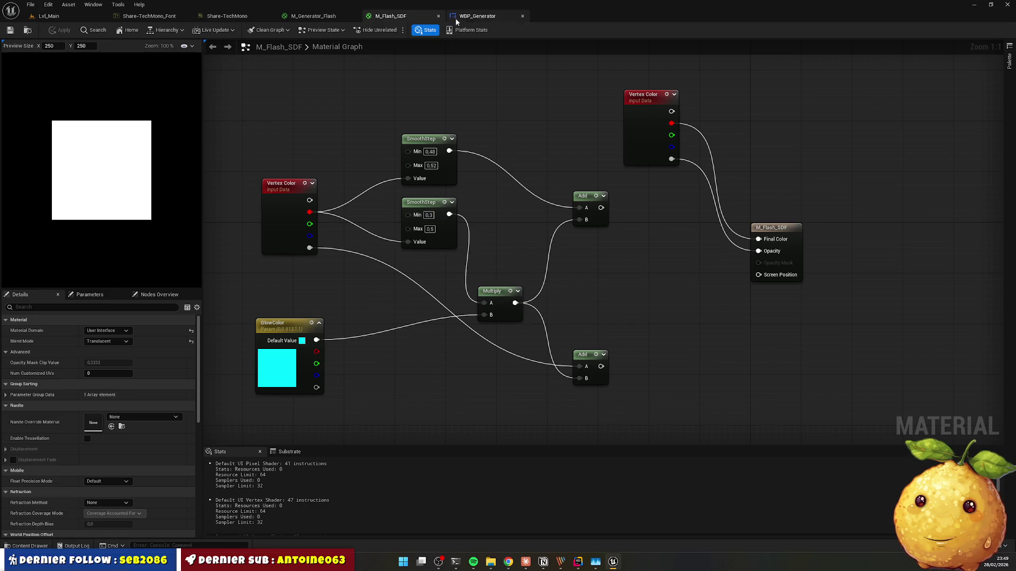
Step: Compile WBP_Generator and set the PARFAIT text colour and opacity to white (1,1,1,1)
left_click(482, 17)
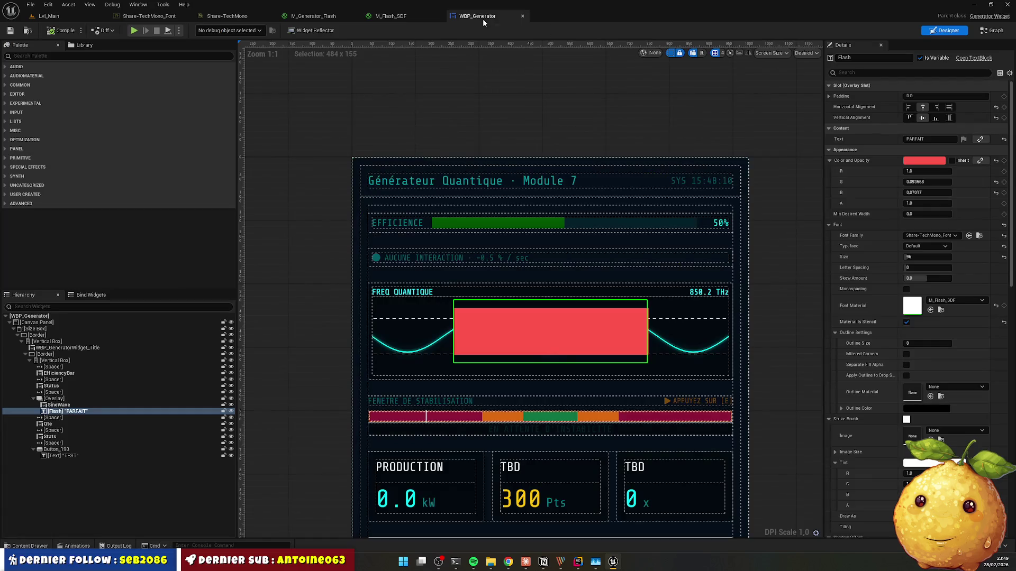
left_click(64, 35)
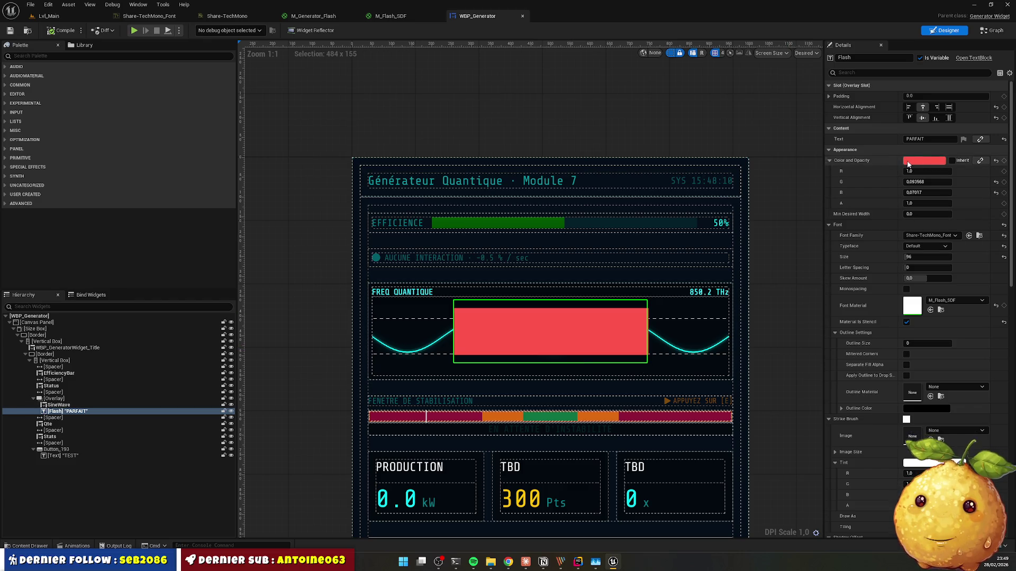
left_click(936, 161)
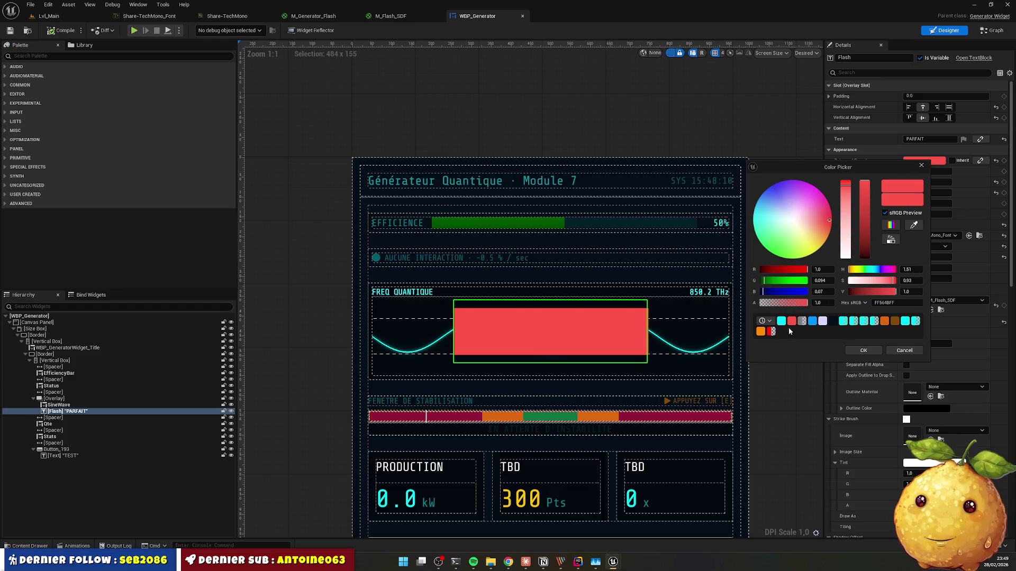
left_click(826, 269)
key("Tab")
type("1")
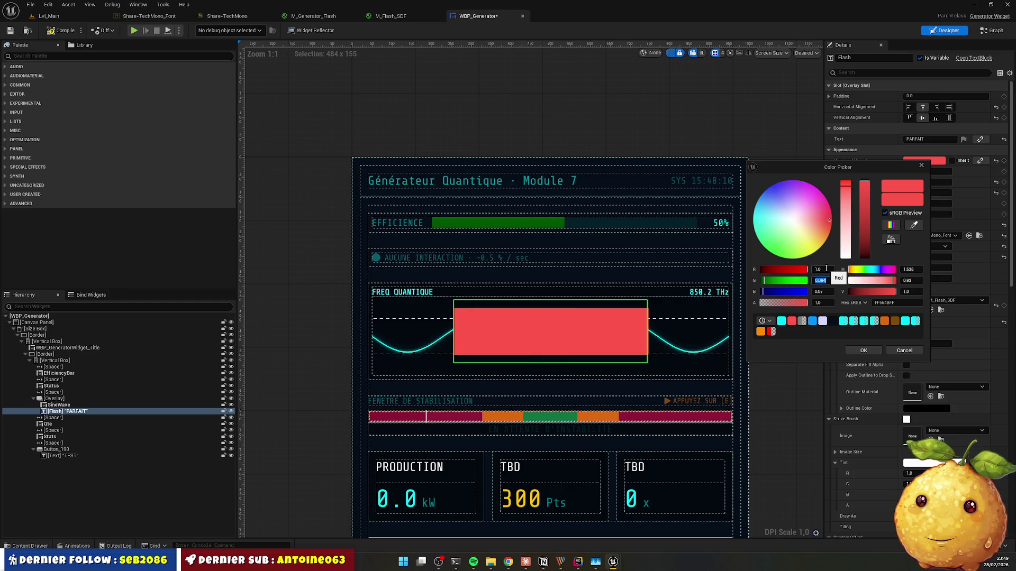
key("Tab")
type("1")
key("Tab")
type("1")
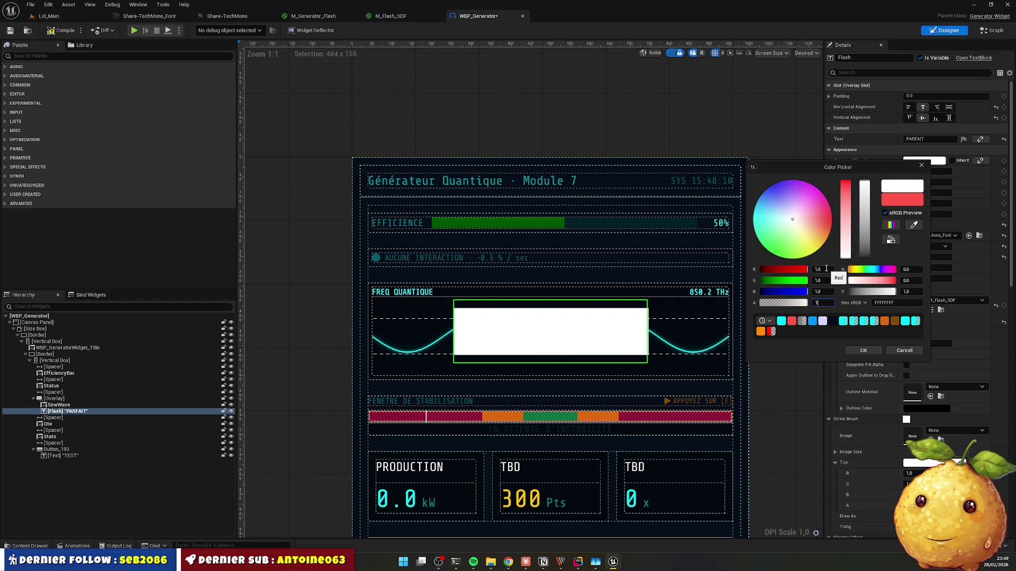
left_click(864, 350)
left_click(783, 347)
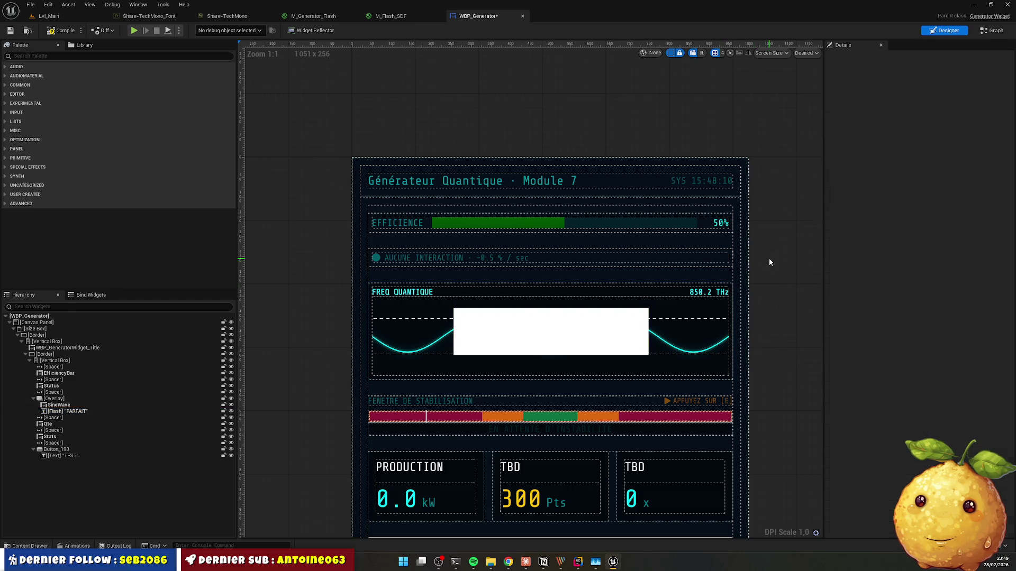
key("alt+Tab")
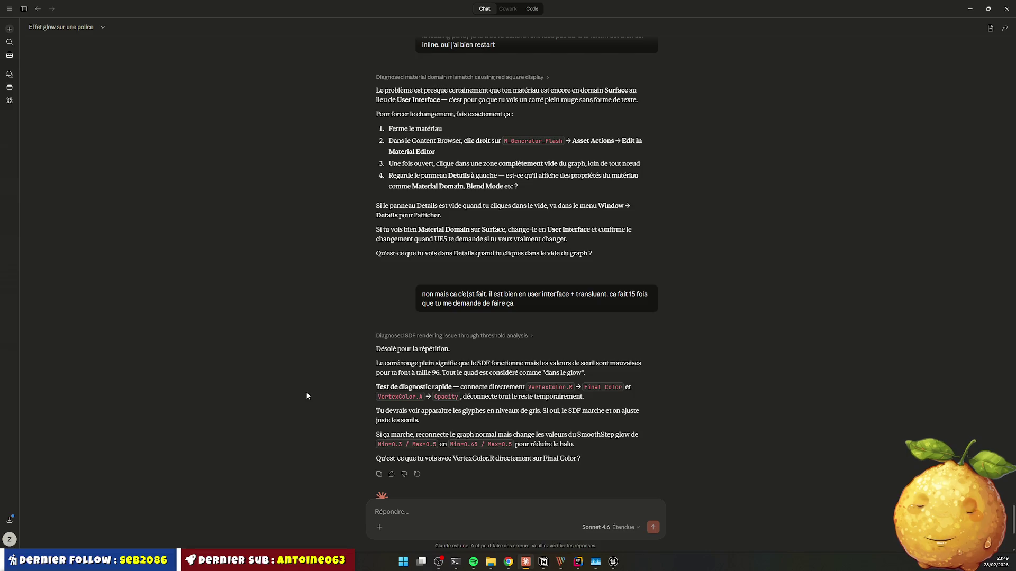
Step: Try a yellow GlowColor, then set the glow colour back to cyan
key("alt+Tab")
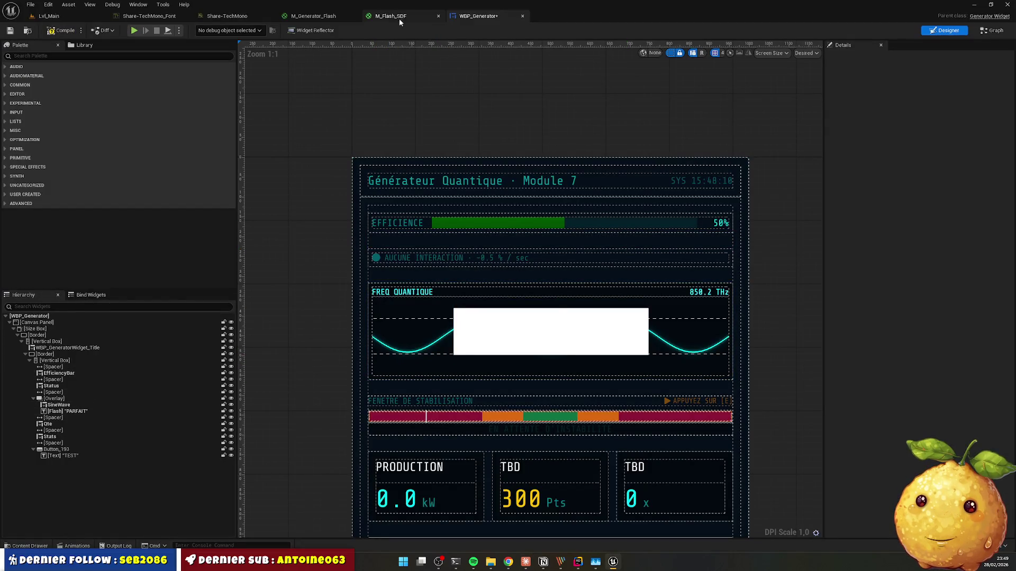
left_click(392, 17)
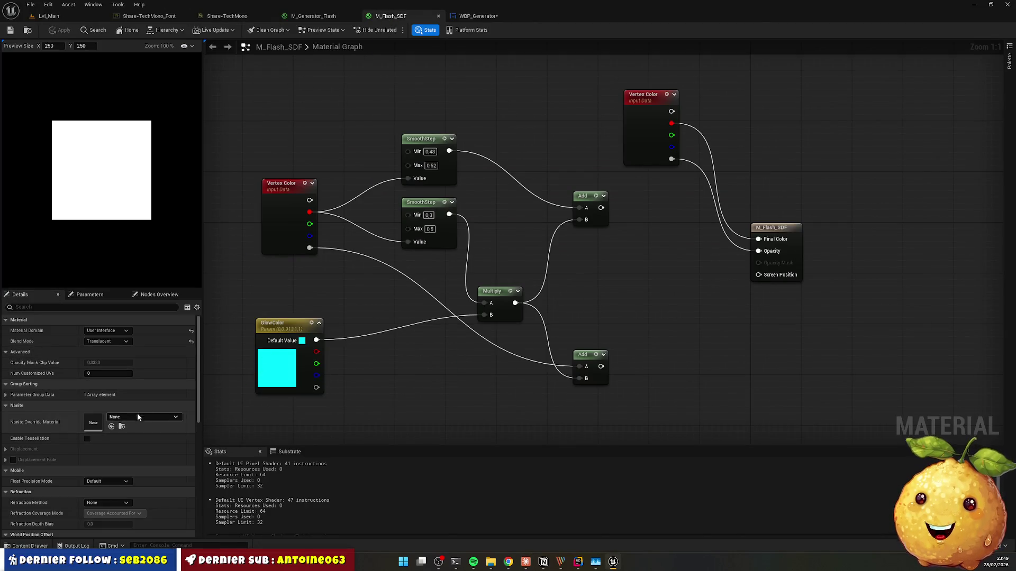
left_click(289, 352)
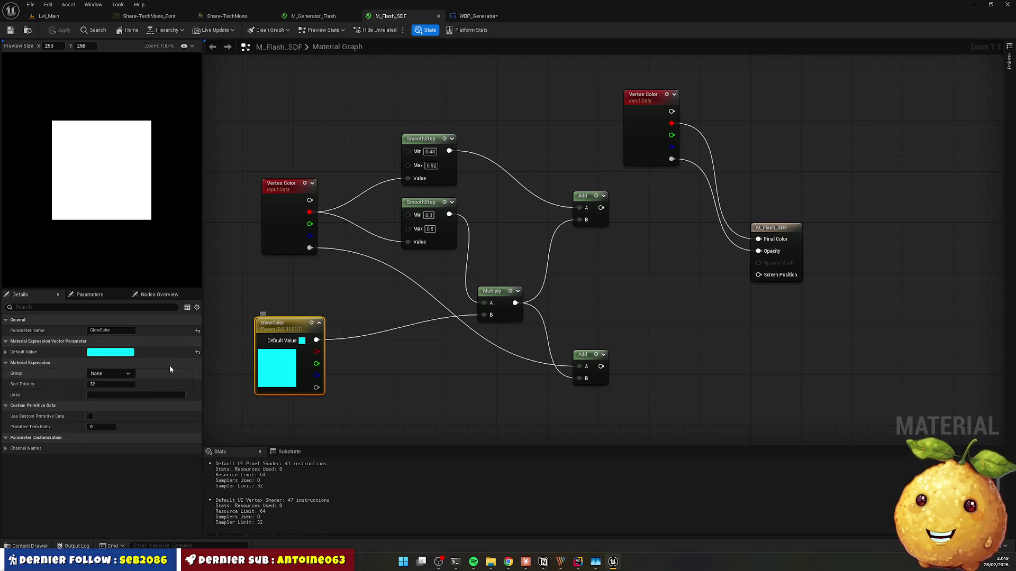
left_click(132, 353)
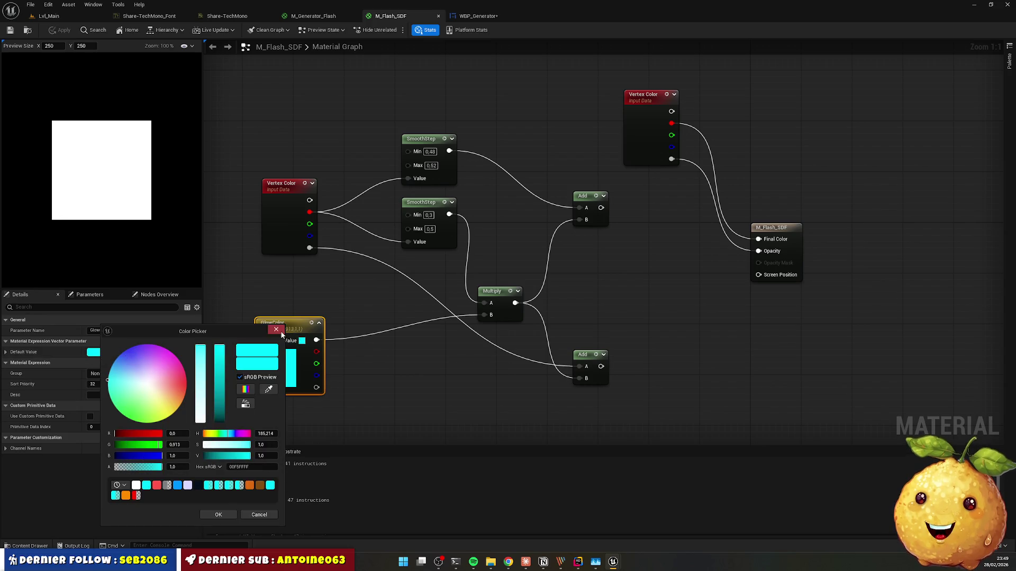
left_click(276, 329)
left_click(153, 353)
left_click(178, 418)
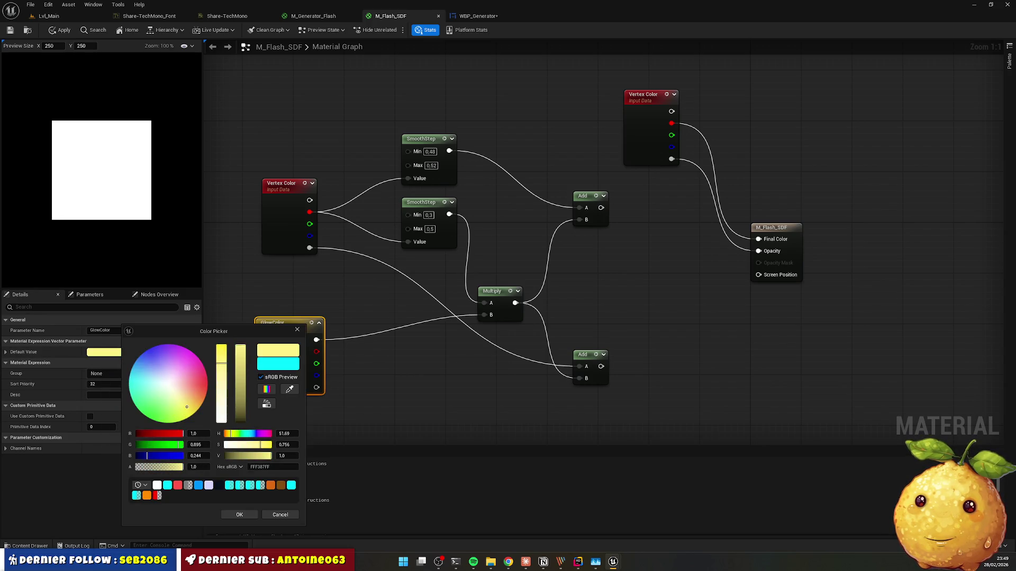
left_click(239, 514)
left_click(153, 353)
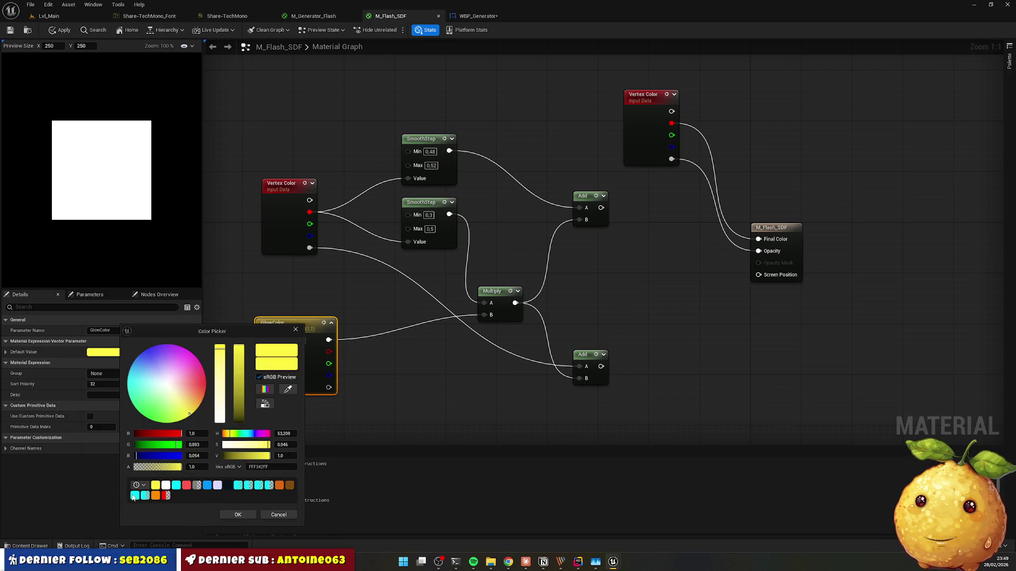
left_click(134, 496)
left_click(238, 515)
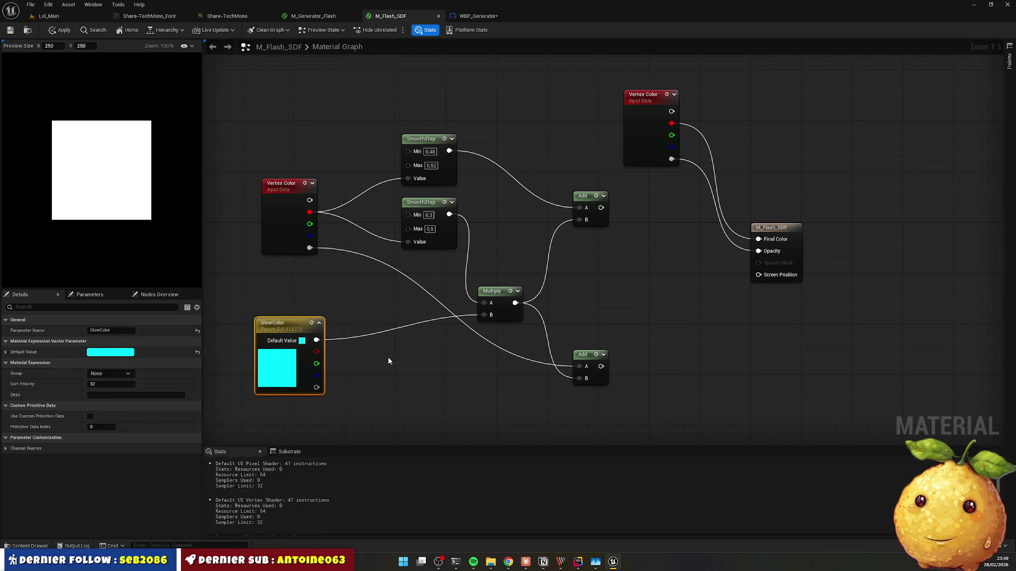
left_click(550, 261)
Step: Reconnect the two Add outputs to Final Color and Opacity and apply the material
left_click_drag(601, 207, 758, 240)
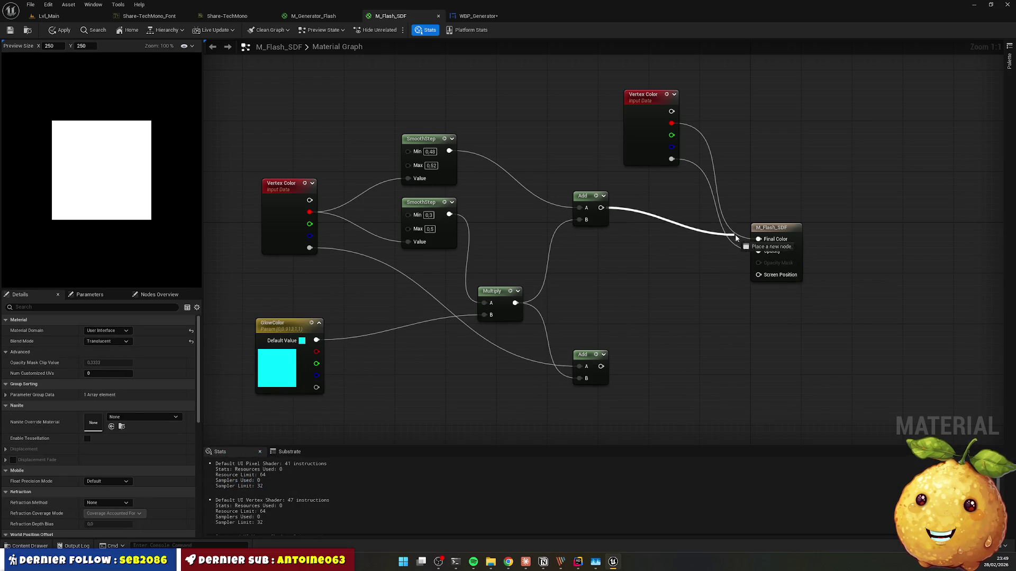
left_click_drag(601, 366, 758, 252)
key("ctrl+s")
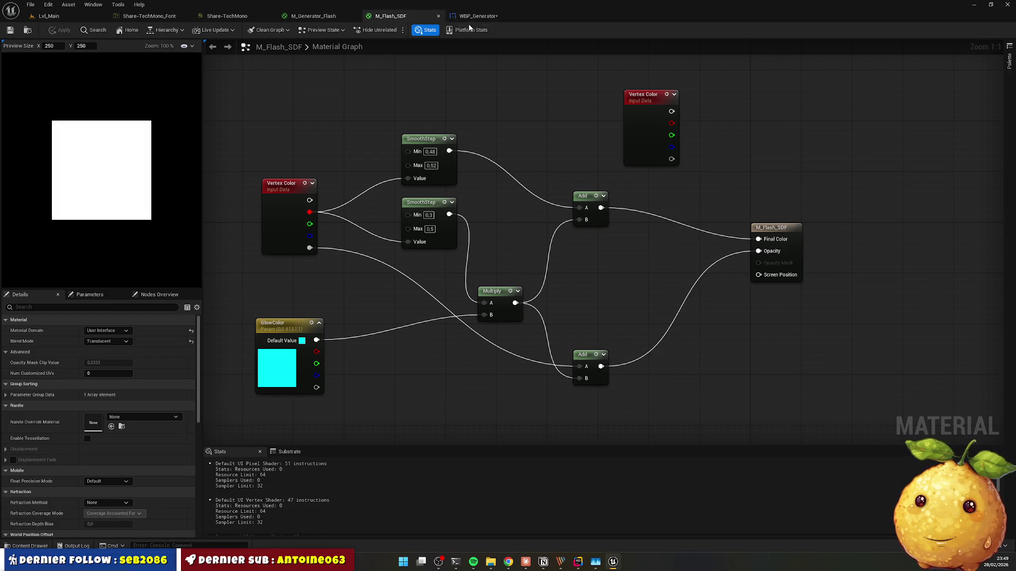
left_click(479, 16)
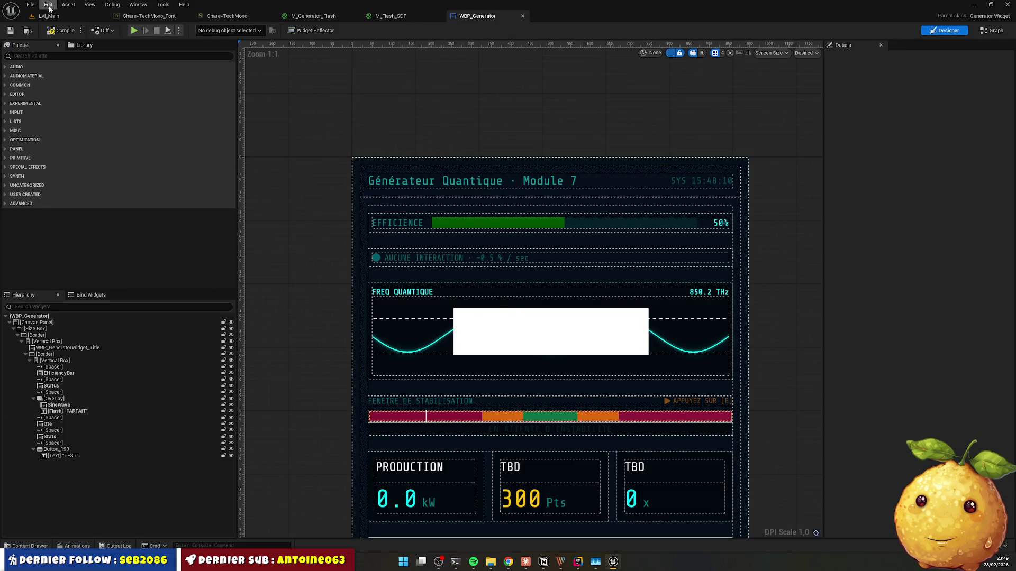
Step: Tell Claude the square takes the font colour rather than the material's glow colour
key("alt+Tab")
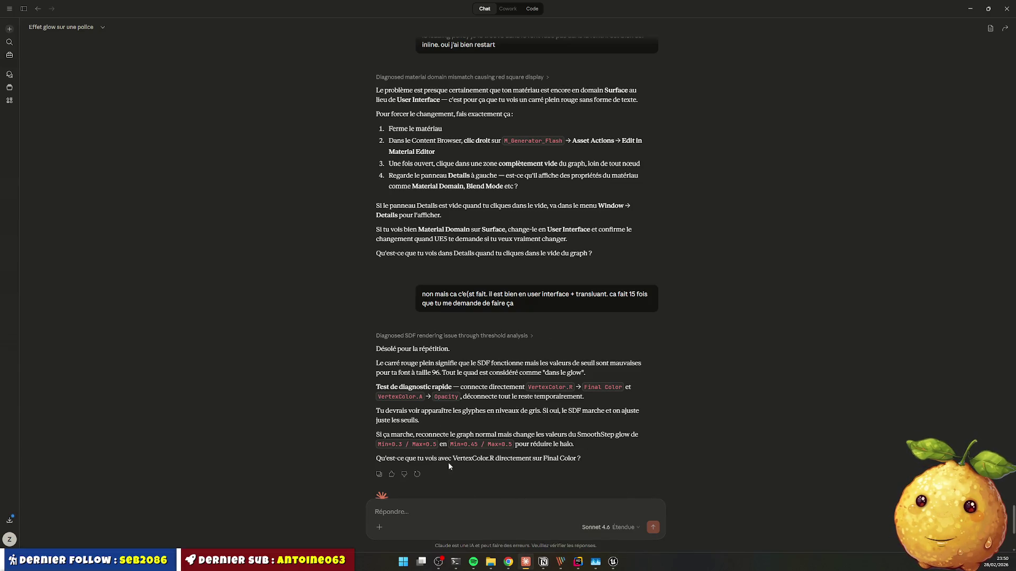
type("le")
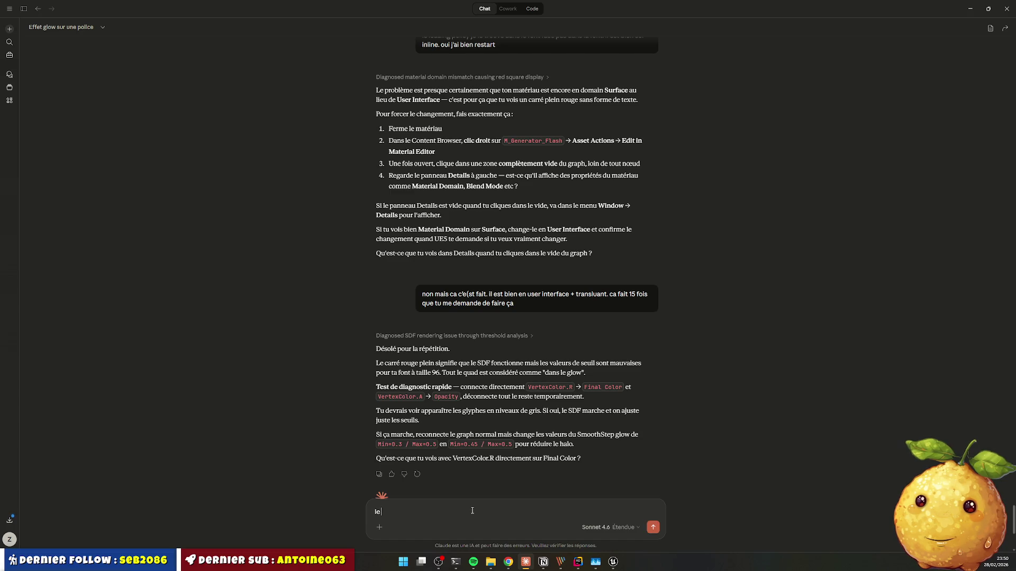
type(" carré est de la couleur de la")
type(" police pas")
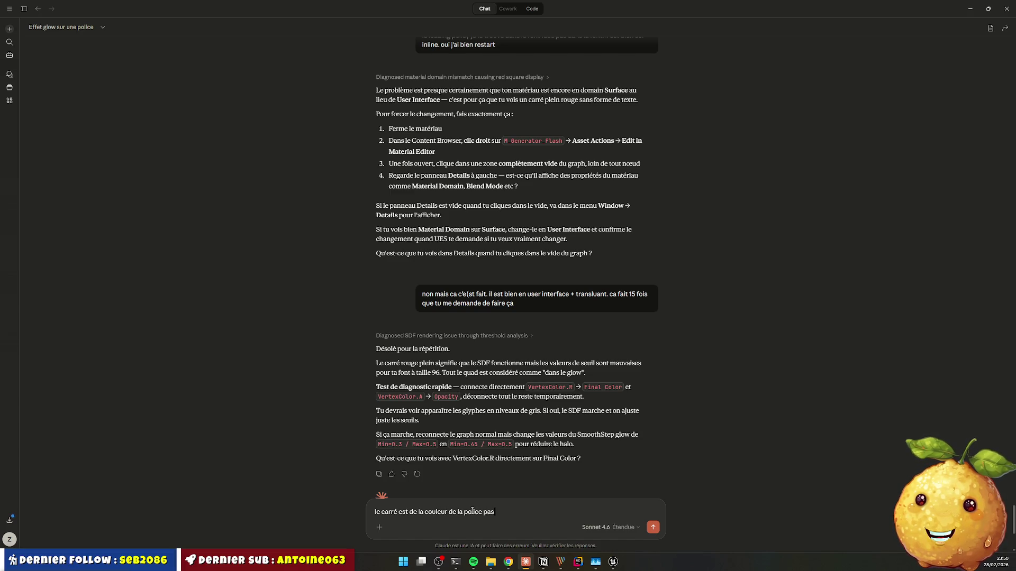
type(" la couleur du glow")
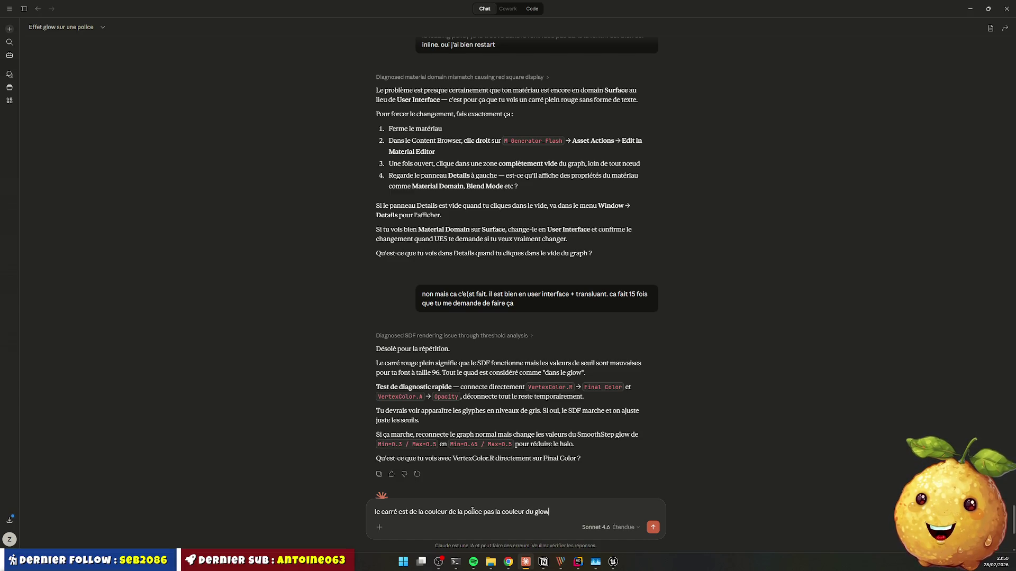
type(" défin")
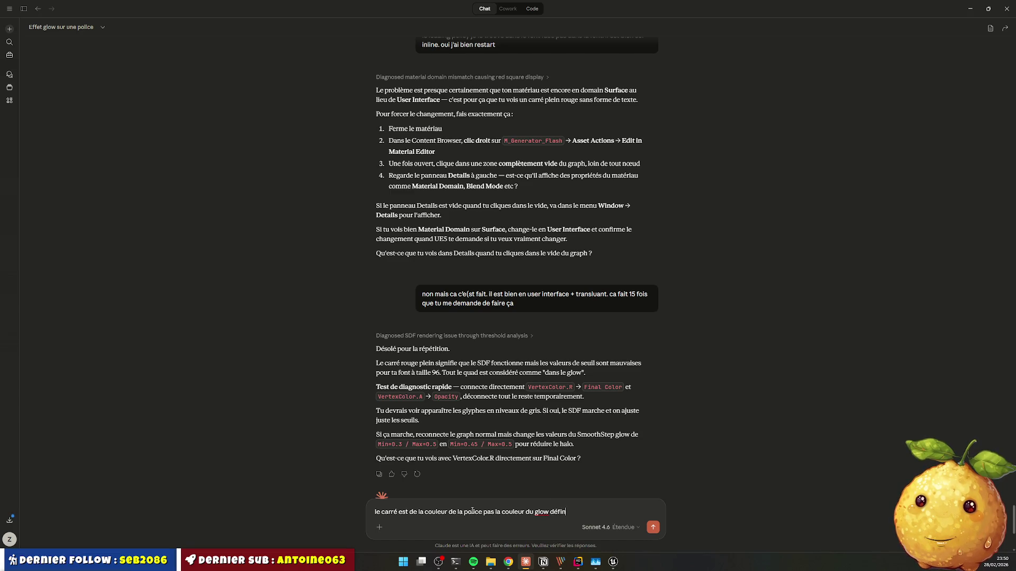
type("ans m")
type("le ma")
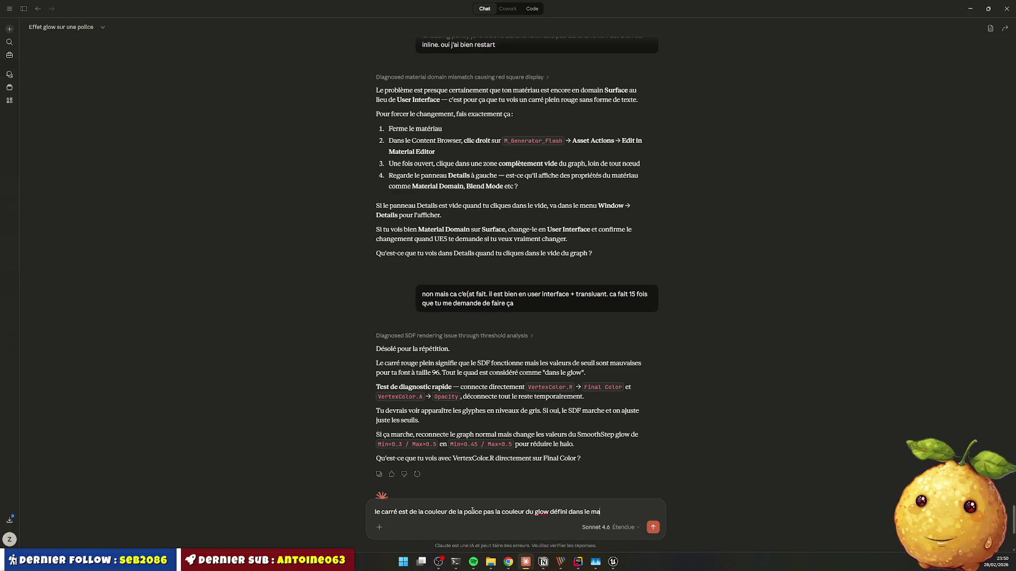
type("terl")
key("Return")
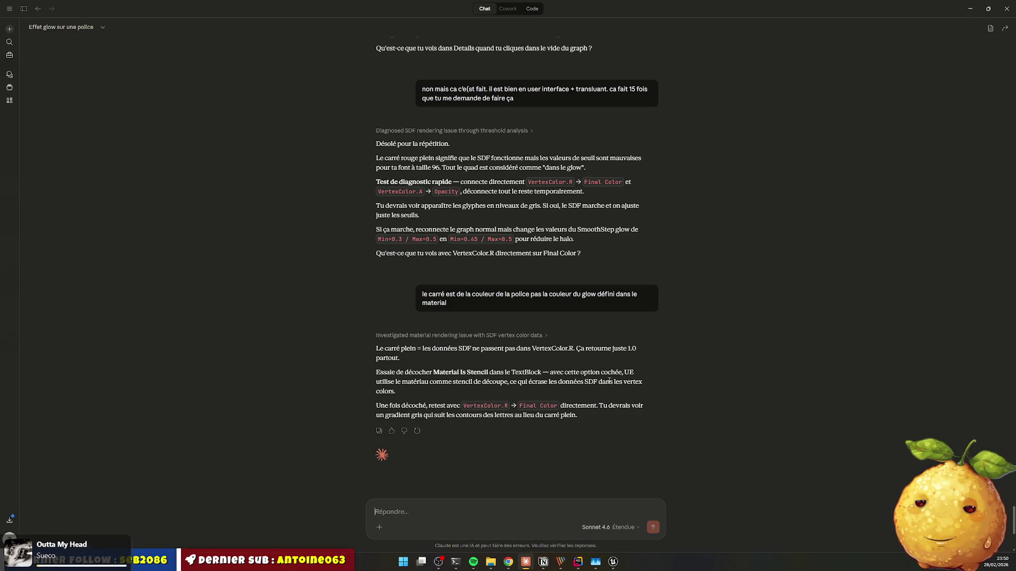
key("alt+Tab")
Step: Uncheck Material Is Stencil on the Flash text widget in WBP_Generator
left_click(390, 15)
left_click(478, 19)
left_click(546, 334)
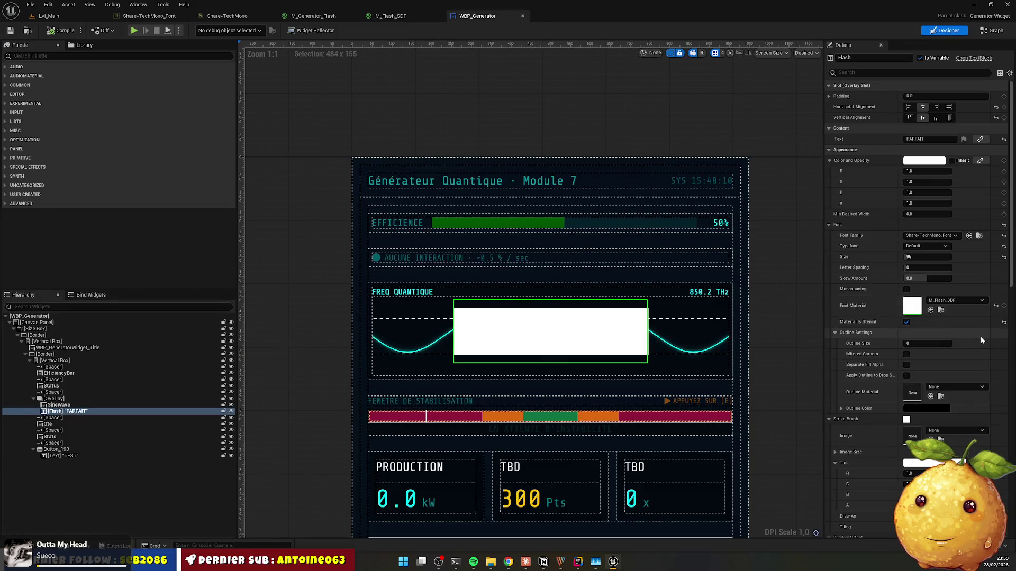
left_click(906, 321)
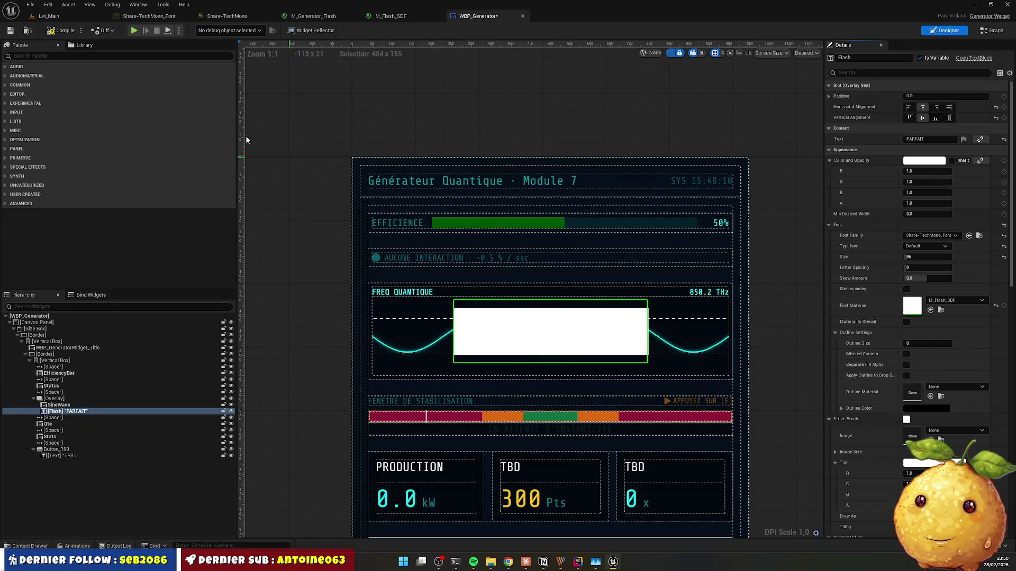
scroll(512, 337, "up", 3)
scroll(510, 336, "up", 2)
scroll(475, 300, "down", 3)
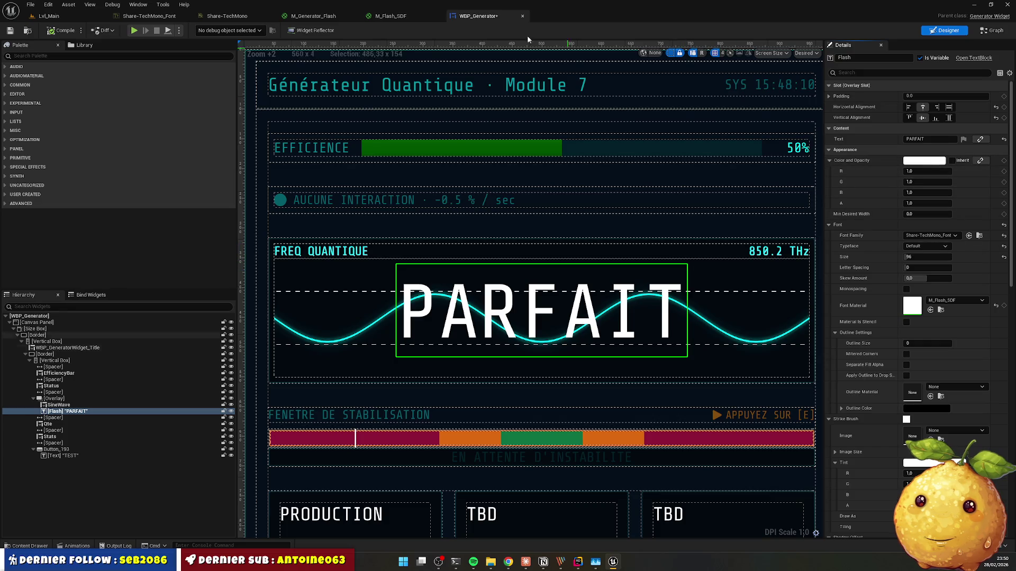
Step: Wire Vertex Color straight into Final Color and its alpha into Opacity, and save M_Flash_SDF
left_click(390, 16)
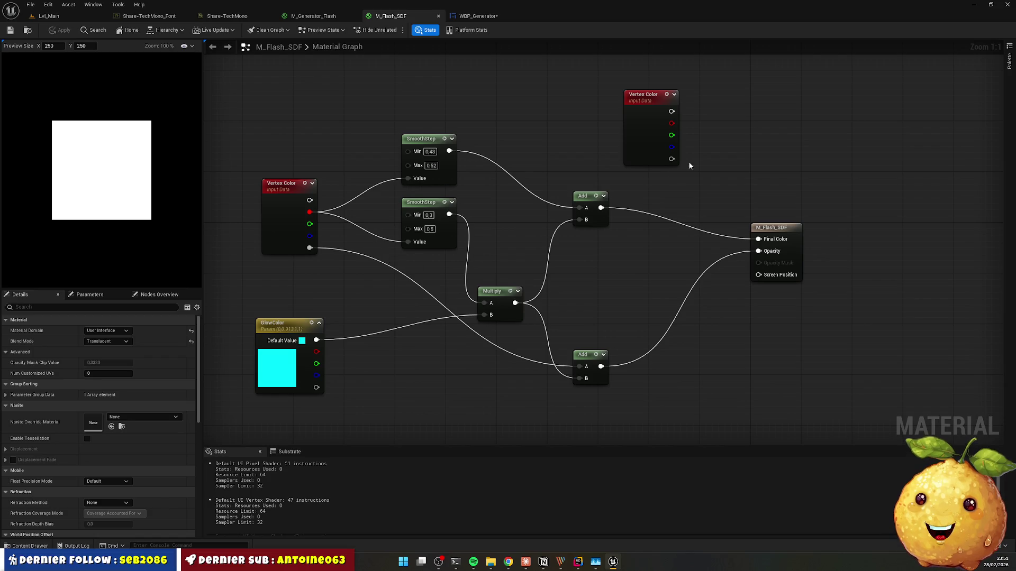
left_click_drag(672, 111, 758, 239)
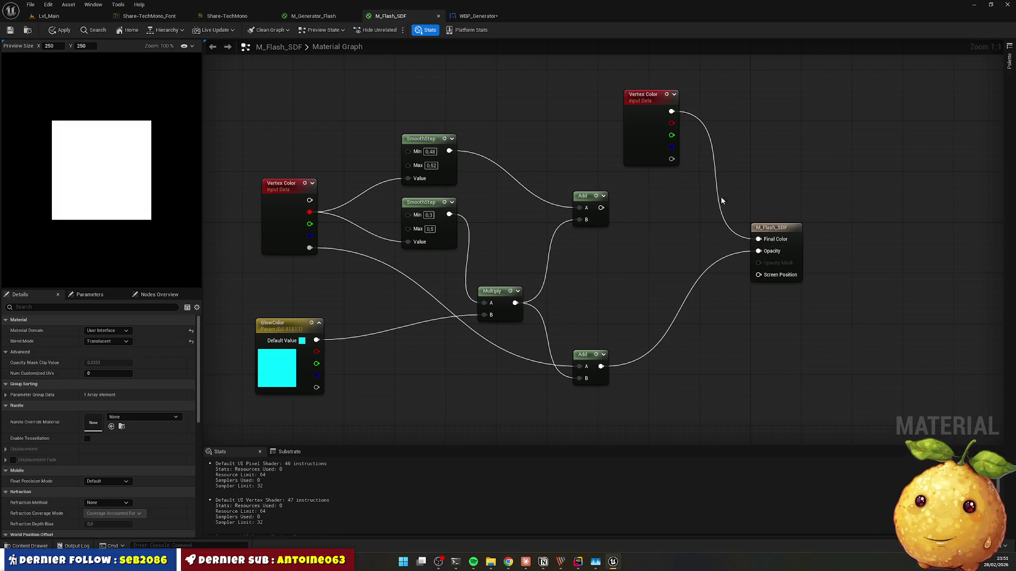
left_click_drag(671, 159, 758, 251)
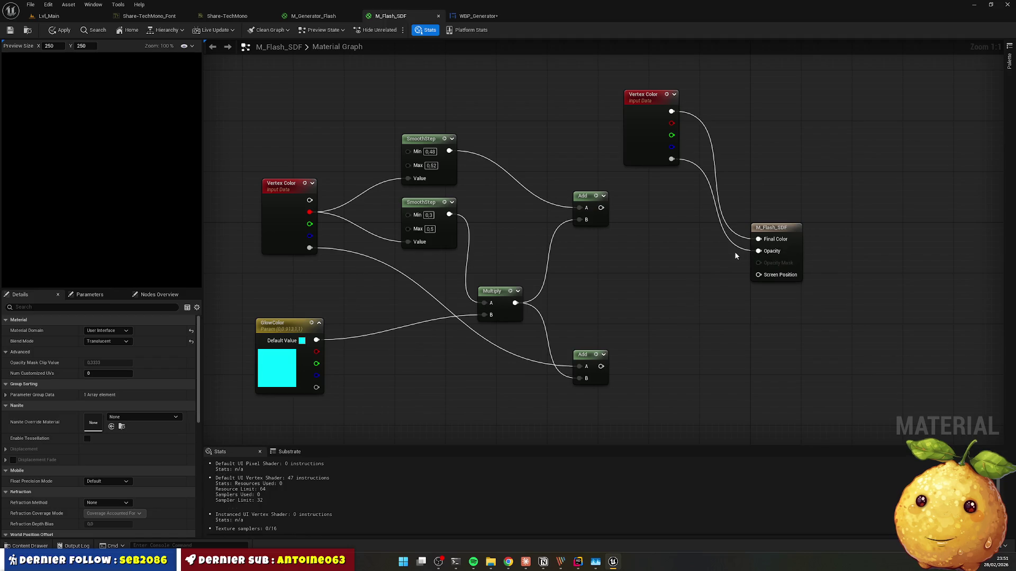
left_click(10, 30)
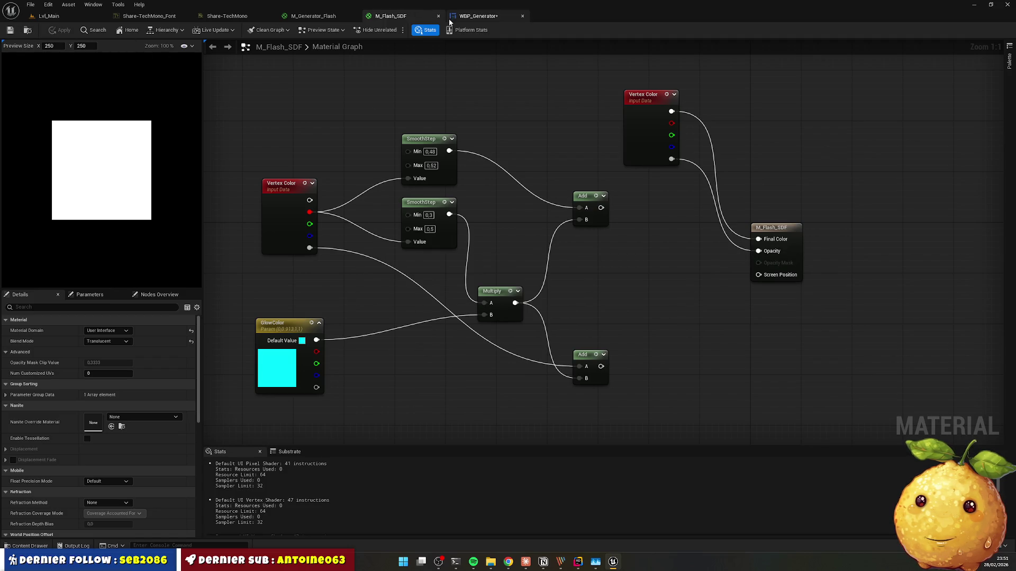
left_click(471, 16)
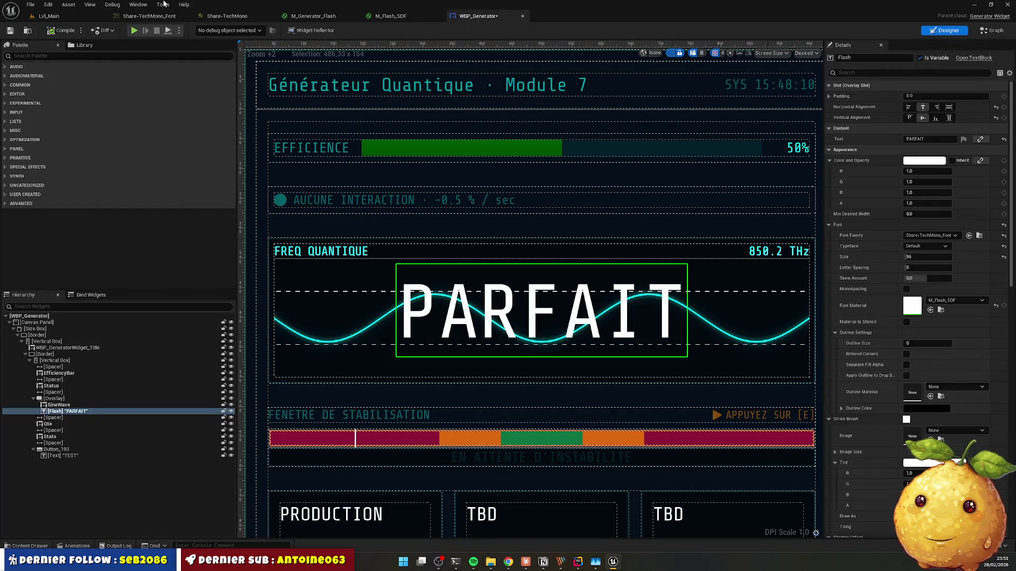
key("alt+Tab")
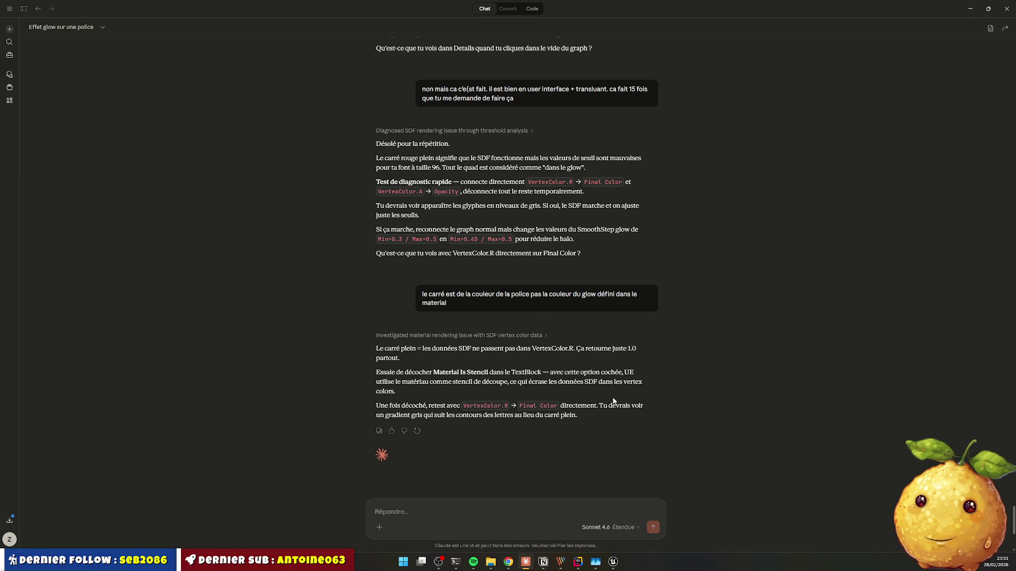
Step: Save the WBP_Generator widget blueprint
key("alt+Tab")
scroll(523, 272, "up", 10)
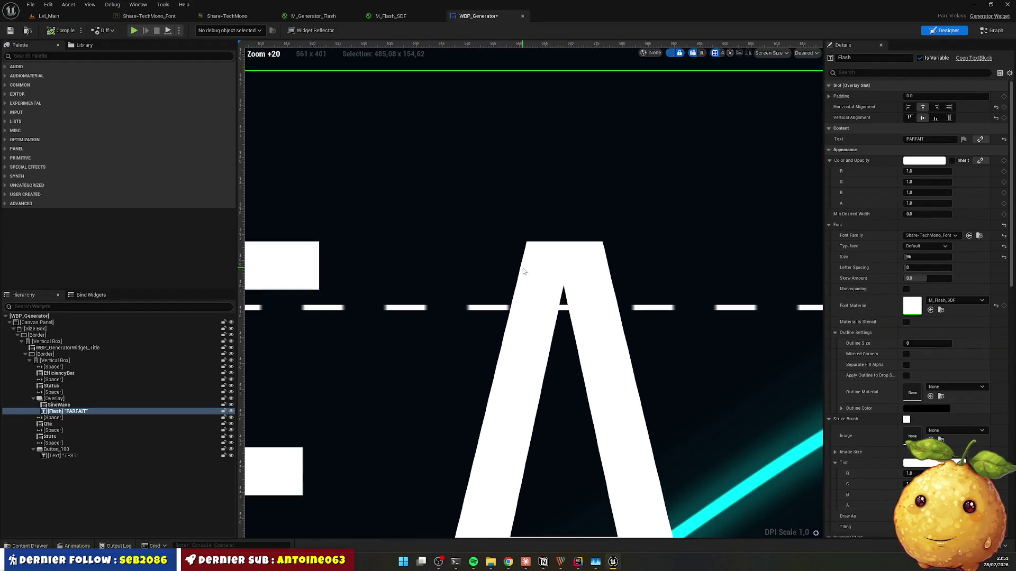
key("alt+Tab")
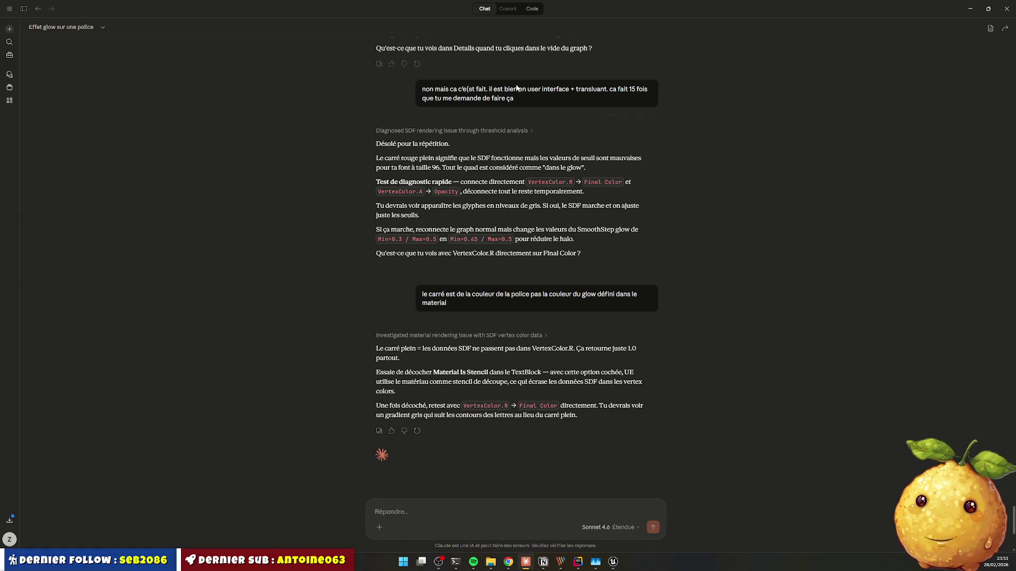
key("alt+Tab")
key("ctrl+s")
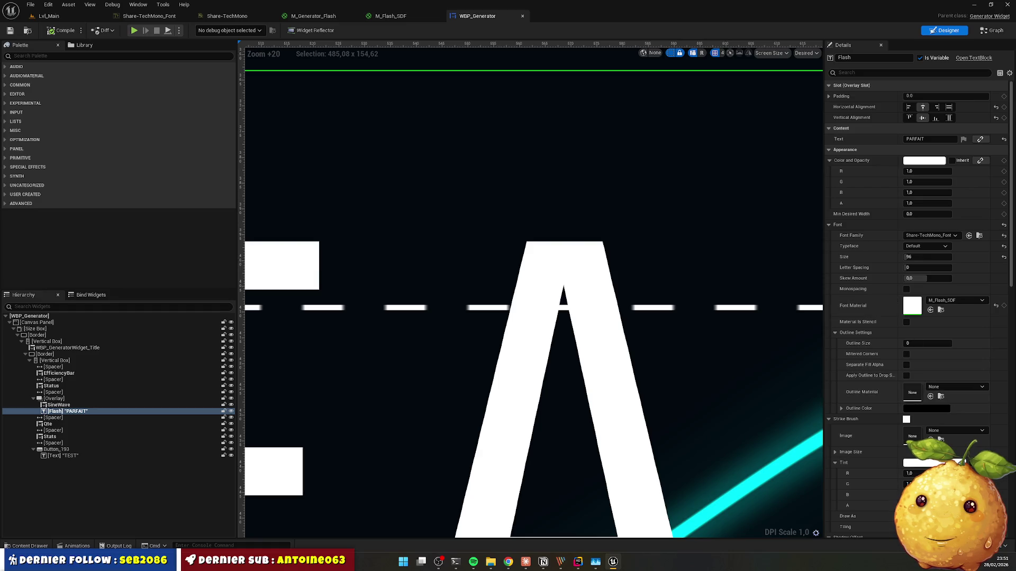
Step: Report to Claude that no grey gradient appears despite the direct wiring
left_click(525, 562)
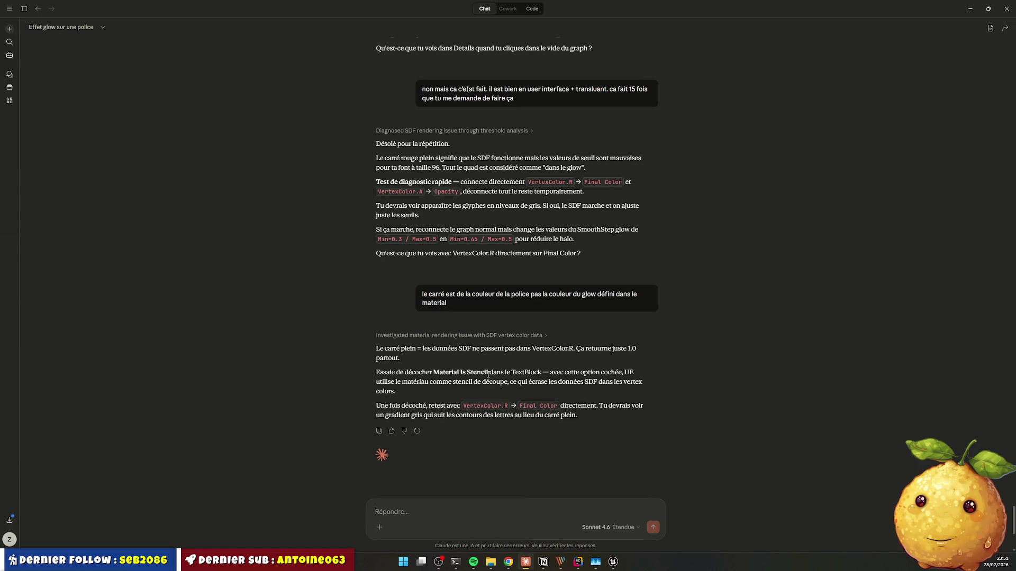
type("nan")
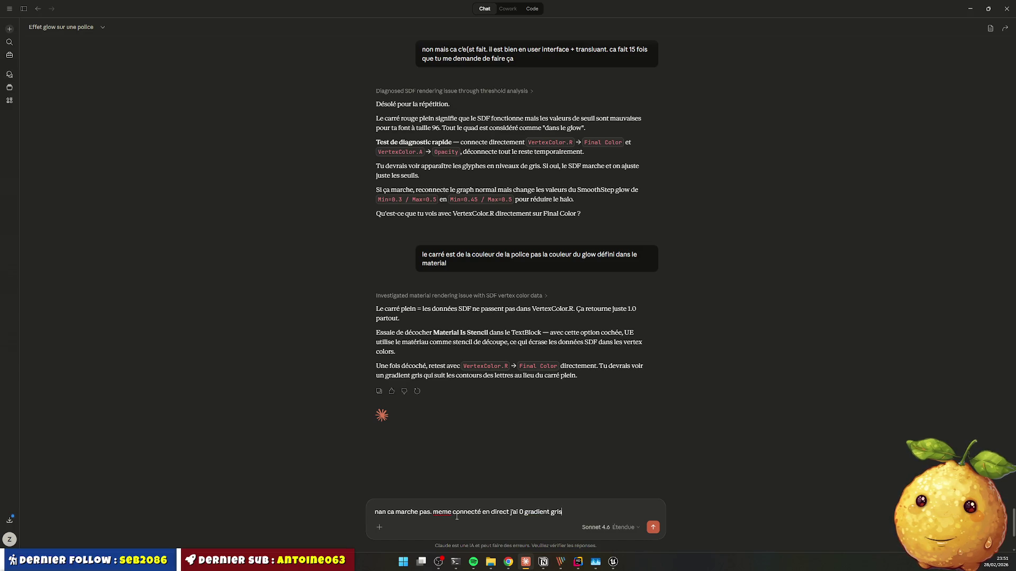
key("Return")
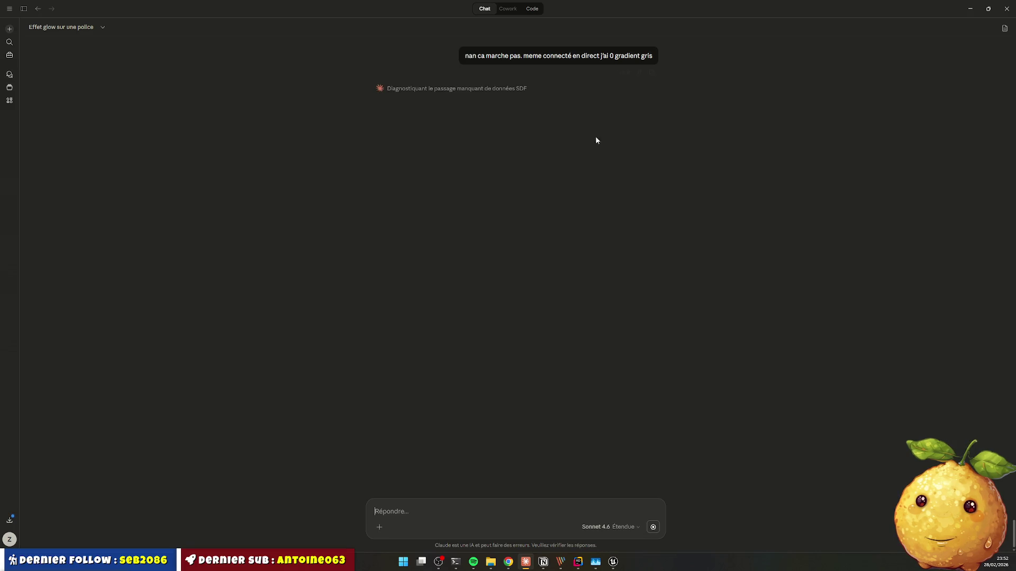
left_click(970, 9)
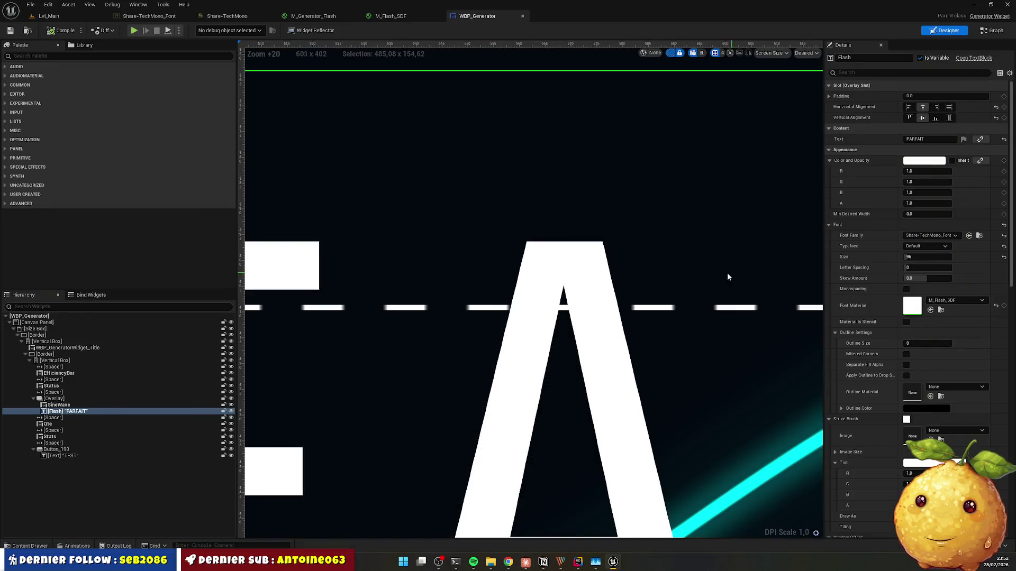
Step: Copy 'Font Signed Distance' from Claude's reply and return to the M_Flash_SDF graph
scroll(635, 250, "down", 10)
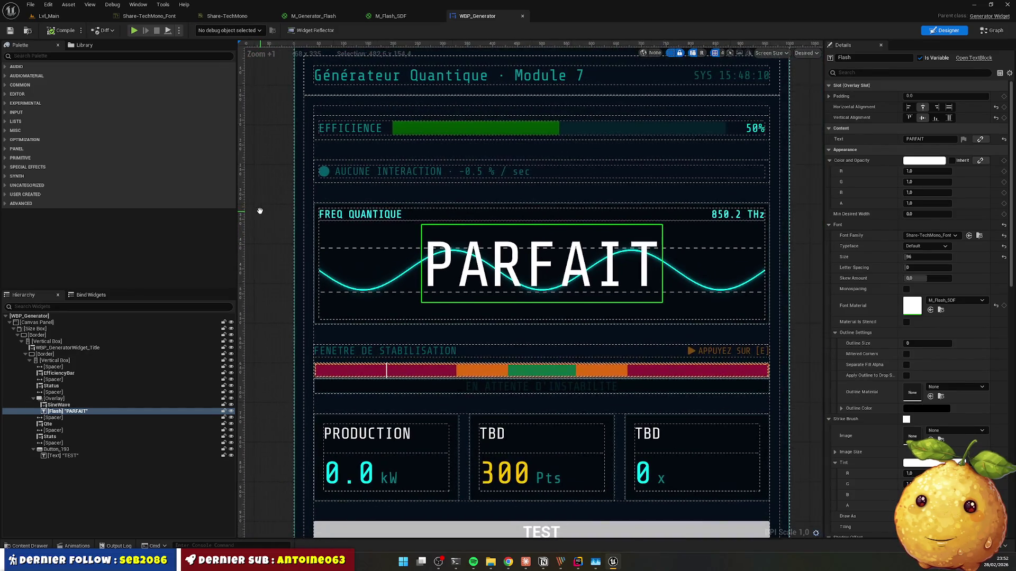
left_click(578, 564)
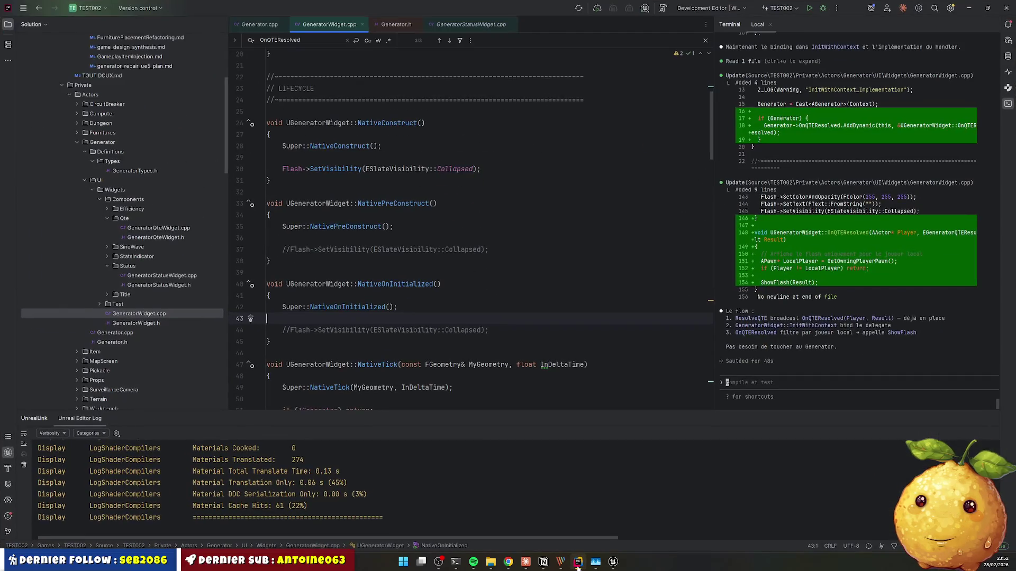
left_click(579, 563)
left_click(526, 561)
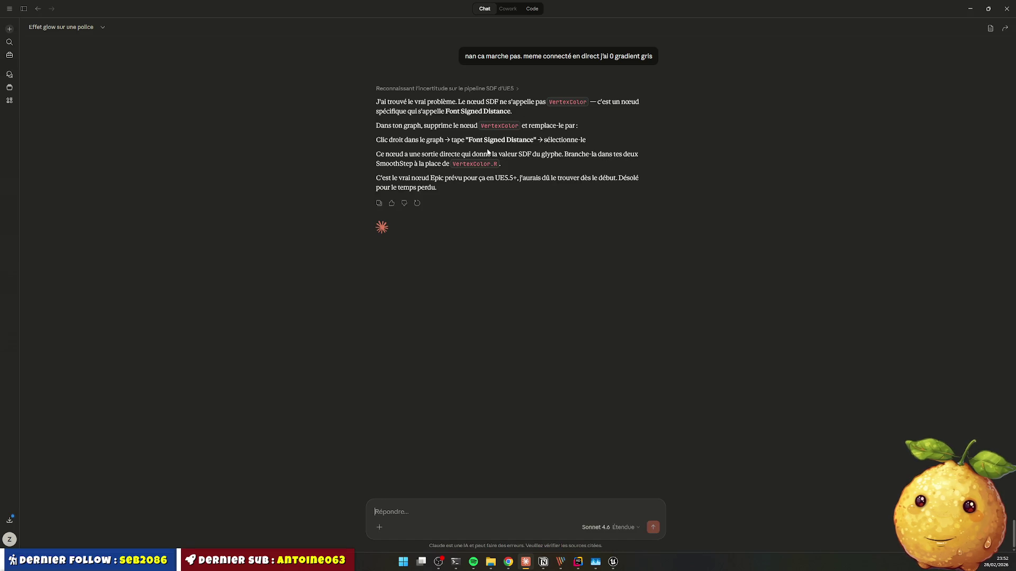
left_click_drag(474, 140, 538, 140)
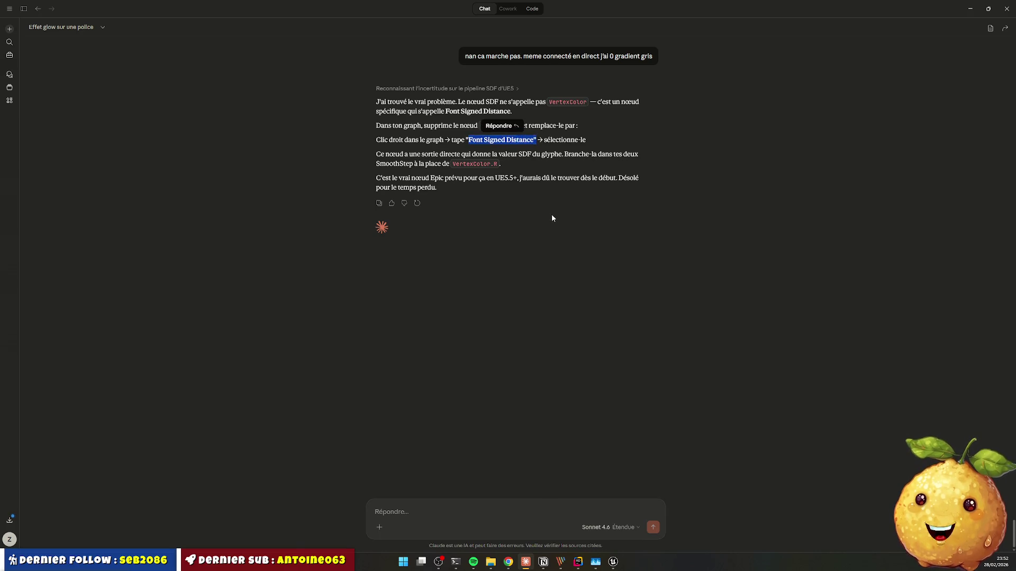
key("alt+Tab")
left_click(386, 19)
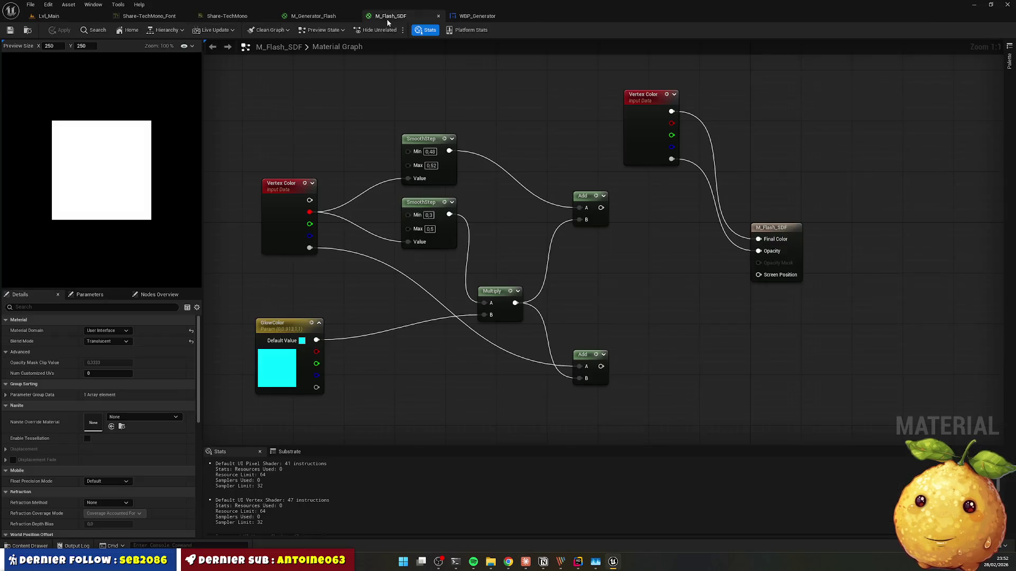
Step: Add a Font Signed Distance node to the M_Flash_SDF graph
left_click_drag(655, 337, 602, 143)
right_click(458, 248)
type("Font Signed Distance*")
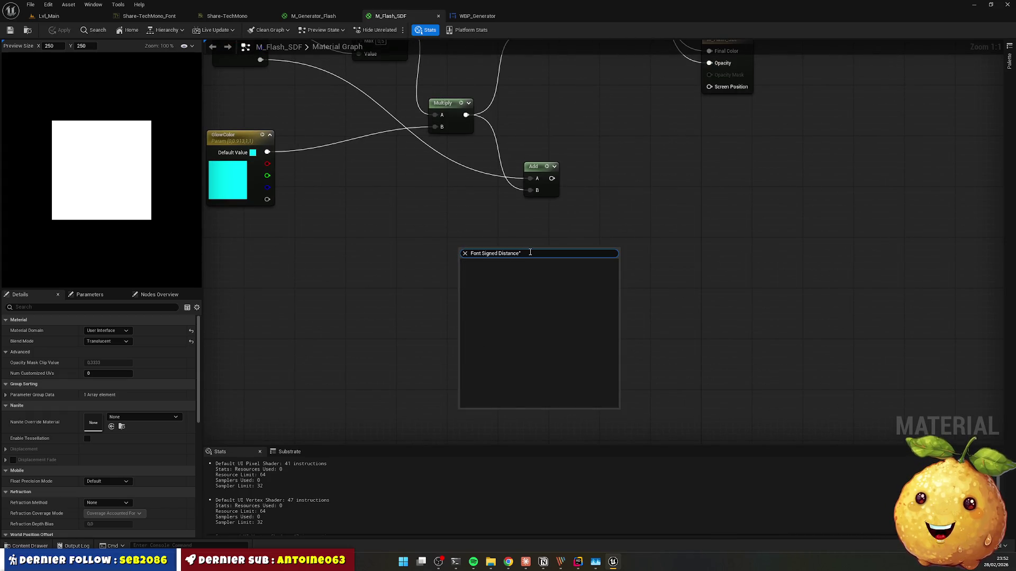
key("BackSpace")
left_click(519, 270)
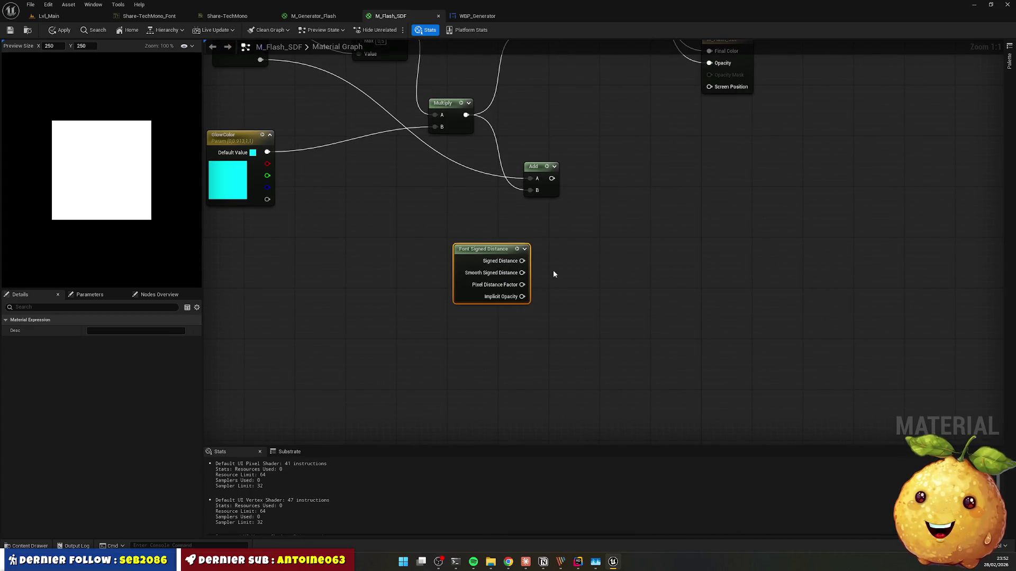
Step: Place Font Signed Distance above Vertex Color and disconnect Vertex Color.R from both SmoothSteps
key("alt+Tab")
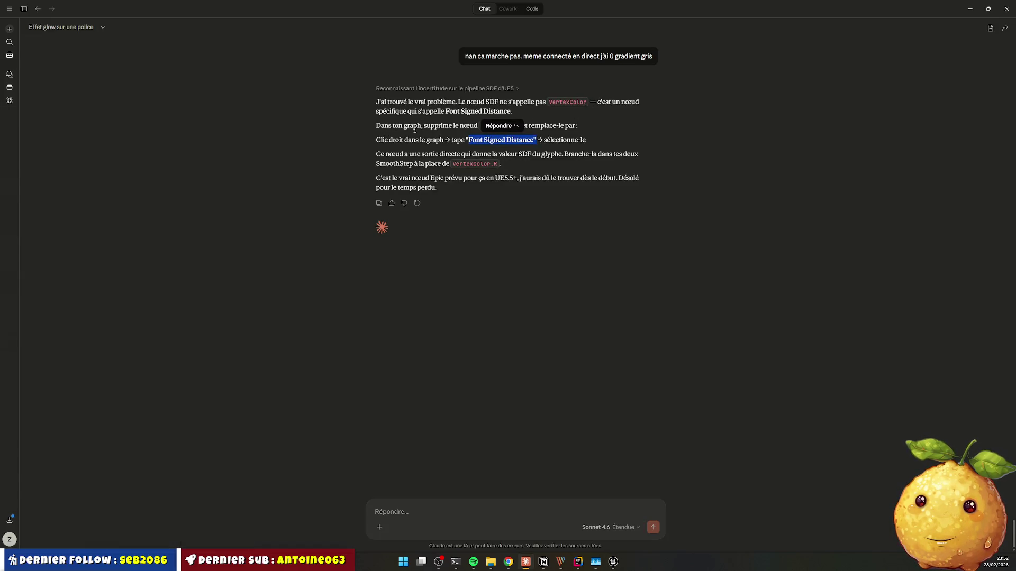
left_click(603, 138)
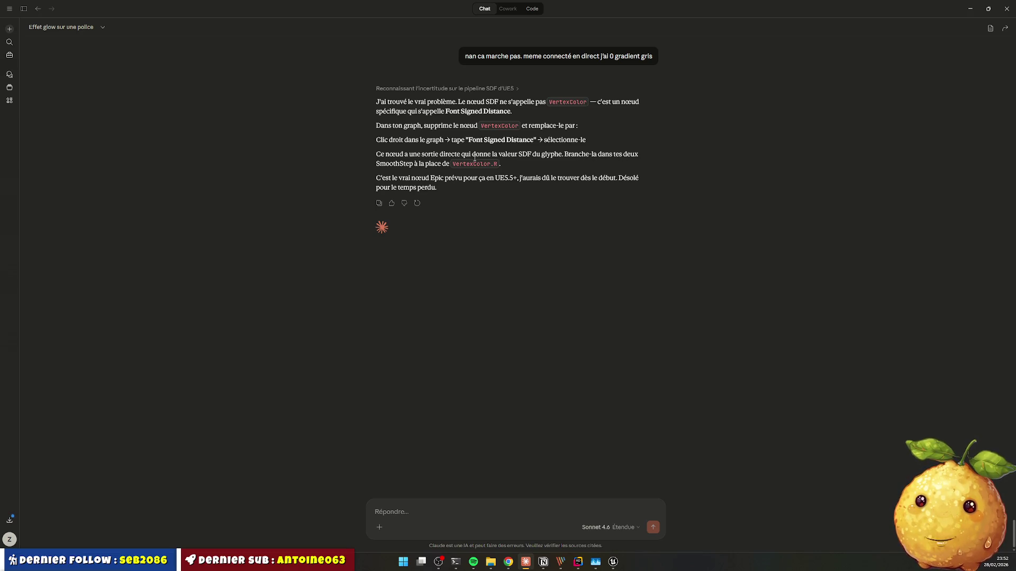
key("alt+Tab")
mouse_move(474, 157)
left_mouse_down()
mouse_move(584, 282)
mouse_move(620, 438)
left_mouse_up()
mouse_move(603, 392)
left_mouse_down()
mouse_move(392, 112)
mouse_move(376, 75)
left_mouse_up()
left_click(352, 139)
left_click_drag(352, 139, 270, 167)
left_click(369, 171, "alt")
left_click(373, 195, "alt")
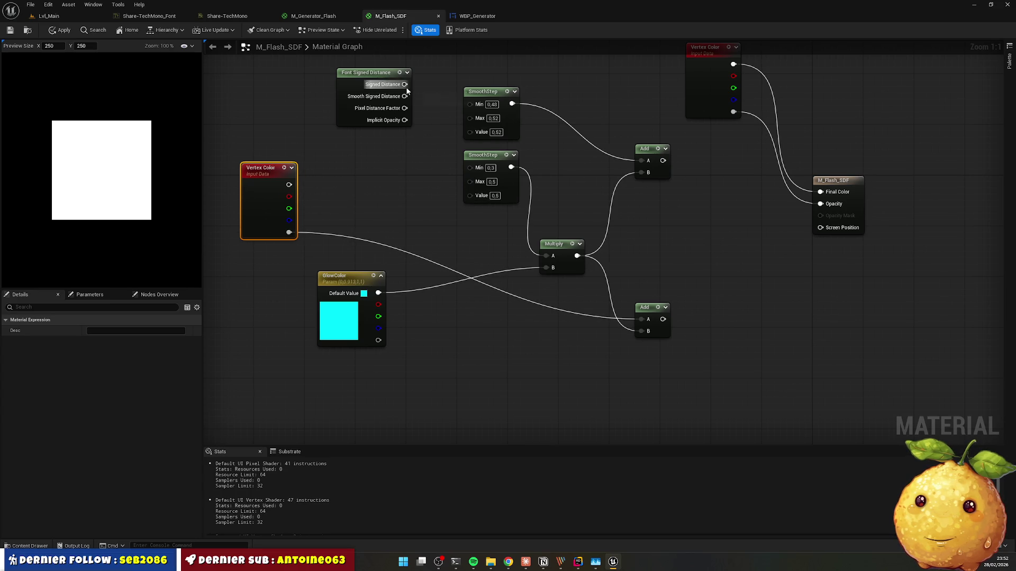
Step: Feed Smooth Signed Distance into both SmoothSteps, connect the top Add to Final Color, and save
mouse_move(402, 113)
left_mouse_down()
mouse_move(390, 126)
mouse_move(406, 112)
mouse_move(456, 199)
mouse_move(470, 133)
left_mouse_up()
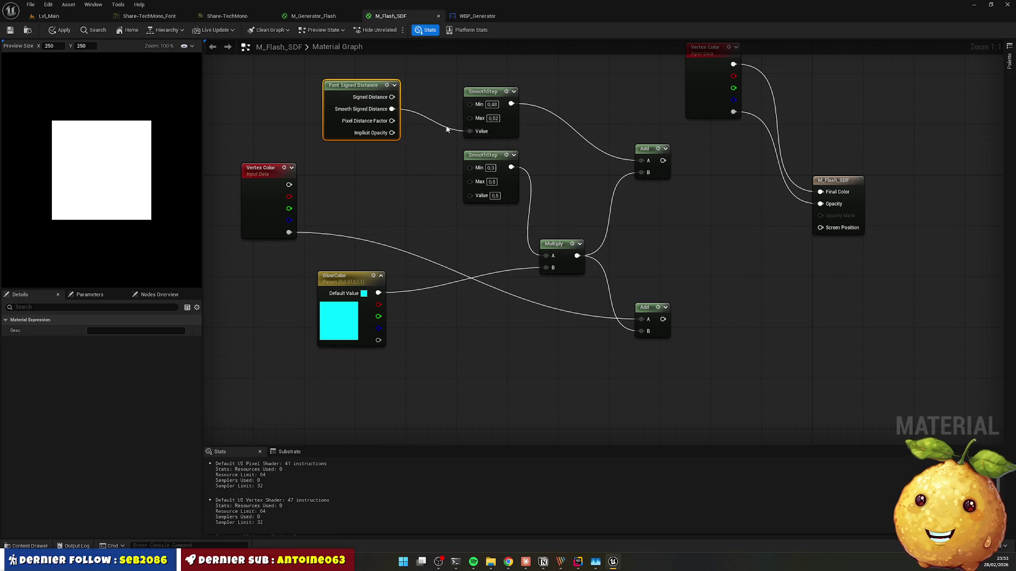
left_click_drag(392, 109, 469, 195)
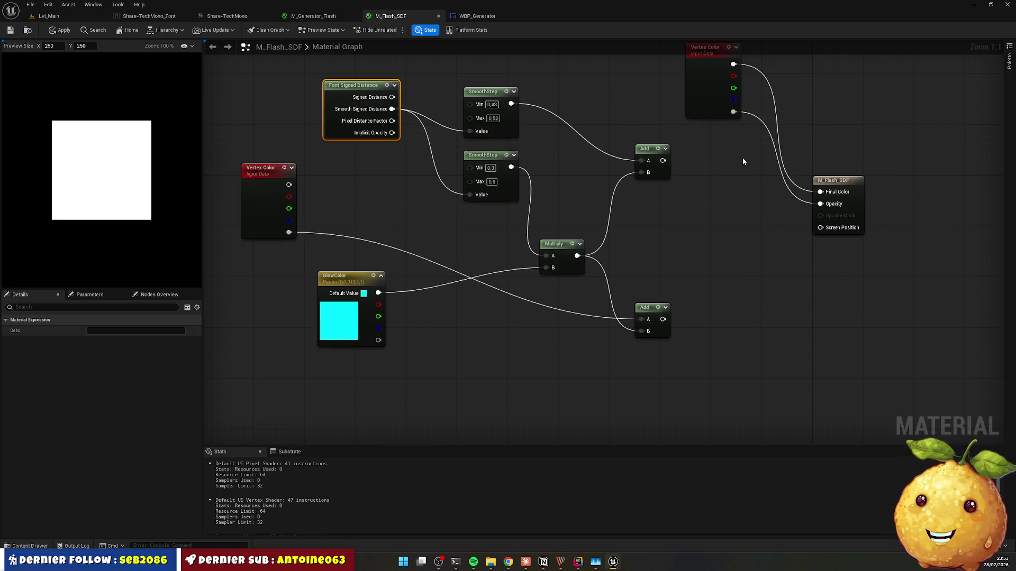
left_click(670, 158)
left_click_drag(670, 157, 820, 191)
left_click_drag(668, 322, 821, 204)
left_click(649, 214)
key("ctrl+s")
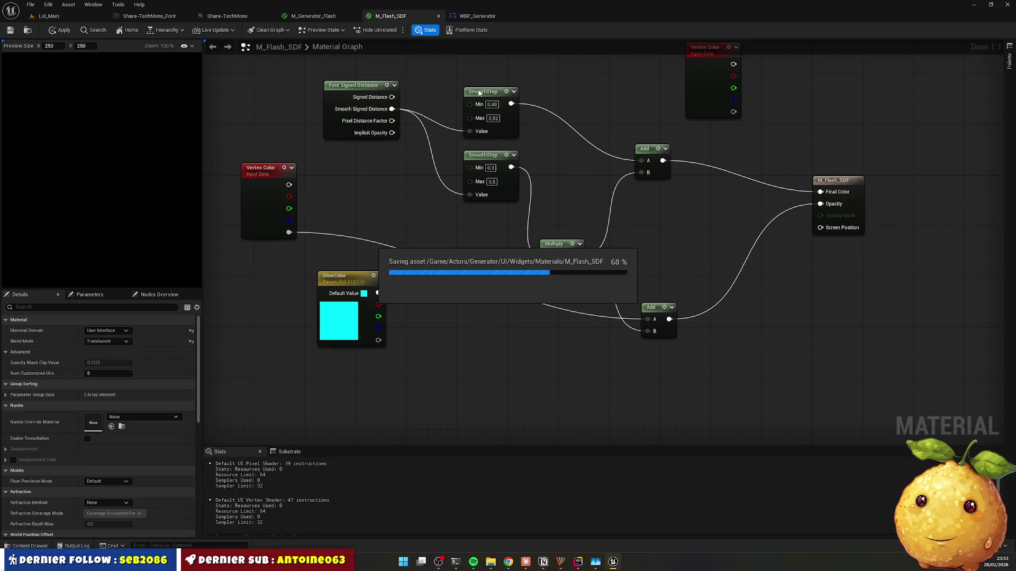
Step: Rewire the Signed Distance pin into both SmoothStep Value inputs and save the material
left_click(466, 16)
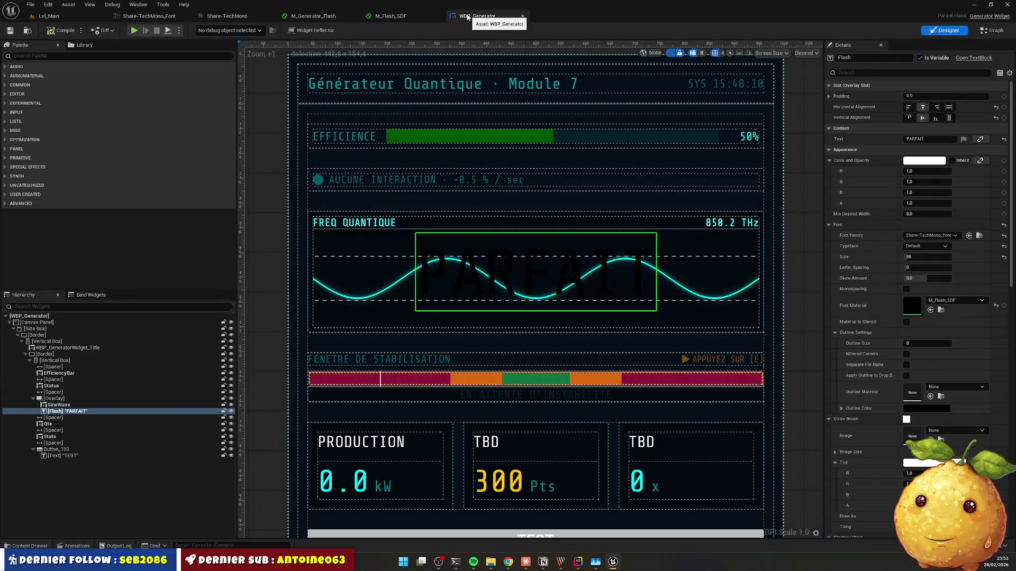
left_click(422, 16)
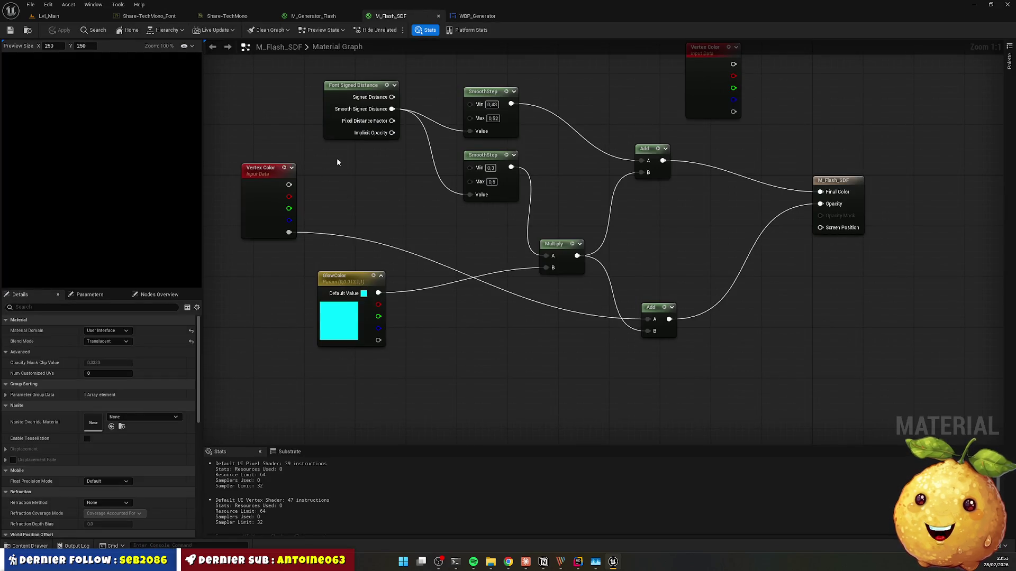
left_click_drag(392, 97, 470, 132)
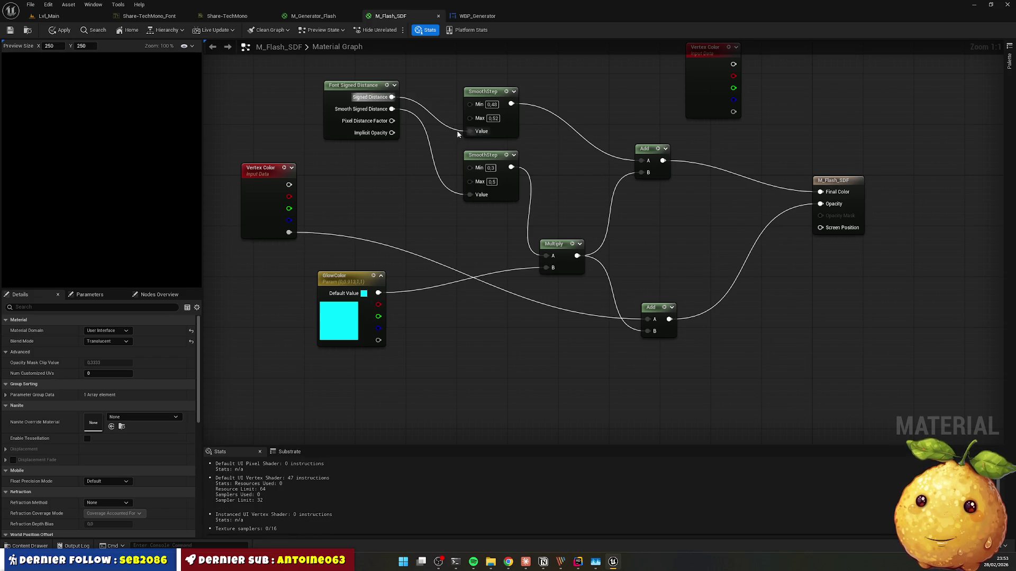
mouse_move(392, 97)
left_mouse_down()
mouse_move(461, 205)
mouse_move(470, 195)
left_mouse_up()
key("ctrl+s")
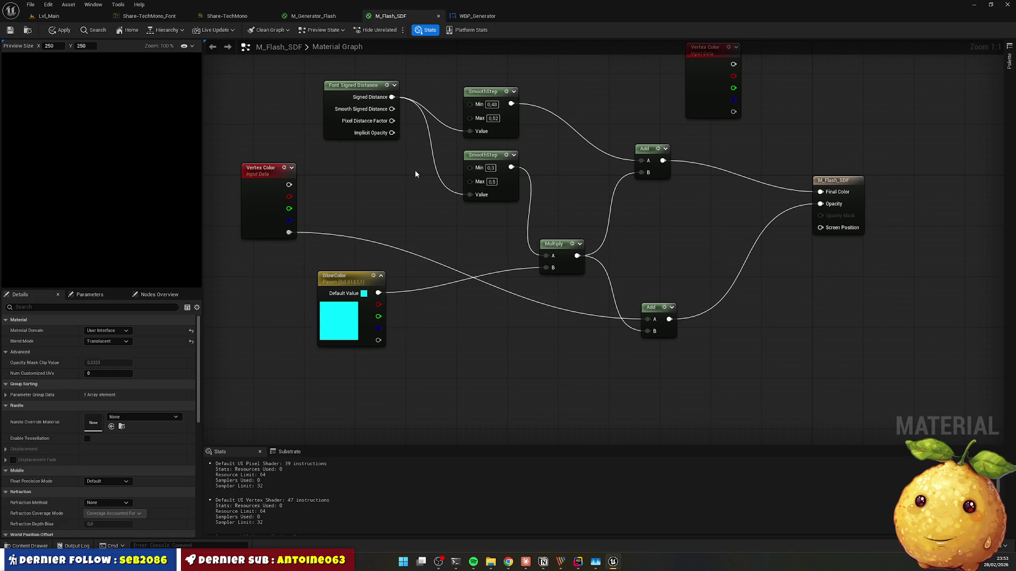
Step: Delete both leftover Vertex Color nodes from M_Flash_SDF
key("alt+Tab")
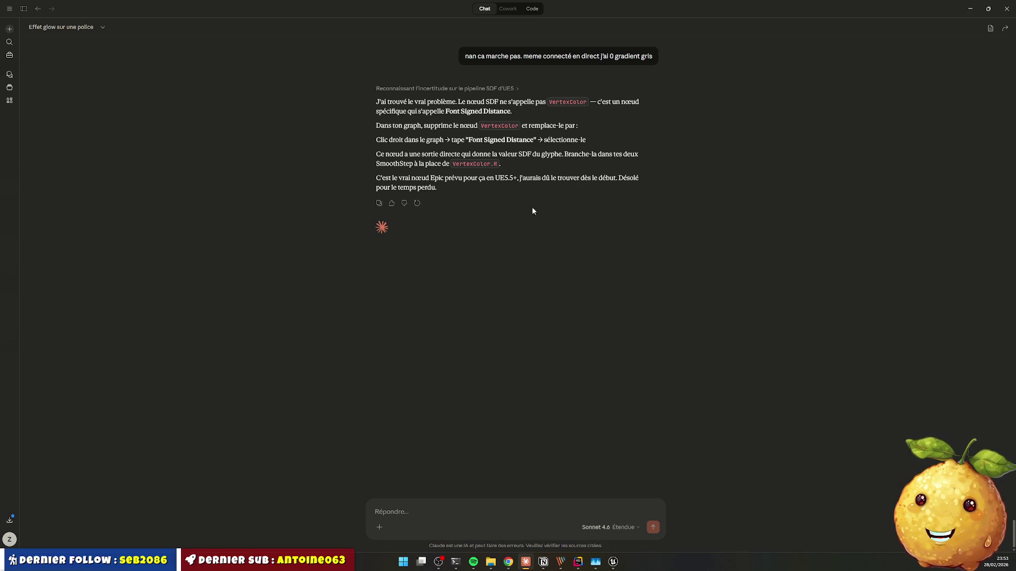
key("alt+Tab")
scroll(404, 185, "down", 2)
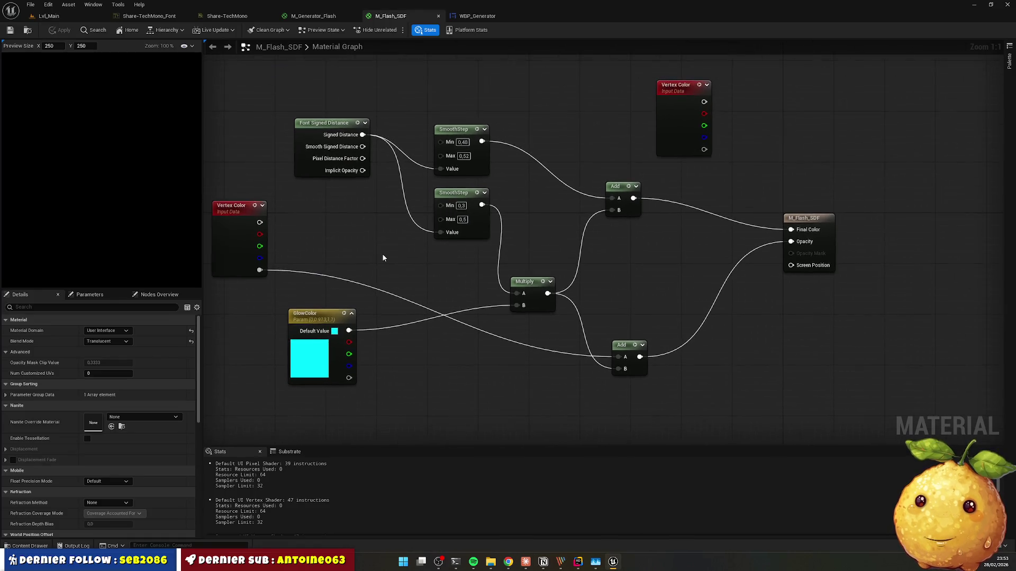
mouse_move(364, 220)
left_mouse_down()
mouse_move(300, 363)
mouse_move(333, 356)
mouse_move(322, 226)
mouse_move(350, 202)
left_mouse_up()
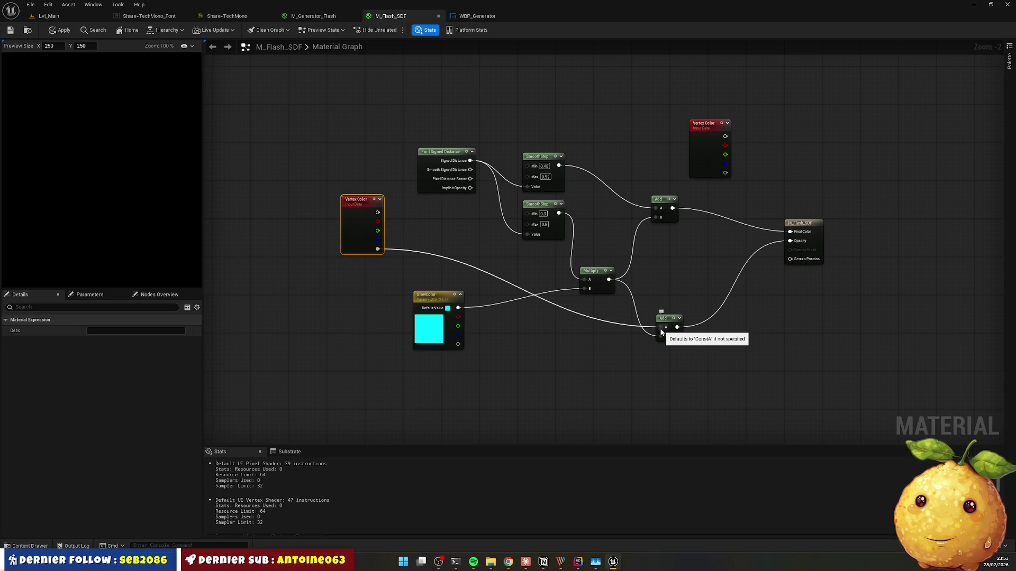
key("Delete")
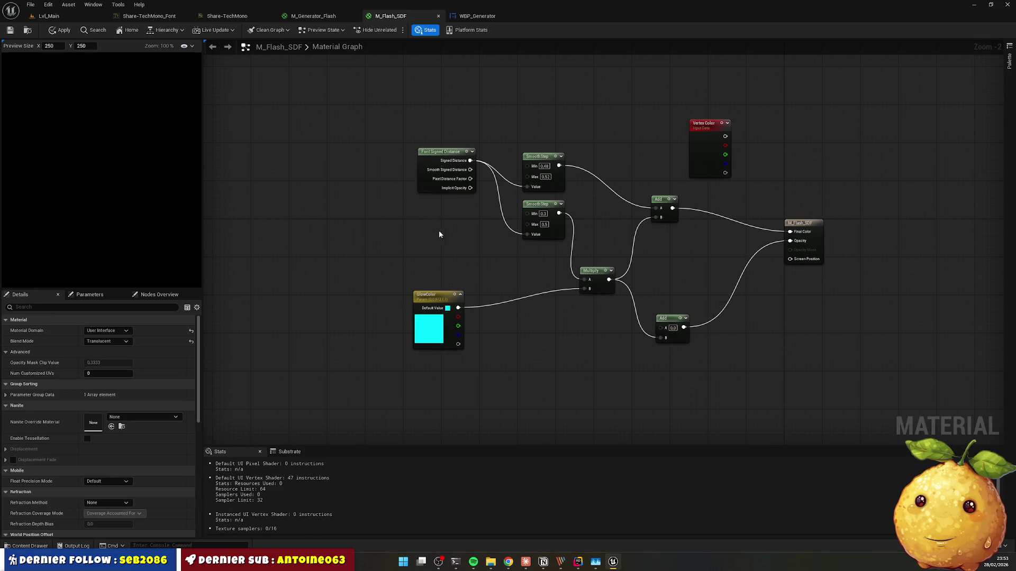
mouse_move(328, 92)
left_mouse_down()
mouse_move(479, 273)
mouse_move(708, 318)
left_mouse_up()
left_click(706, 132)
key("Delete")
Step: Copy all remaining material nodes and paste them into Claude's message box
left_click_drag(348, 154, 865, 390)
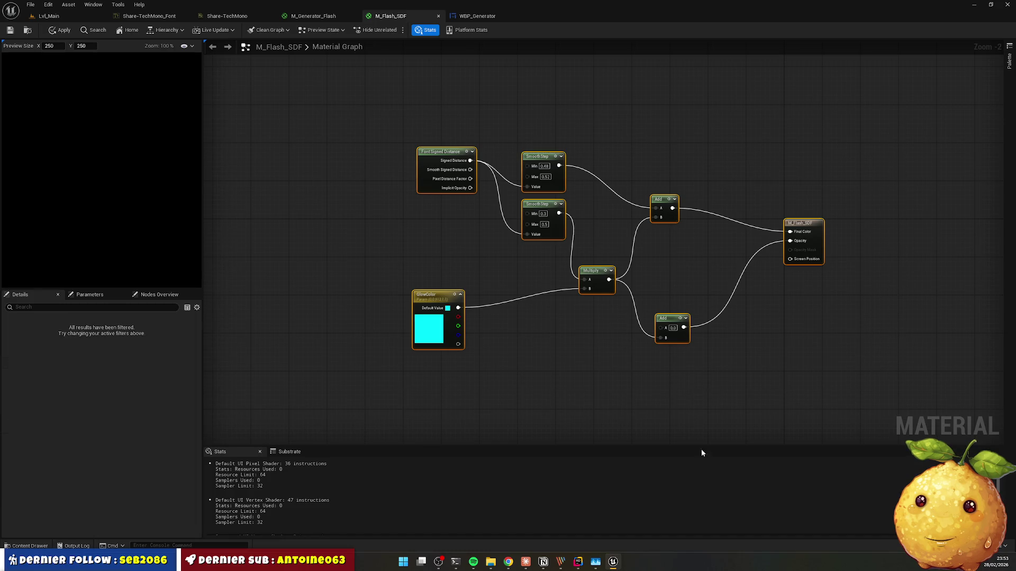
key("alt+Tab")
key("ctrl+v")
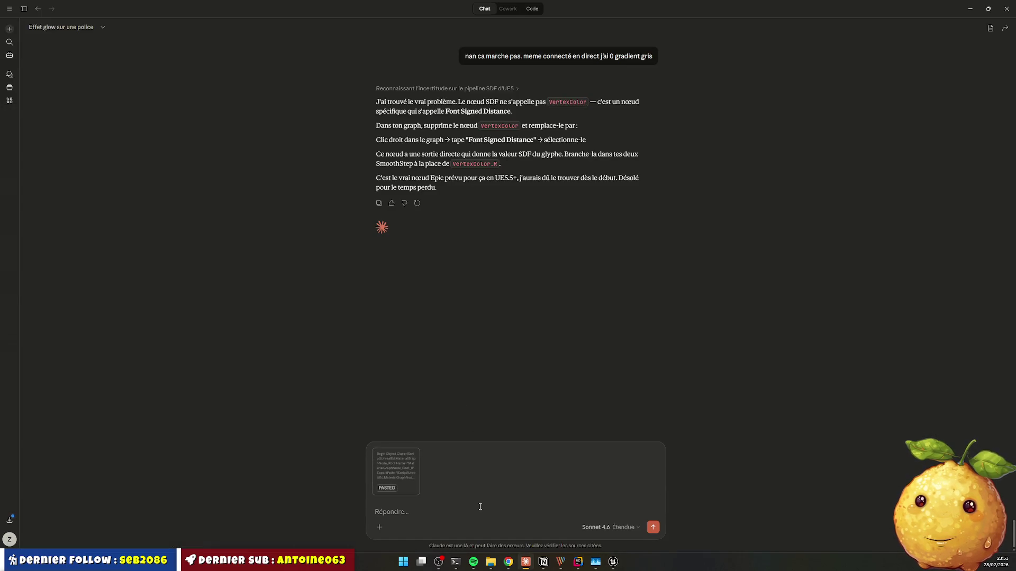
Step: Send the pasted nodes to Claude, then bring up and maximize the ChatGPT browser window
key("Return")
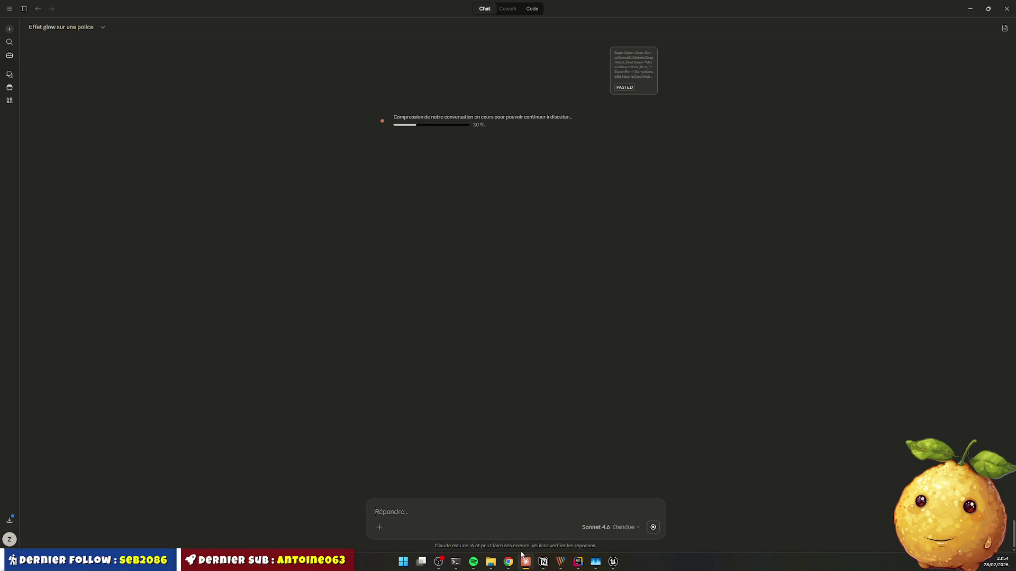
left_click(491, 561)
left_click(509, 563)
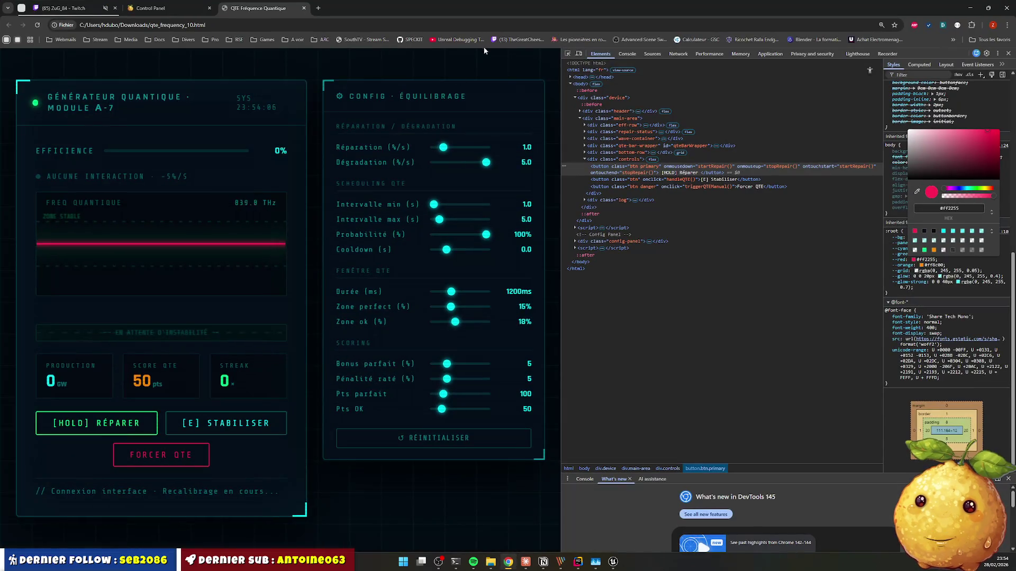
left_click(509, 562)
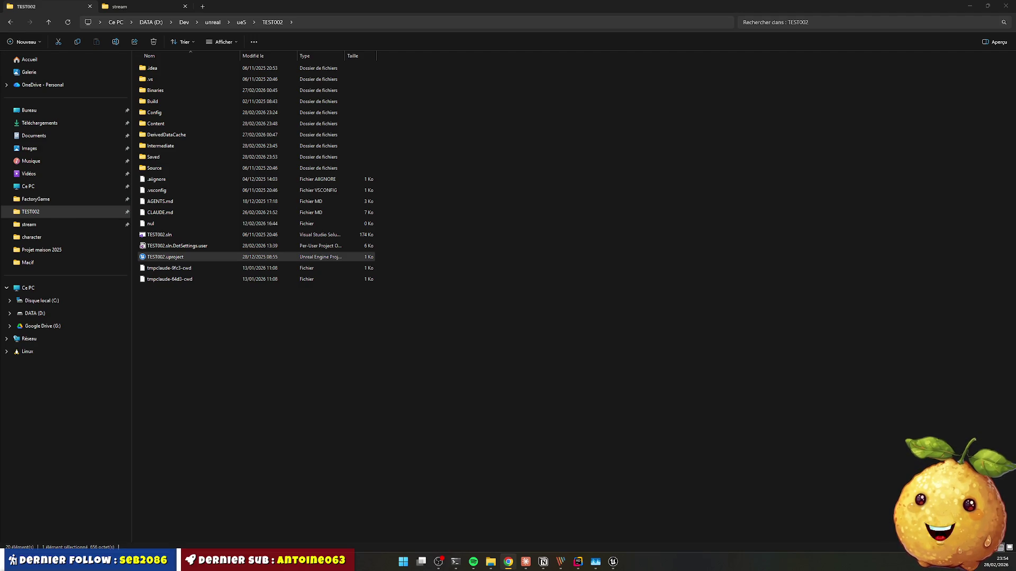
left_click(509, 561)
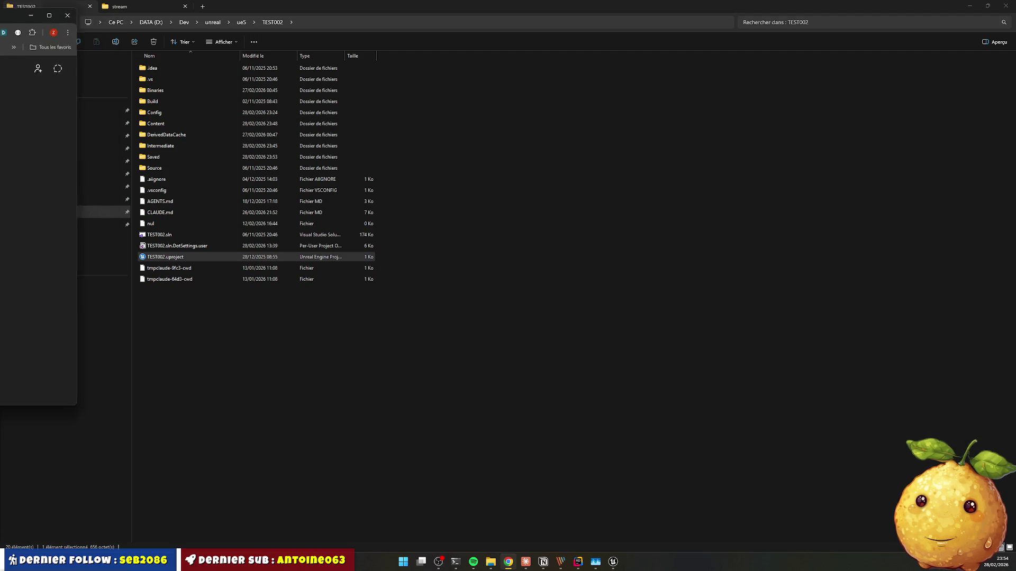
mouse_move(32, 40)
left_mouse_down()
mouse_move(356, 40)
mouse_move(564, 88)
left_mouse_up()
double_click(564, 88)
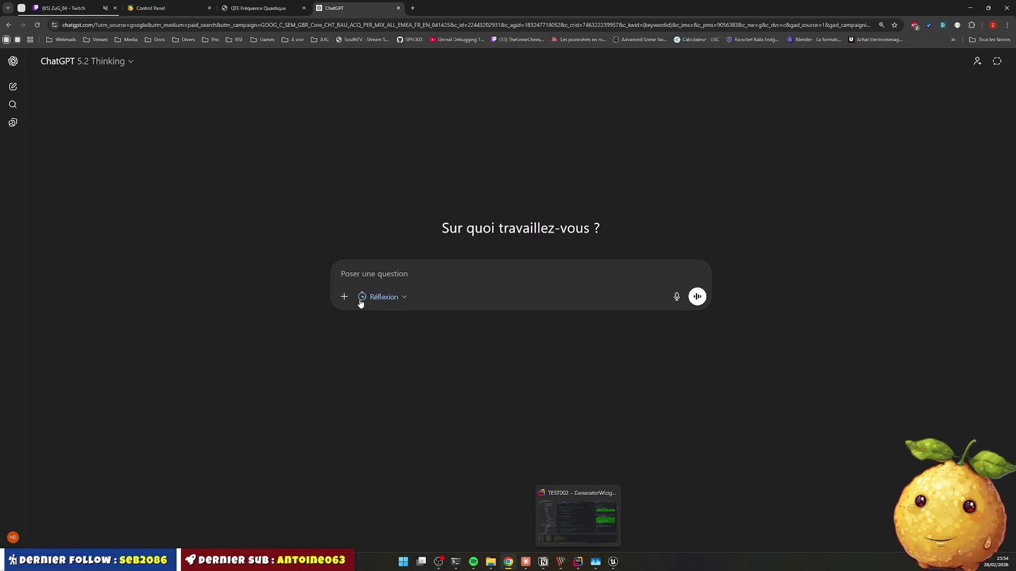
Step: Send ChatGPT the pasted material graph with a French question about making a UMG text glow
key("ctrl+v")
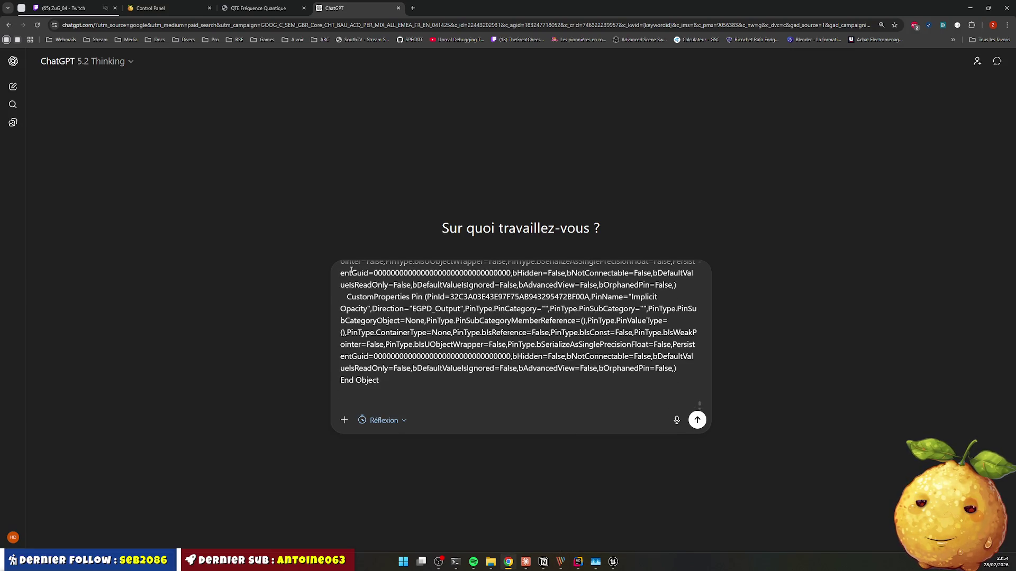
type("j'essaye de ")
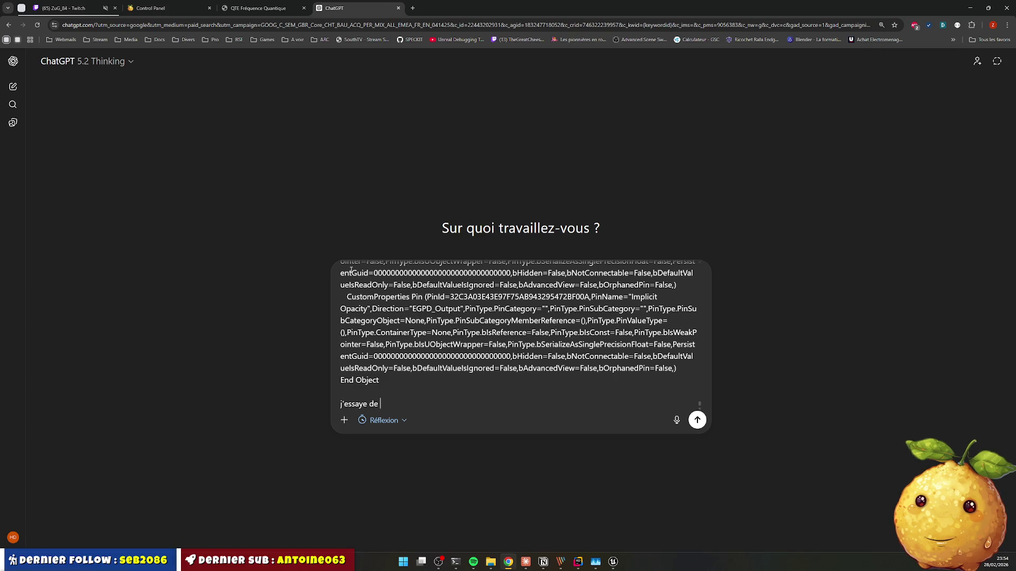
type("faire un ")
type("glow su un te")
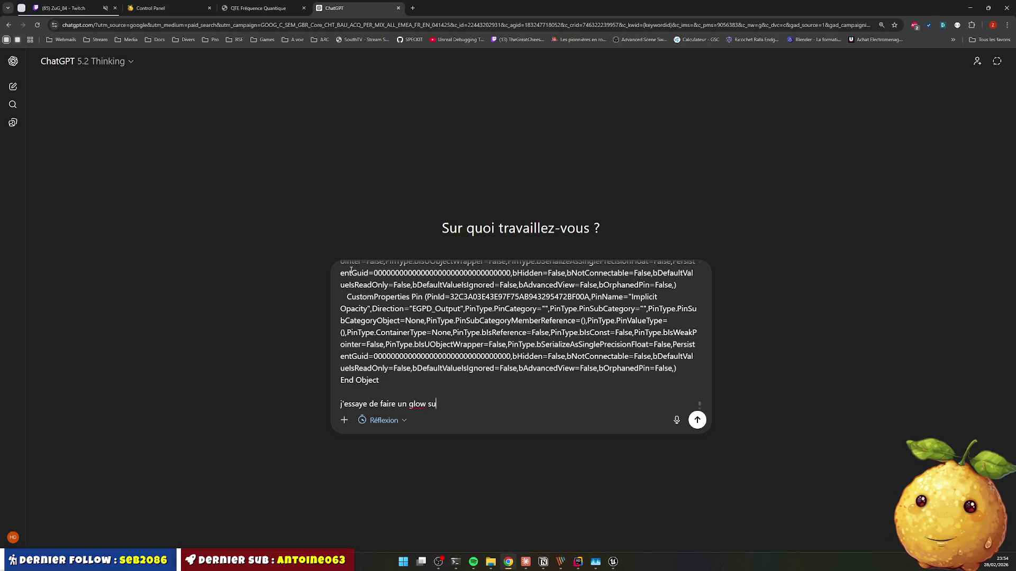
type("xt ")
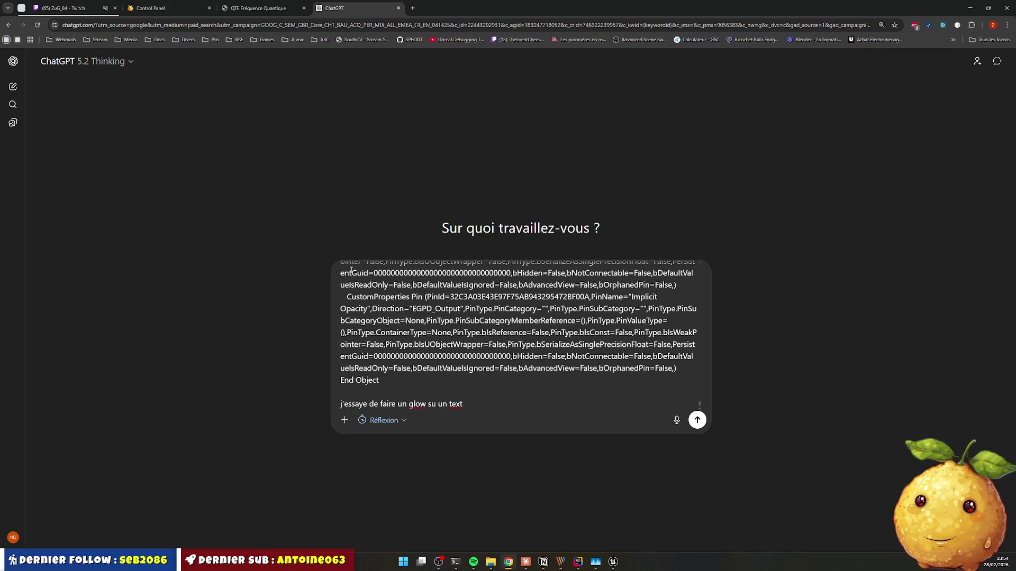
type("en umg.")
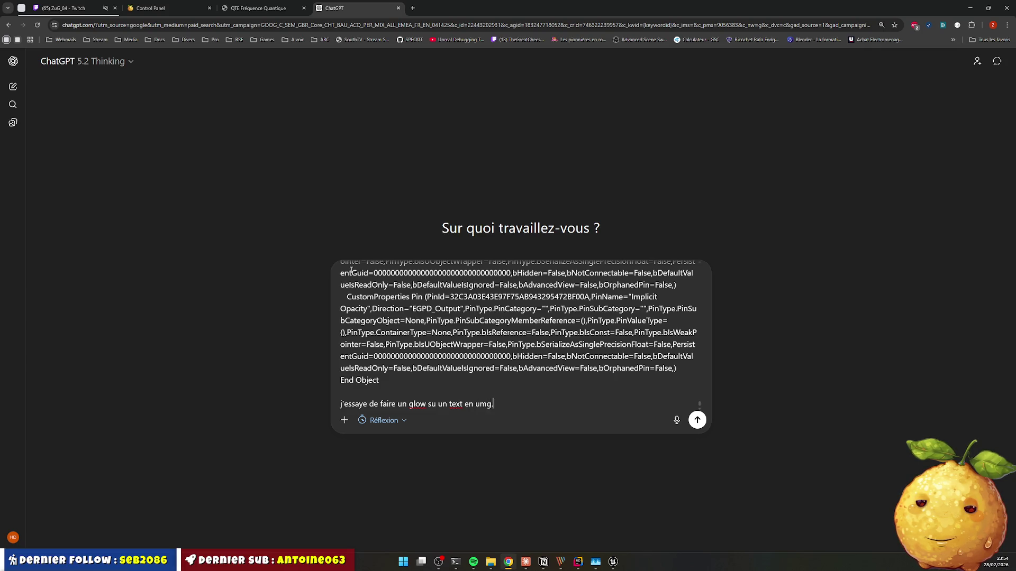
key("shift+Return")
type("laudo ")
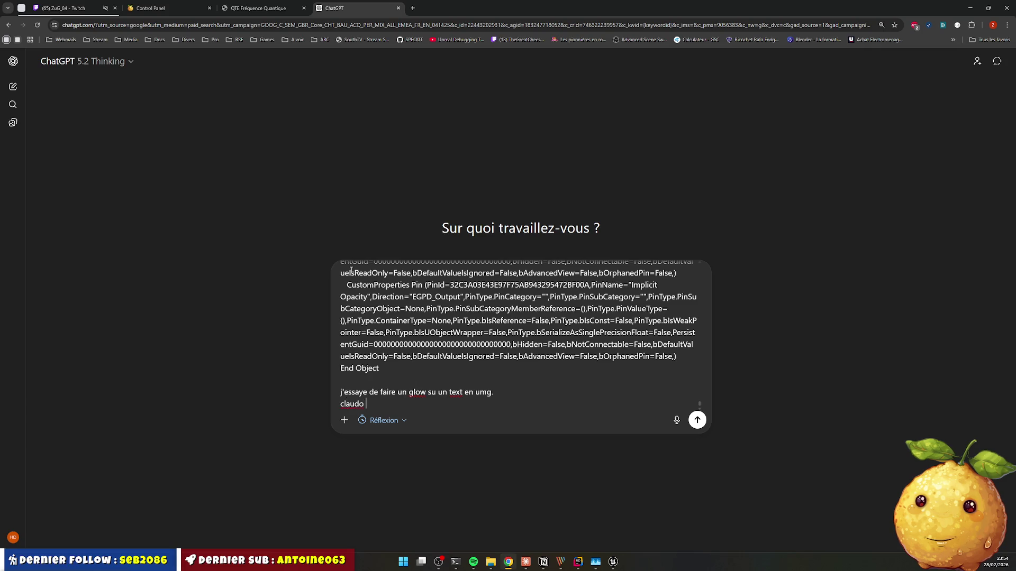
type("me fait tourner en bourique. sera tu p")
key("BackSpace")
type("tu ")
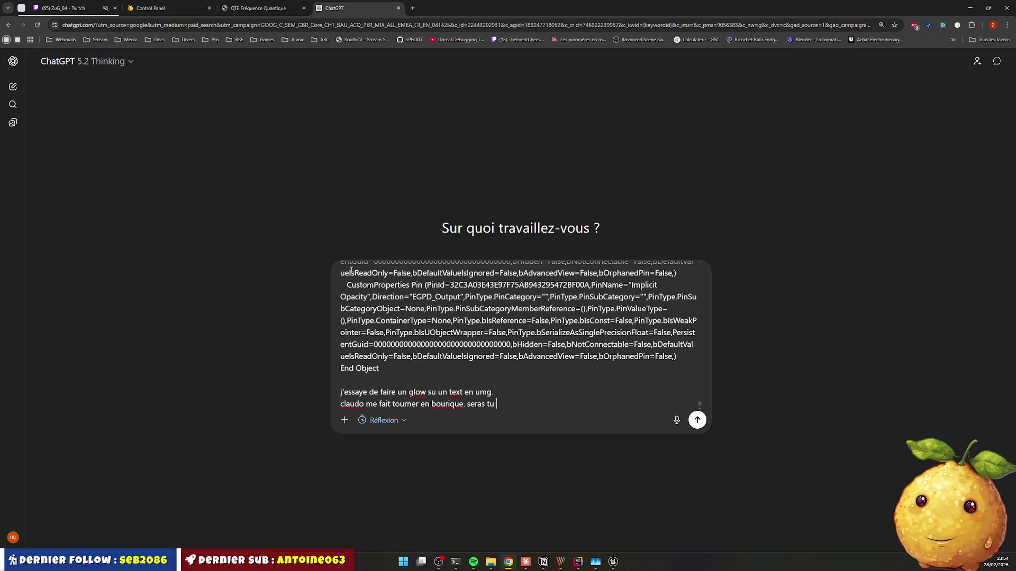
type("meilleur ?")
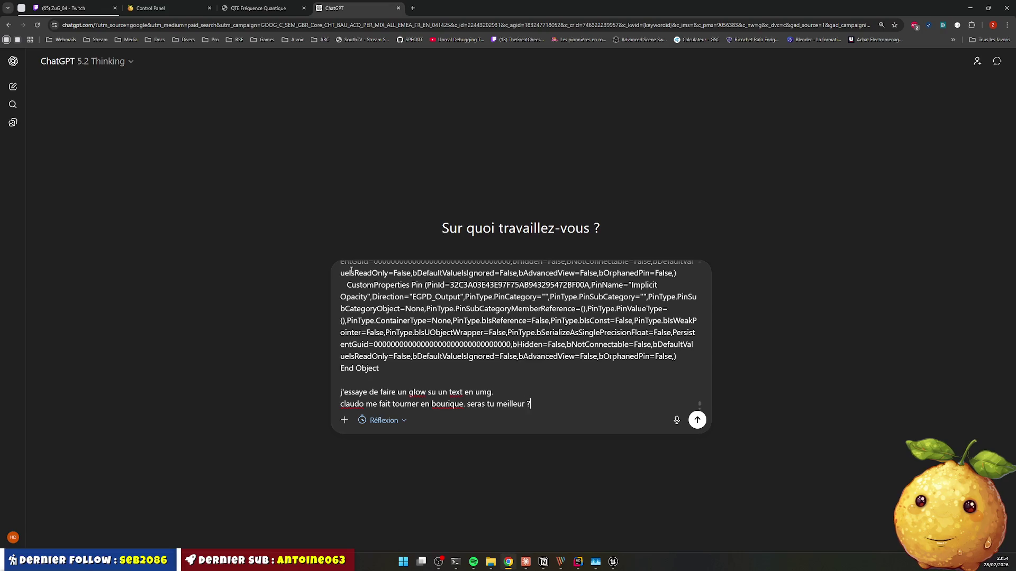
key("Return")
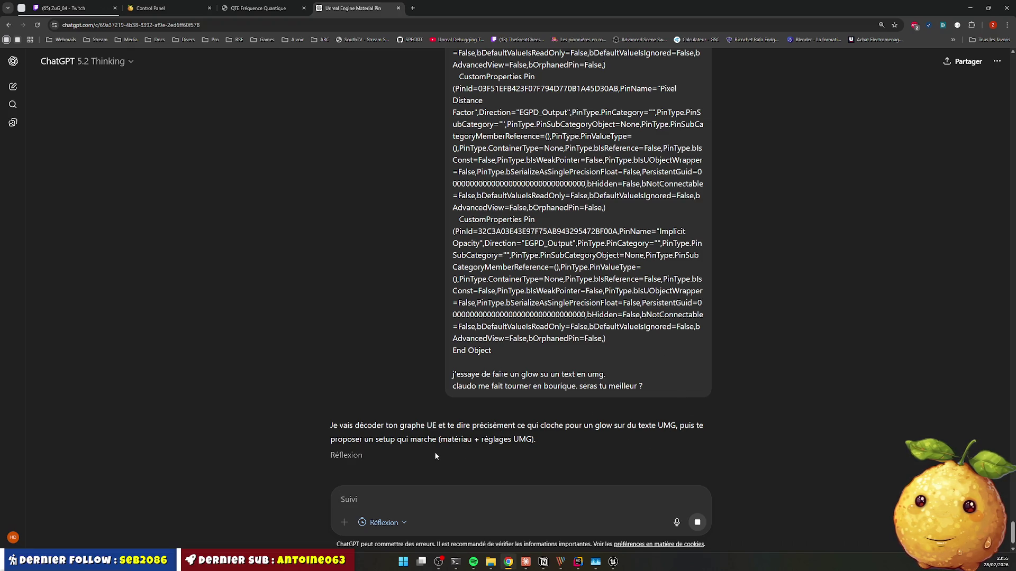
left_click(969, 7)
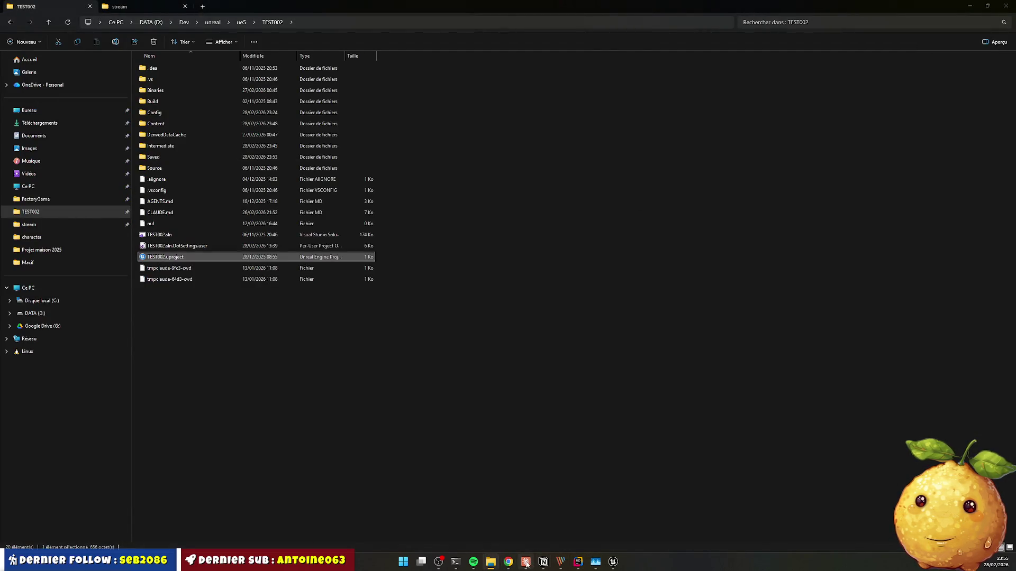
Step: Bring the Claude chat about the font glow to the front
left_click(525, 562)
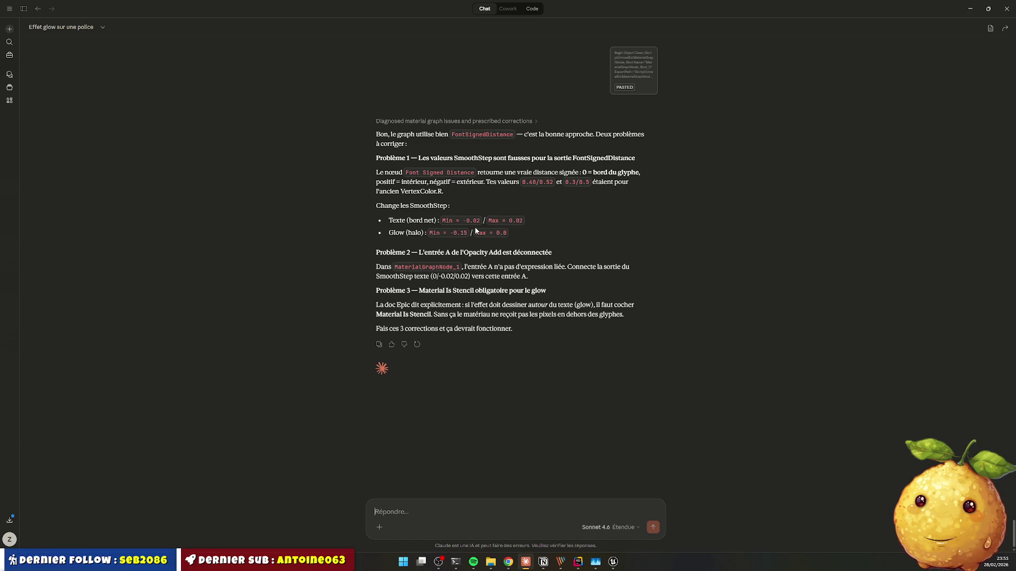
Step: Ask Claude for a Custom node, stop its T3D reply, and send 'non un custom pas un t3d'
type("tu veux pas me fair eun cus")
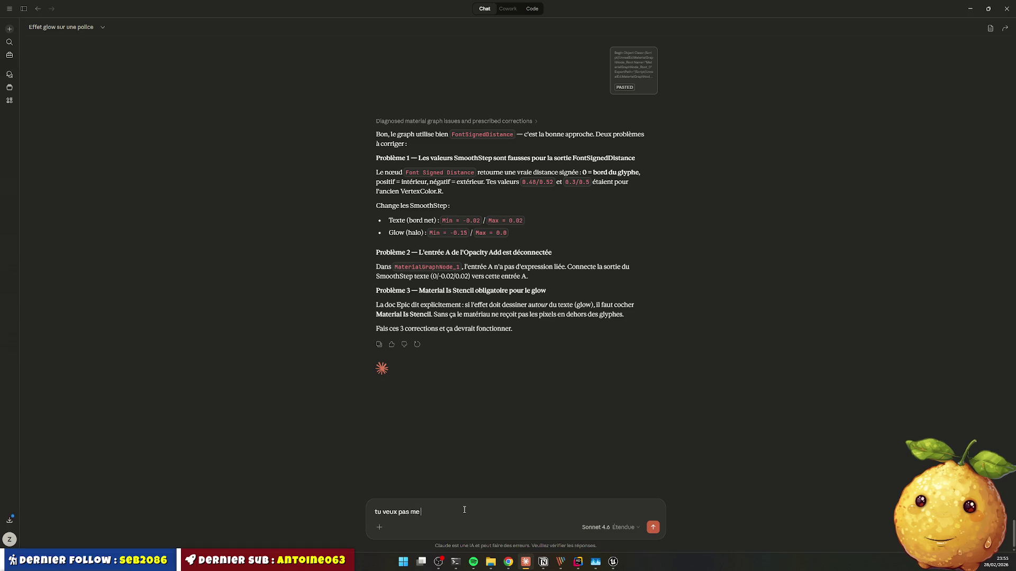
type("tom f")
type("ranchement ?")
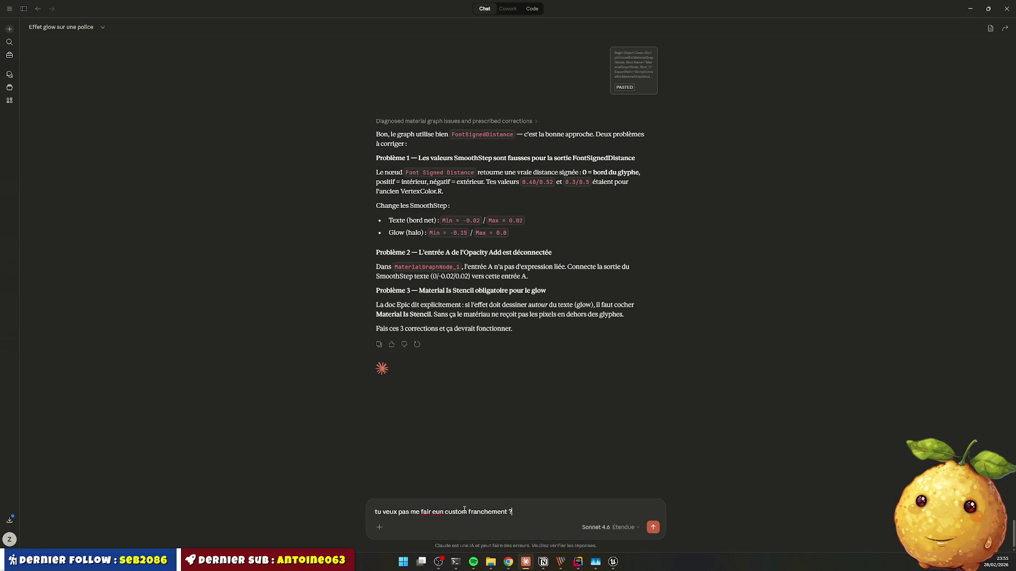
key("Return")
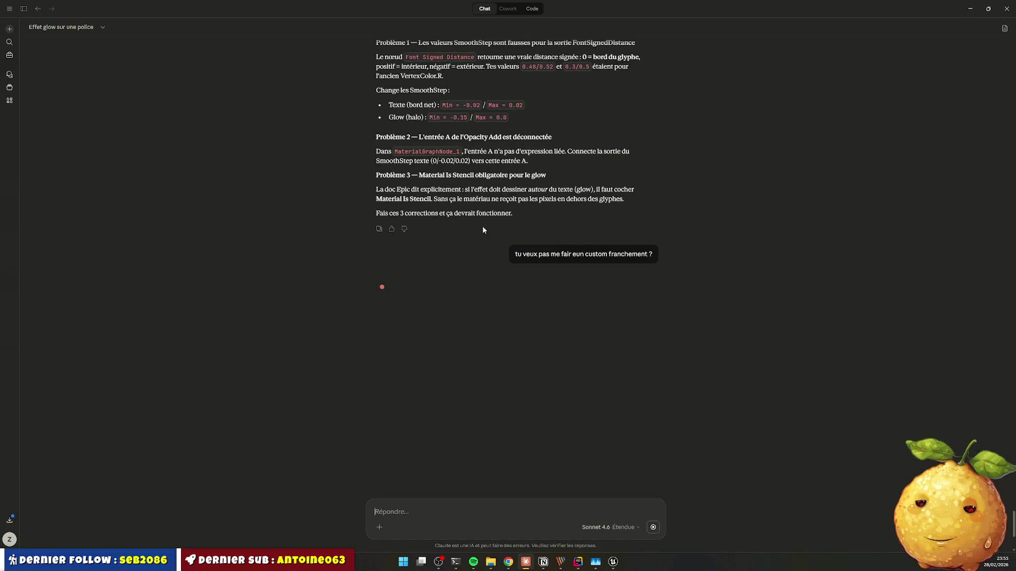
scroll(483, 229, "up", 3)
left_click_drag(448, 224, 502, 231)
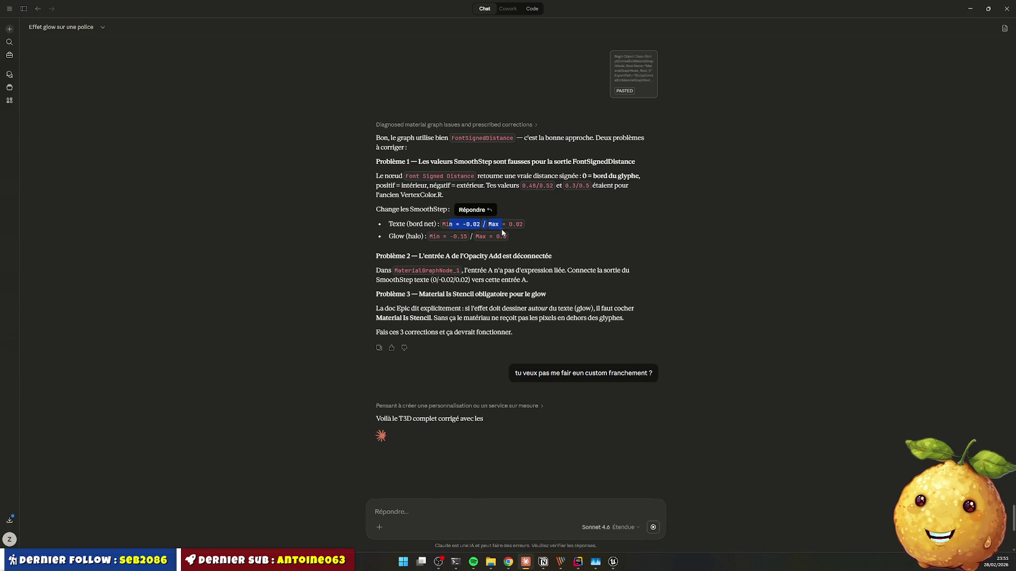
scroll(474, 418, "down", 3)
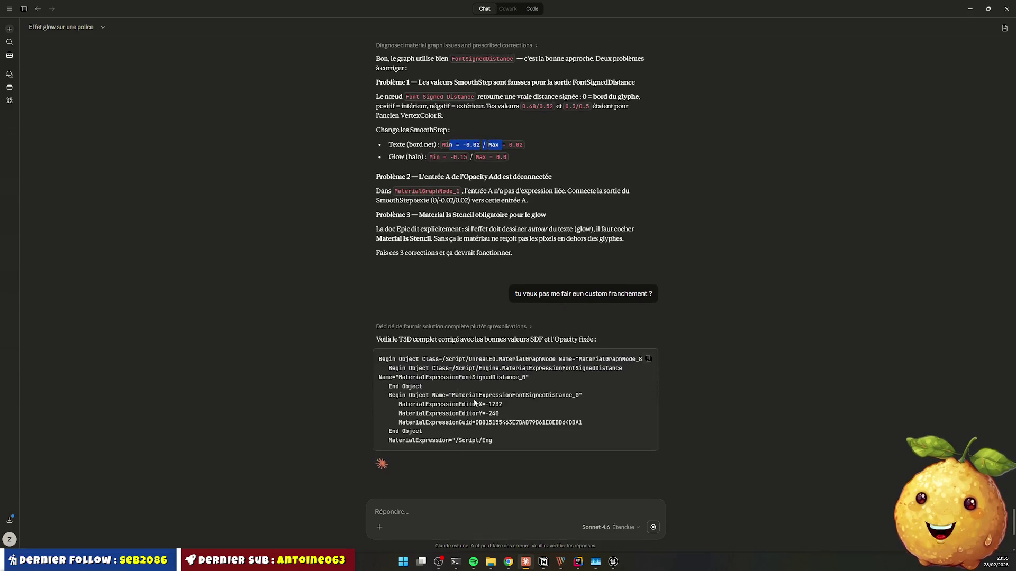
left_click(653, 527)
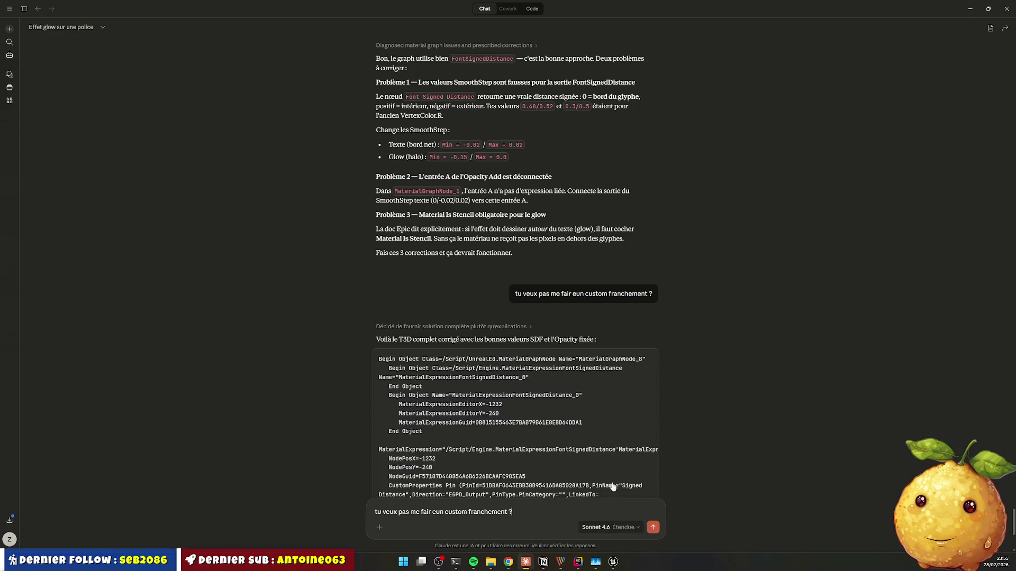
left_click_drag(522, 514, 358, 503)
type("non un custom pas")
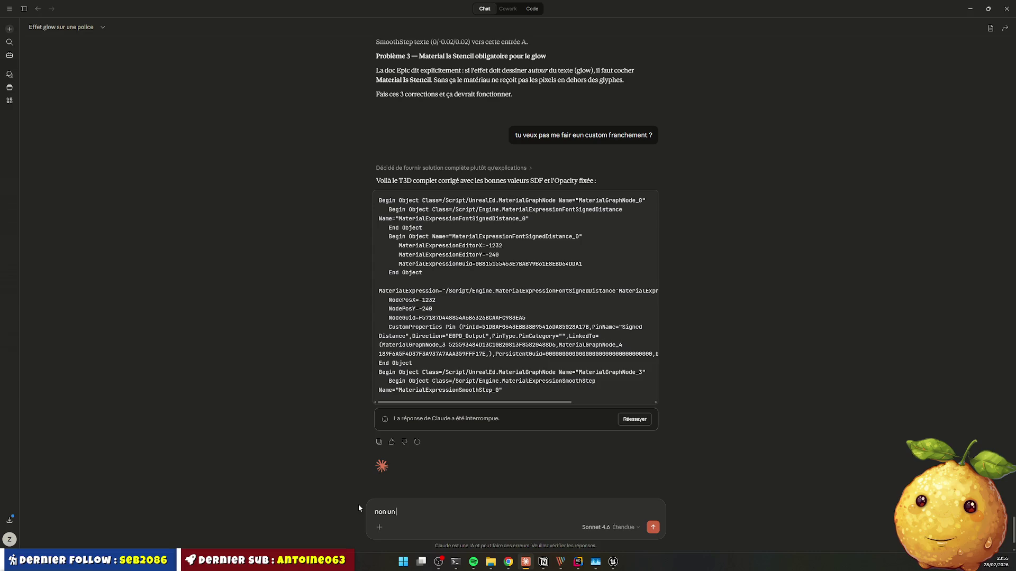
type(" un t3d")
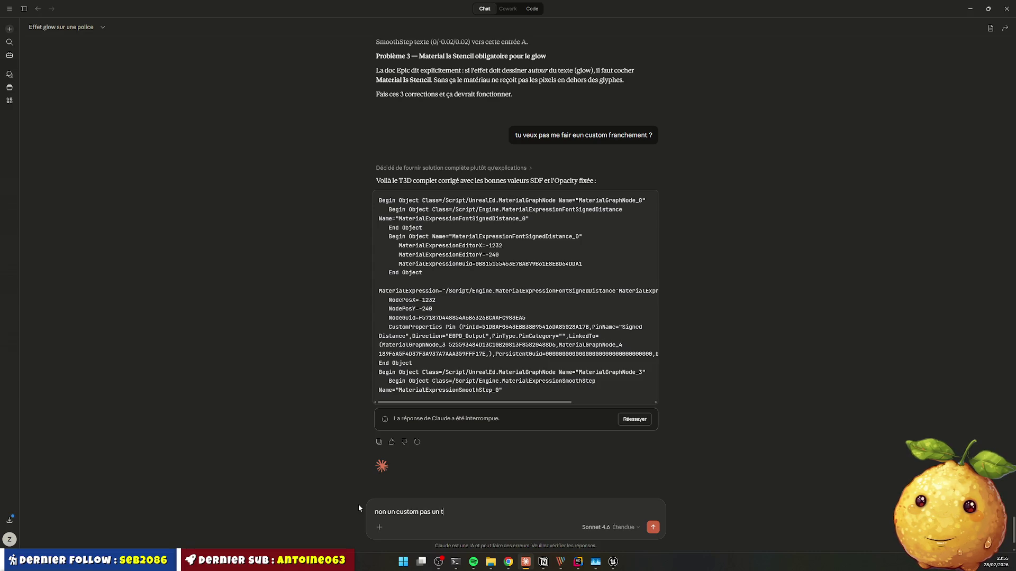
key("Return")
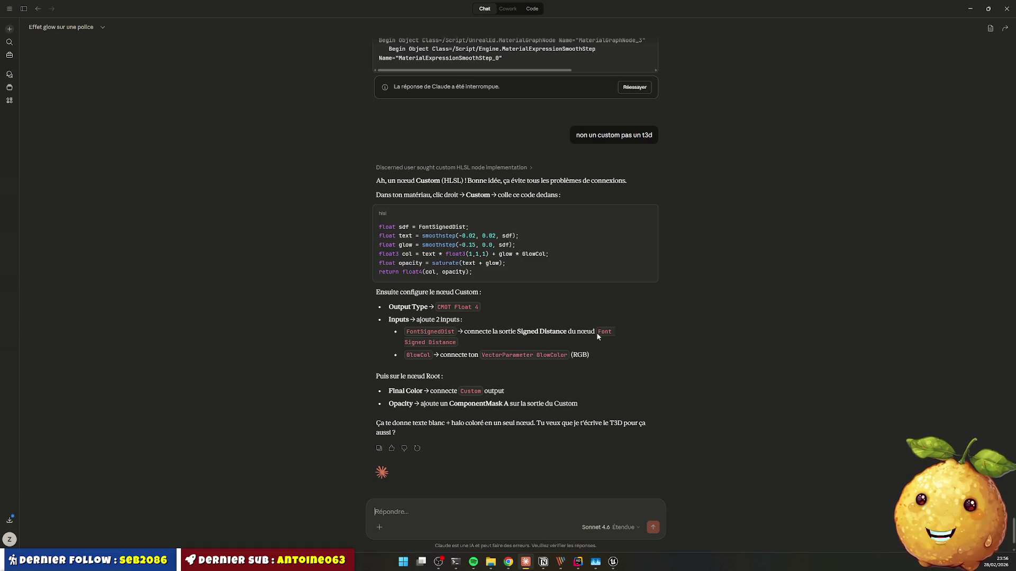
Step: Copy Claude's six-line HLSL code and return to the M_Flash_SDF material graph
mouse_move(382, 227)
left_mouse_down()
mouse_move(518, 246)
mouse_move(486, 275)
left_mouse_up()
left_click(767, 289)
key("alt+Tab")
key("alt+Tab")
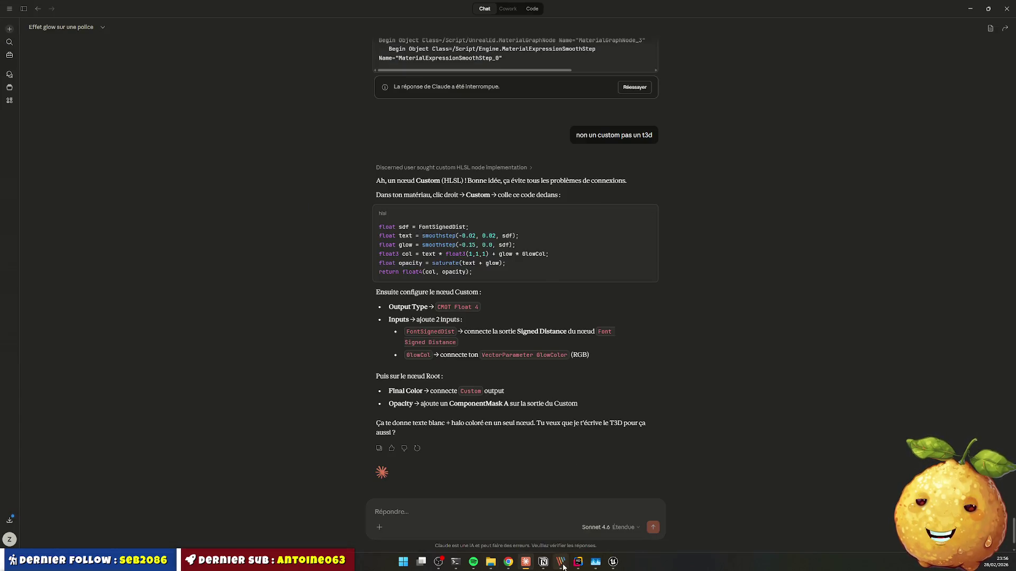
mouse_move(584, 569)
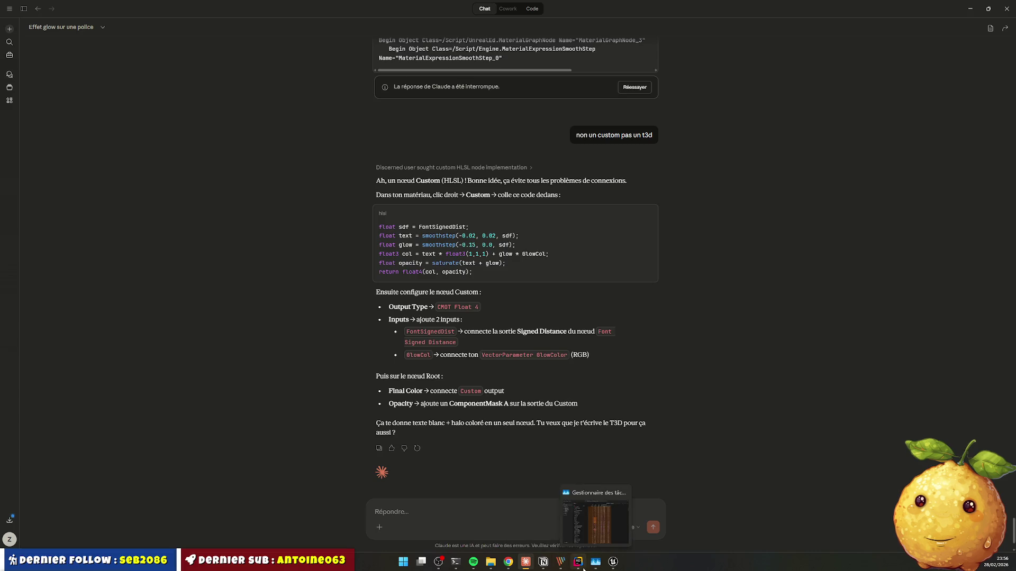
left_click(614, 561)
mouse_move(592, 372)
left_mouse_down()
mouse_move(516, 427)
mouse_move(454, 397)
mouse_move(499, 296)
left_mouse_up()
Step: Disconnect the wires into Final Color and place a Custom expression node
mouse_move(735, 160)
left_mouse_down()
mouse_move(672, 295)
mouse_move(661, 258)
mouse_move(646, 259)
mouse_move(677, 259)
mouse_move(708, 154)
left_mouse_up()
left_click(675, 289)
left_click(663, 176, "alt")
left_click_drag(648, 184, 648, 280)
right_click(553, 221)
type("custom")
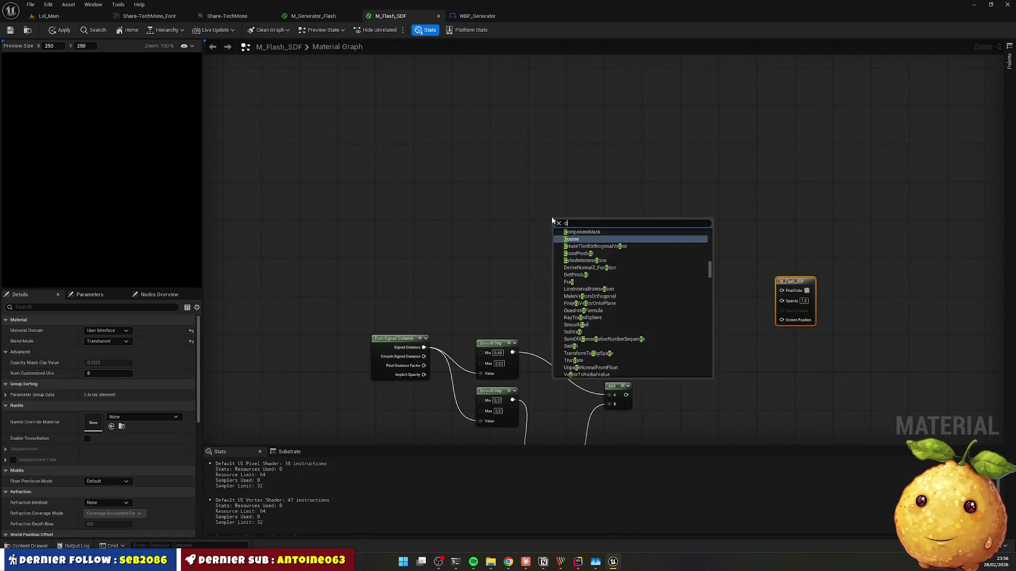
key("Return")
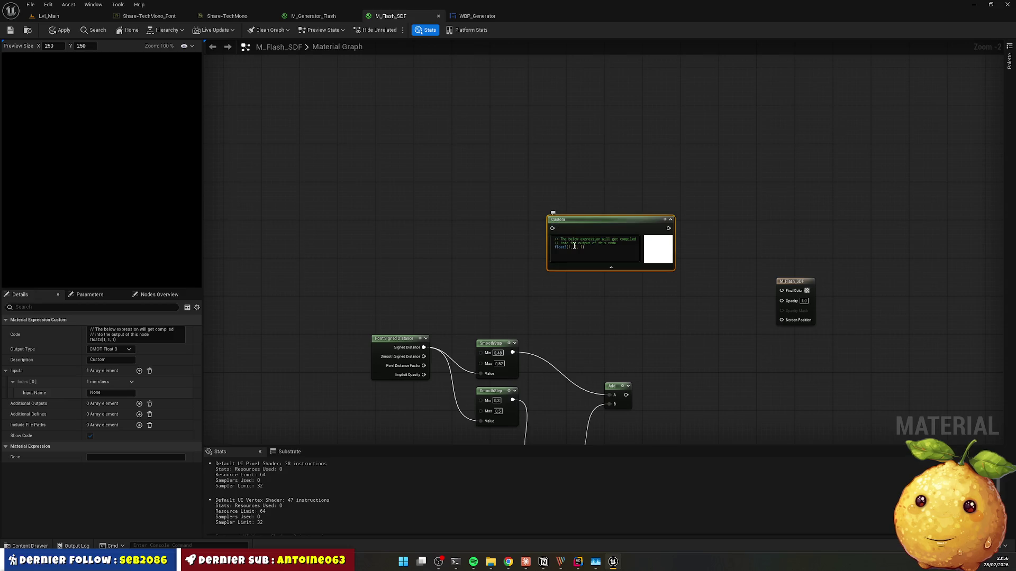
Step: Duplicate the Font Signed Distance node beside the Custom node and paste the HLSL code in
left_click(392, 338)
key("ctrl+d")
mouse_move(400, 352)
left_mouse_down()
mouse_move(477, 195)
mouse_move(473, 226)
mouse_move(573, 230)
left_mouse_up()
scroll(488, 221, "up", 2)
key("alt+Tab")
key("alt+Tab")
double_click(629, 246)
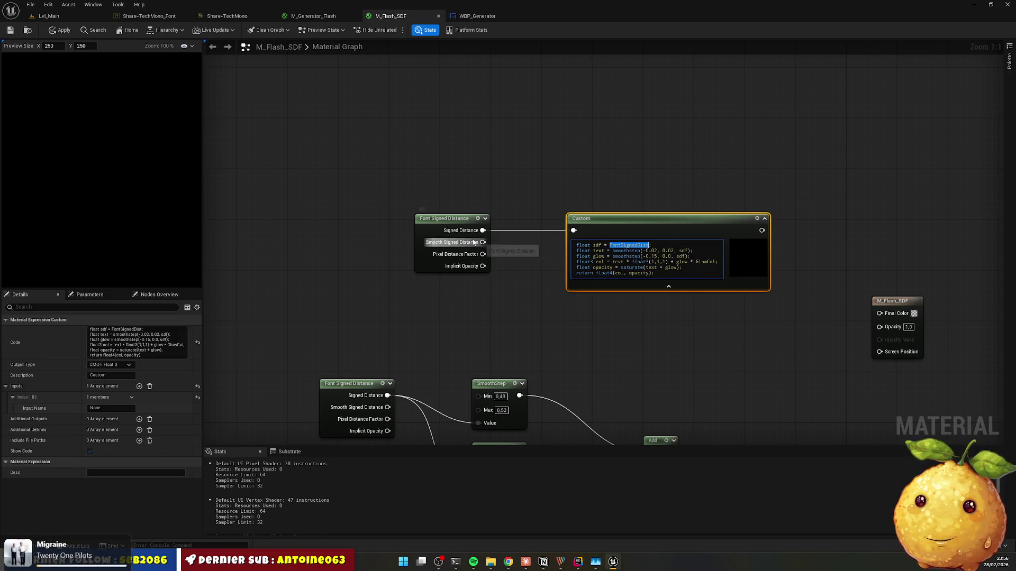
left_click(617, 235)
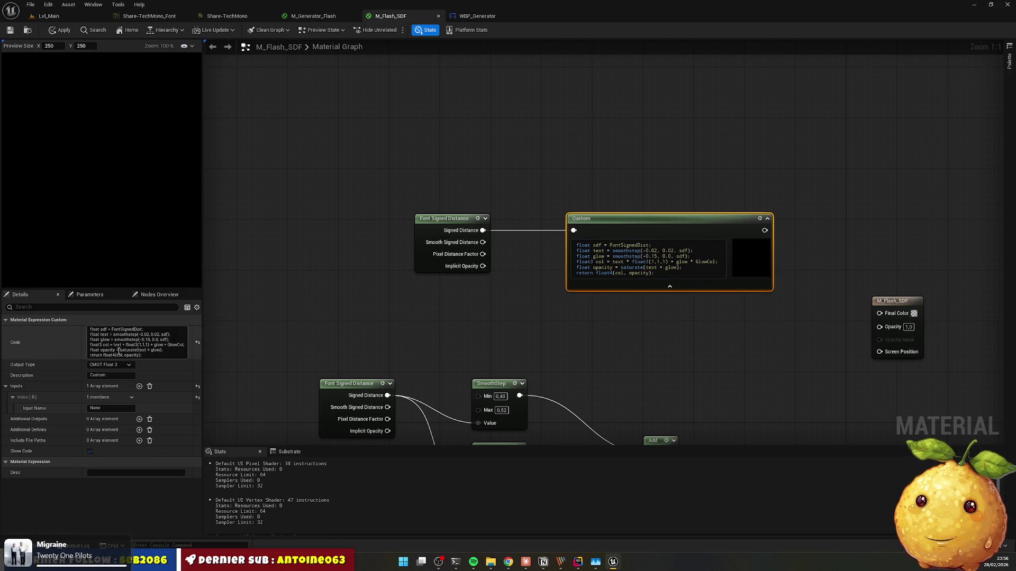
Step: Set the Custom node's output type to CMOT Float 4 with a single FontSignedDist input
left_click(110, 364)
left_click(104, 395)
left_click(139, 386)
left_click(111, 408)
type("FontSignedDist")
key("Return")
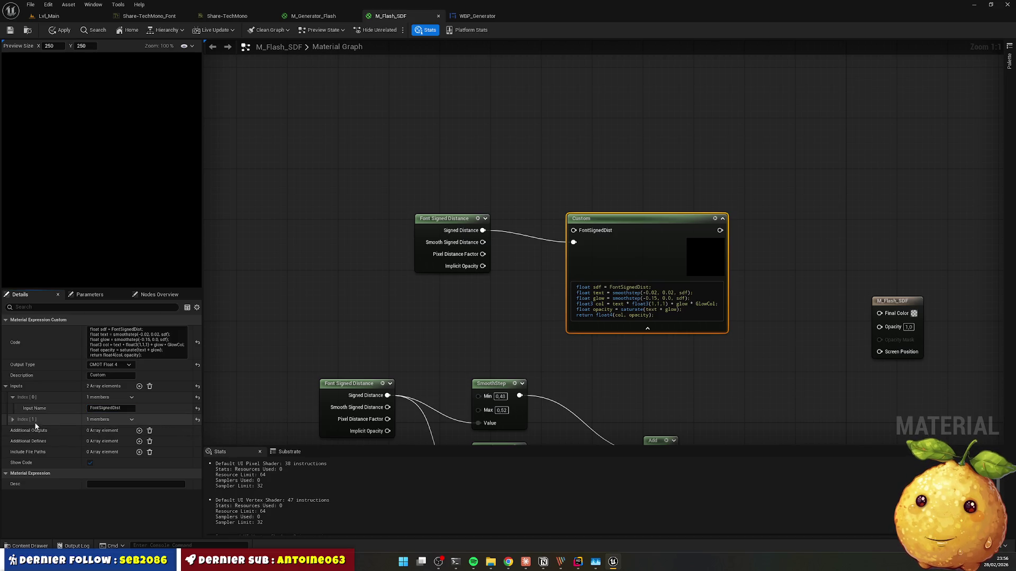
left_click(131, 419)
left_click(141, 439)
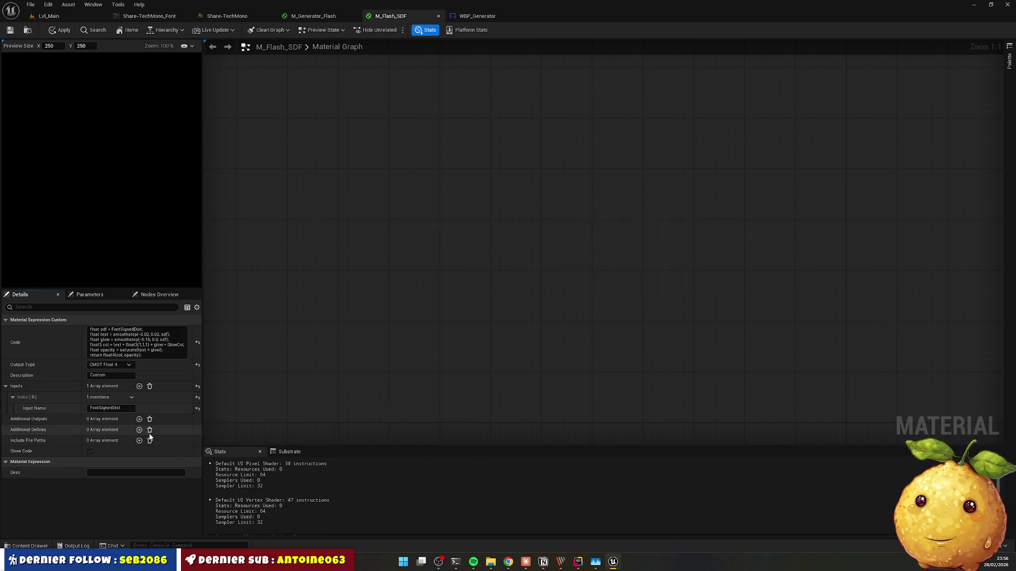
Step: Wire Signed Distance into FontSignedDist and the Custom output into Final Color
left_click(316, 320)
left_click_drag(482, 230, 574, 230)
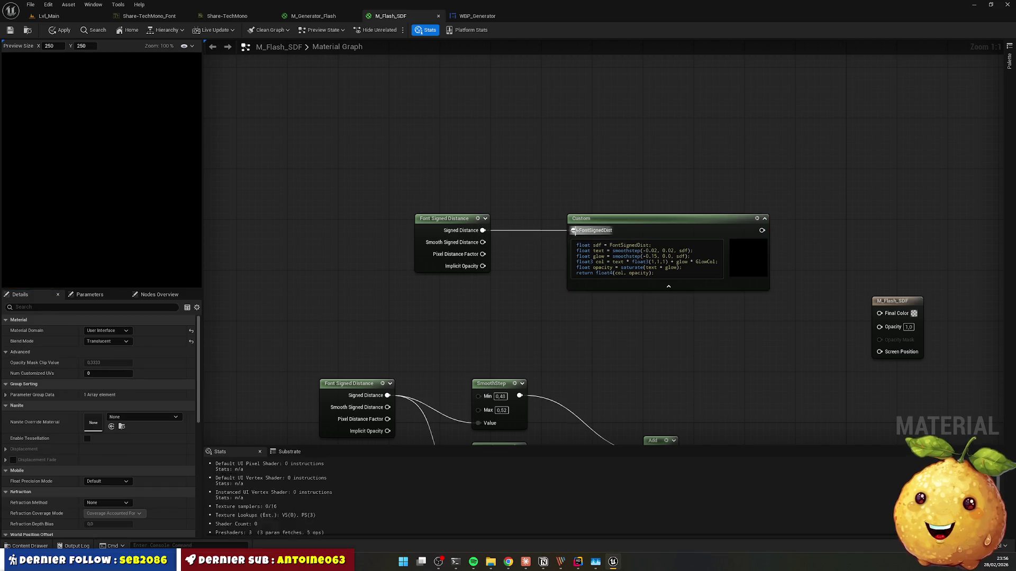
mouse_move(762, 230)
left_mouse_down()
mouse_move(834, 255)
mouse_move(879, 312)
left_mouse_up()
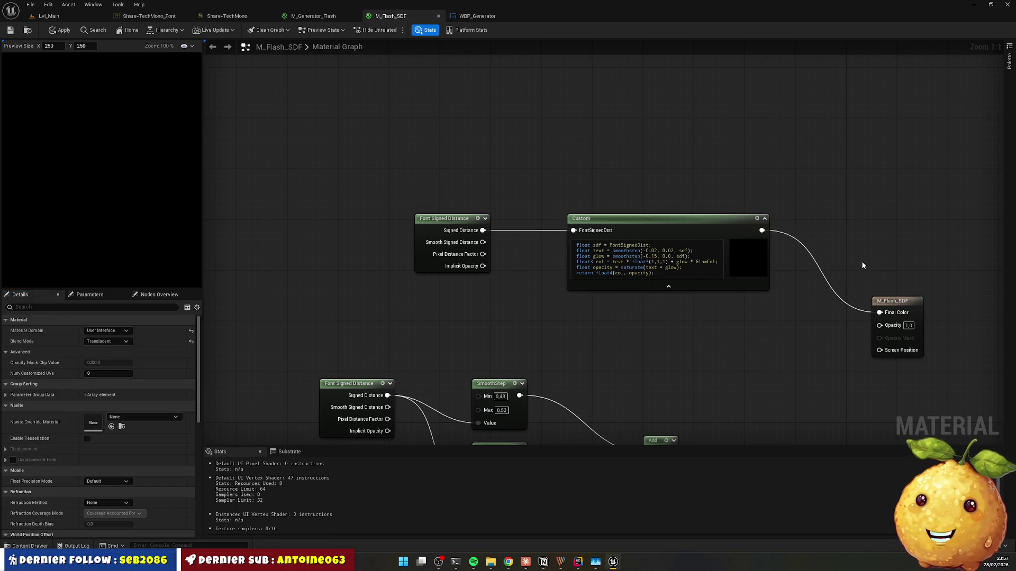
left_click(525, 562)
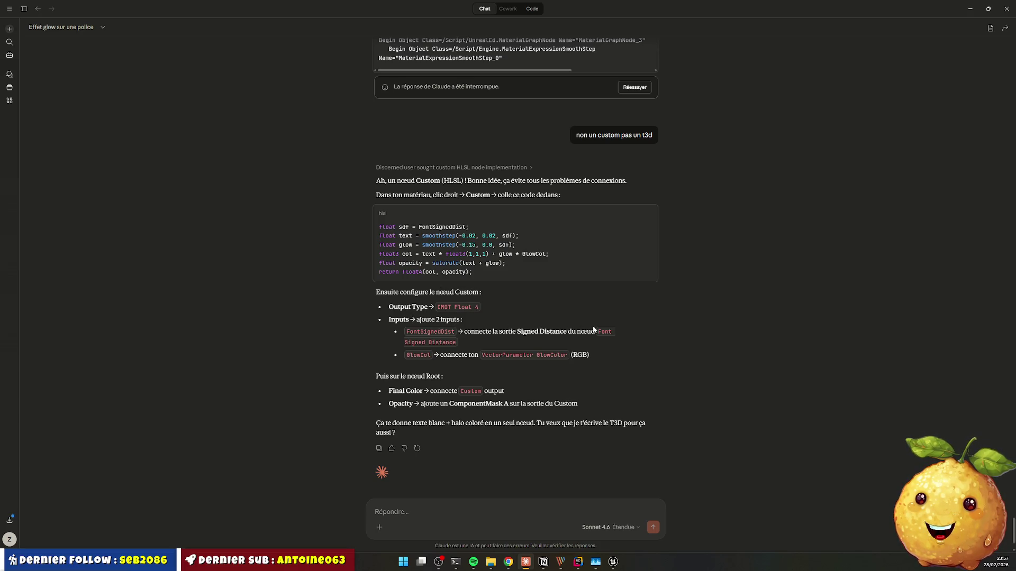
Step: Add a second GlowColor input to the Custom node and update its code
key("alt+Tab")
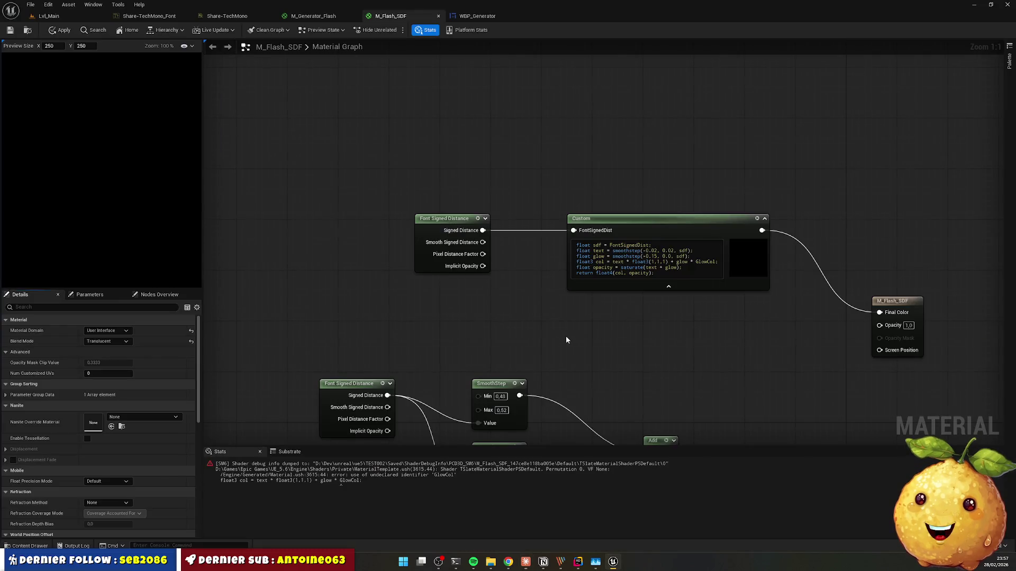
left_click(597, 225)
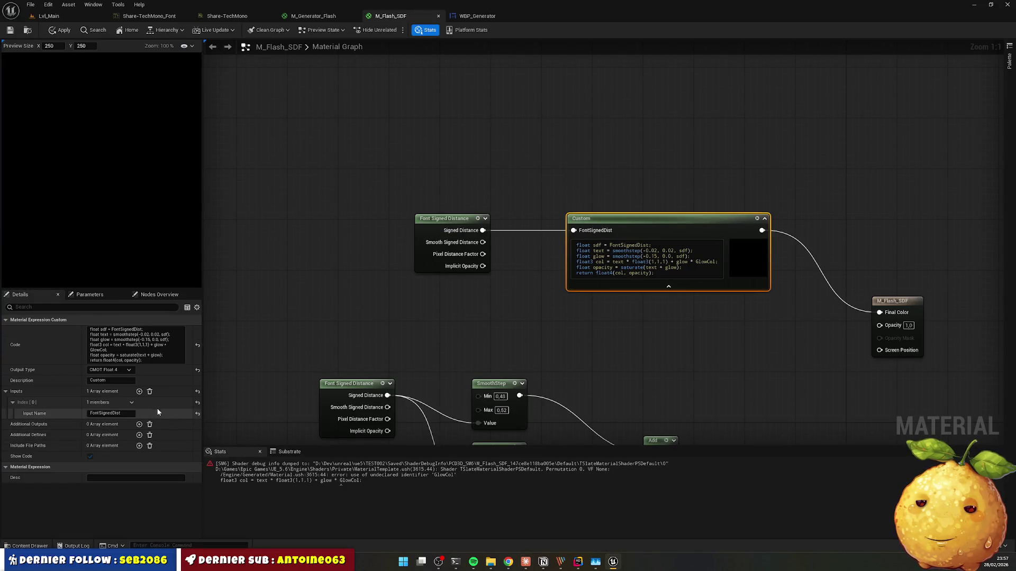
left_click(140, 392)
left_click(12, 425)
left_click(101, 436)
type("GlowCol")
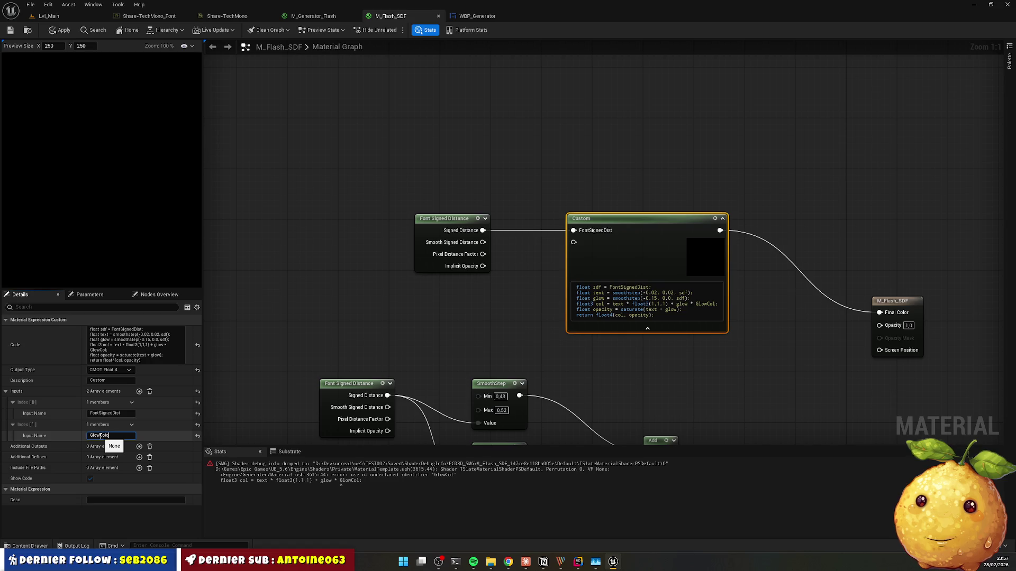
type("r")
key("Return")
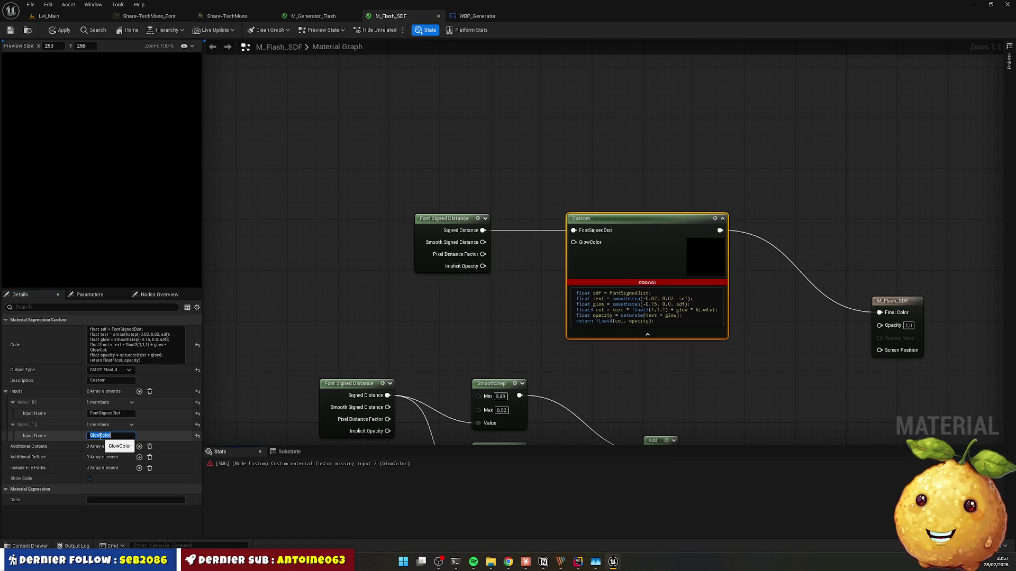
left_click(730, 309)
left_click(714, 310)
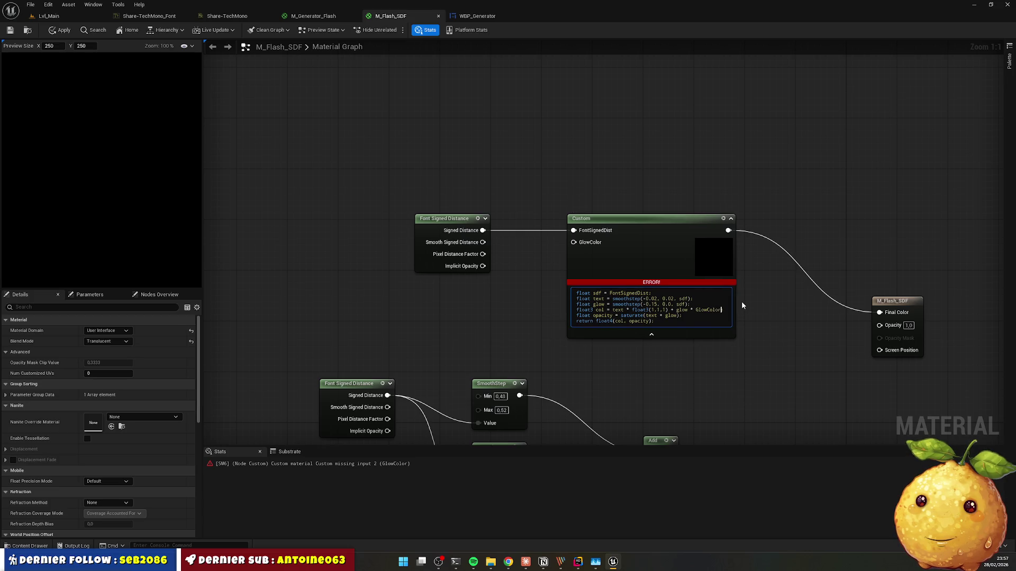
type("or")
key("ctrl+s")
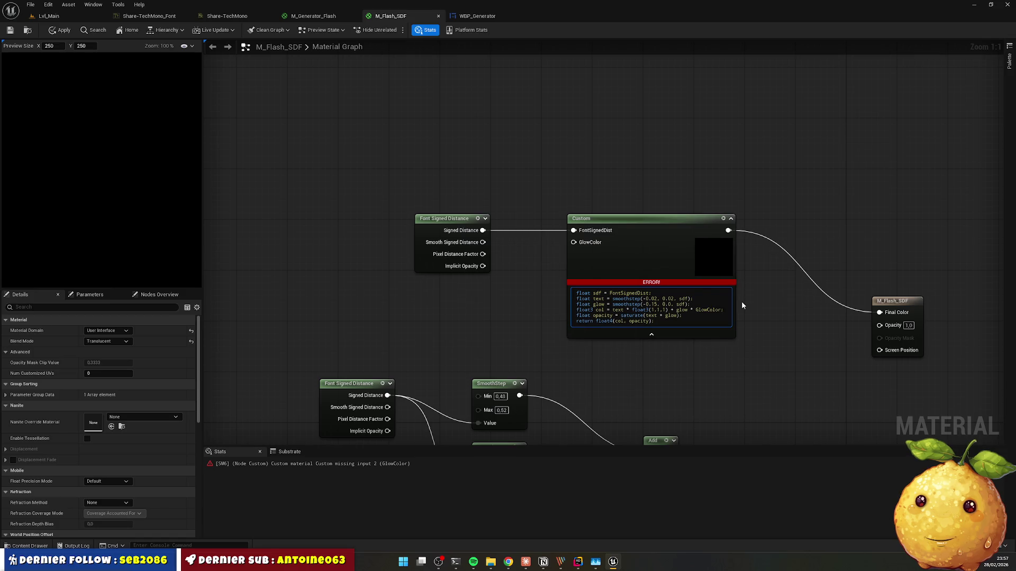
Step: Move the GlowColor parameter beside the Custom node, wire it into the GlowColor pin, and save
key("Return")
key("alt+Tab")
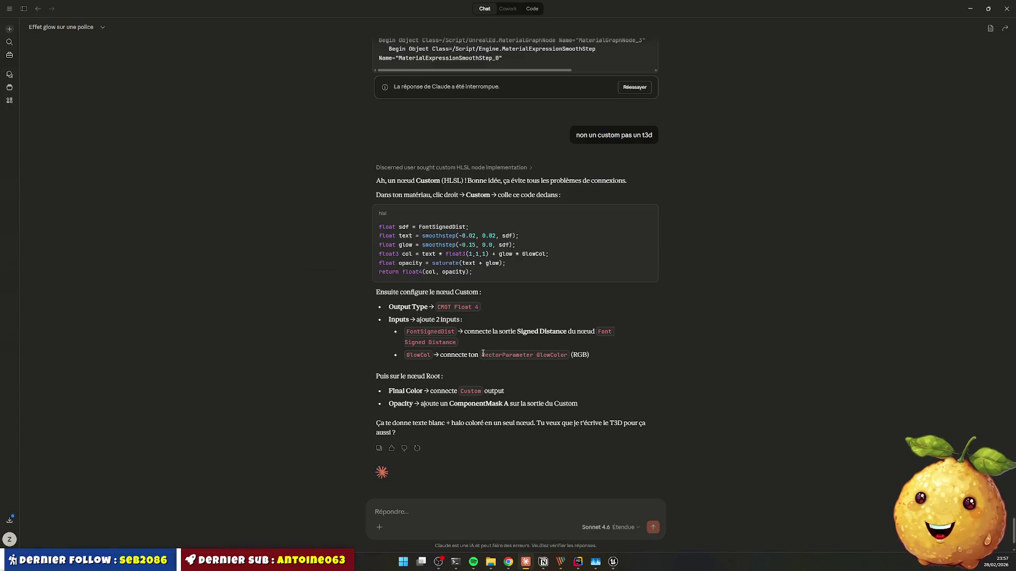
key("alt+Tab")
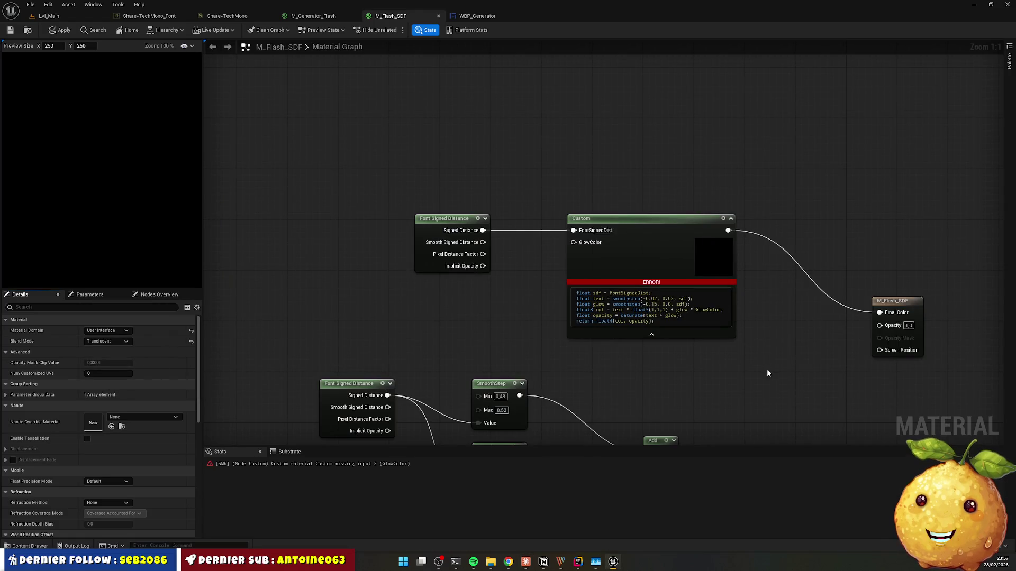
scroll(448, 338, "down", 7)
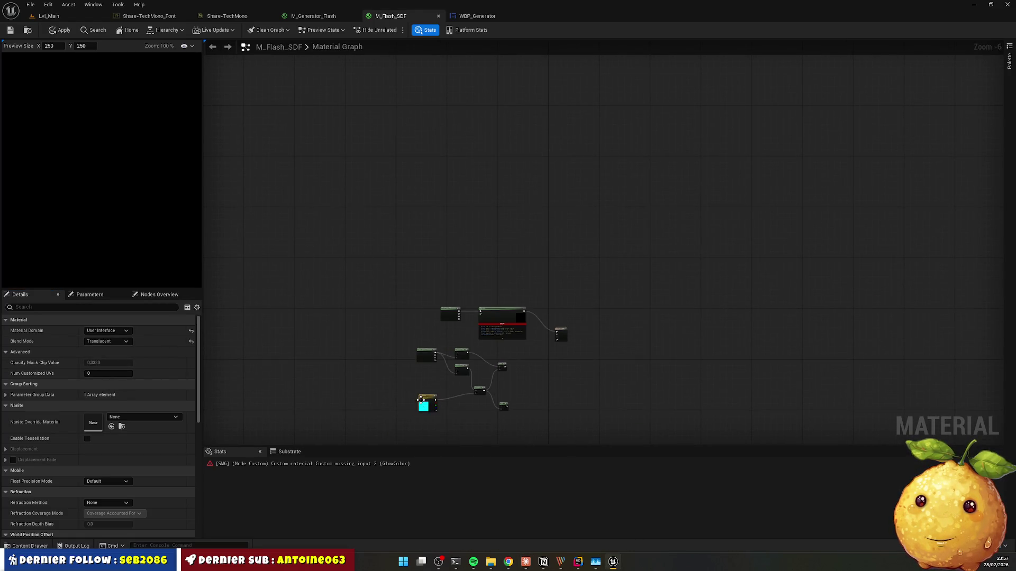
left_click(422, 403)
scroll(440, 369, "up", 7)
mouse_move(440, 369)
left_mouse_down()
mouse_move(500, 275)
mouse_move(470, 180)
mouse_move(461, 180)
left_mouse_up()
mouse_move(506, 206)
left_mouse_down()
mouse_move(580, 178)
mouse_move(599, 149)
left_mouse_up()
left_click(750, 299)
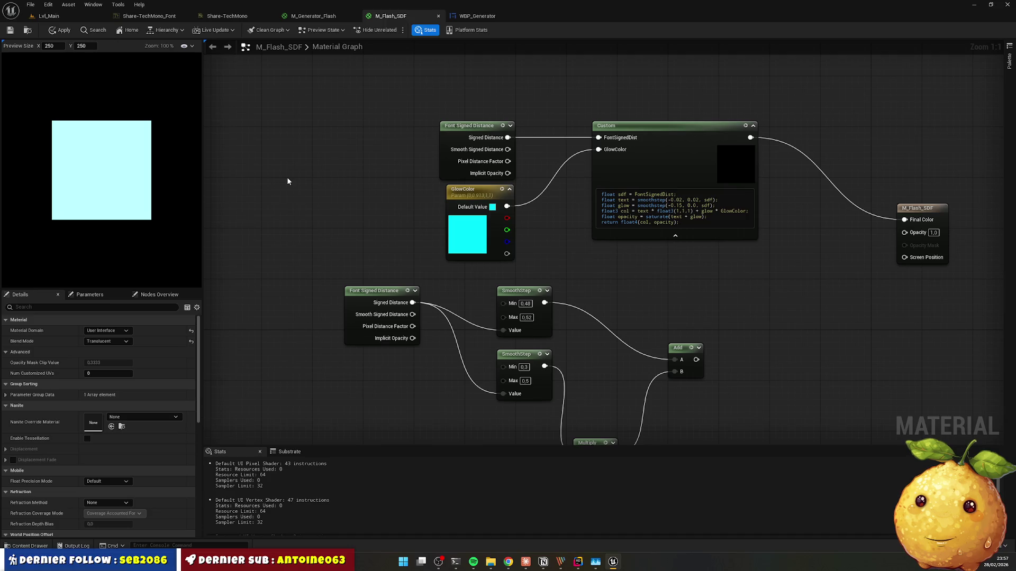
left_click(10, 30)
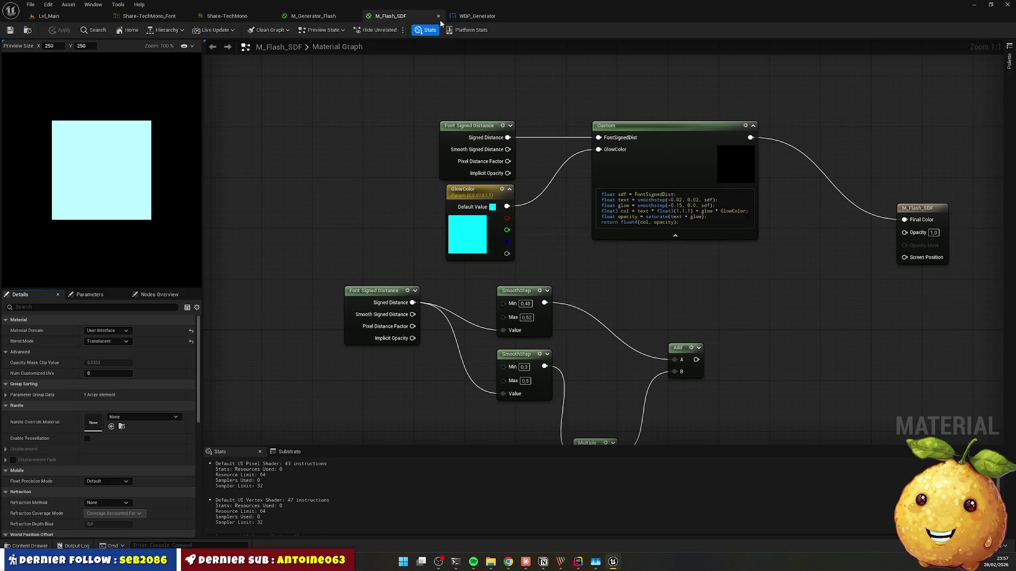
left_click(462, 16)
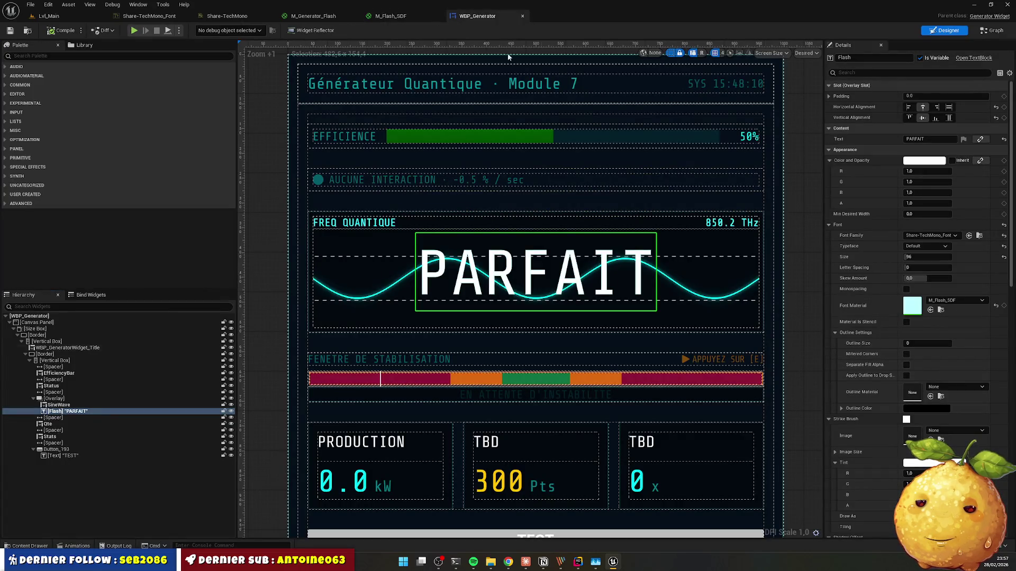
left_click(61, 30)
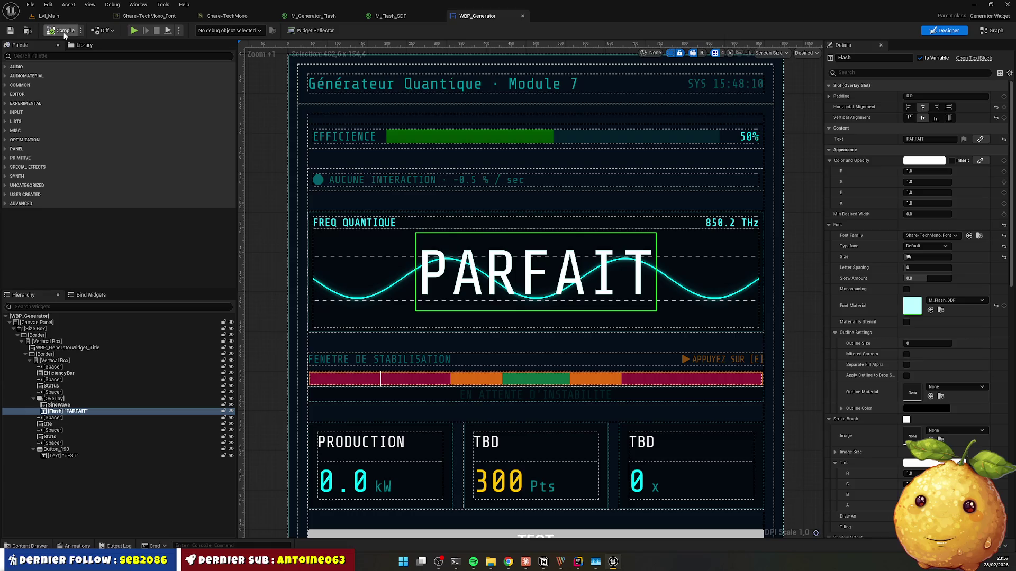
key("alt+Tab")
left_click(436, 375)
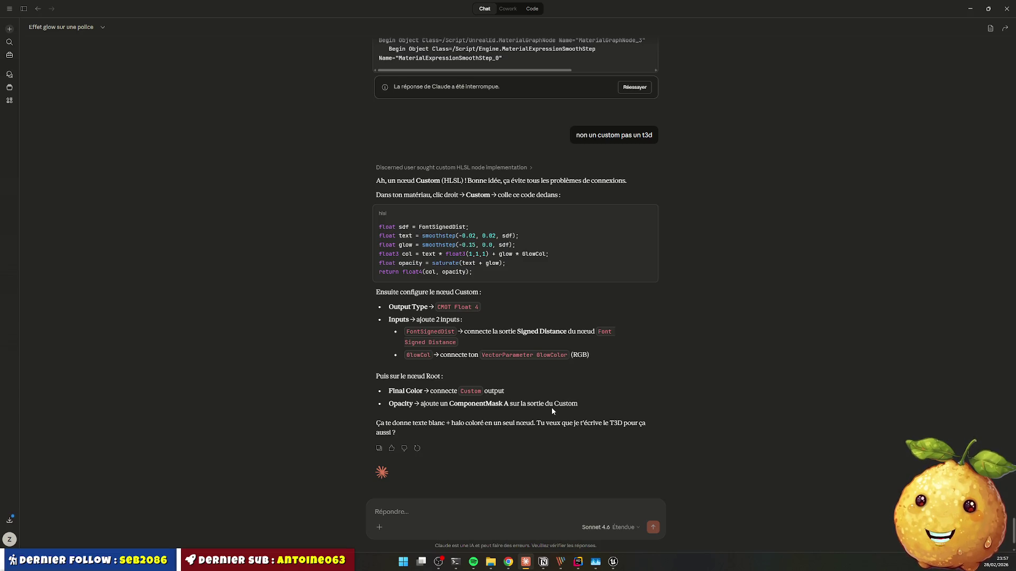
key("alt+Tab")
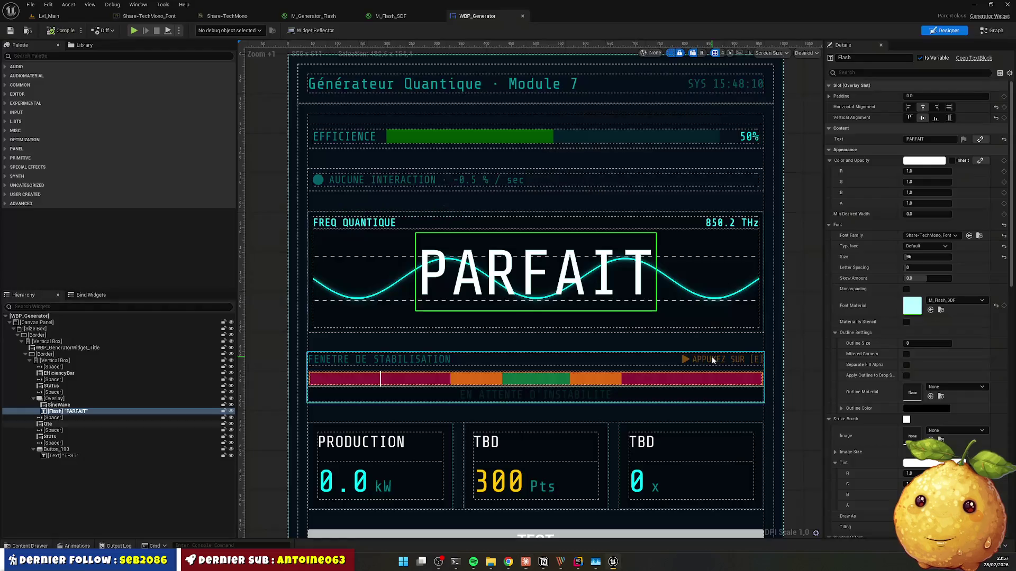
key("alt+Tab")
left_click(971, 8)
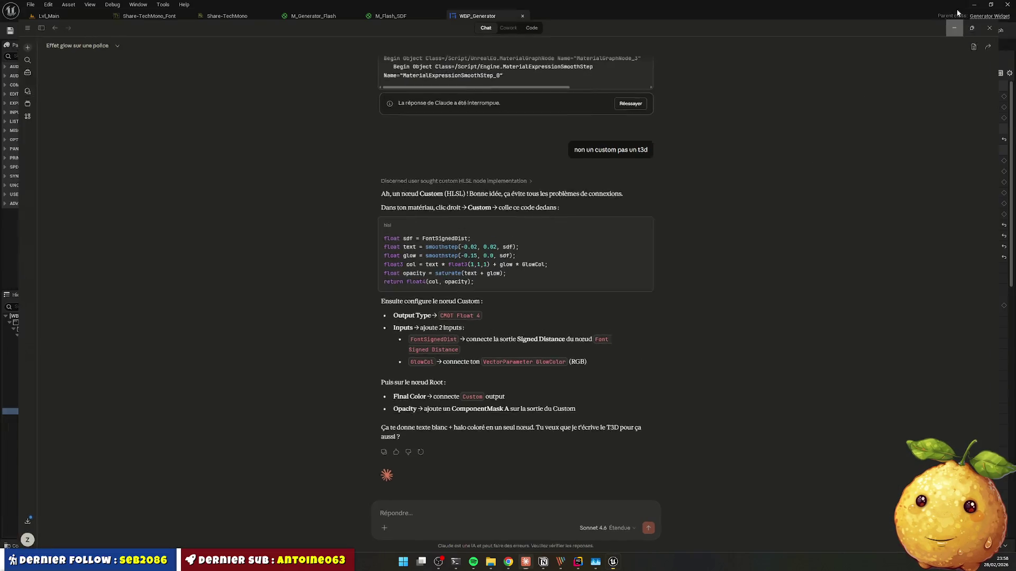
left_click(579, 562)
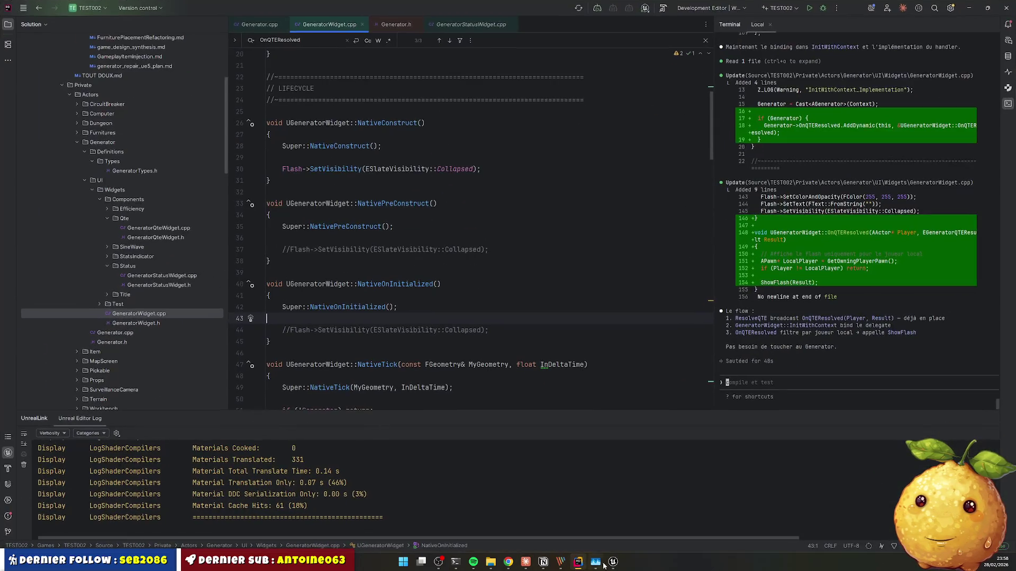
left_click(578, 562)
left_click(444, 16)
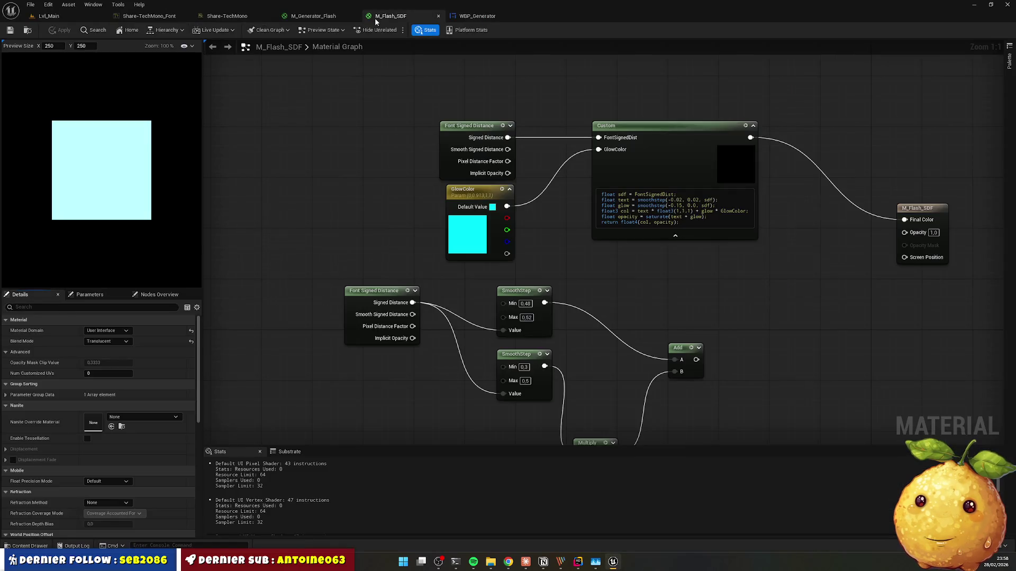
Step: Add an alpha-only ComponentMask from the Custom output into Opacity and save M_Flash_SDF
left_click_drag(788, 186, 534, 165)
left_click_drag(488, 123, 539, 238)
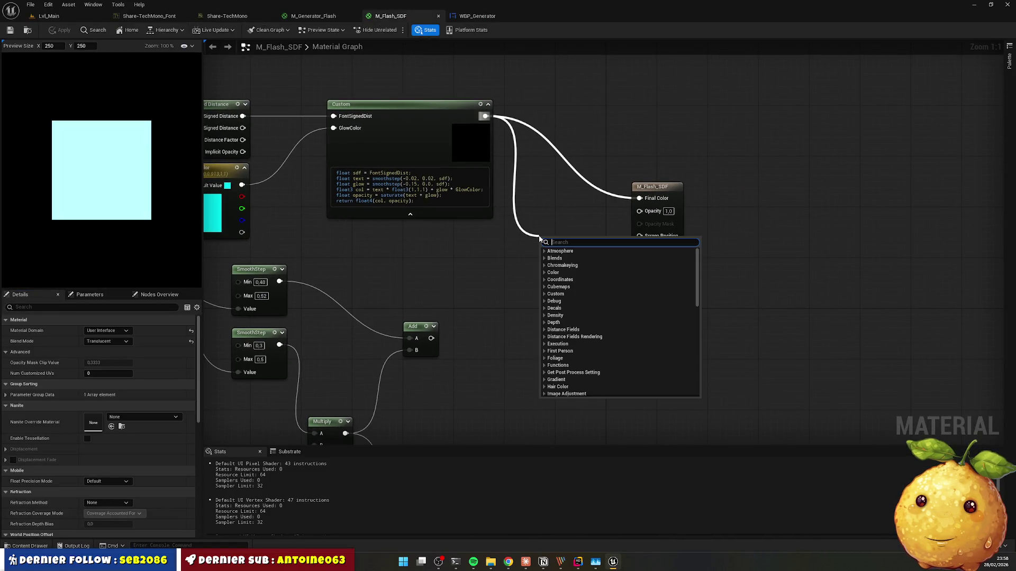
type("mask")
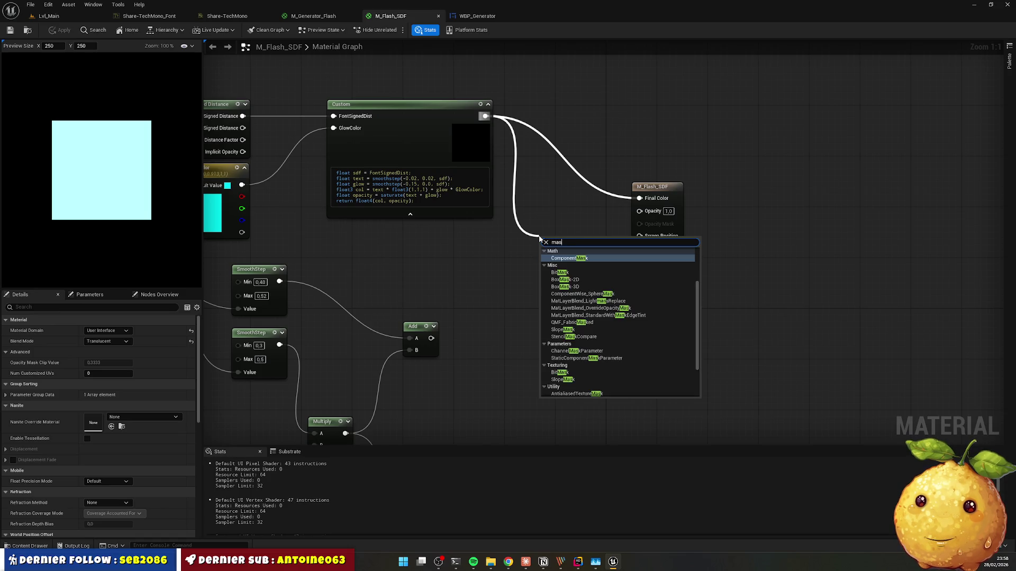
key("Return")
left_click(564, 259)
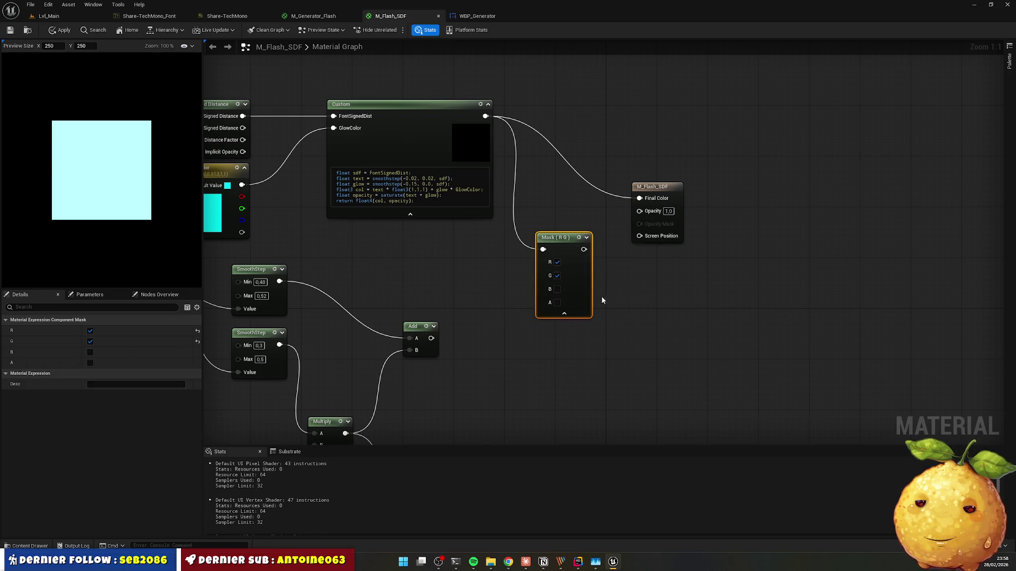
left_click(557, 262)
left_click(557, 276)
left_click(557, 302)
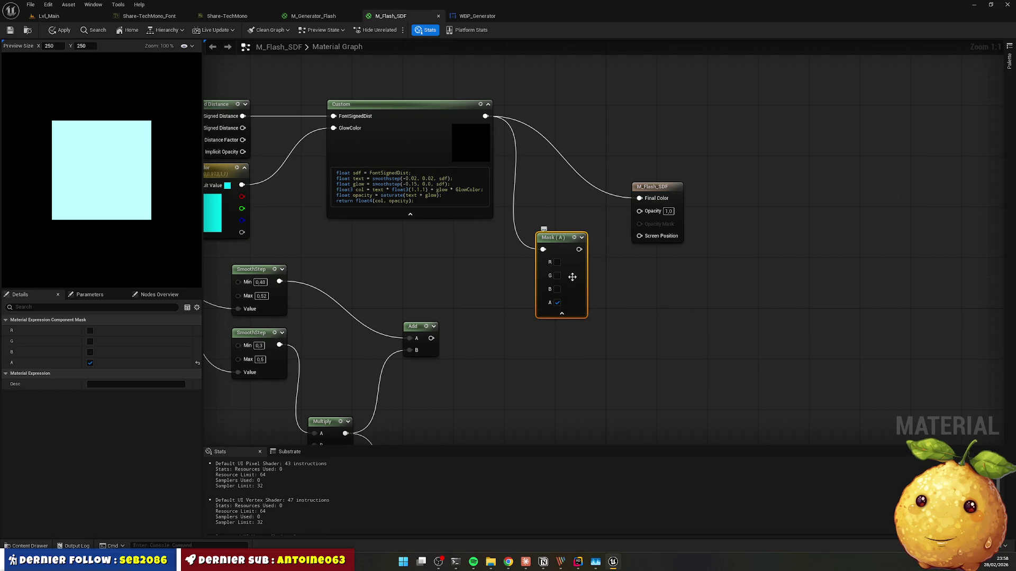
mouse_move(579, 249)
left_mouse_down()
mouse_move(656, 242)
mouse_move(640, 211)
left_mouse_up()
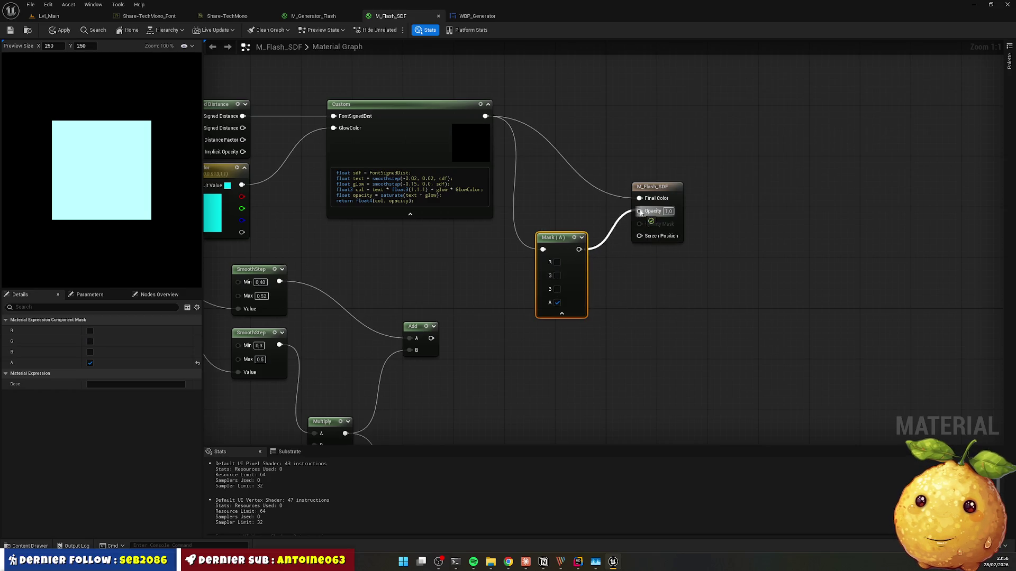
left_click(10, 30)
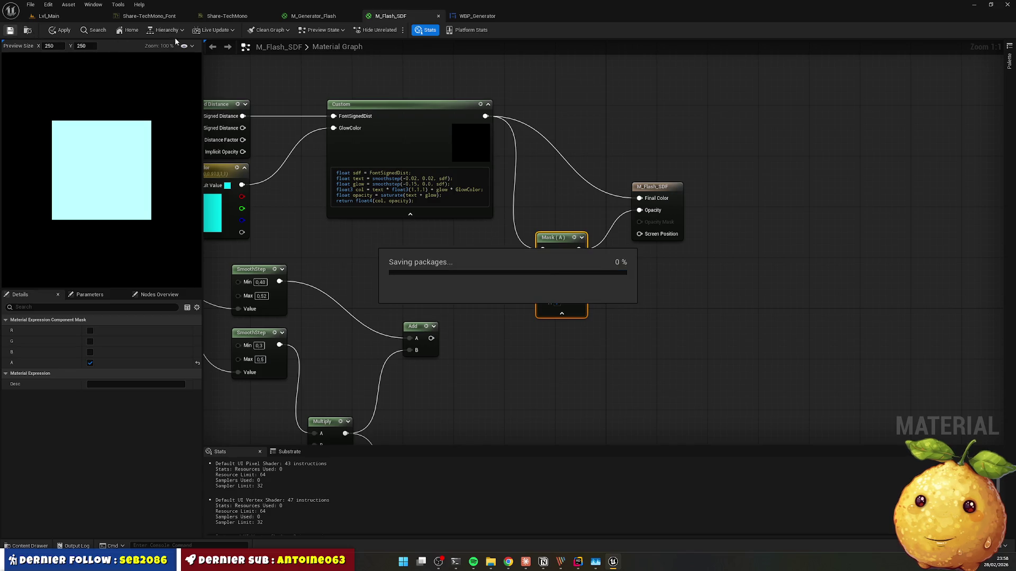
left_click(477, 16)
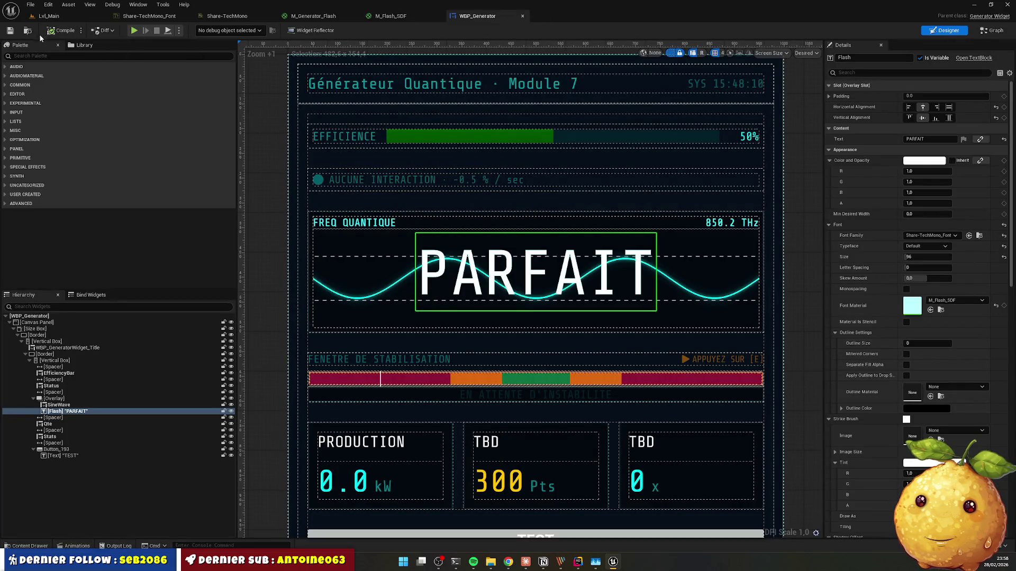
Step: Enable Material Is Stencil on the PARFAIT font, compile, and zoom in to check the cyan glow
left_click(906, 322)
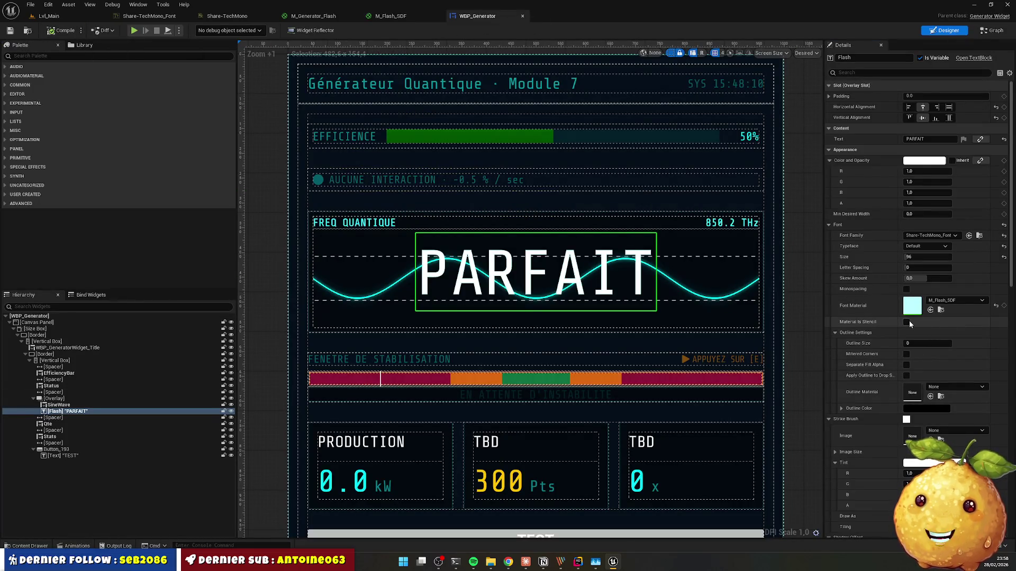
left_click(60, 30)
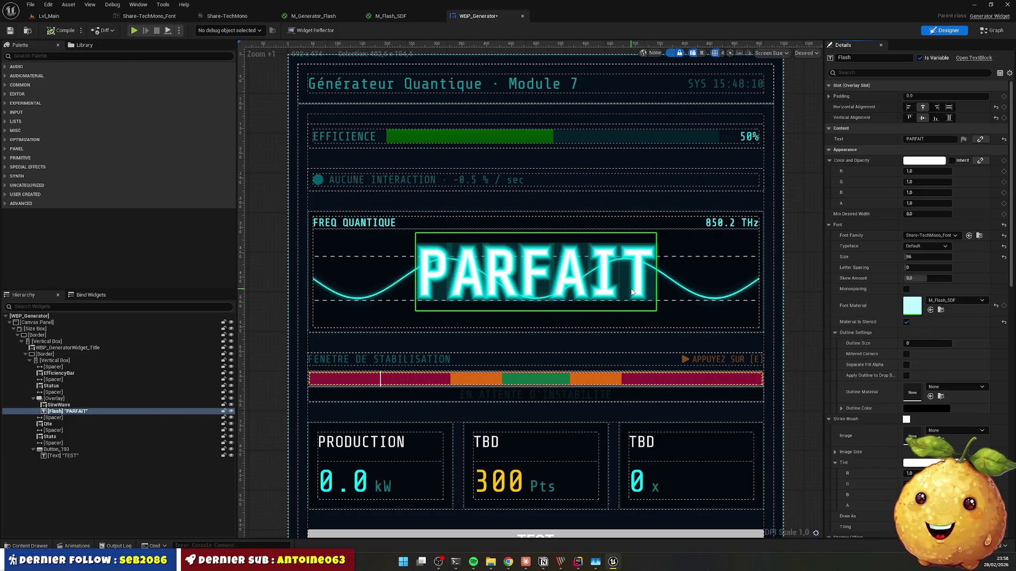
scroll(529, 275, "up", 7)
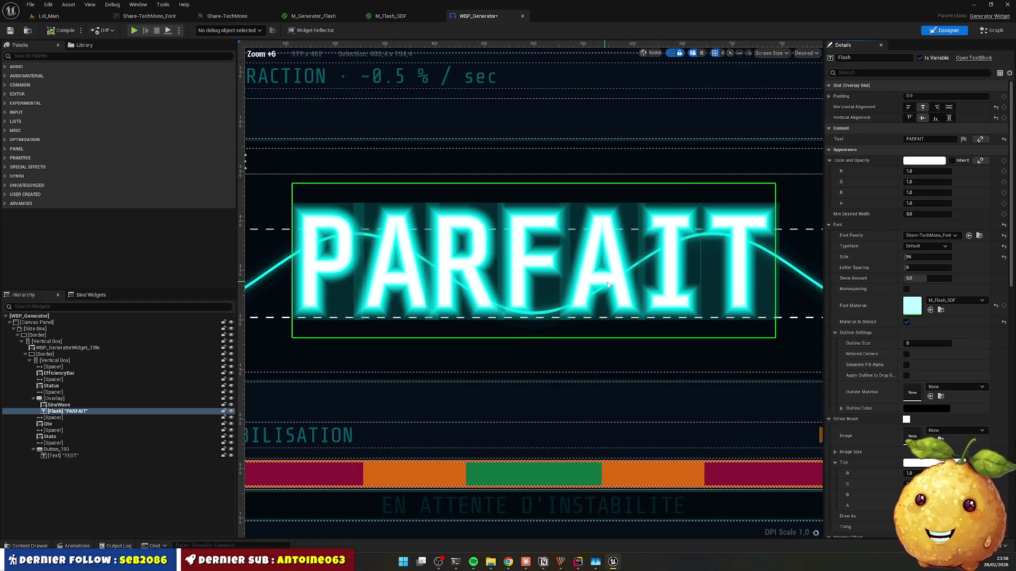
scroll(593, 235, "up", 2)
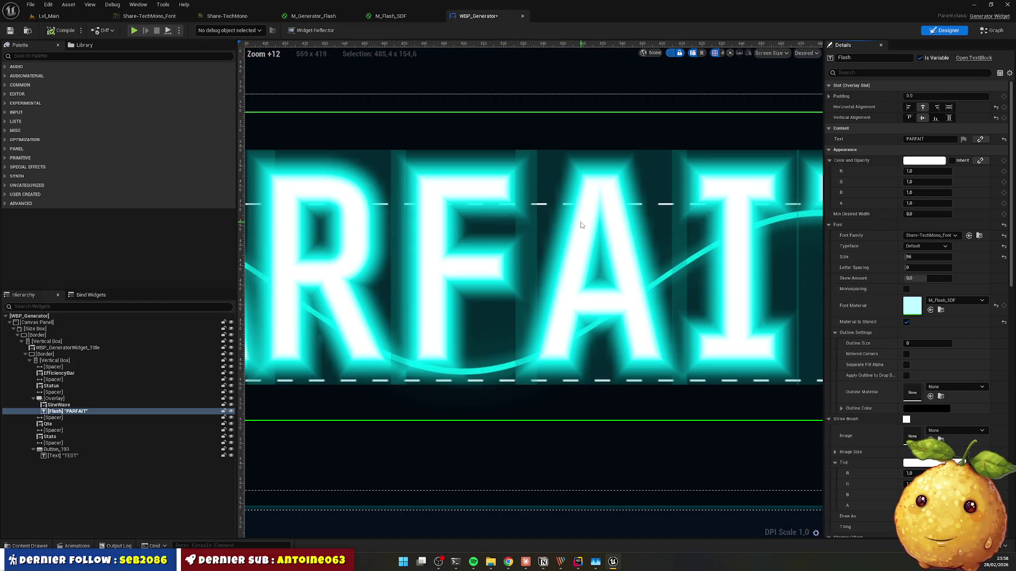
scroll(580, 223, "down", 5)
scroll(579, 222, "down", 2)
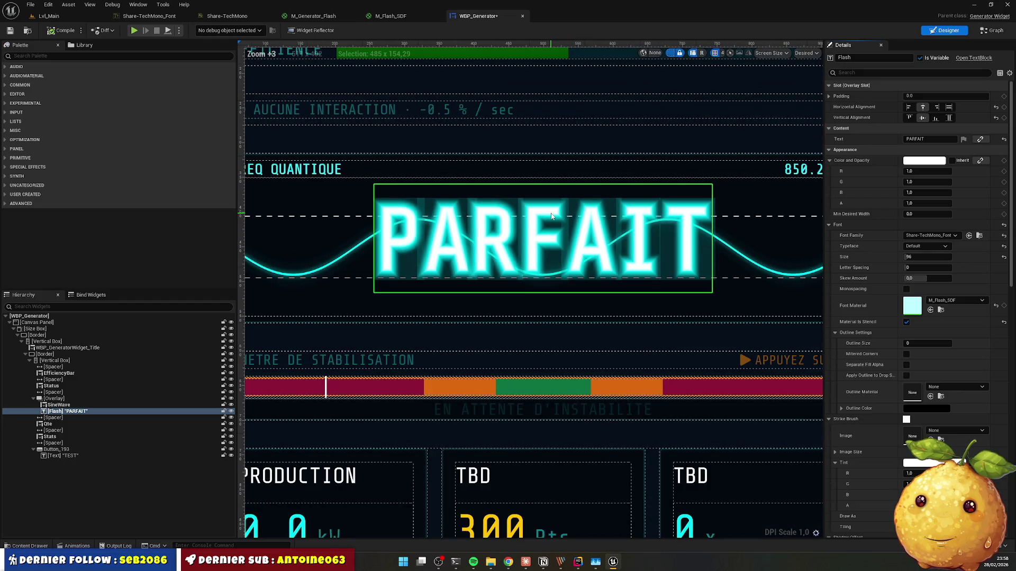
scroll(556, 216, "down", 1)
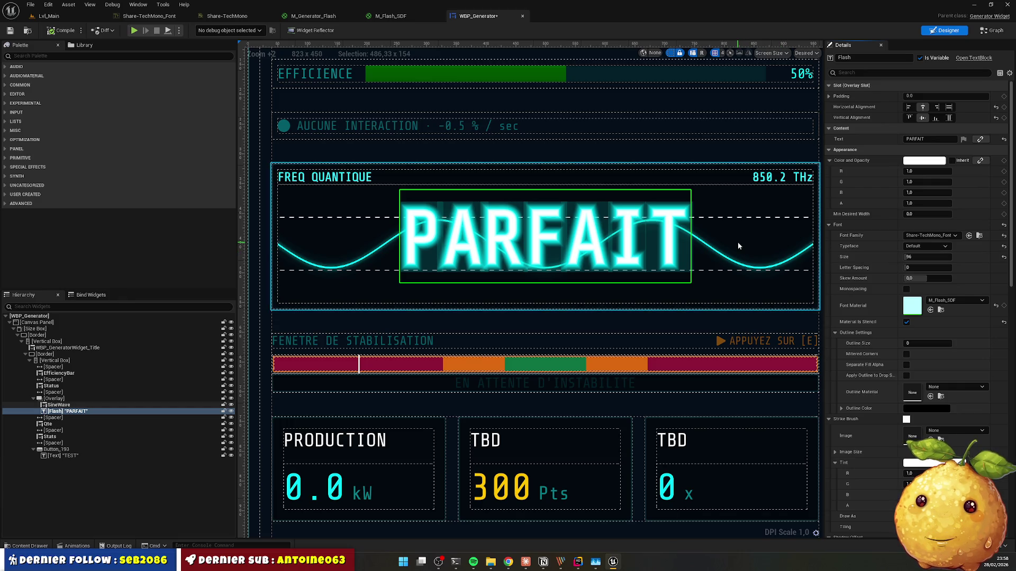
scroll(556, 249, "down", 2)
scroll(559, 256, "up", 3)
scroll(559, 256, "up", 4)
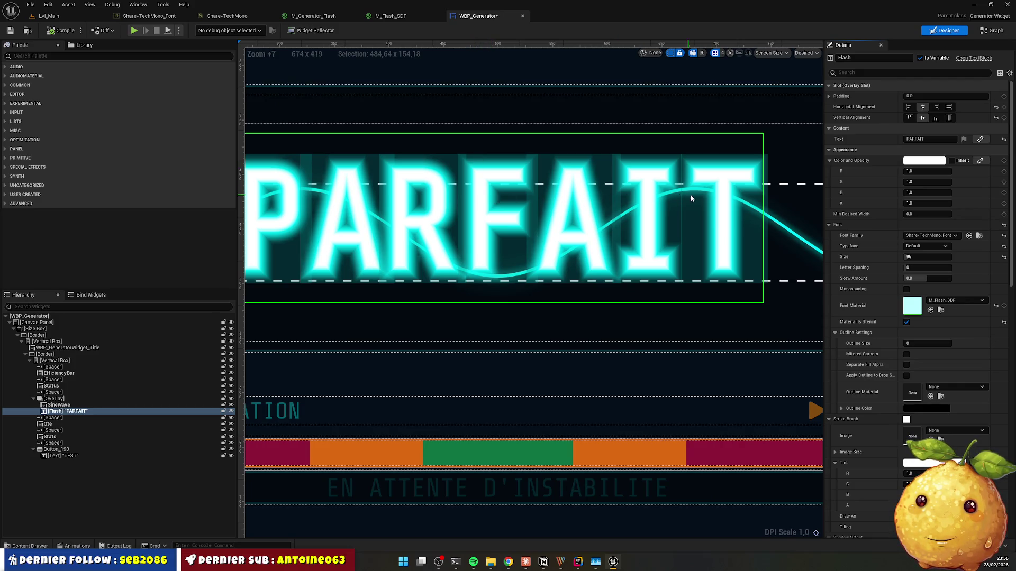
scroll(709, 205, "down", 1)
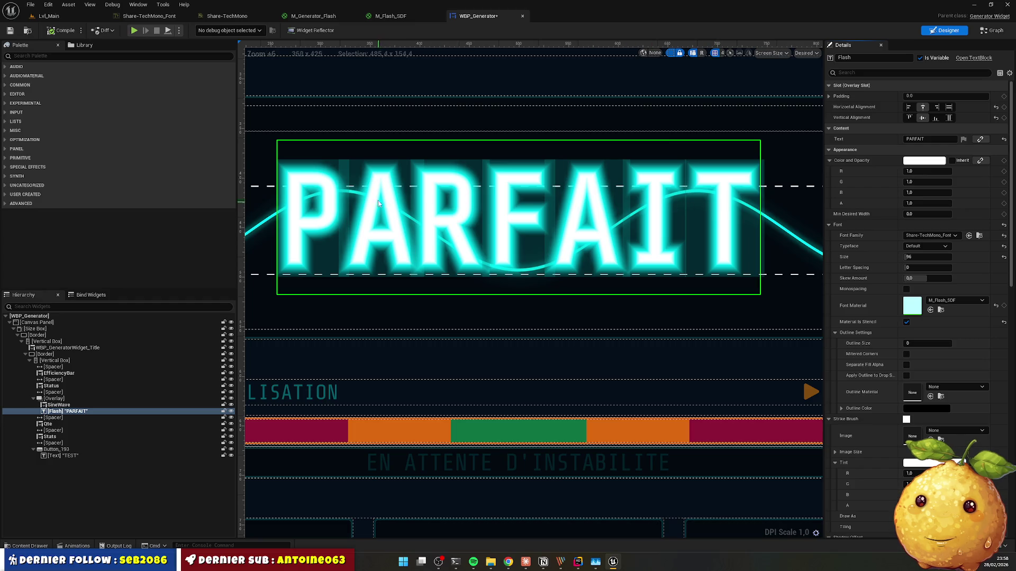
key("alt+Tab")
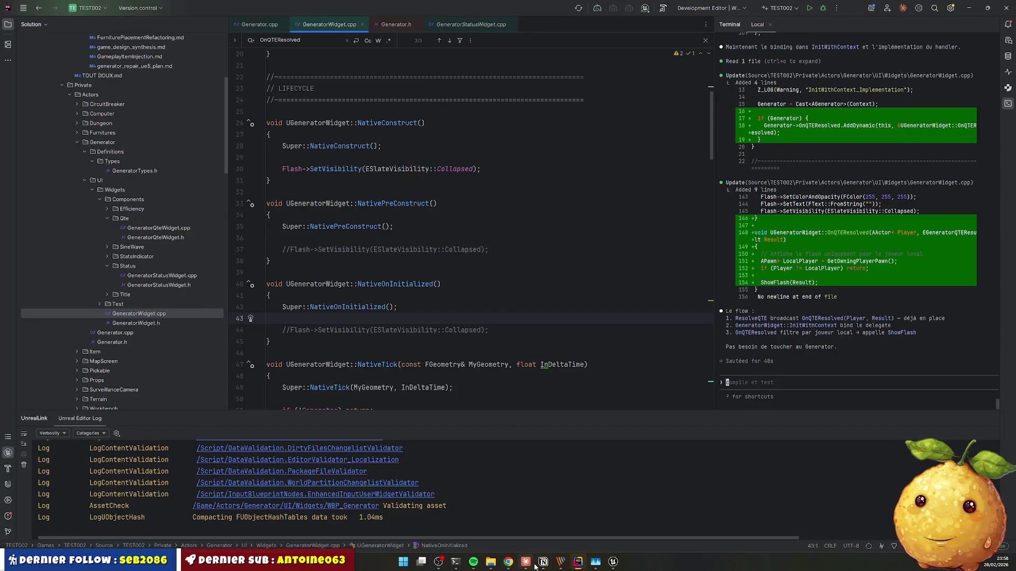
Step: Tell Claude that re-ticking stencil works but draws translucent squares around each letter
left_click(526, 561)
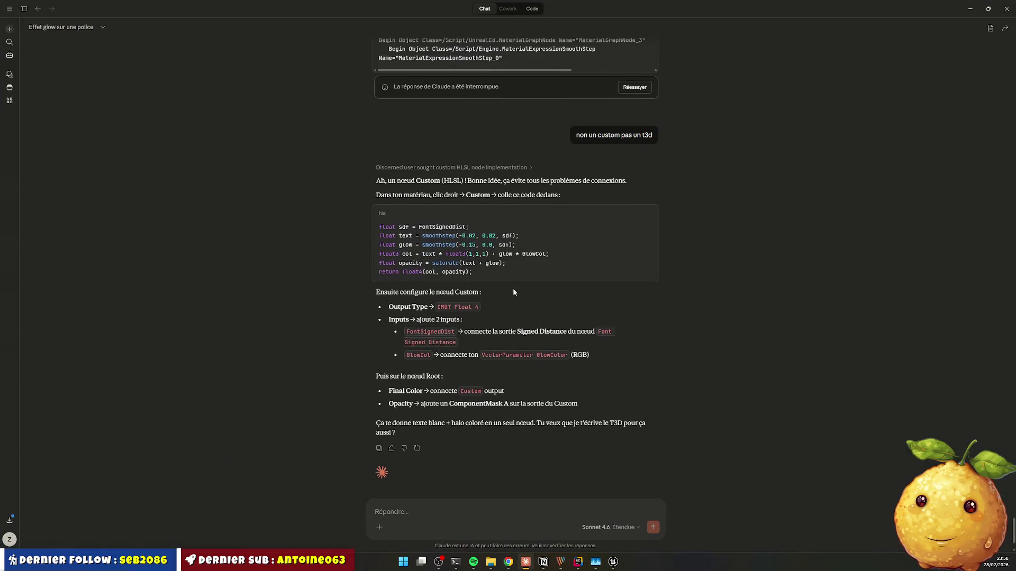
scroll(515, 288, "down", 1)
type("ok j'ai du recoc")
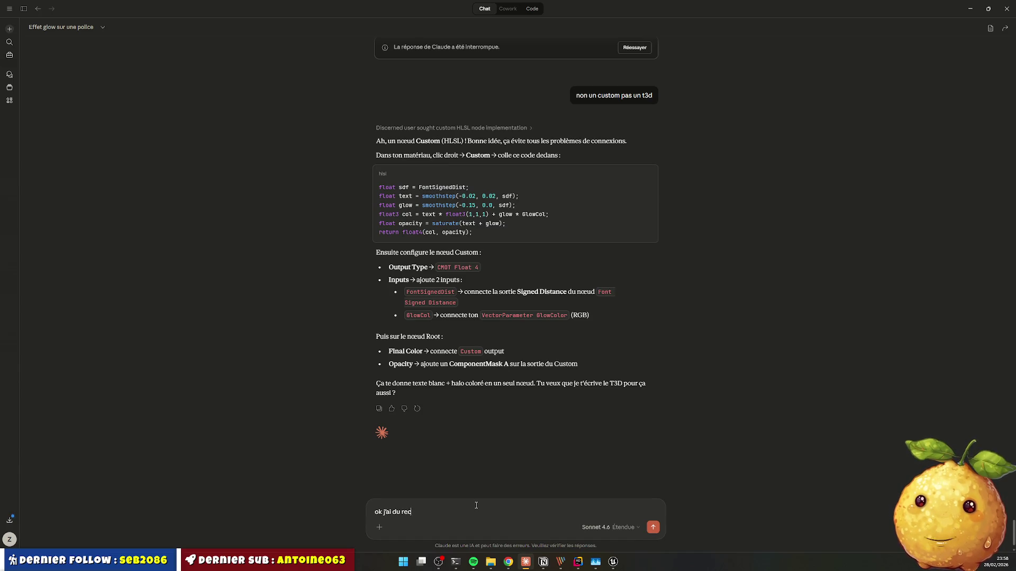
type("her stencil mais")
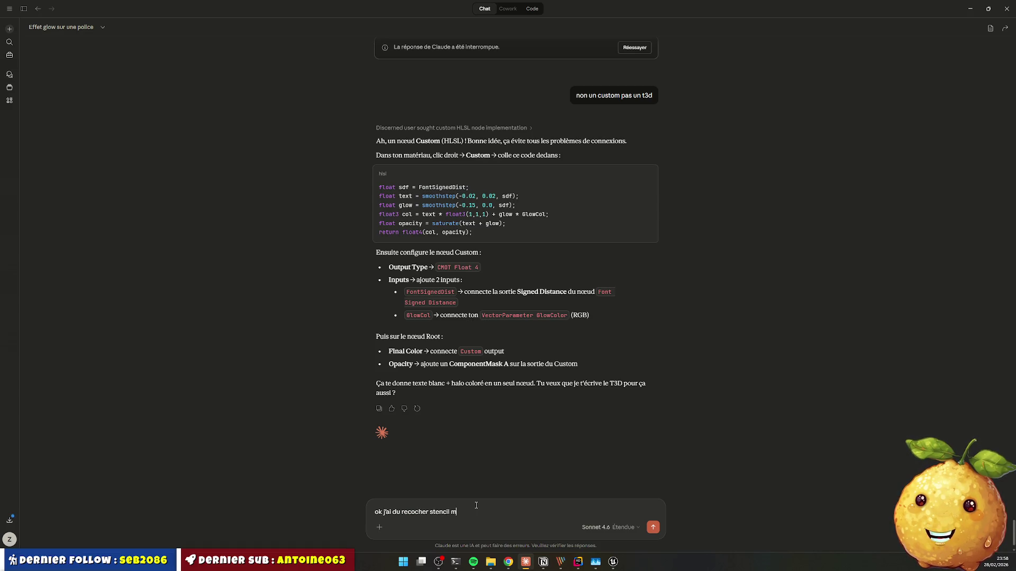
type(" ya un résu")
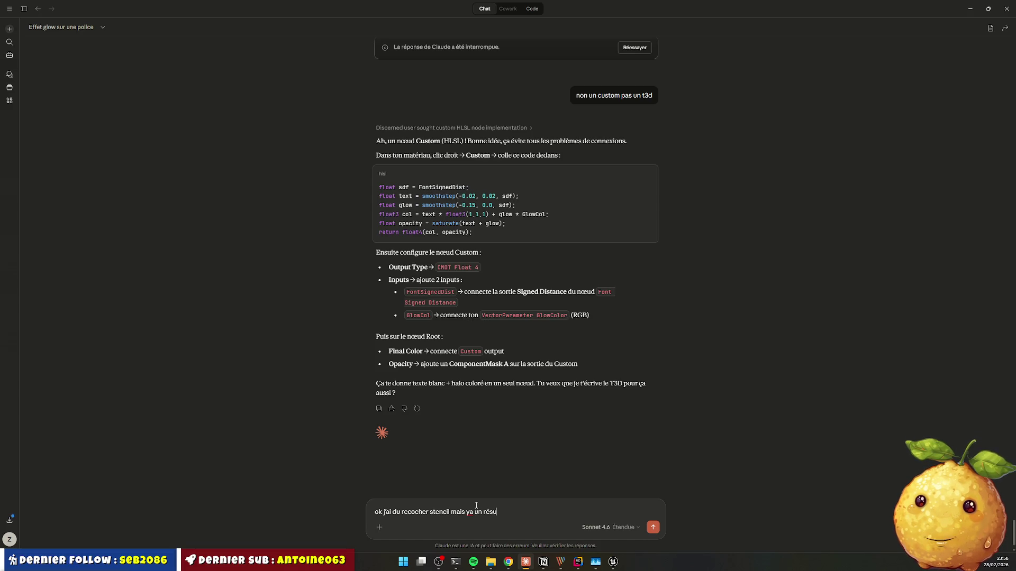
type("ltat. par contre ca")
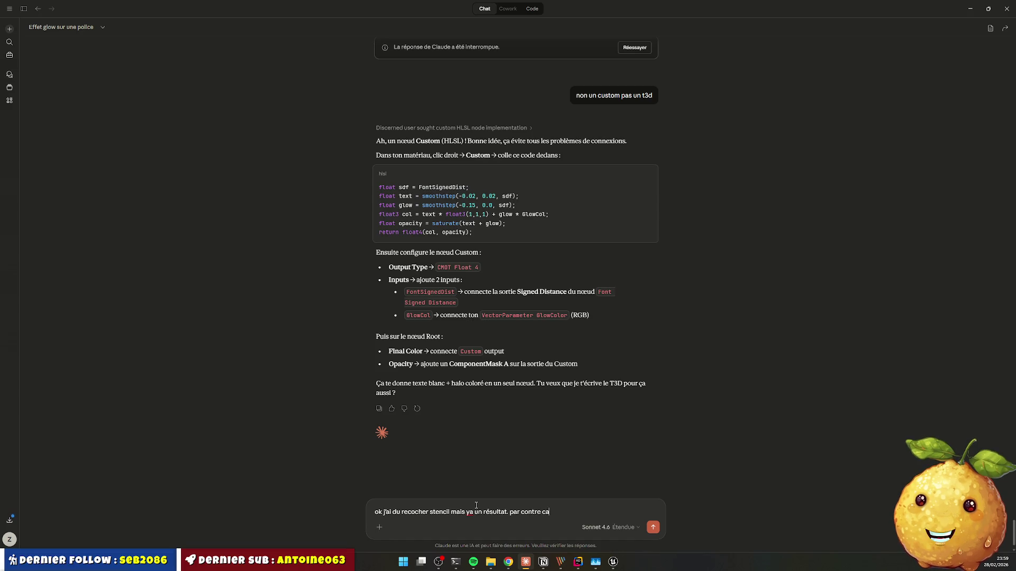
type(" me ")
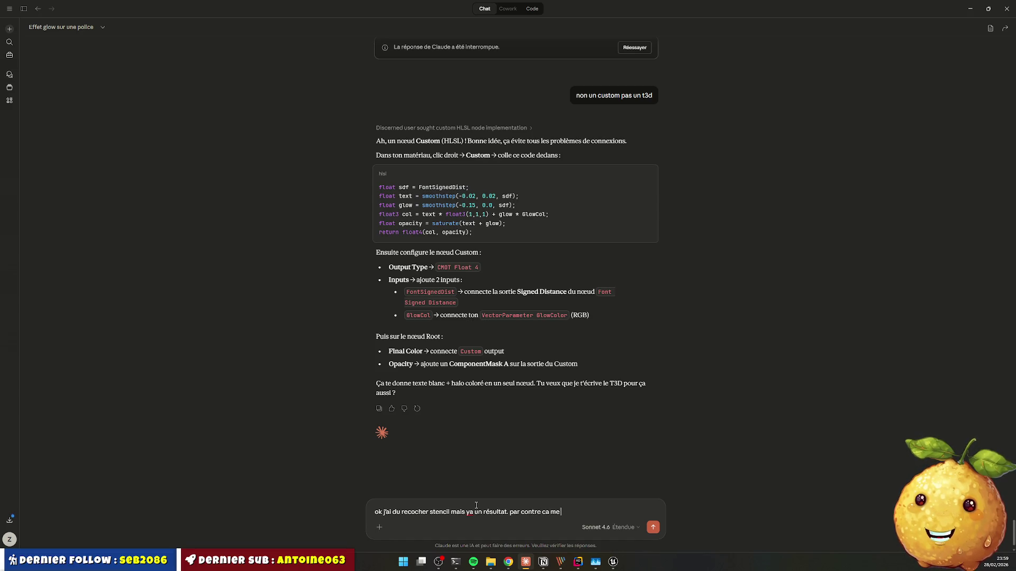
type("dessine des genre de c")
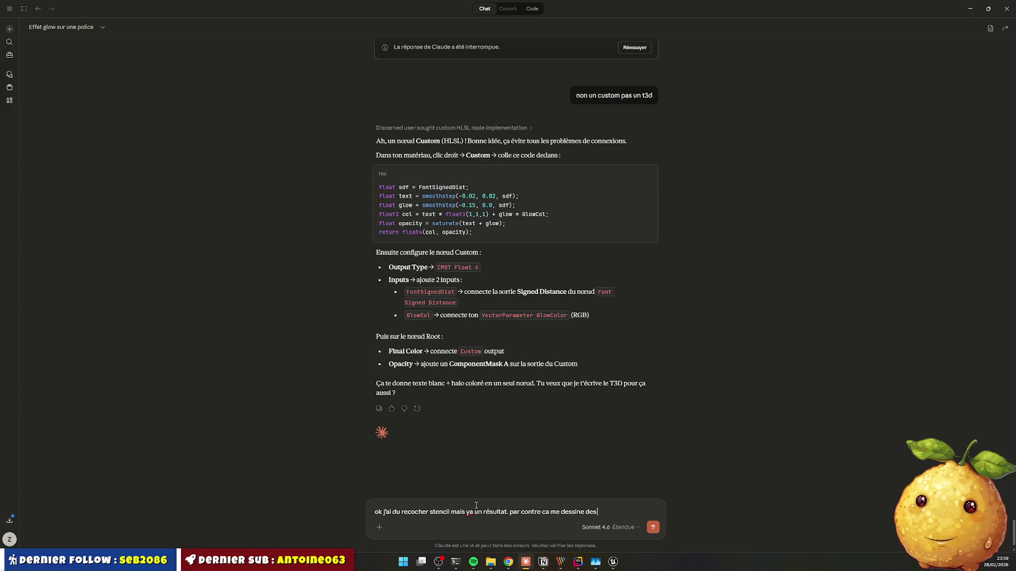
type("arré")
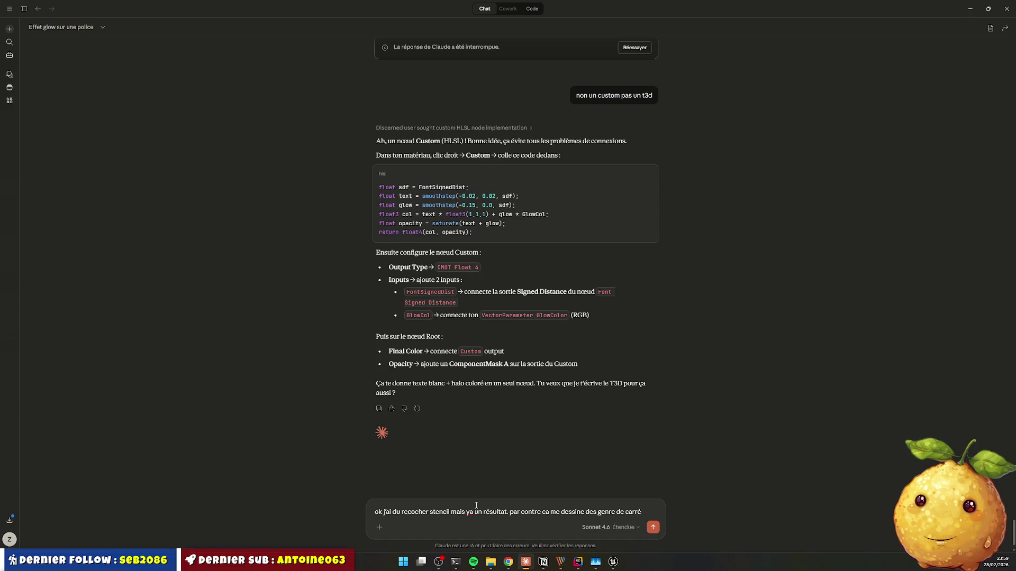
type(" translucide au")
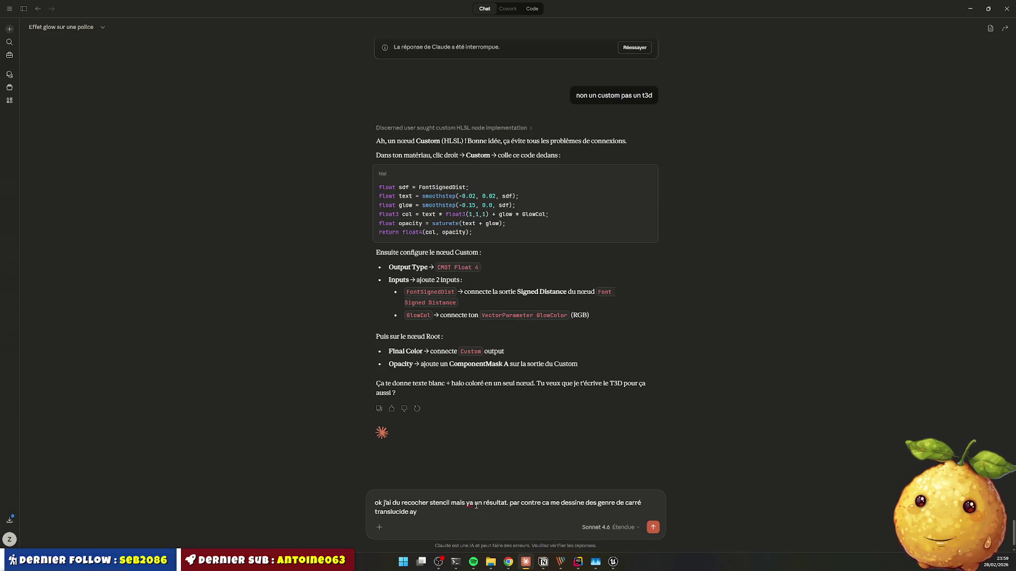
type("tour de chaque lettre.")
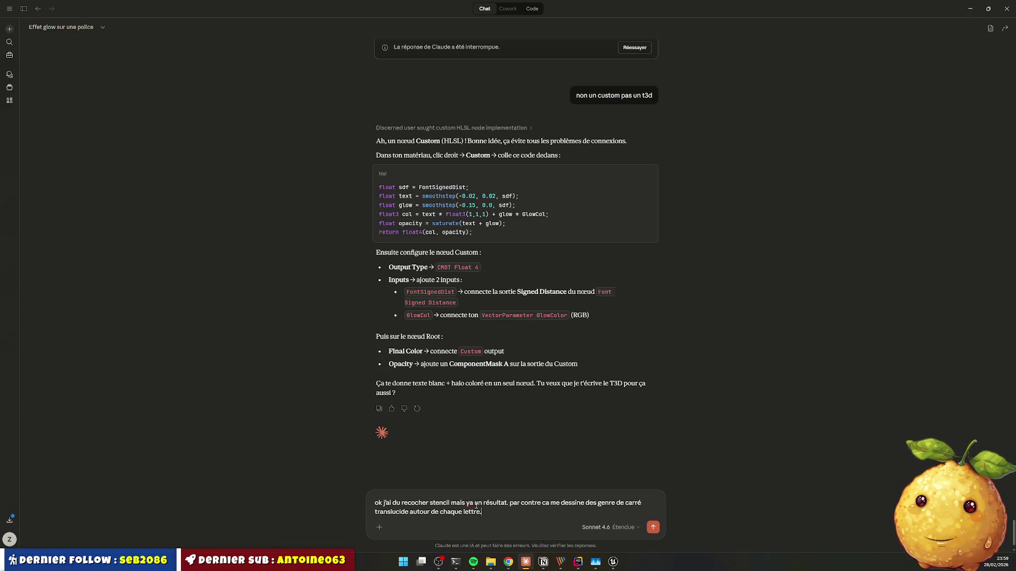
key("Return")
key("alt+Tab")
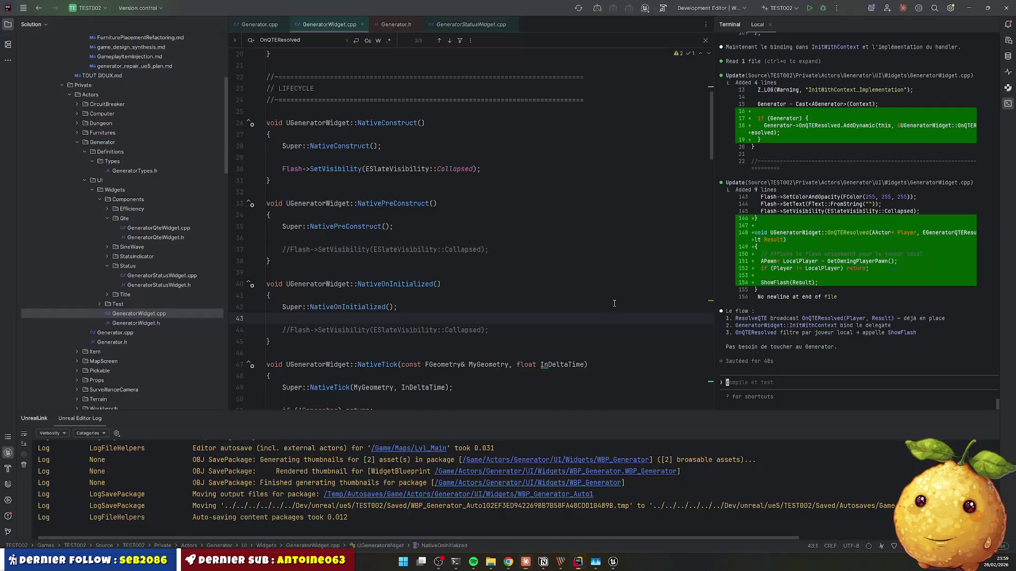
Step: Deselect PARFAIT in WBP_Generator and zoom onto it to inspect the squares behind the letters
left_click(972, 11)
key("alt+Tab")
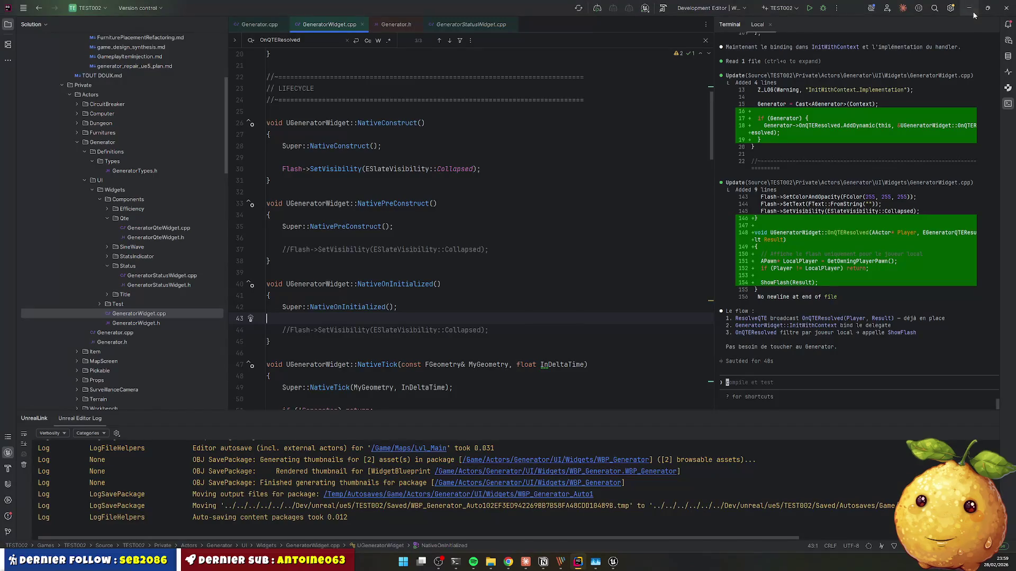
left_click(972, 11)
left_click(972, 12)
scroll(593, 211, "down", 3)
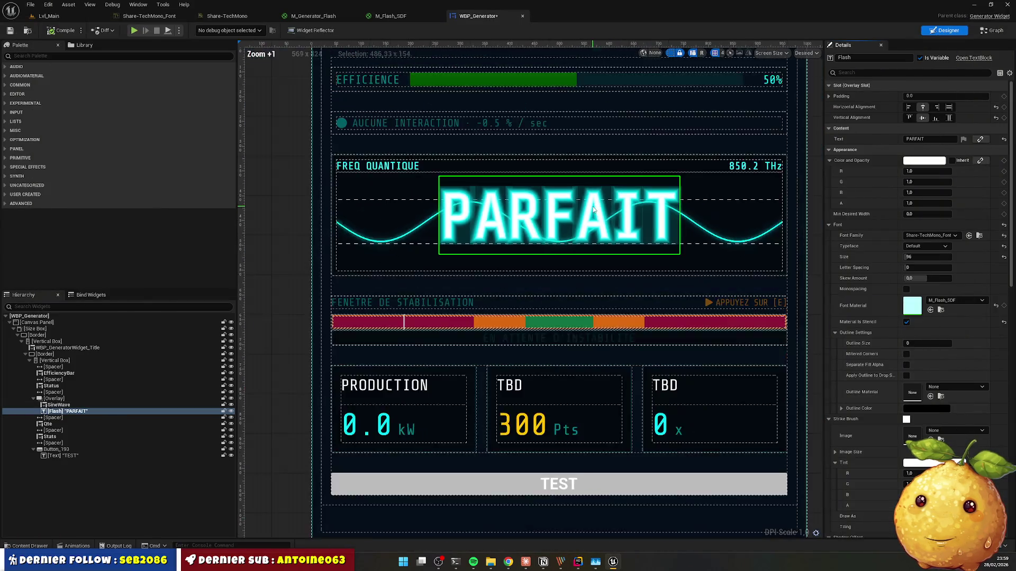
left_click(729, 196)
scroll(731, 213, "up", 4)
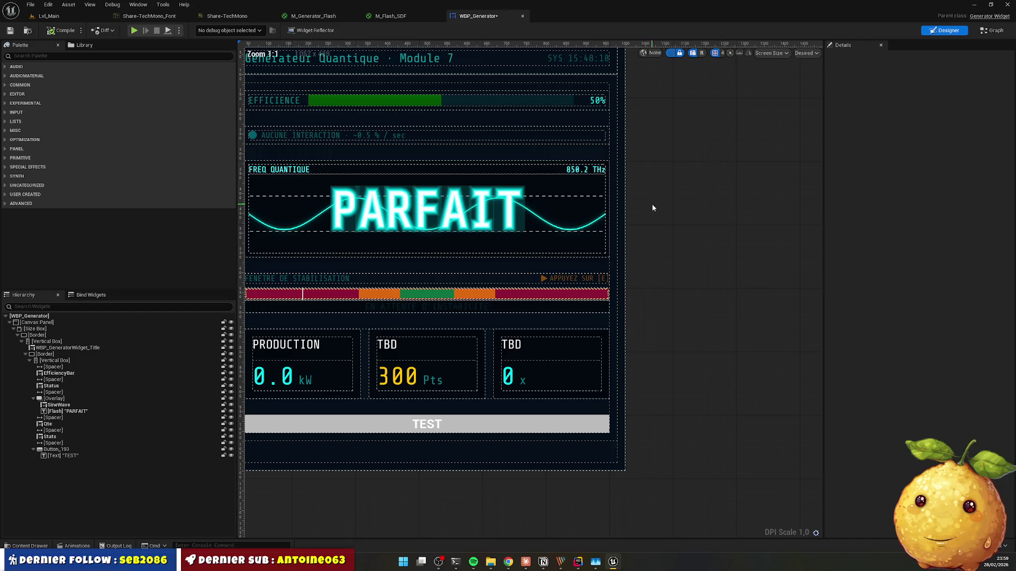
scroll(599, 241, "up", 5)
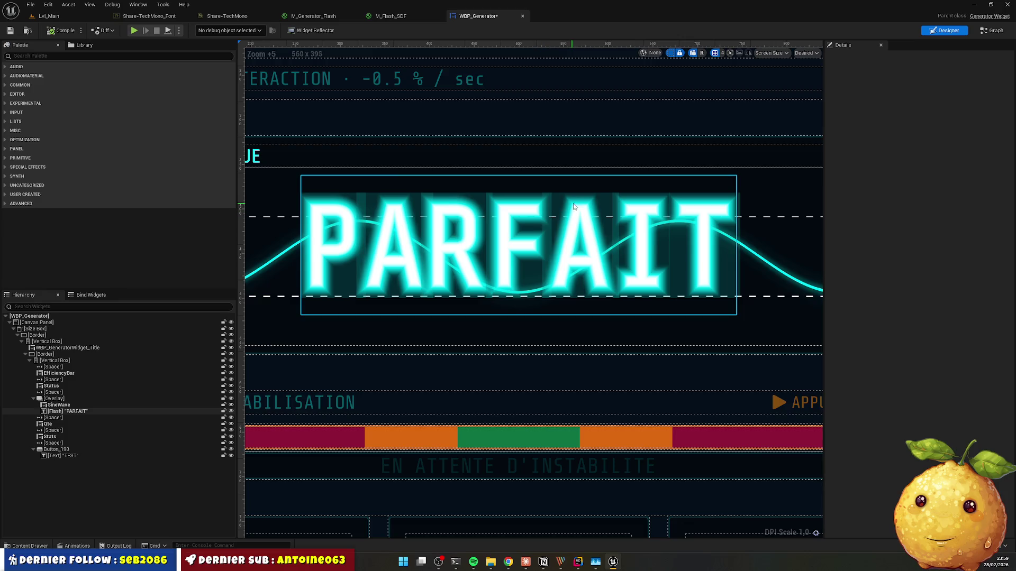
key("alt+Tab")
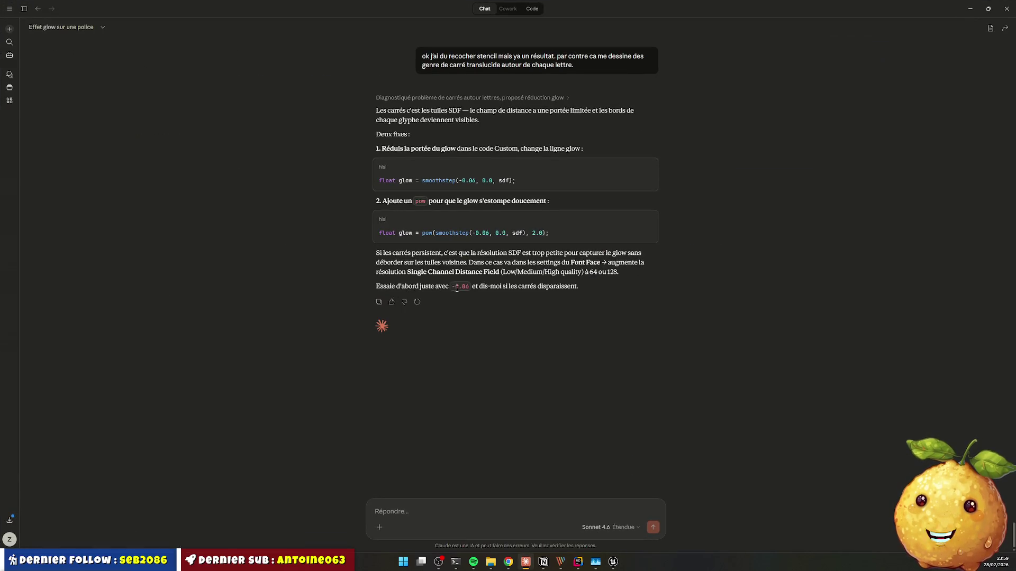
Step: Pick out the -0.06 value and the float glow = smoothstep(-0.06, 0.0, sdf); line
left_click_drag(453, 286, 467, 286)
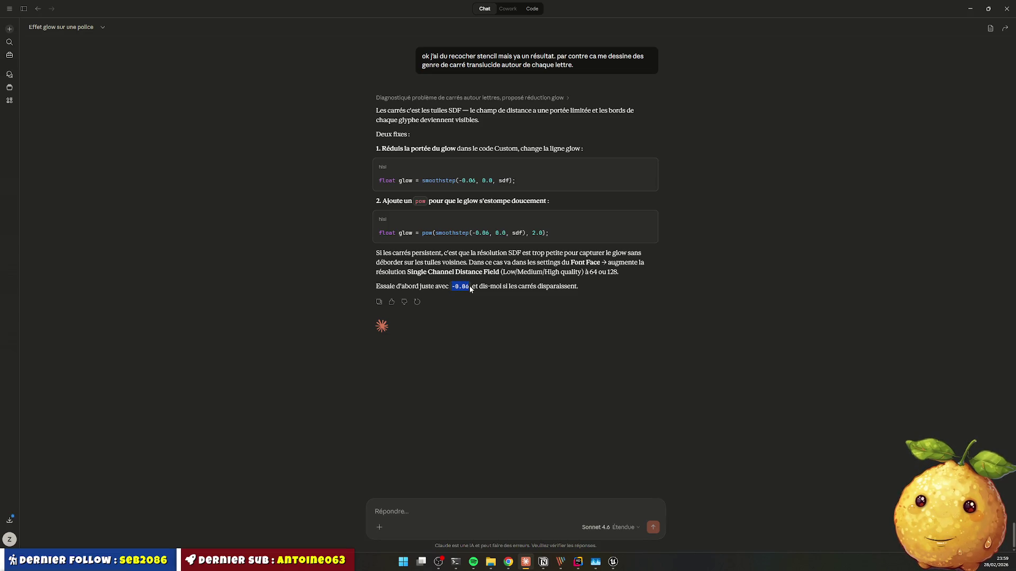
left_click(525, 307)
scroll(447, 249, "up", 3)
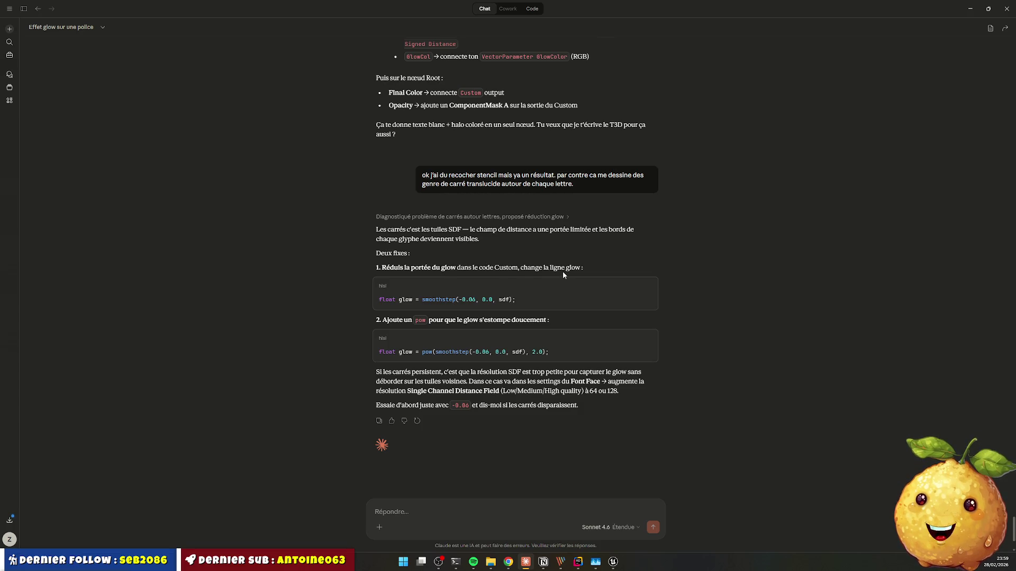
triple_click(409, 299)
key("ctrl+c")
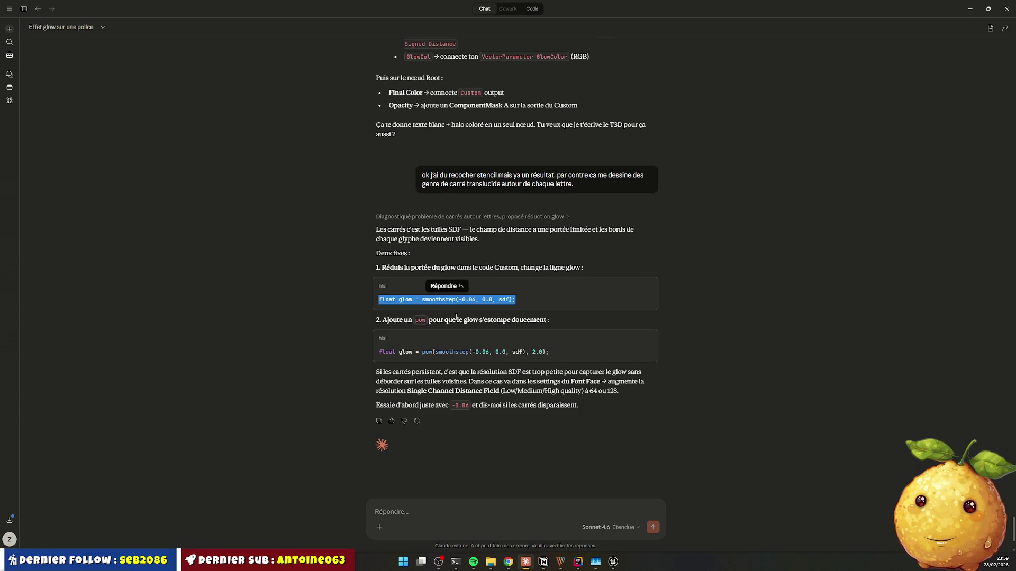
Step: Replace the M_Flash_SDF Custom node's glow line with smoothstep(-0.06, 0.0, sdf)
key("alt+Tab")
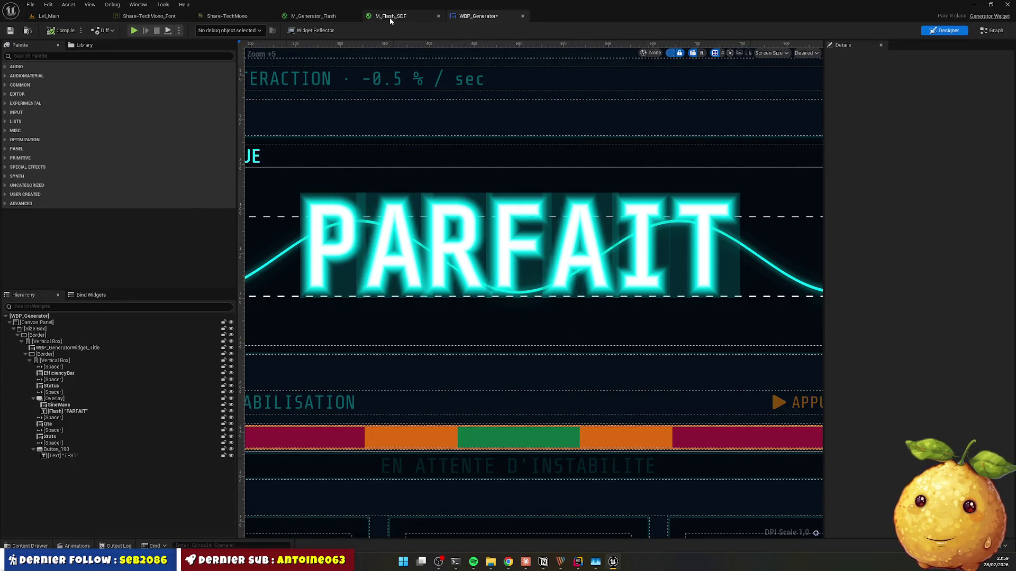
left_click(389, 16)
scroll(370, 206, "up", 4)
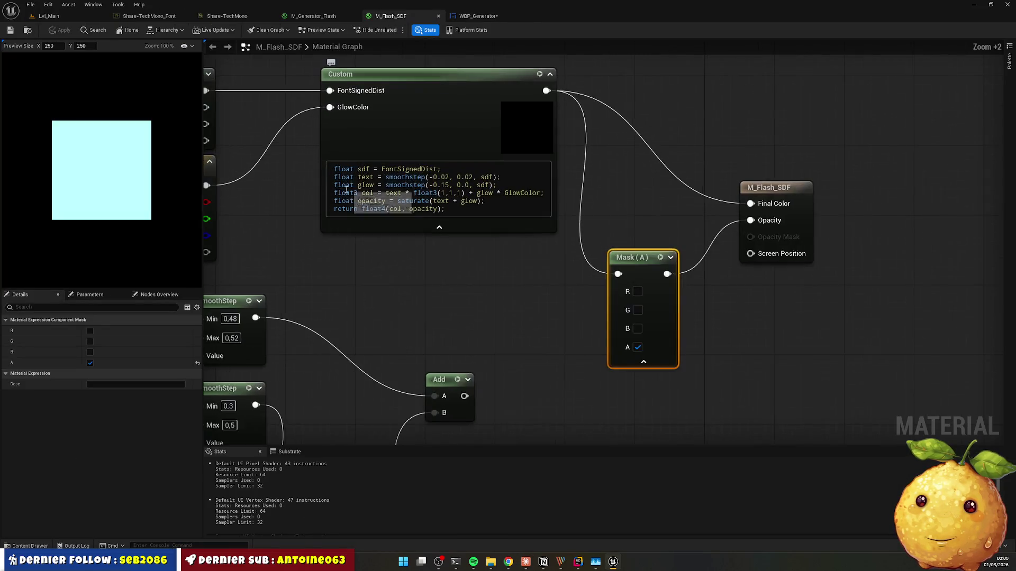
double_click(378, 178)
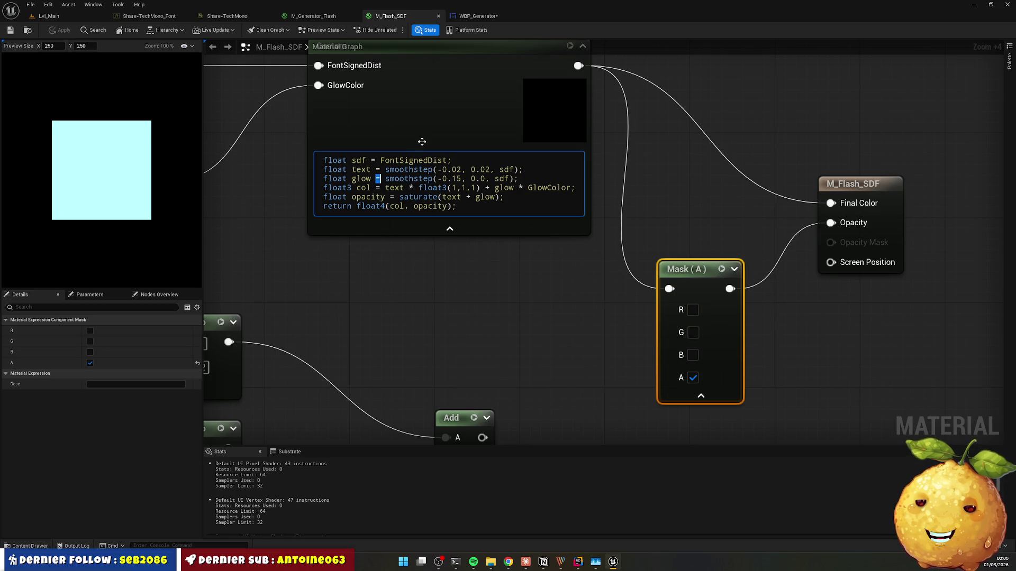
key("ctrl+v")
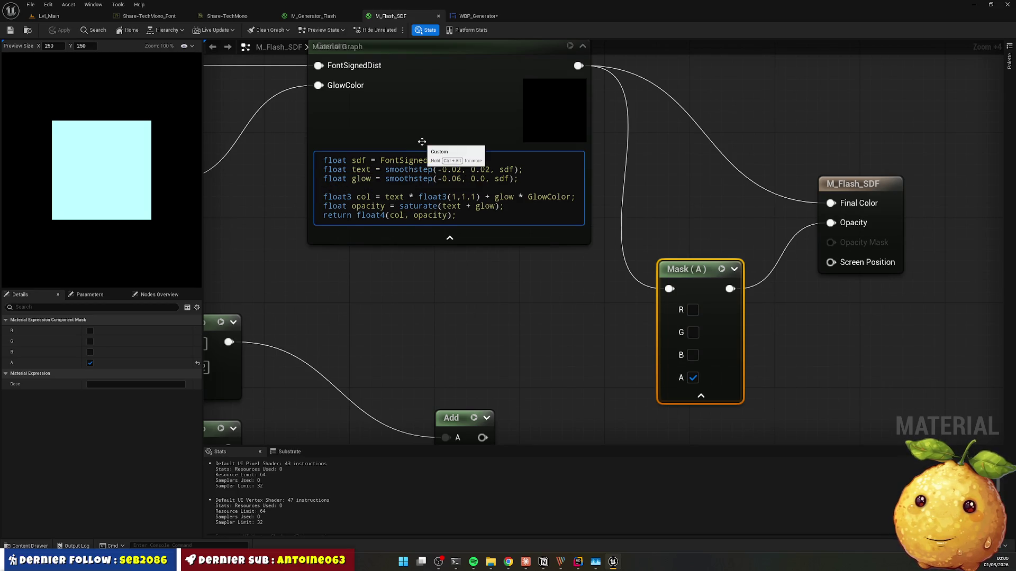
key("BackSpace")
Step: Check the glow in WBP_Generator, then return to the material and Claude's reply
left_click(461, 17)
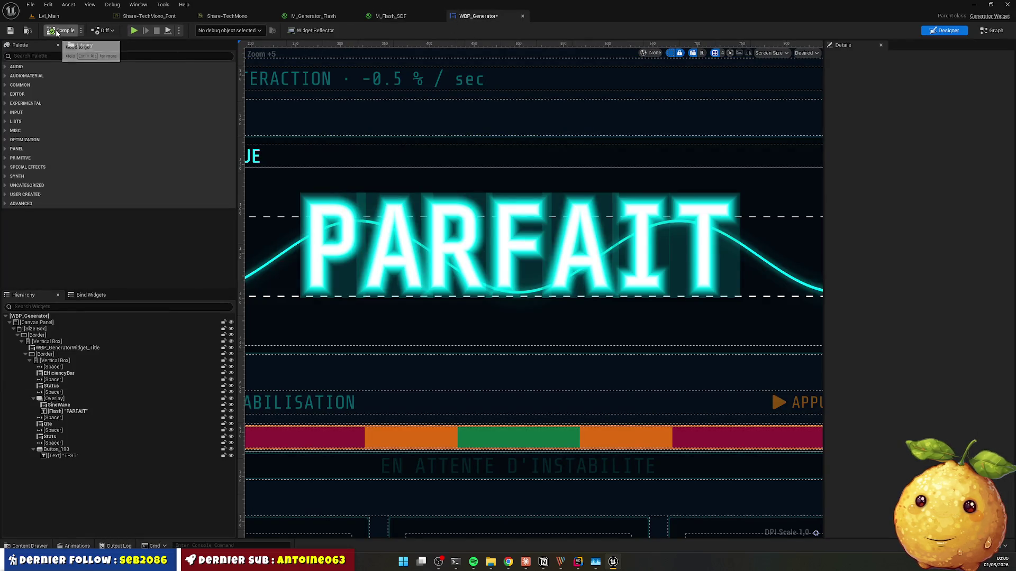
left_click(390, 16)
key("alt+Tab")
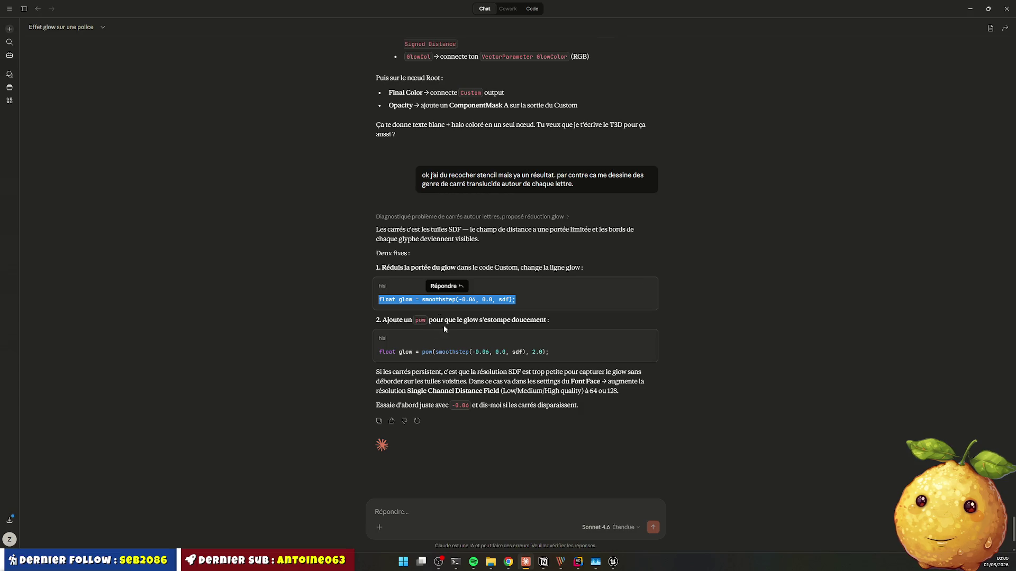
Step: Copy Claude's pow glow line and paste it into the Custom node, saving with Ctrl+S
triple_click(457, 352)
key("ctrl+c")
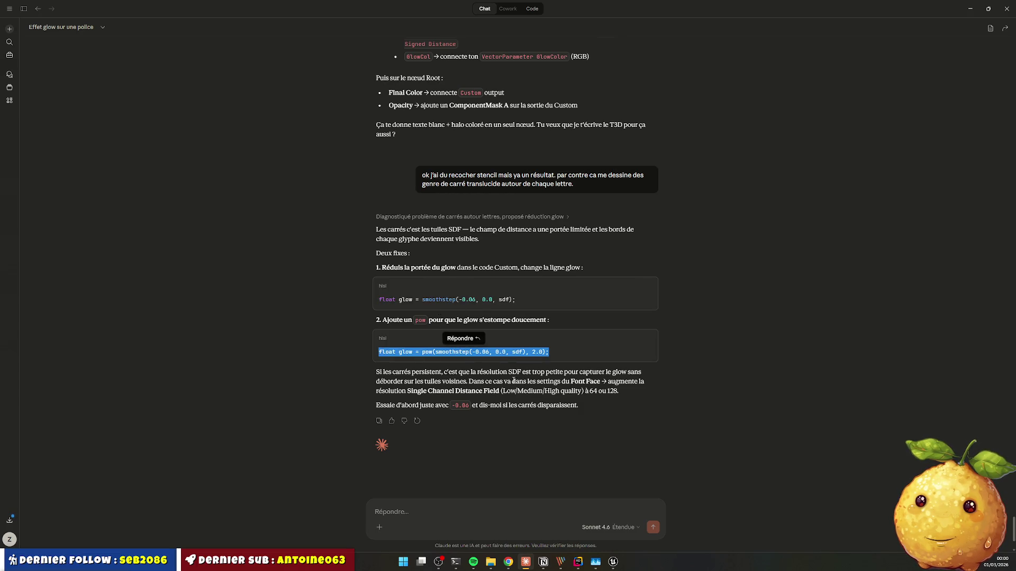
key("alt+Tab")
left_click_drag(419, 169, 449, 178)
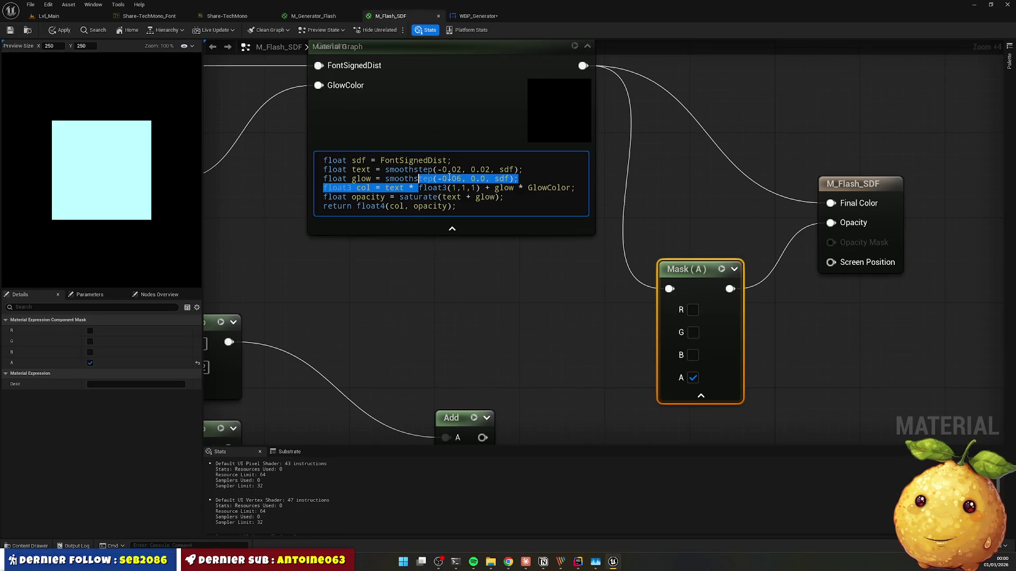
key("shift+Down")
key("ctrl+v")
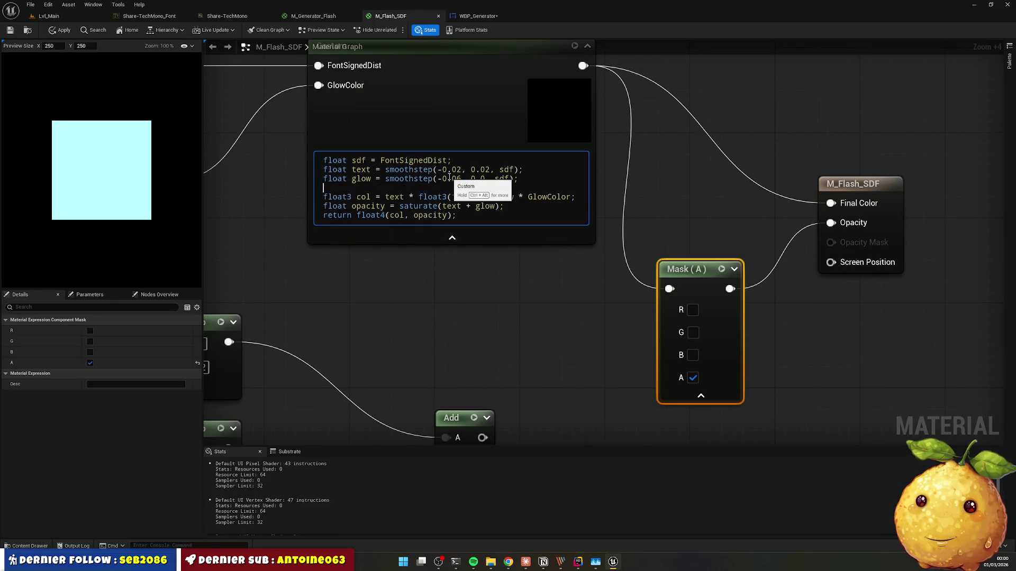
key("ctrl+s")
Step: Paste pow(smoothstep(-0.06, 0.0, sdf), 2.0) over the old glow line, recompile, and view WBP_Generator
key("alt+Tab")
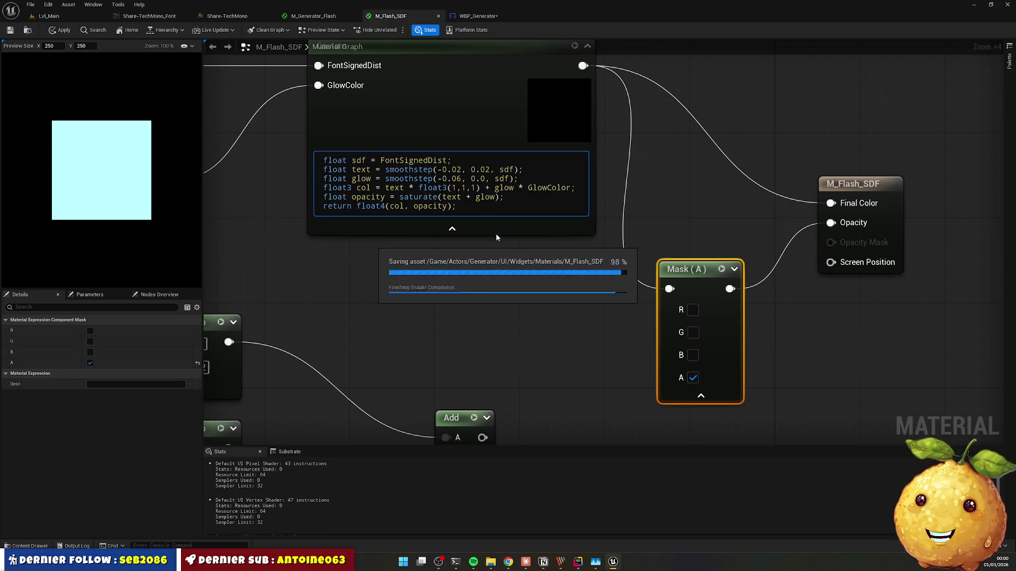
key("alt+Tab")
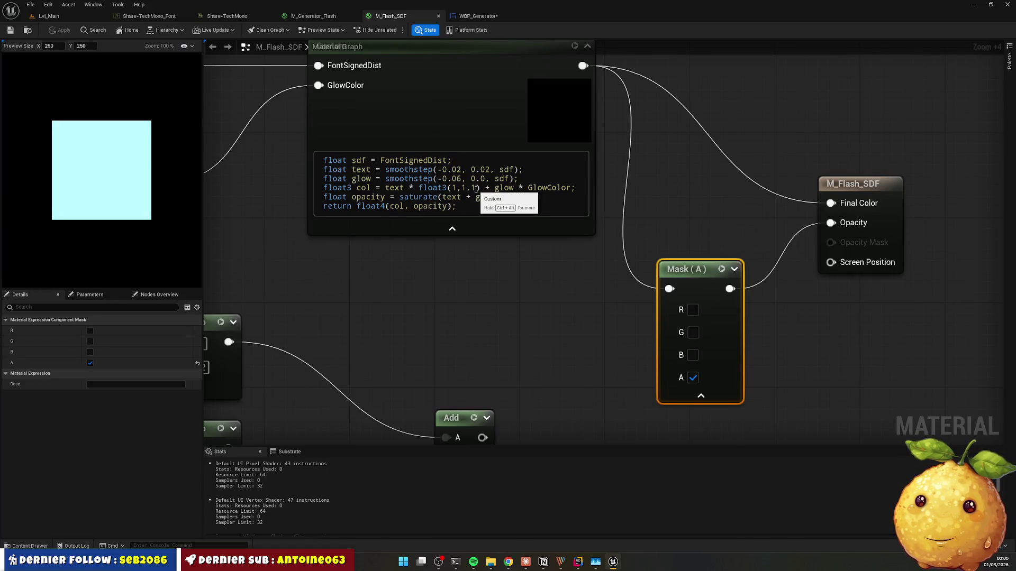
key("alt+Tab")
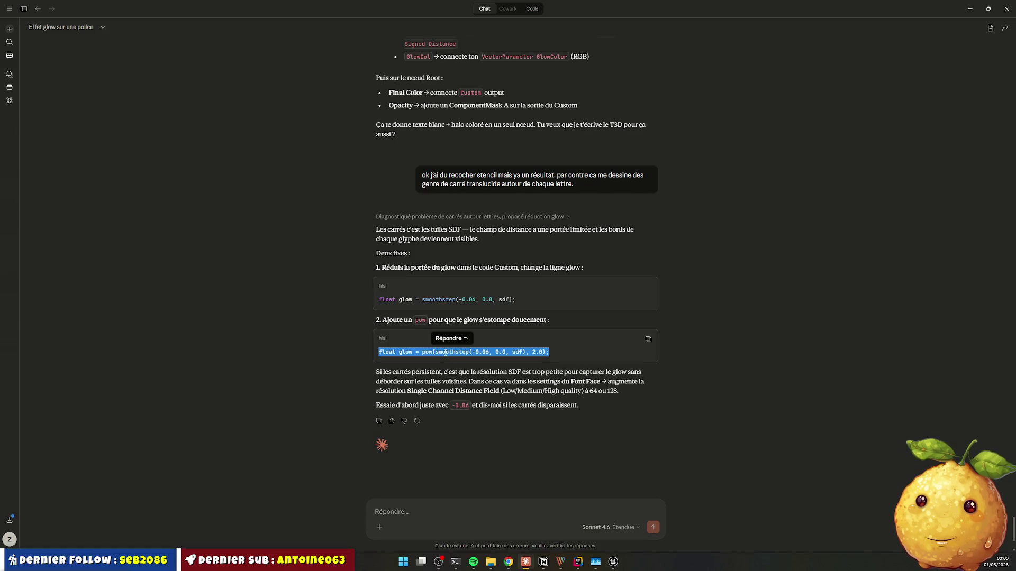
key("alt+Tab")
left_click_drag(323, 178, 519, 178)
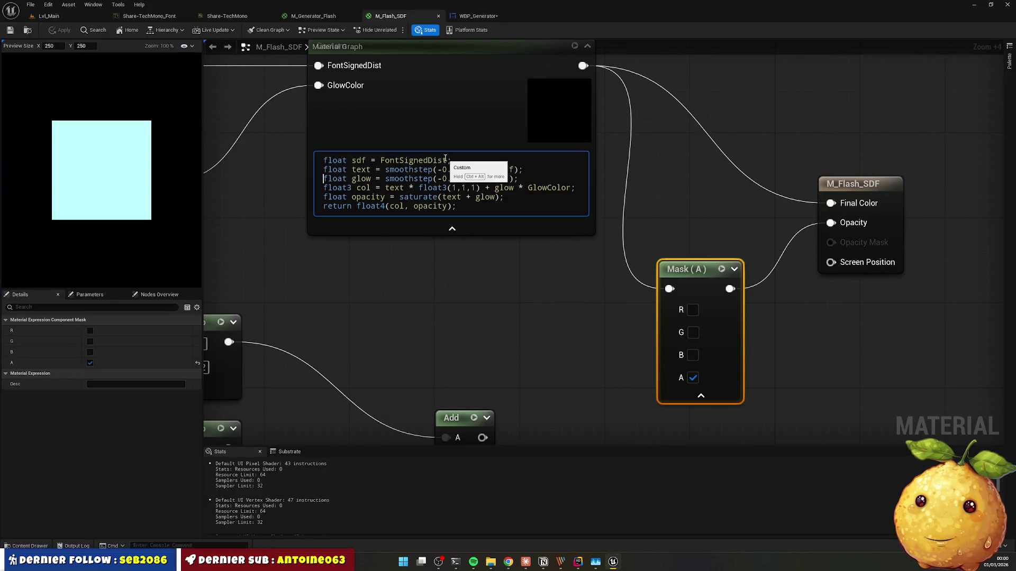
key("ctrl+v")
key("BackSpace")
left_click(447, 146)
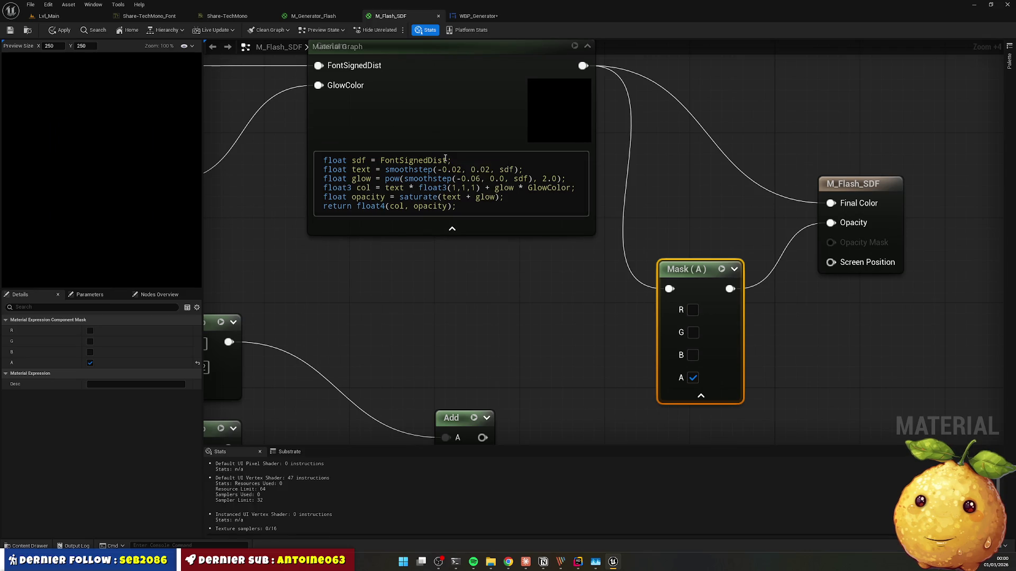
left_click(472, 16)
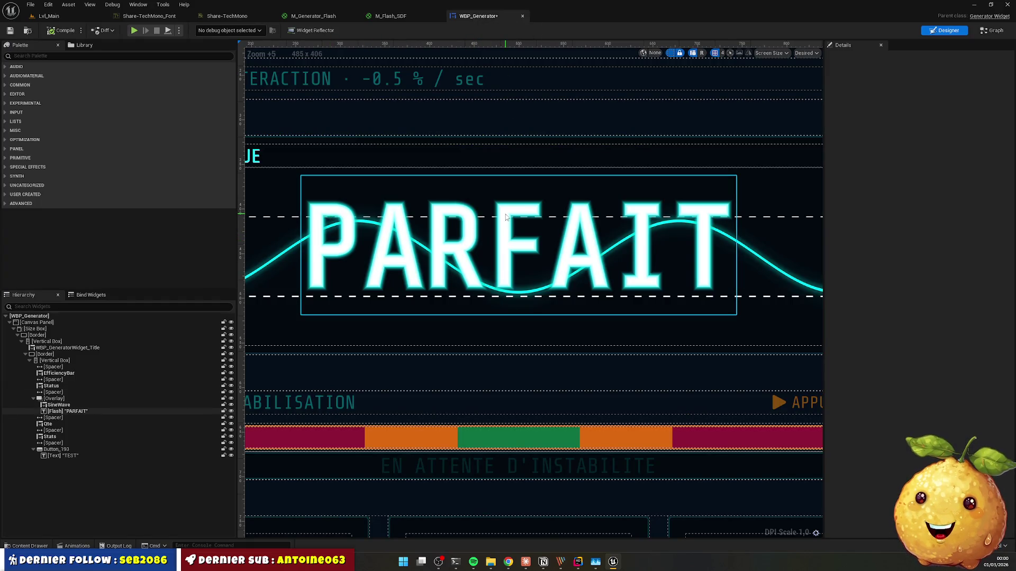
Step: Zoom the WBP_Generator canvas in and out to inspect the glowing PARFAIT
scroll(575, 204, "down", 8)
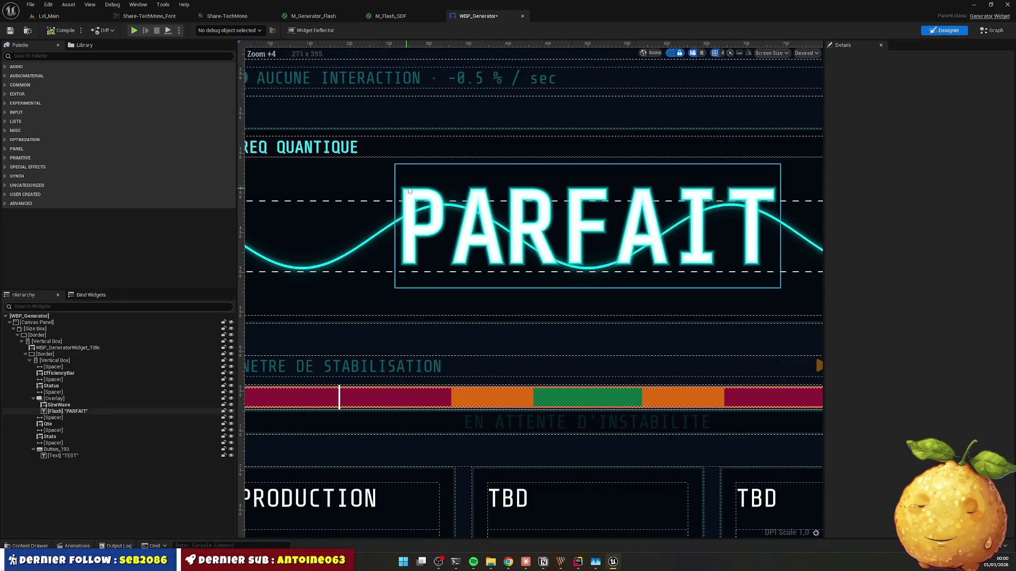
scroll(418, 198, "up", 9)
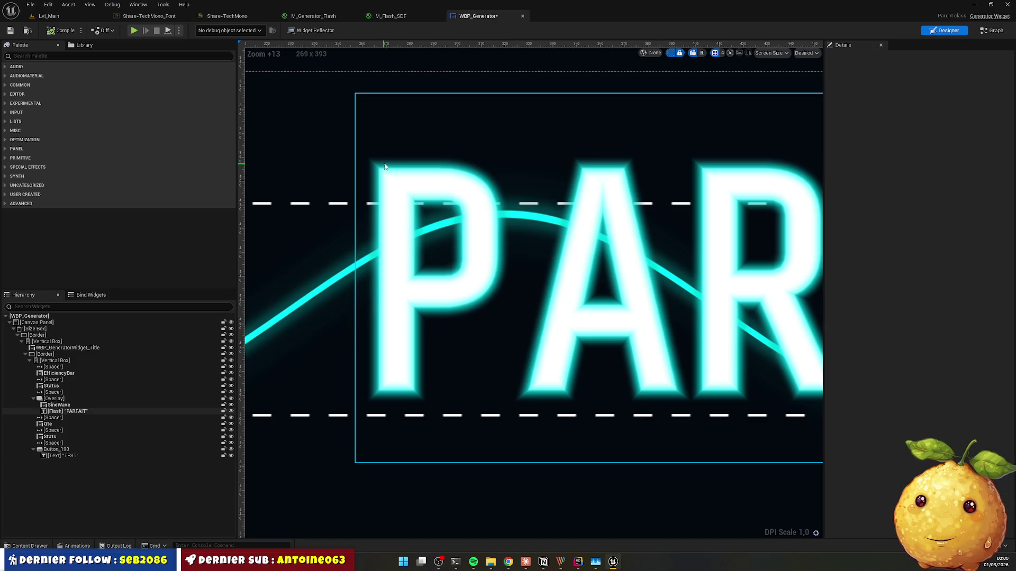
scroll(693, 201, "down", 4)
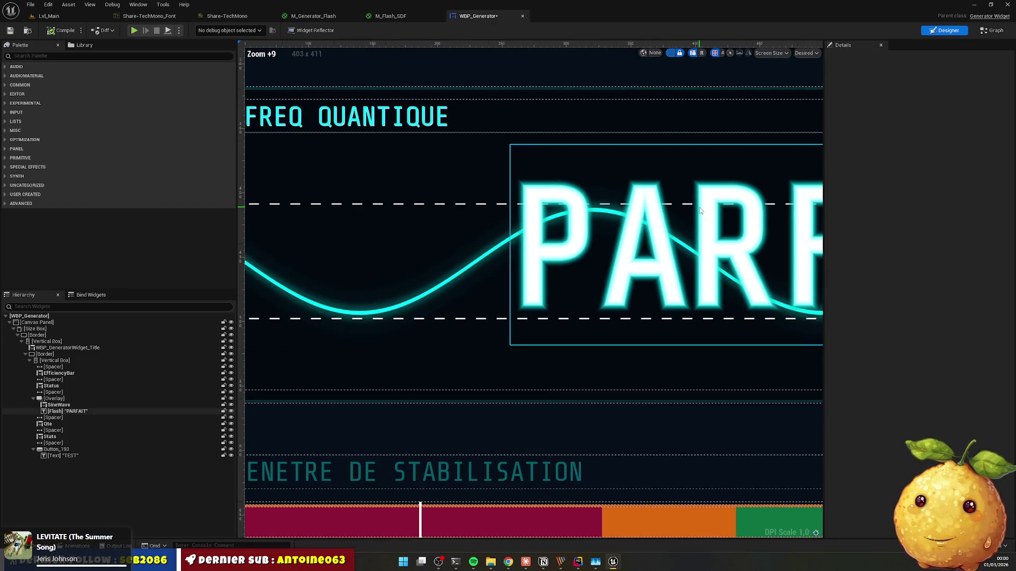
scroll(699, 210, "down", 1)
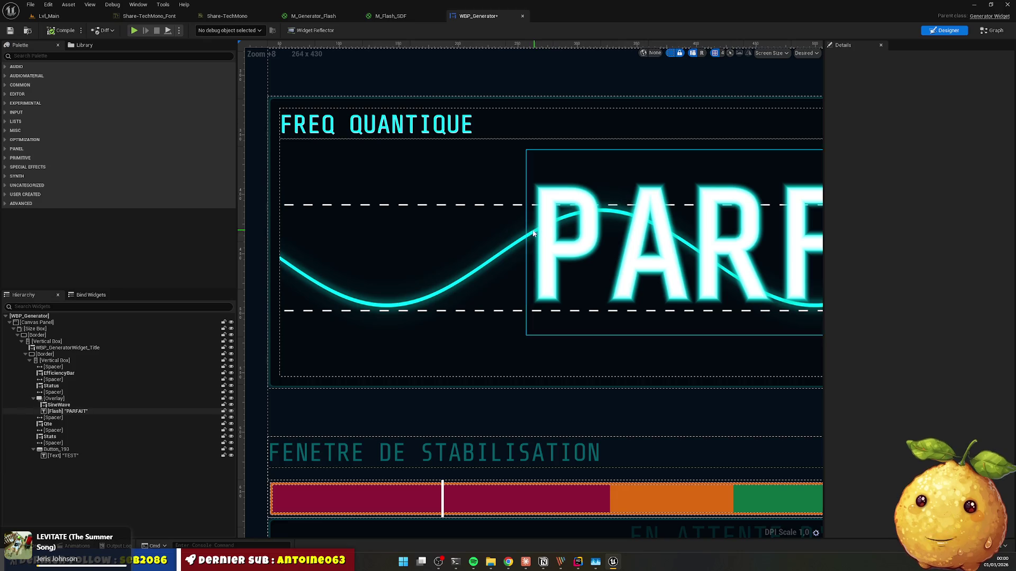
Step: Deselect the code line in Claude's chat and go back to the M_Flash_SDF graph
key("alt+Tab")
left_click(569, 321)
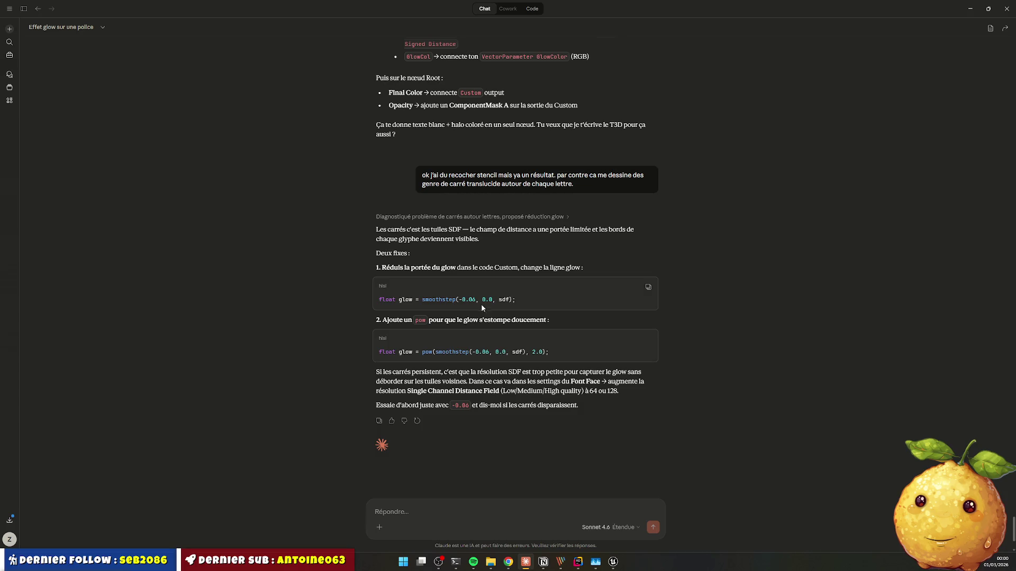
key("alt+Tab")
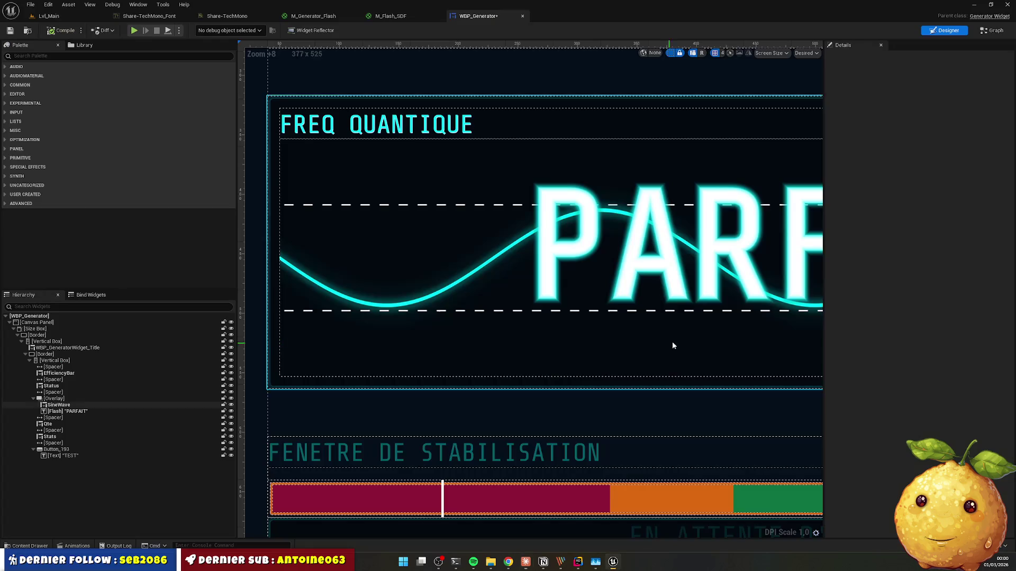
left_click(394, 16)
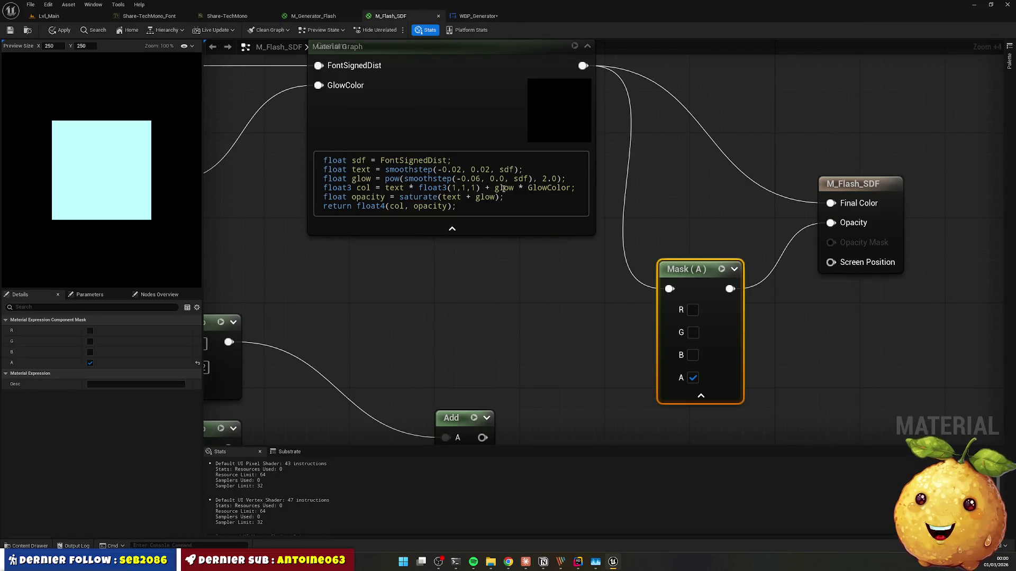
Step: Delete the 2 from the glow exponent, save M_Flash_SDF, and compile WBP_Generator to check
scroll(561, 174, "up", 1)
left_click(553, 178)
key("BackSpace")
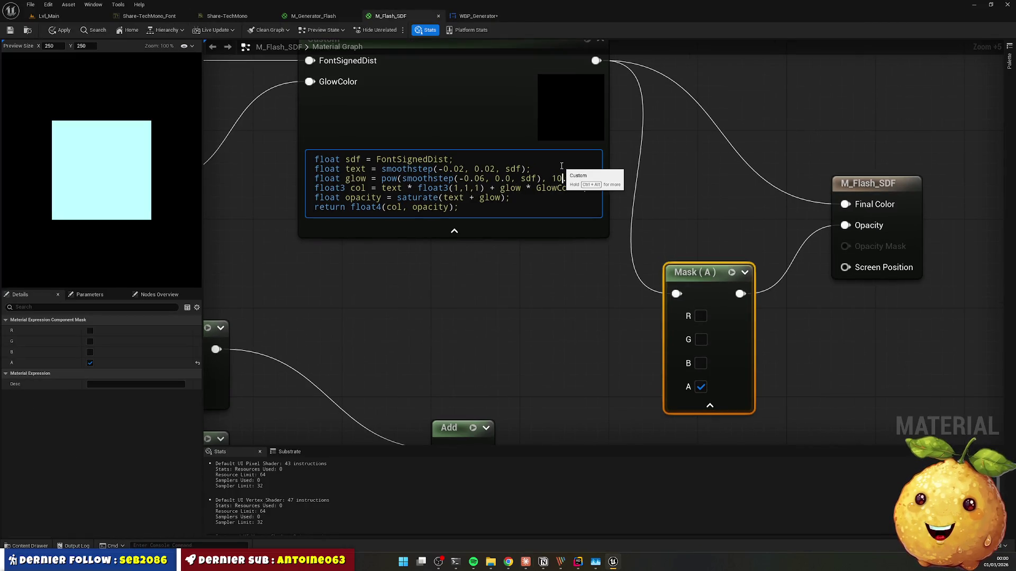
key("ctrl+s")
left_click(477, 15)
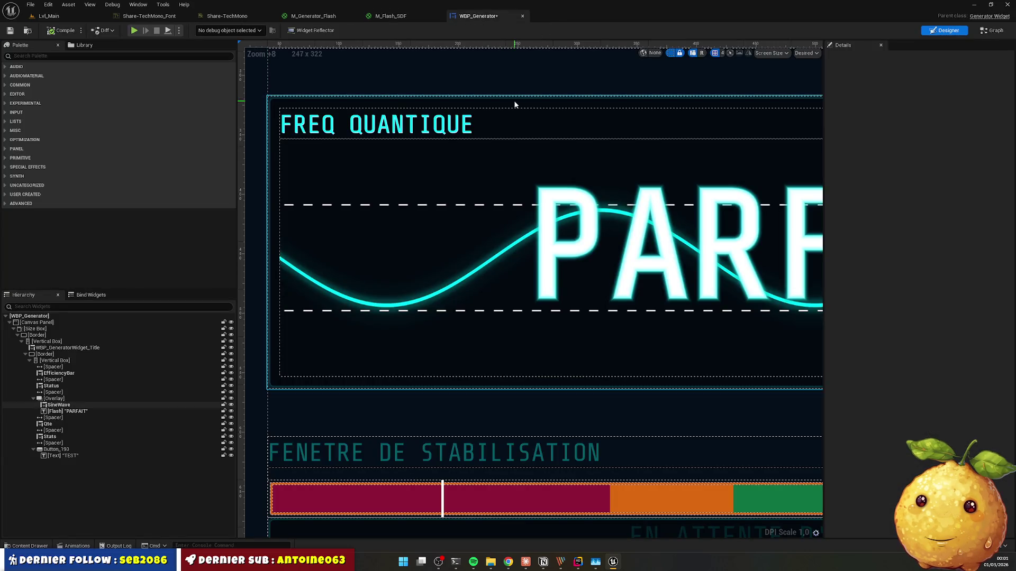
scroll(599, 141, "up", 2)
scroll(621, 141, "up", 7)
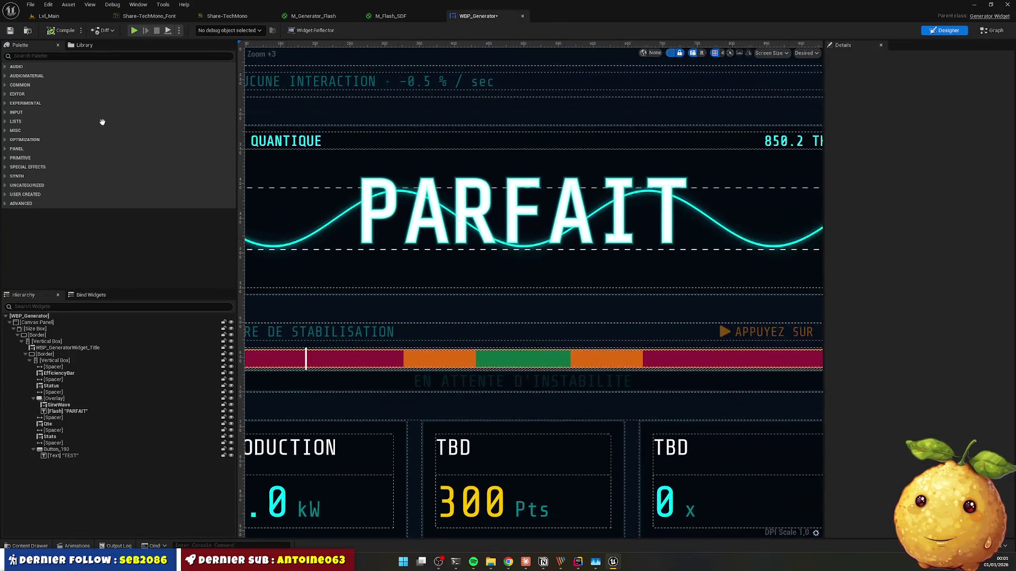
scroll(418, 175, "up", 9)
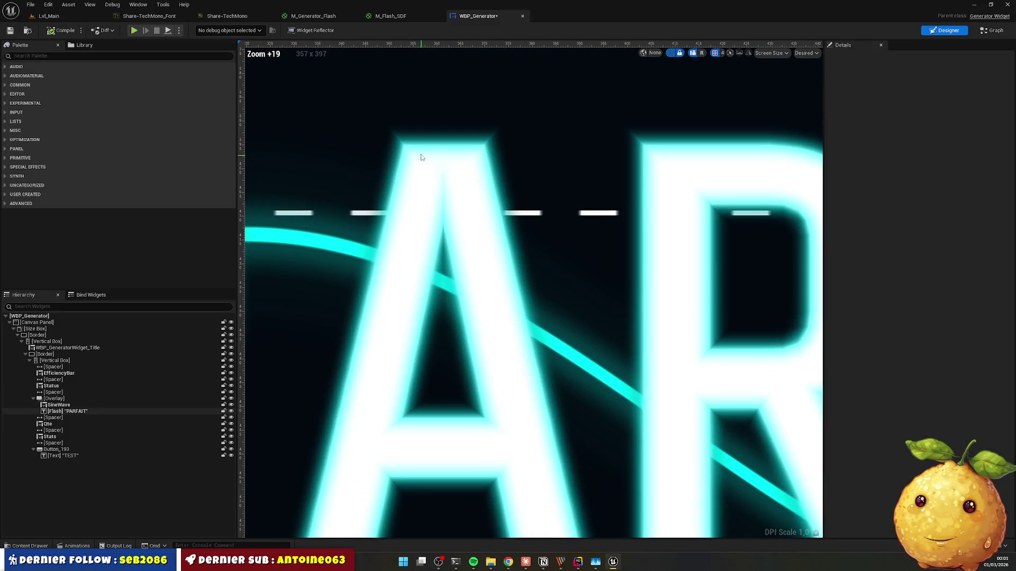
left_click(64, 32)
Step: Set the glow pow exponent to 1.0 and inspect the PARFAIT glow in the widget
left_click(392, 17)
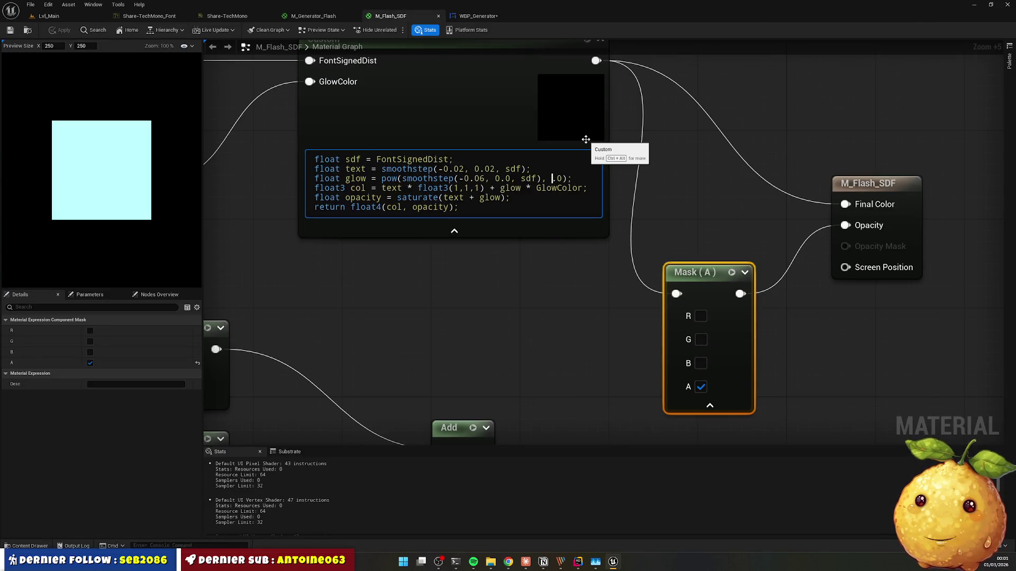
type("1")
key("alt+Tab")
key("alt+Tab")
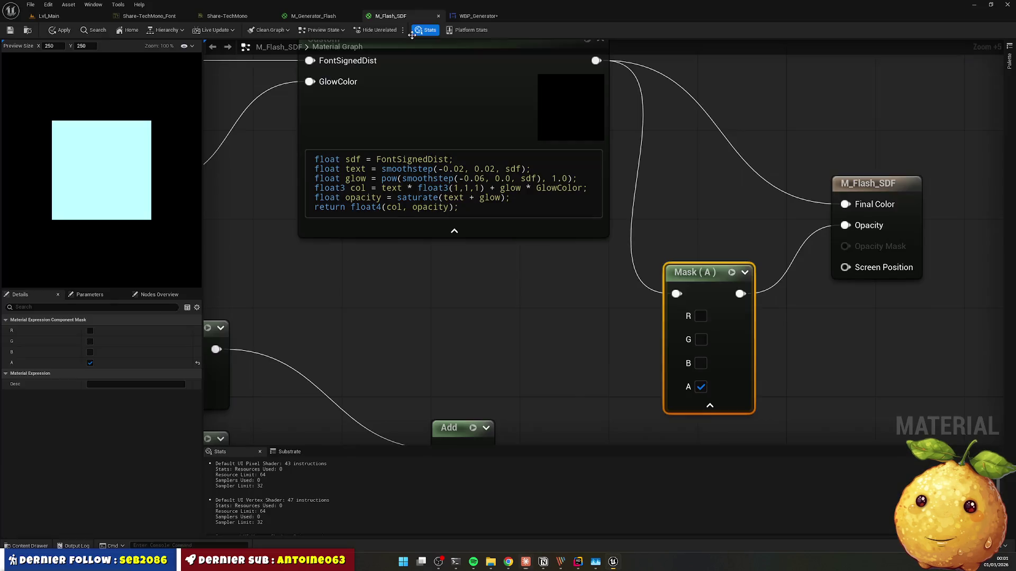
left_click(454, 19)
scroll(460, 135, "down", 4)
scroll(449, 143, "up", 4)
scroll(445, 147, "up", 3)
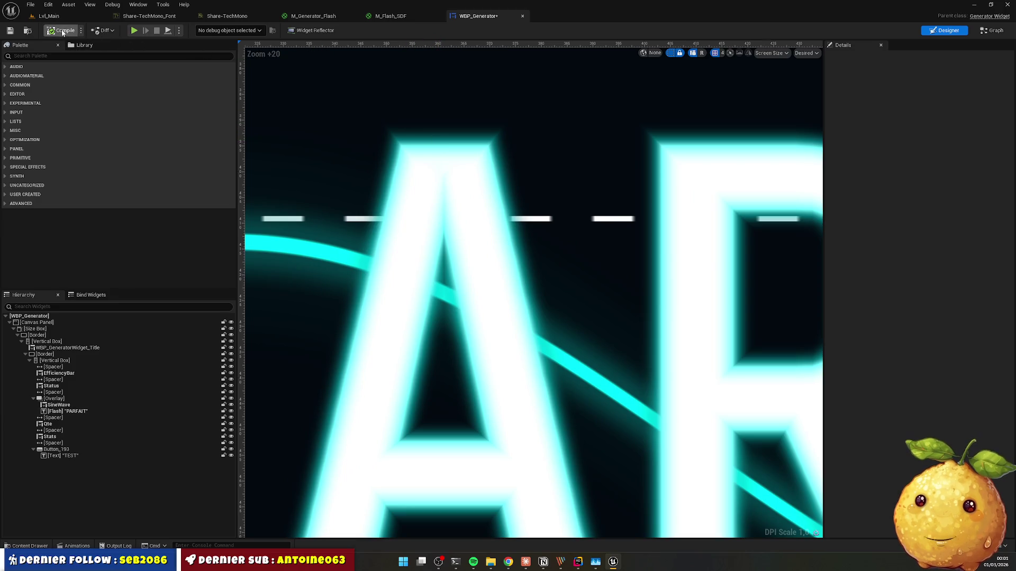
left_click(390, 18)
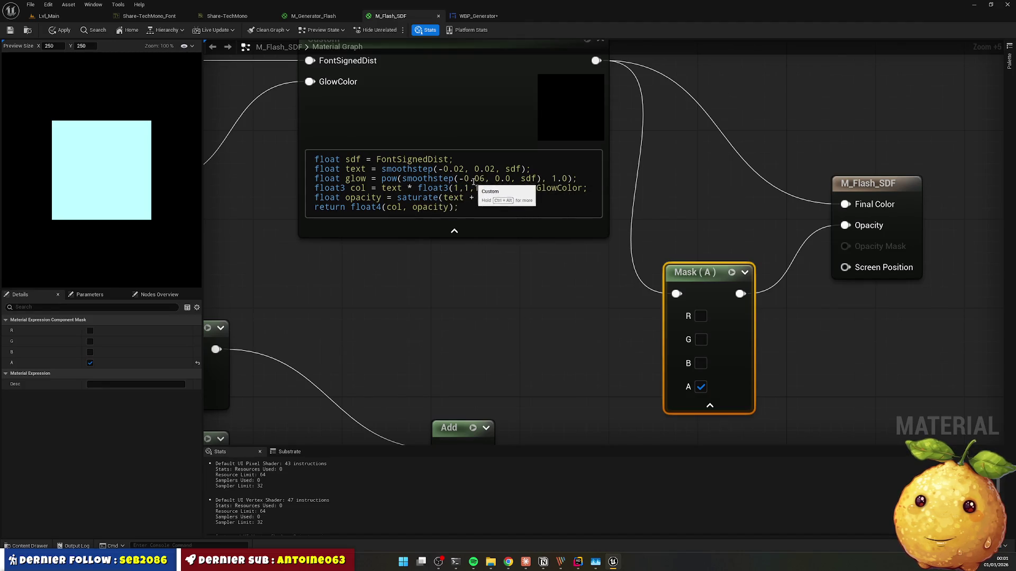
Step: Save the material with the glow start widened to -0.10 and recheck WBP_Generator
key("alt+Tab")
scroll(516, 272, "up", 10)
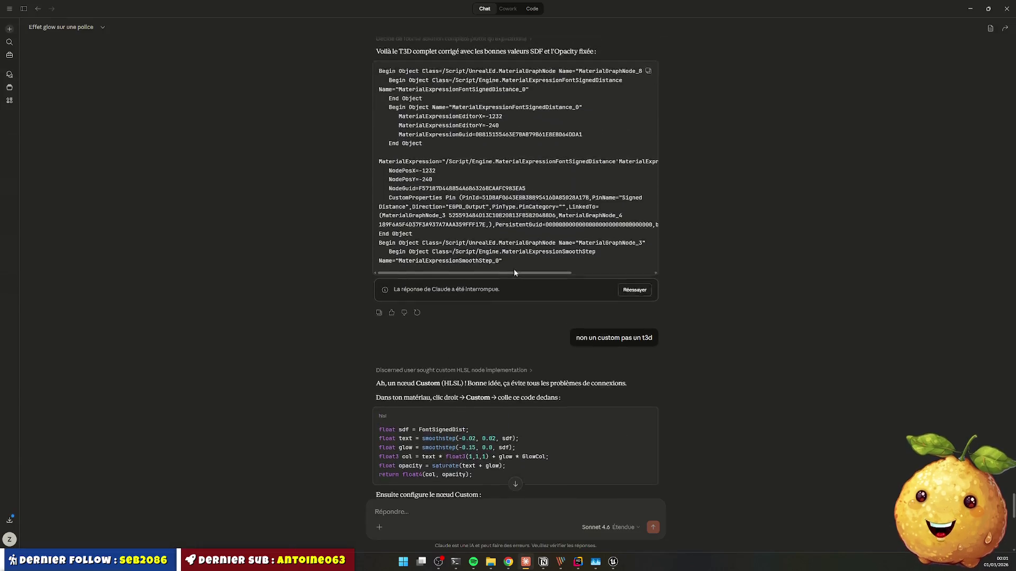
scroll(514, 273, "down", 2)
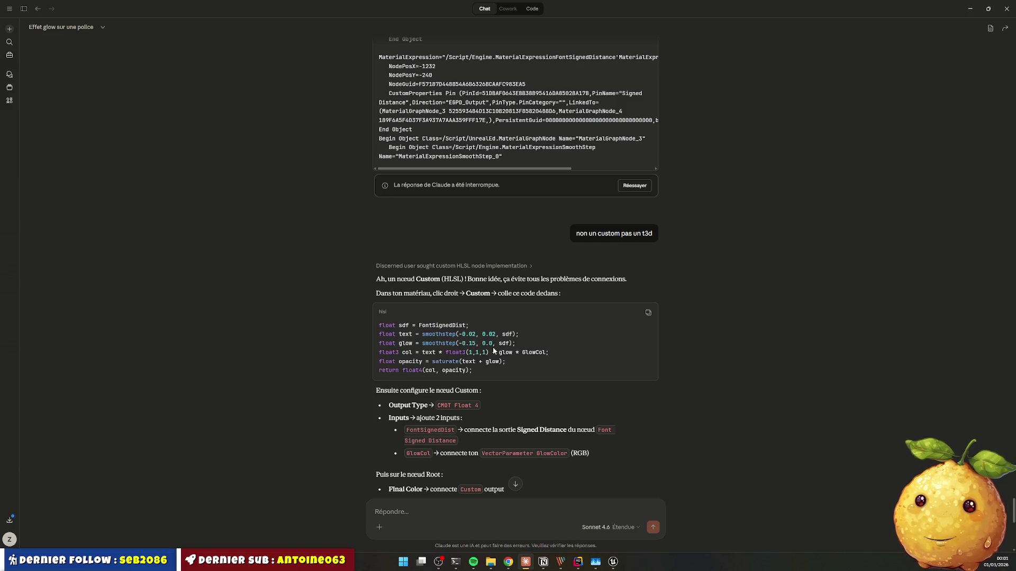
key("alt+Tab")
scroll(480, 160, "up", 1)
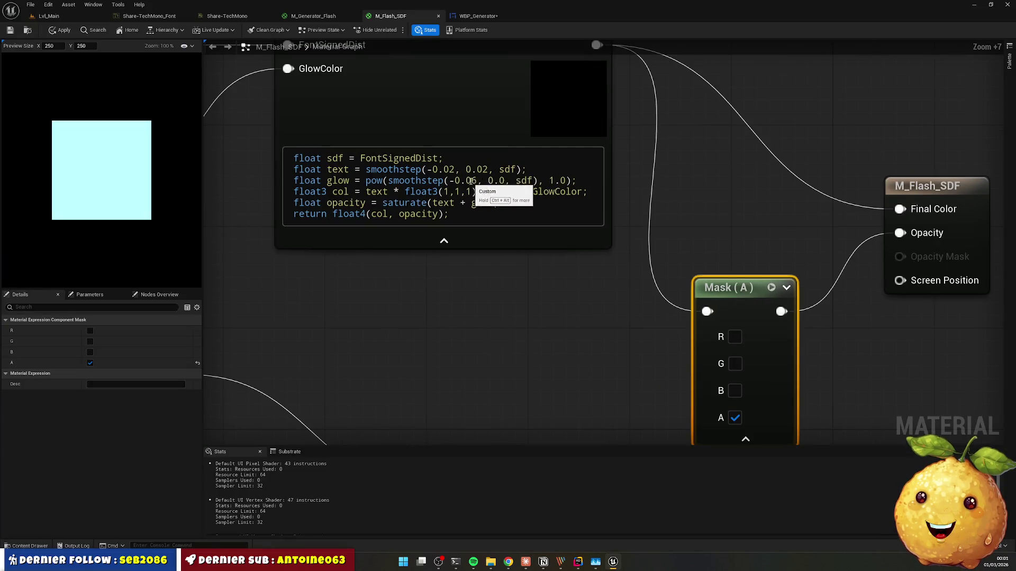
type("1")
key("ctrl+s")
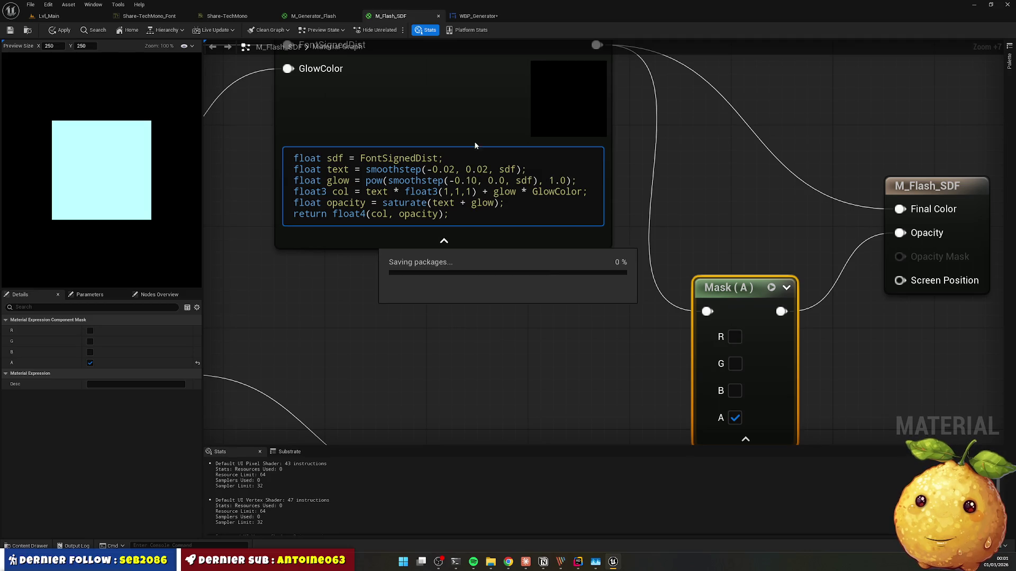
left_click(472, 15)
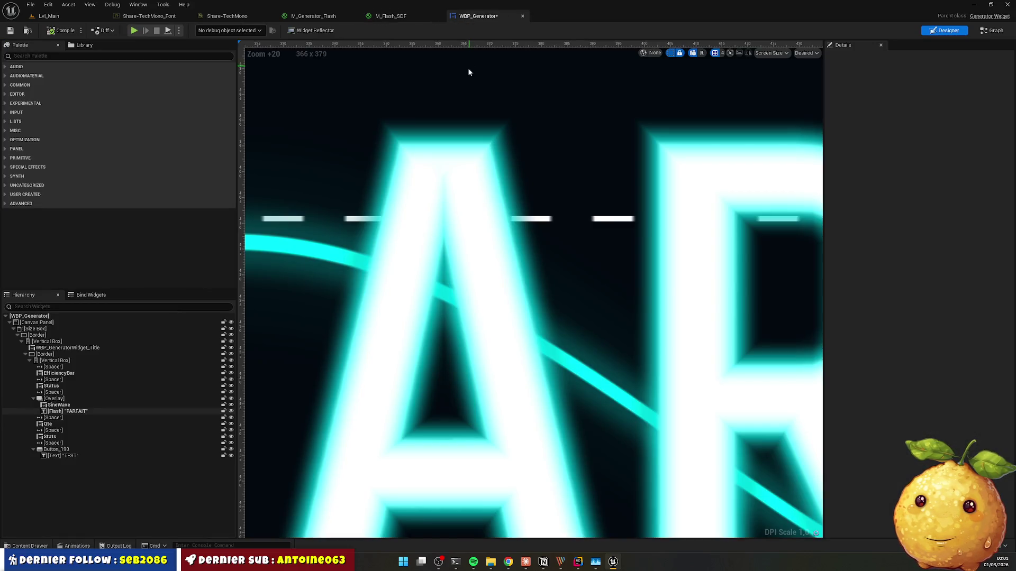
scroll(472, 221, "down", 10)
scroll(472, 221, "up", 6)
scroll(472, 221, "up", 3)
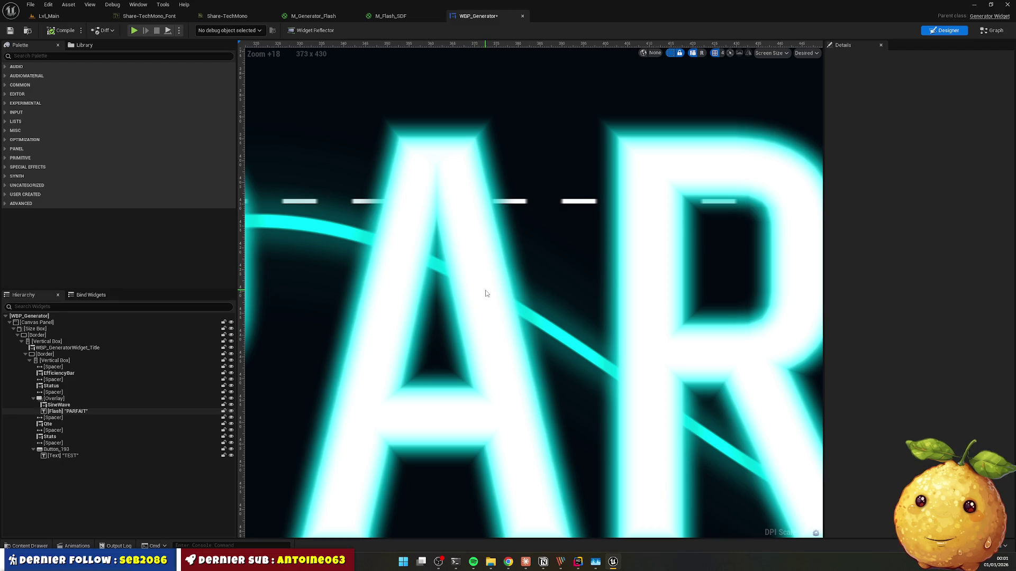
left_click(399, 17)
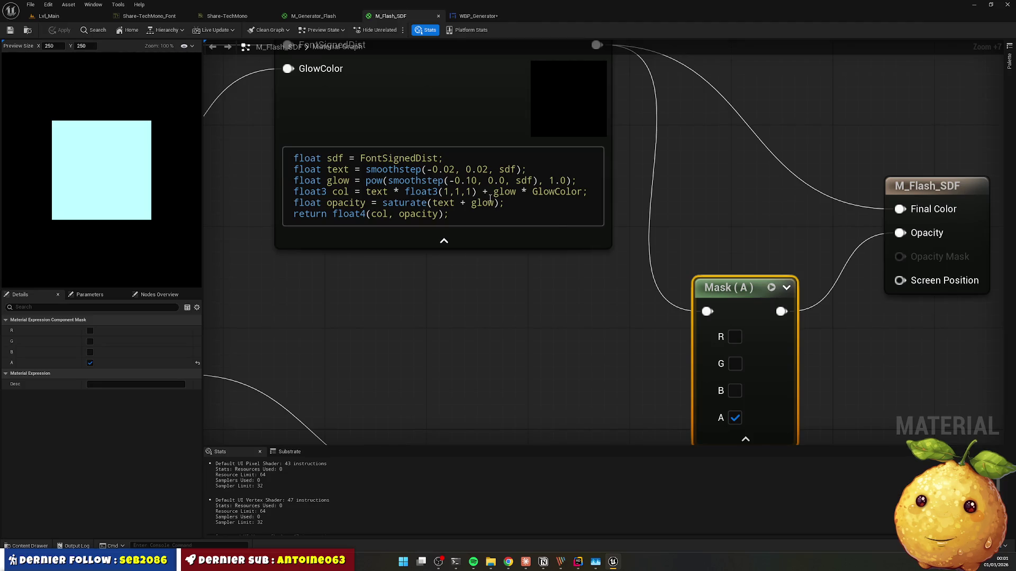
Step: Change the glow range start from -0.10 to -0.50 and check the widget
left_click_drag(473, 181, 478, 169)
left_click(471, 180)
key("BackSpace")
type("5")
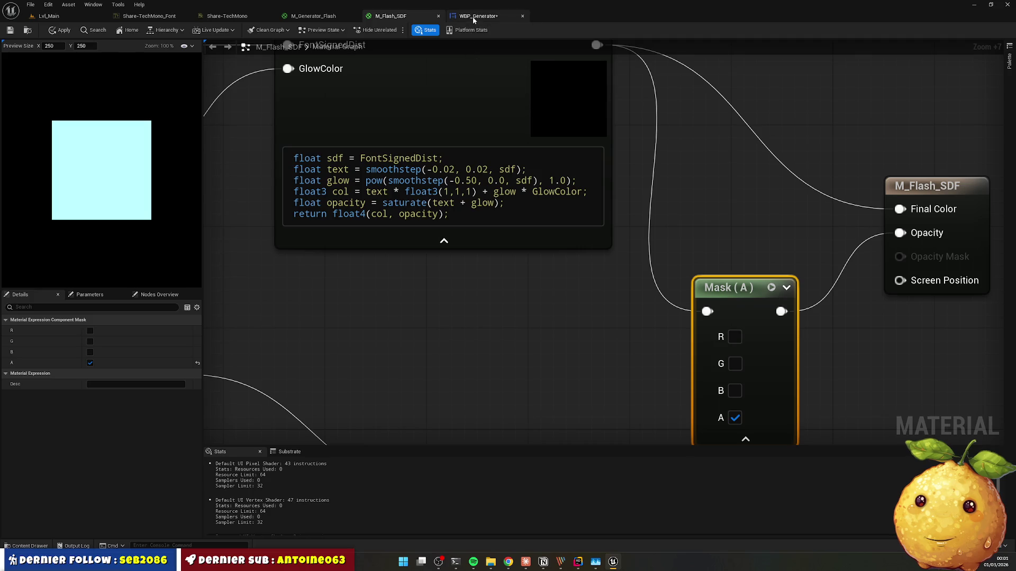
left_click(478, 16)
scroll(504, 172, "up", 1)
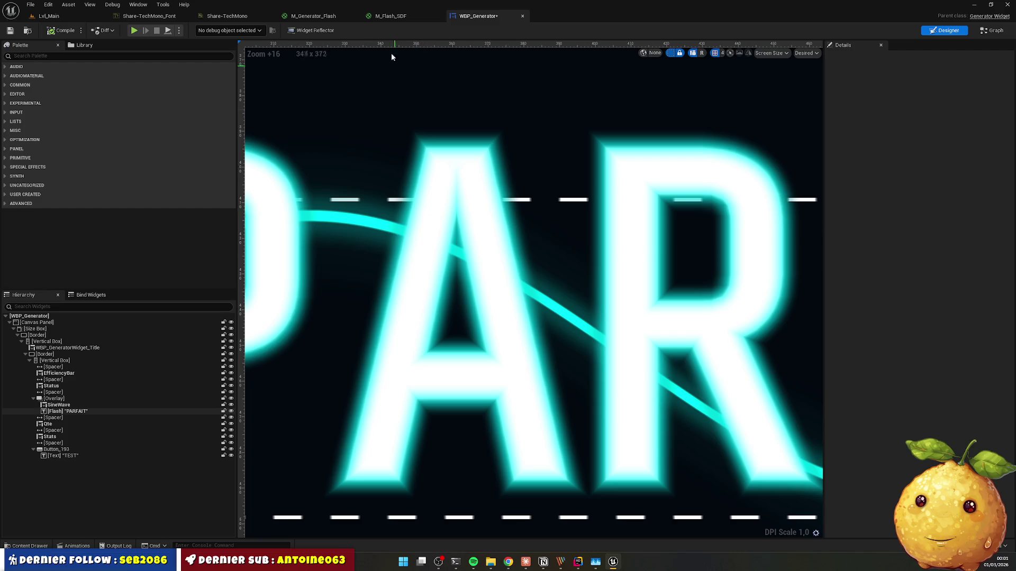
left_click(391, 16)
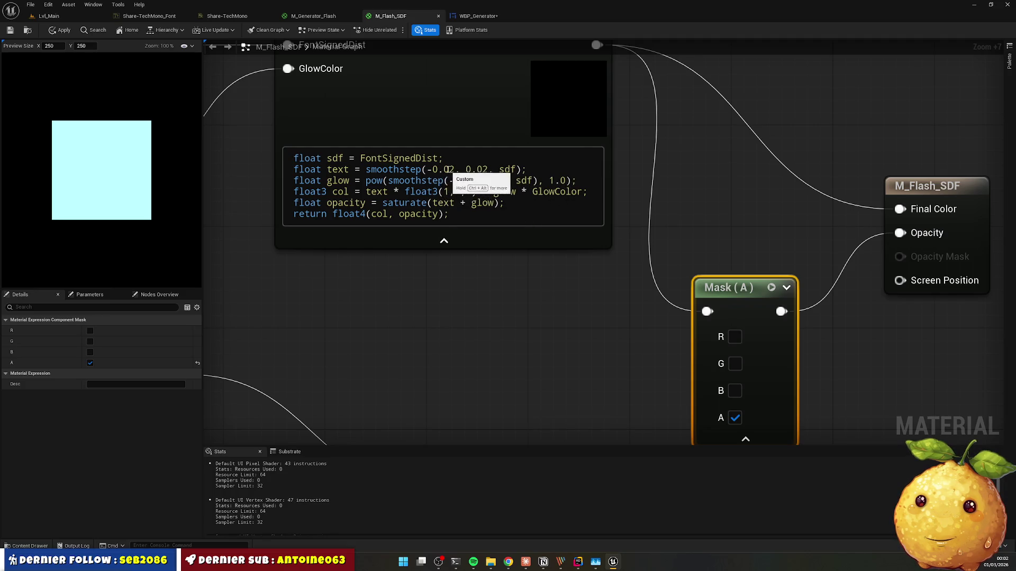
Step: Edit the text smoothstep edges to -0.04 and 0.04, save, and view WBP_Generator
left_click(448, 169)
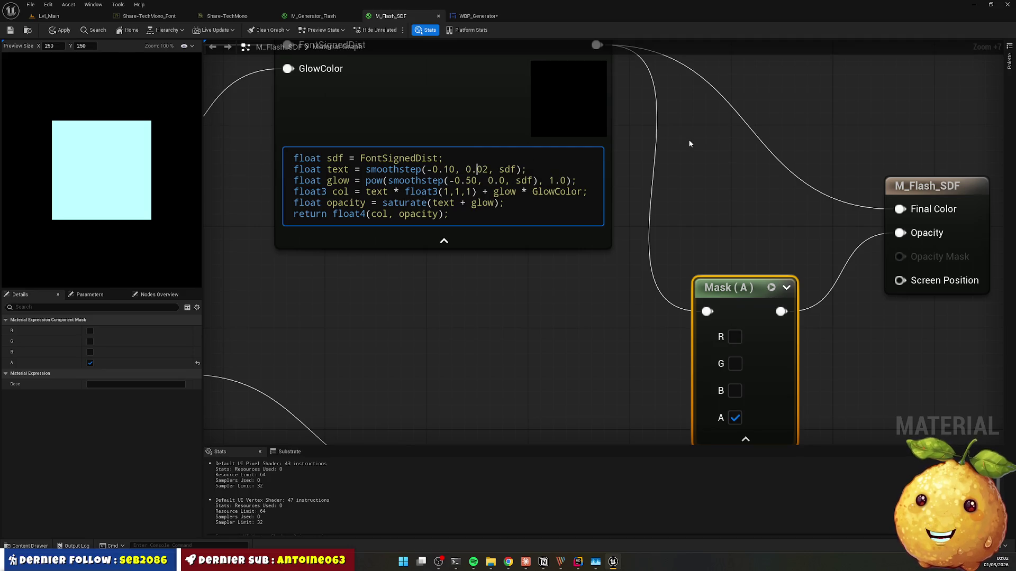
key("ctrl+z")
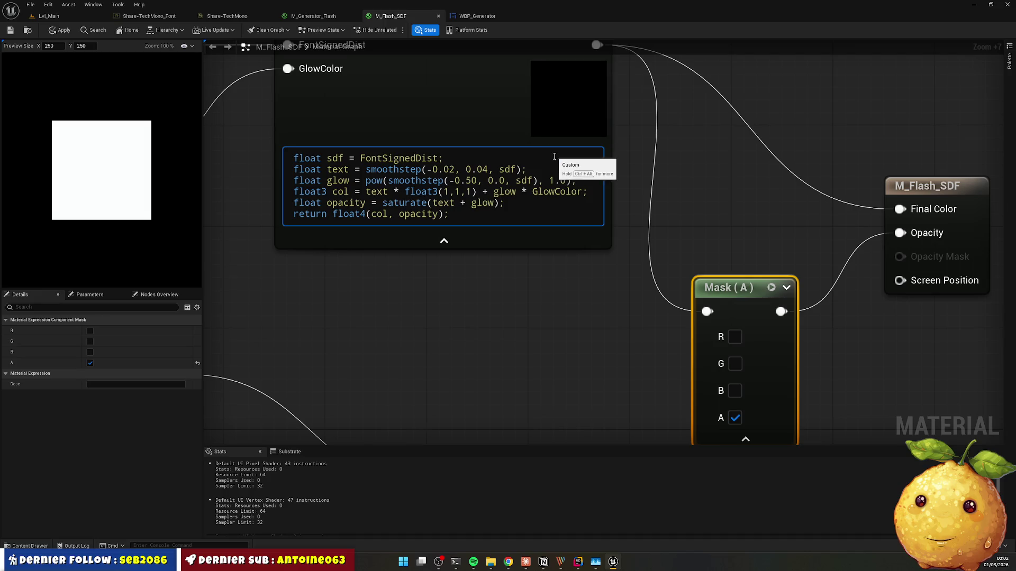
key("ctrl+s")
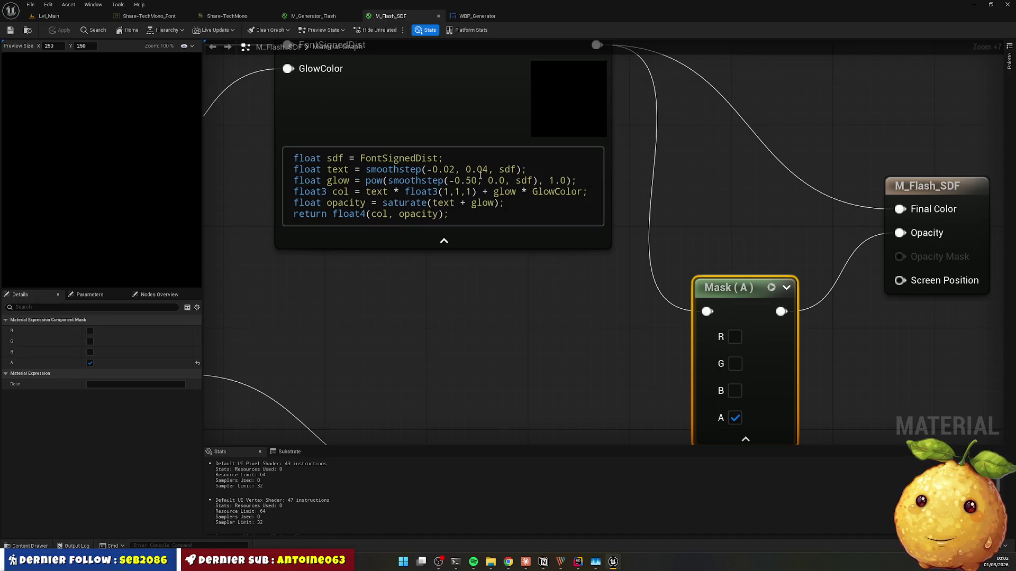
type("4")
key("Delete")
key("alt+Tab")
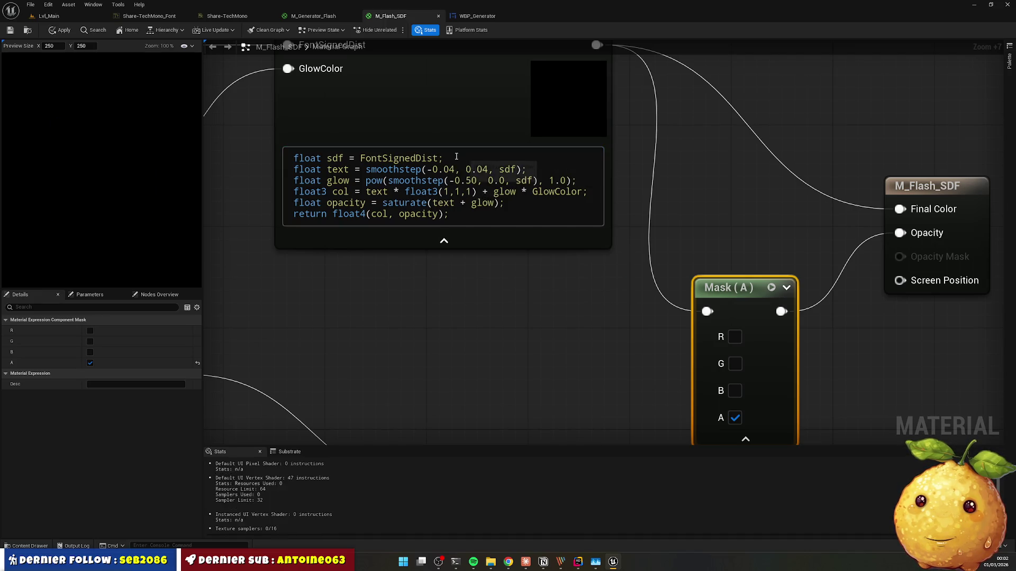
key("alt+Tab")
left_click(468, 16)
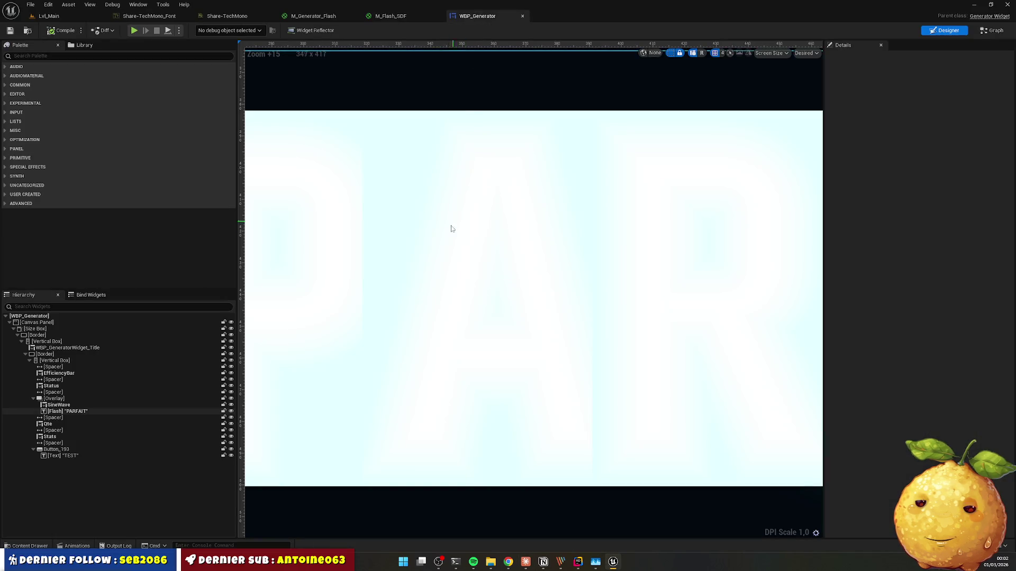
Step: Inspect the washed-out PARFAIT title, then return to the M_Flash_SDF graph
scroll(451, 229, "down", 5)
scroll(470, 227, "up", 3)
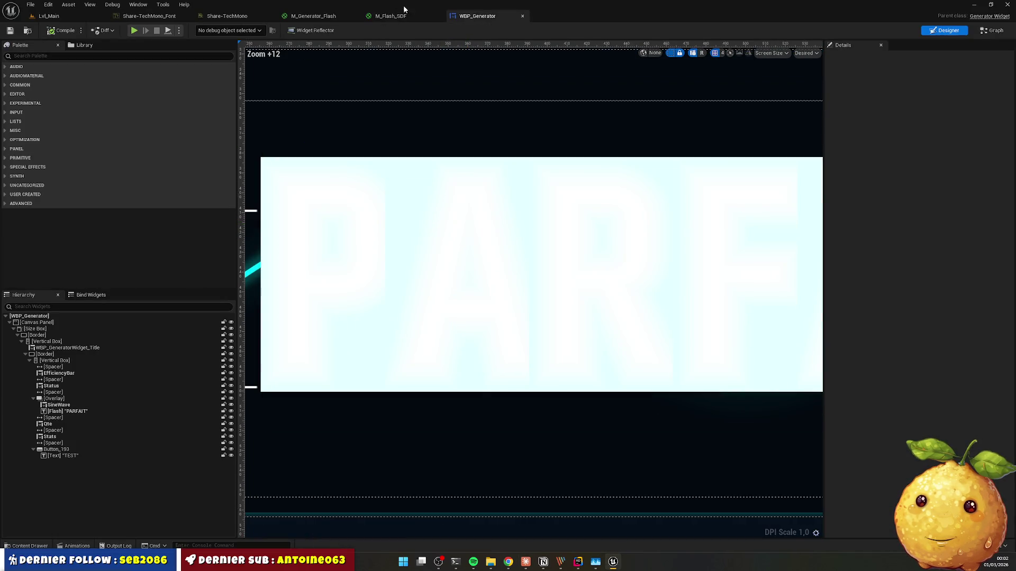
left_click(392, 16)
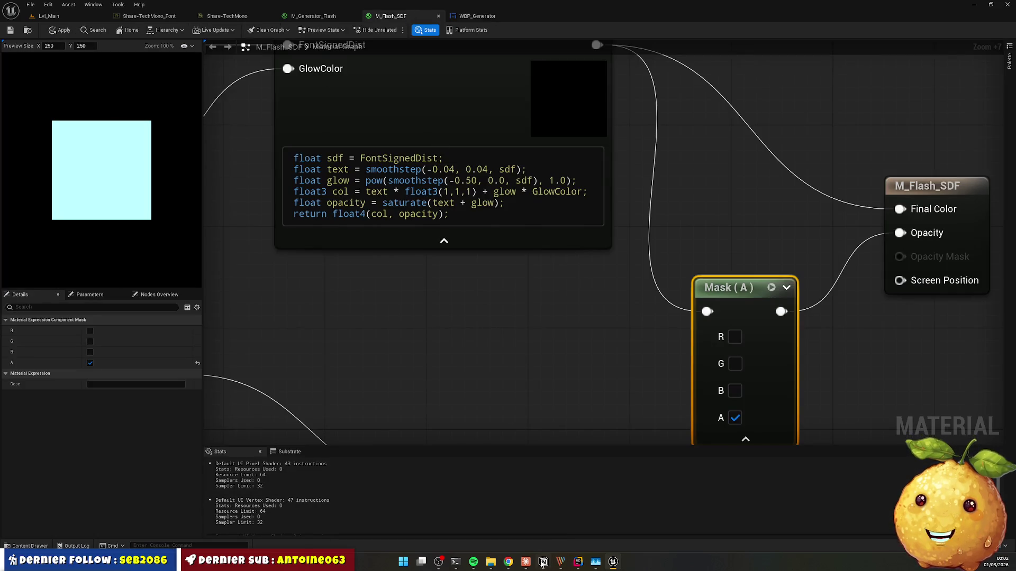
left_click(527, 564)
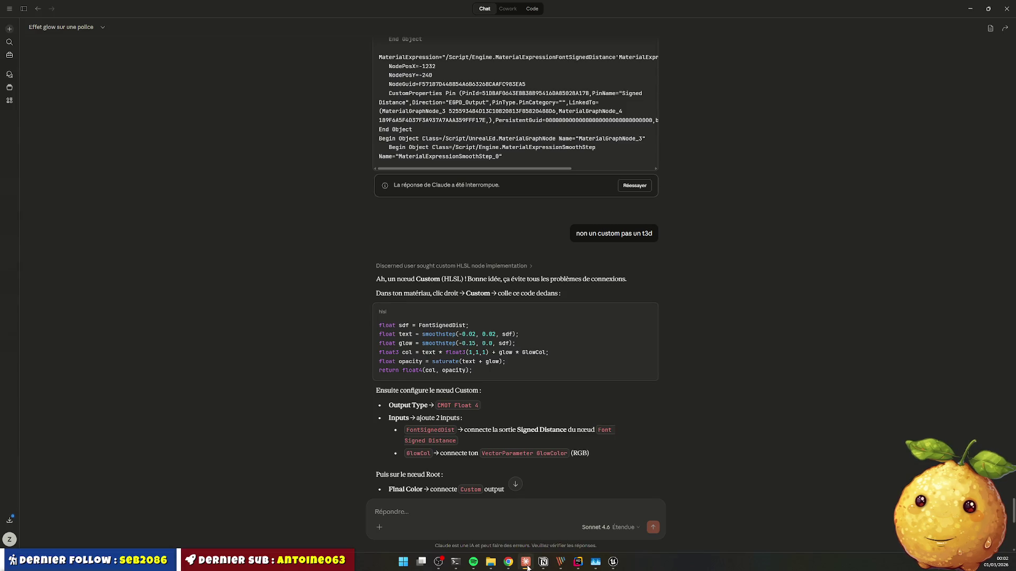
left_click(526, 563)
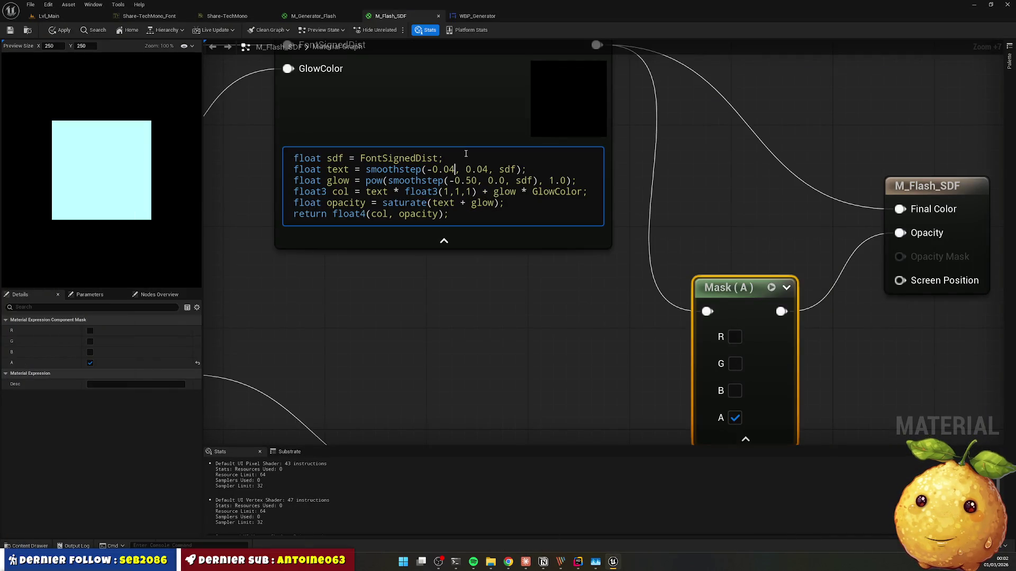
Step: Restore the text line to smoothstep(-0.02, 0.02, sdf), apply, save, and check the widget
key("Left")
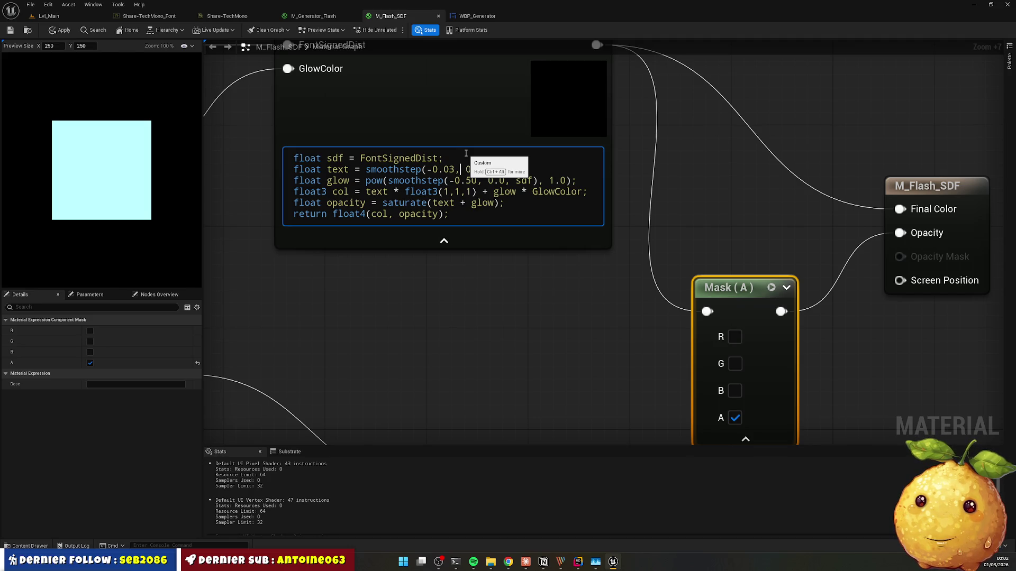
key("Right")
key("Right")
key("Right")
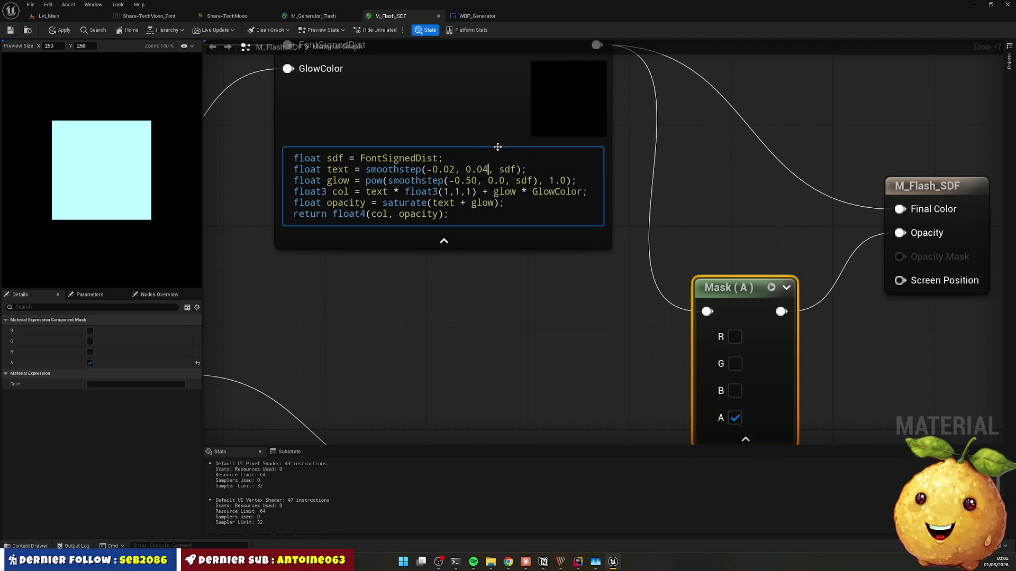
key("BackSpace")
left_click(129, 55)
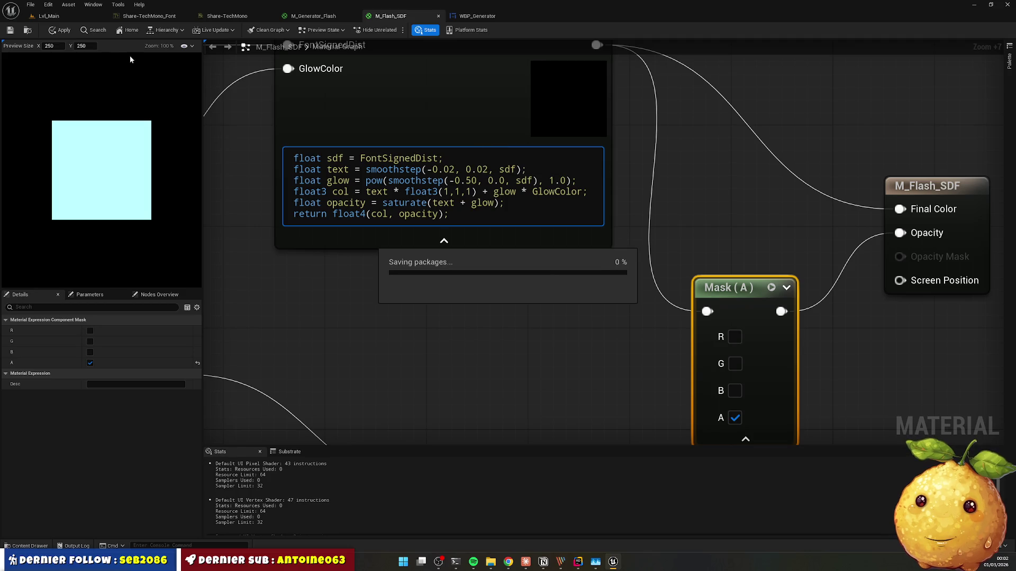
left_click(62, 29)
left_click(470, 15)
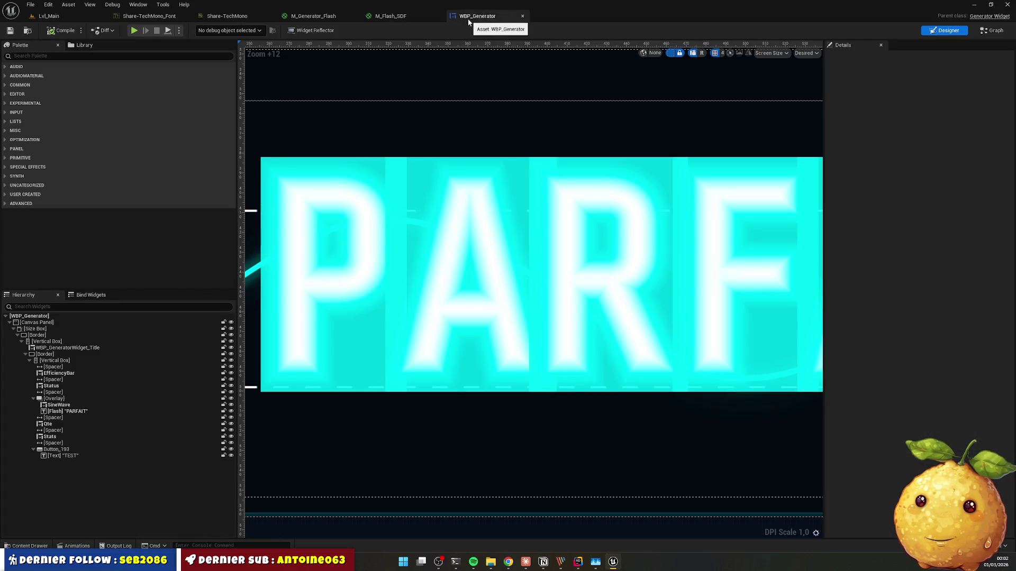
left_click(384, 16)
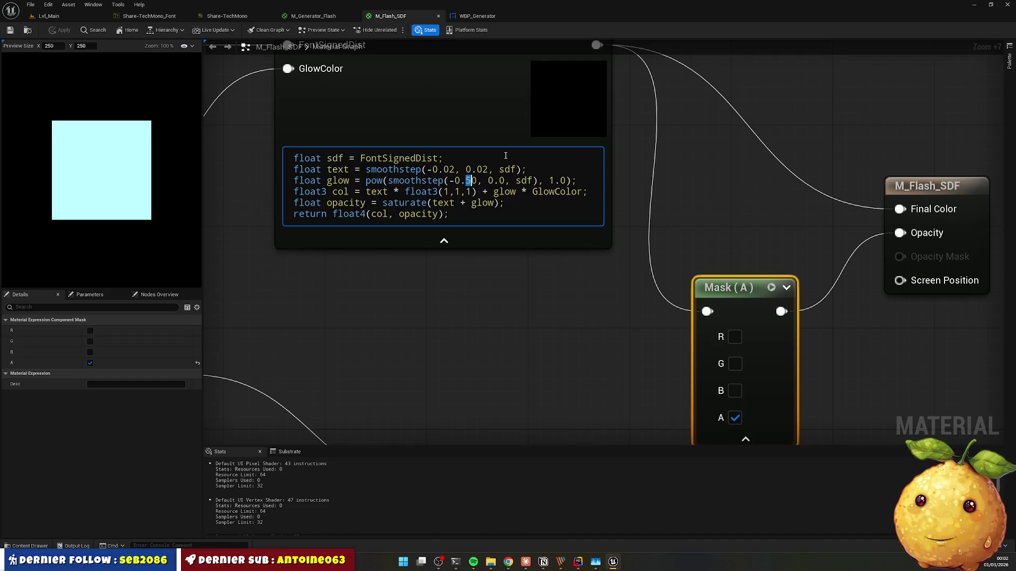
Step: Read Claude's latest reply in the chat, then return to the material editor
key("alt+Tab")
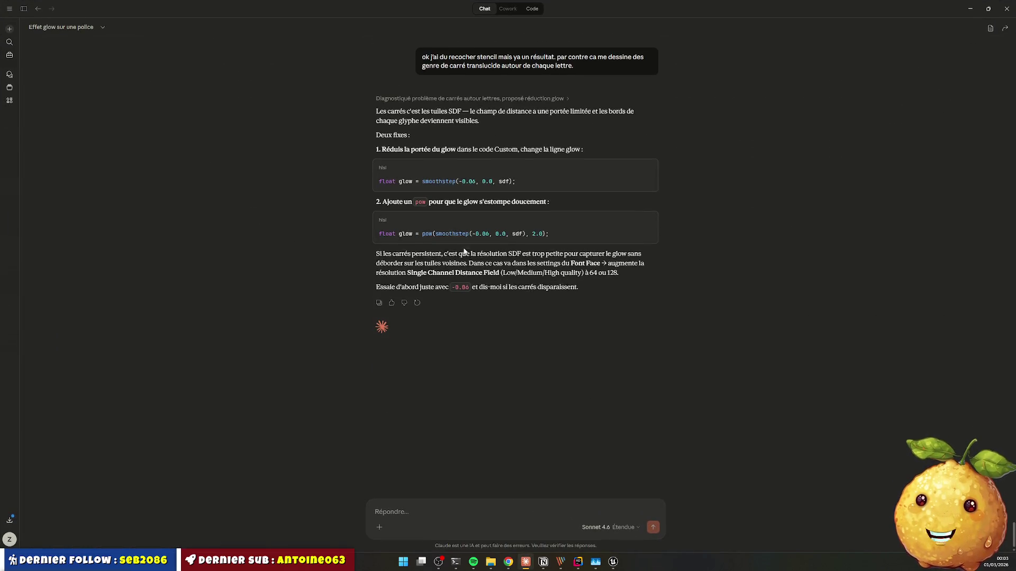
scroll(472, 240, "up", 1)
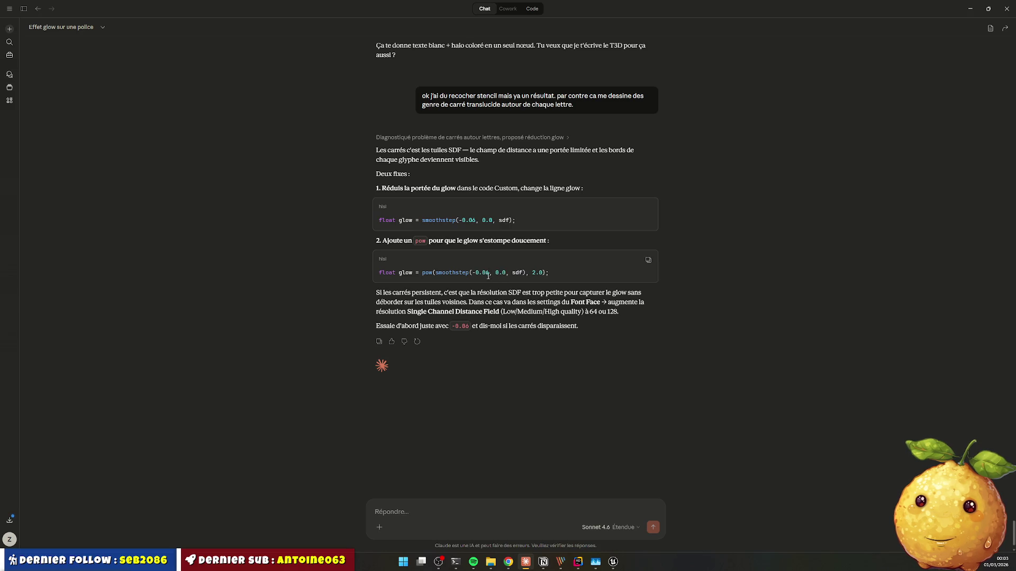
key("alt+Tab")
Step: Set the glow smoothstep start to -0.06 and check PARFAIT in WBP_Generator
type("06")
left_click(548, 142)
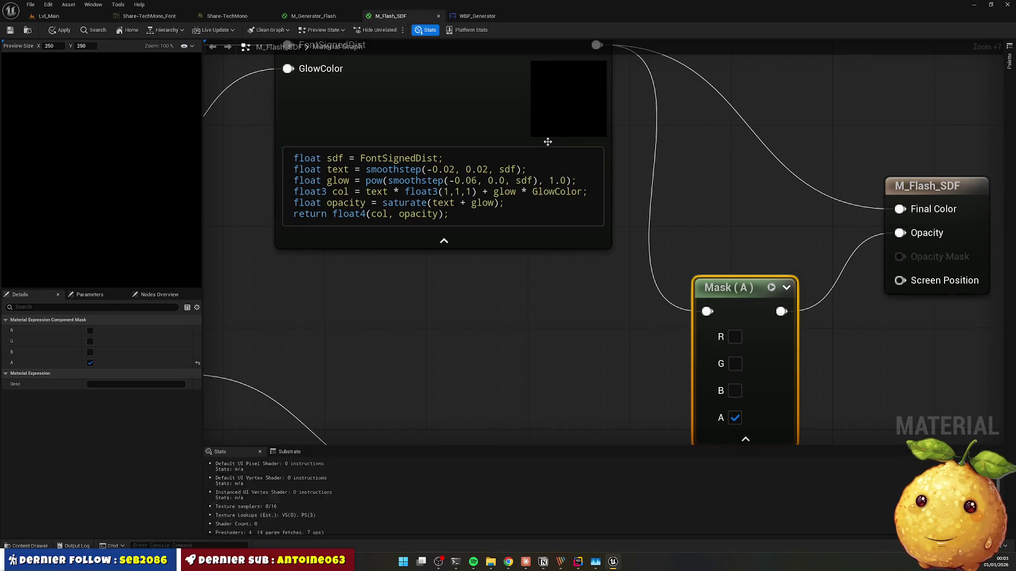
left_click(463, 16)
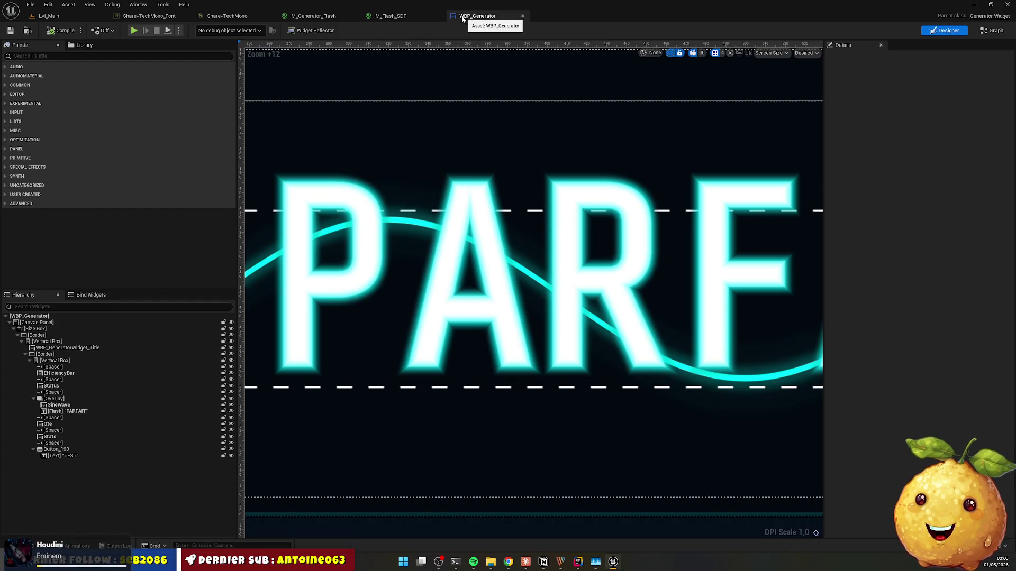
left_click(392, 16)
Step: Change the glow start to -0.2, apply it, and recheck the PARFAIT title
left_click(469, 180)
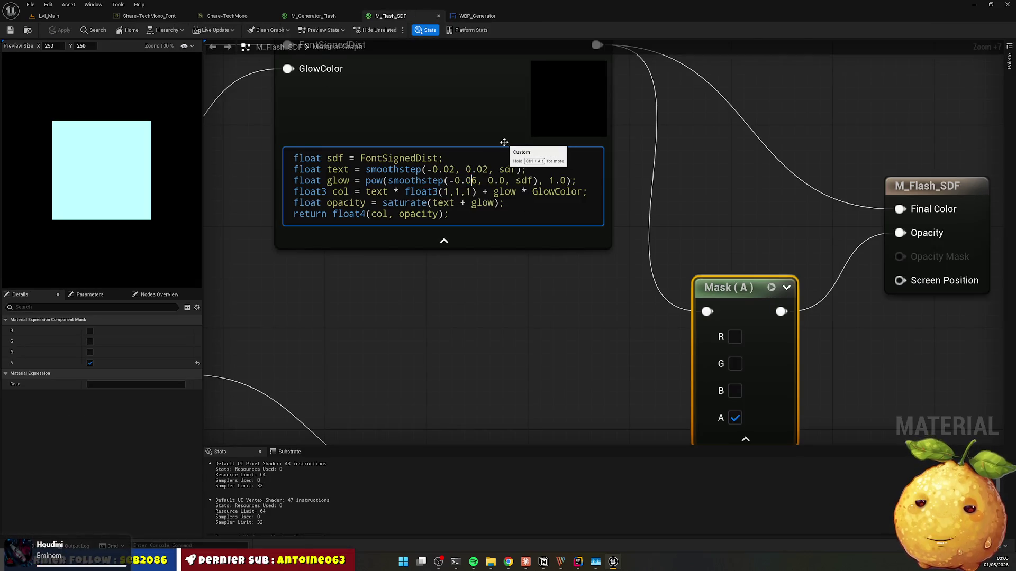
key("Delete")
key("Delete")
type(",")
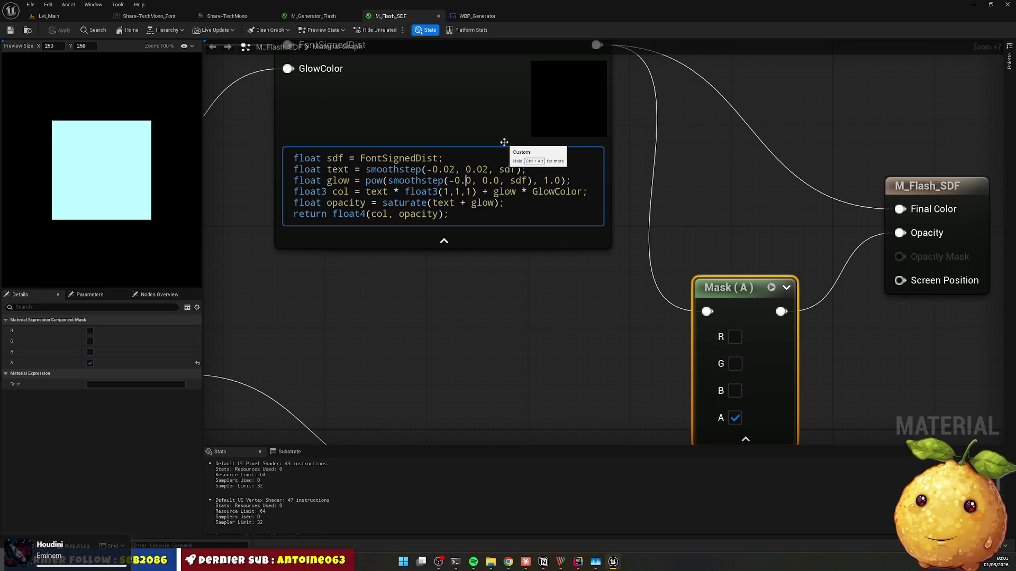
key("Left")
key("BackSpace")
type("2")
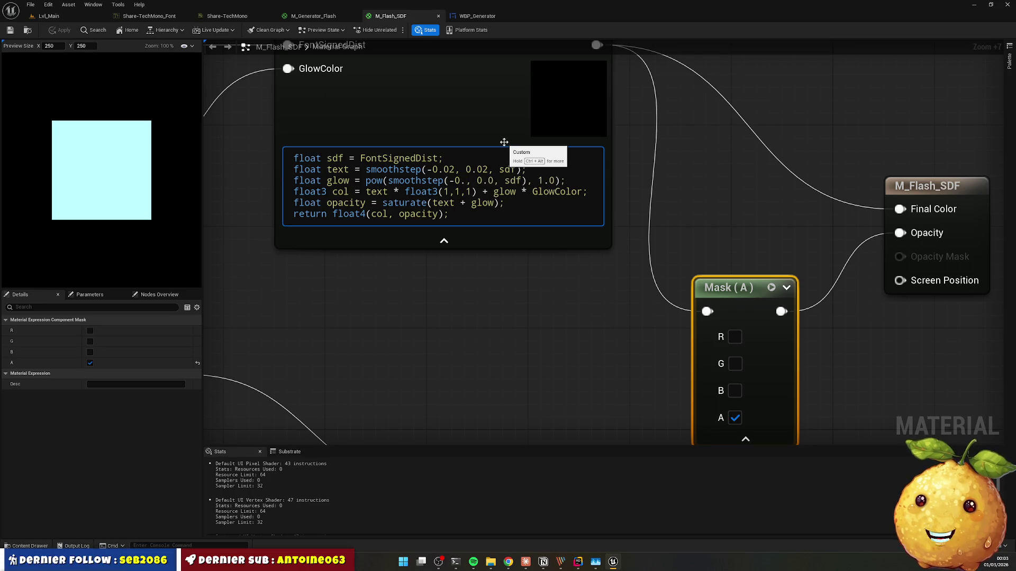
left_click(503, 142)
left_click(477, 15)
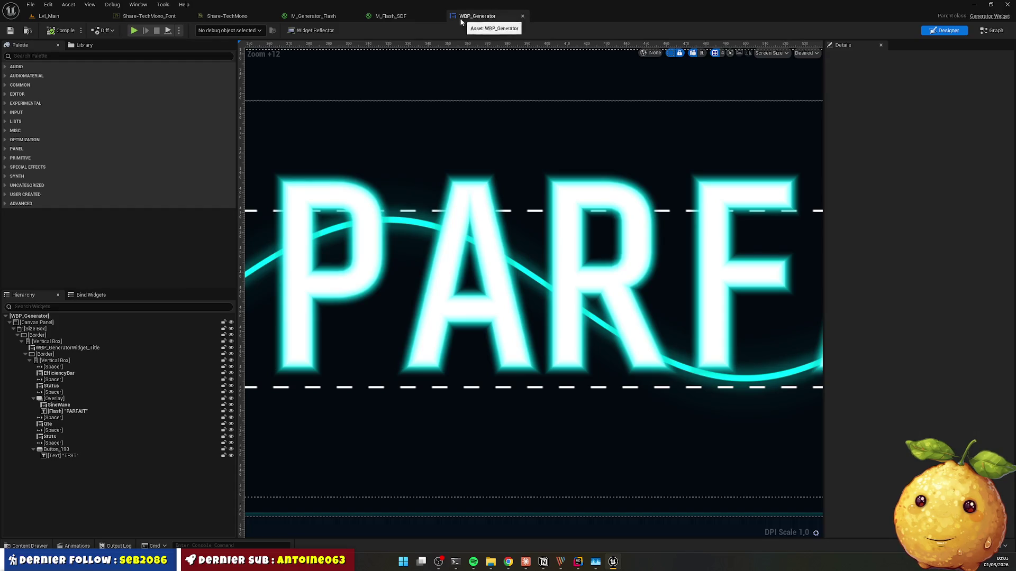
left_click(409, 19)
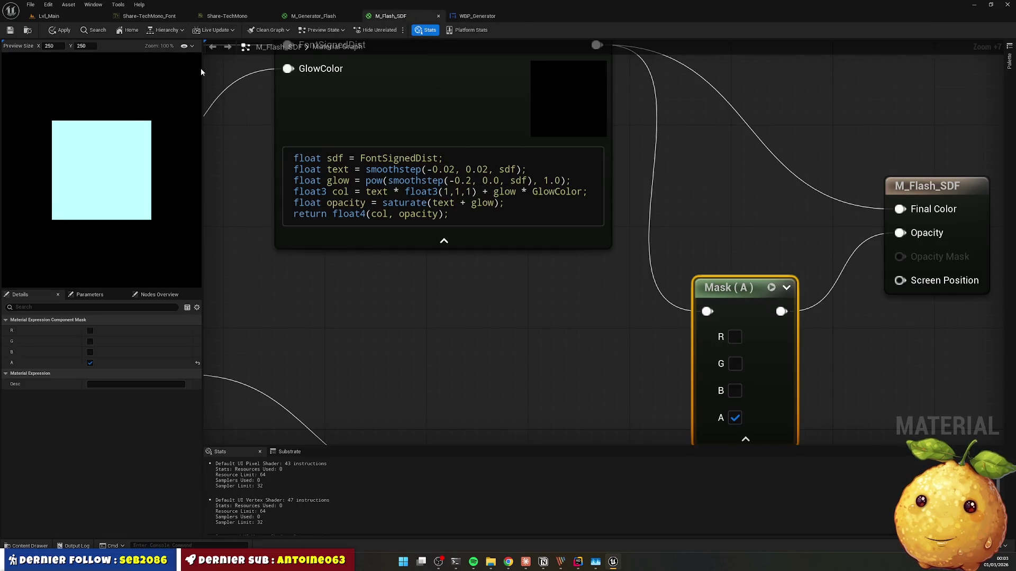
left_click(53, 30)
left_click(477, 16)
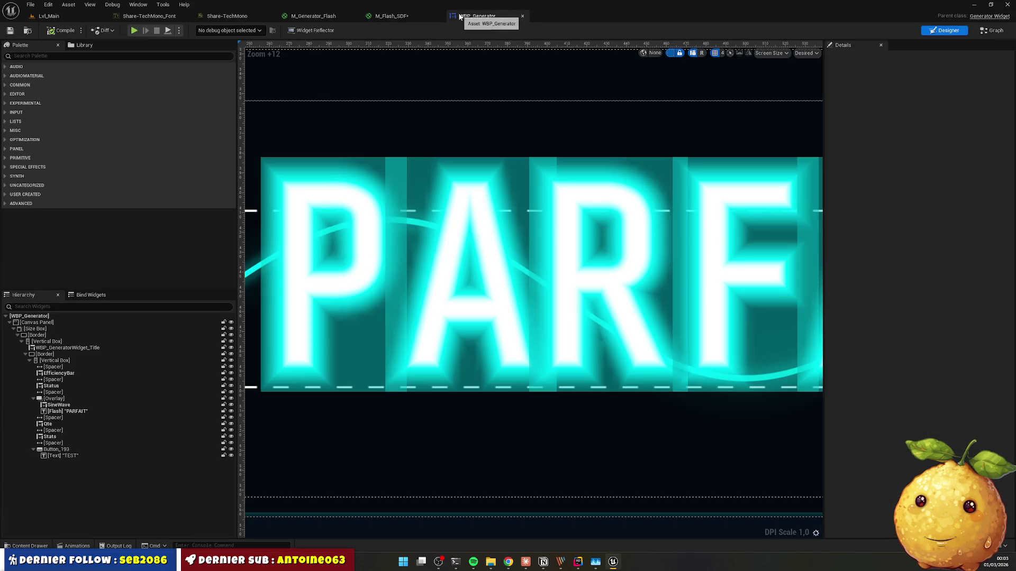
left_click(418, 16)
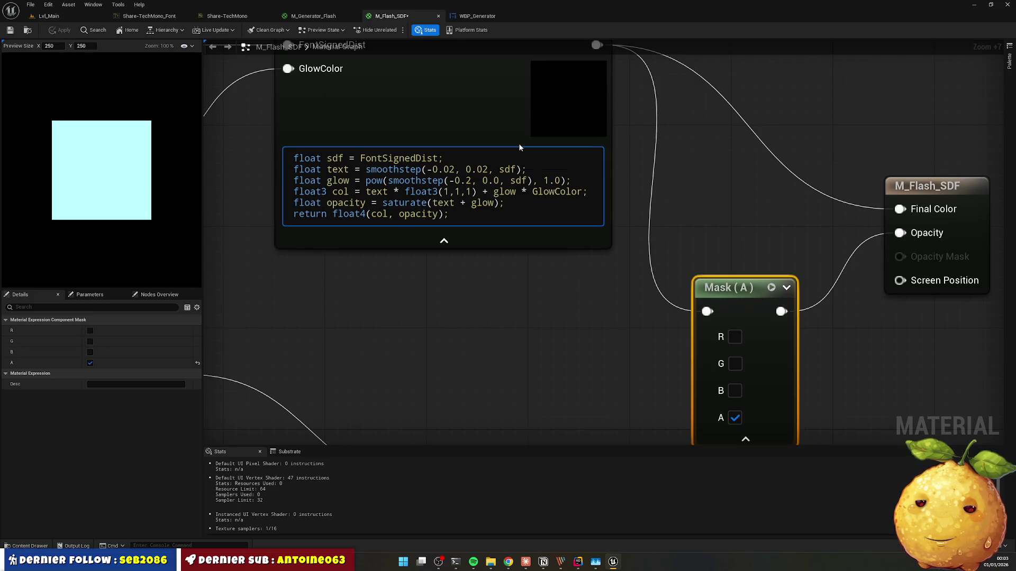
Step: Set the glow range start to -0.08 in the Custom node and save M_Flash_SDF
key("alt+Tab")
key("alt+Tab")
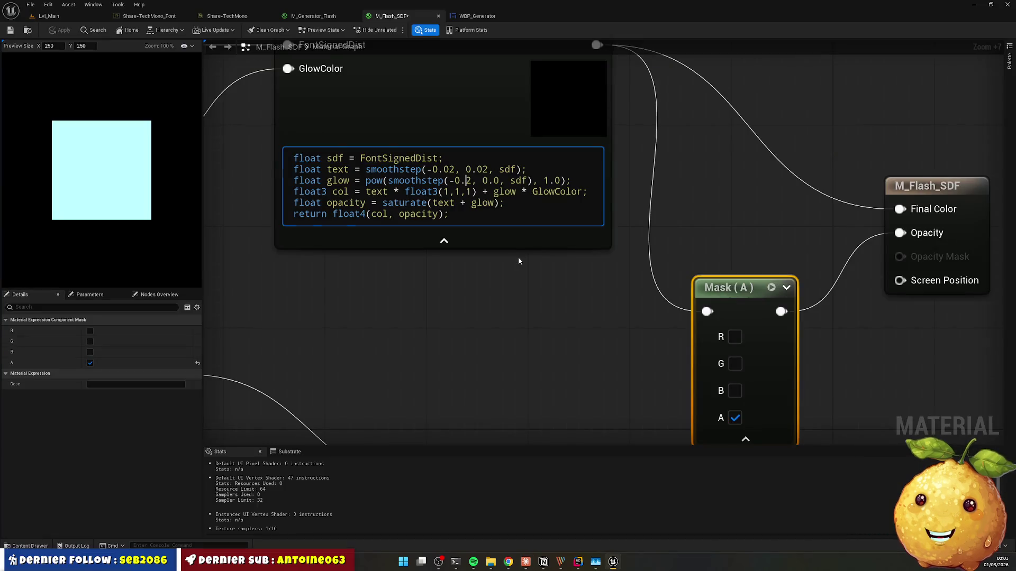
left_click(466, 180)
type("1")
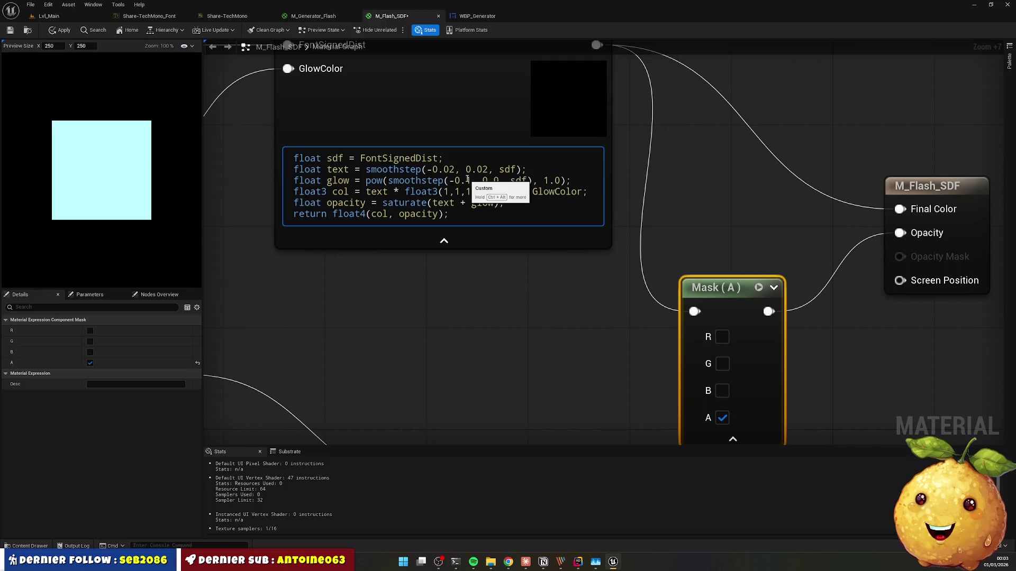
key("ctrl+s")
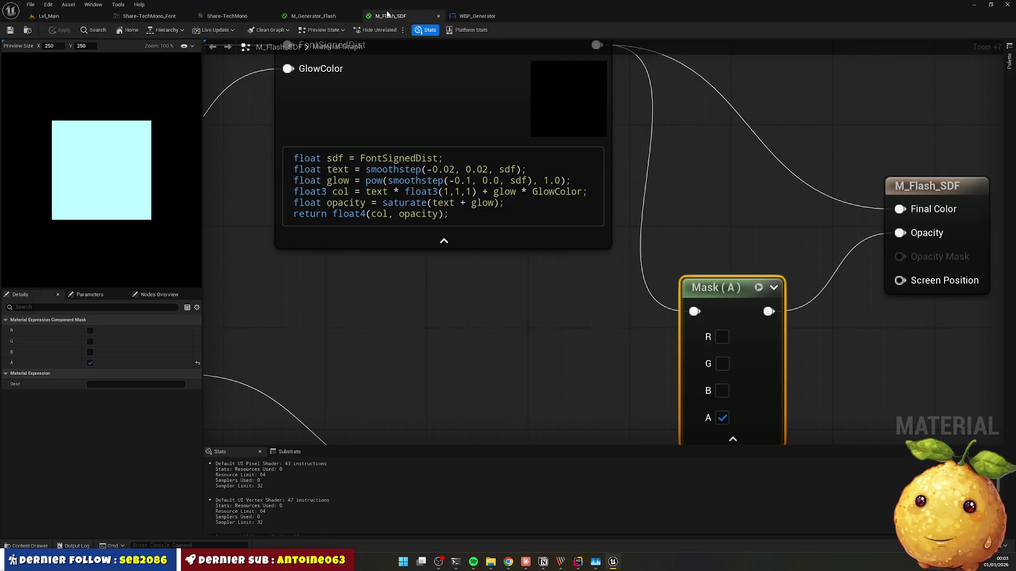
left_click(468, 17)
left_click(419, 14)
Step: Apply and re-save the -0.08 glow, confirming PARF glows cyan without square tiles
left_click(466, 181)
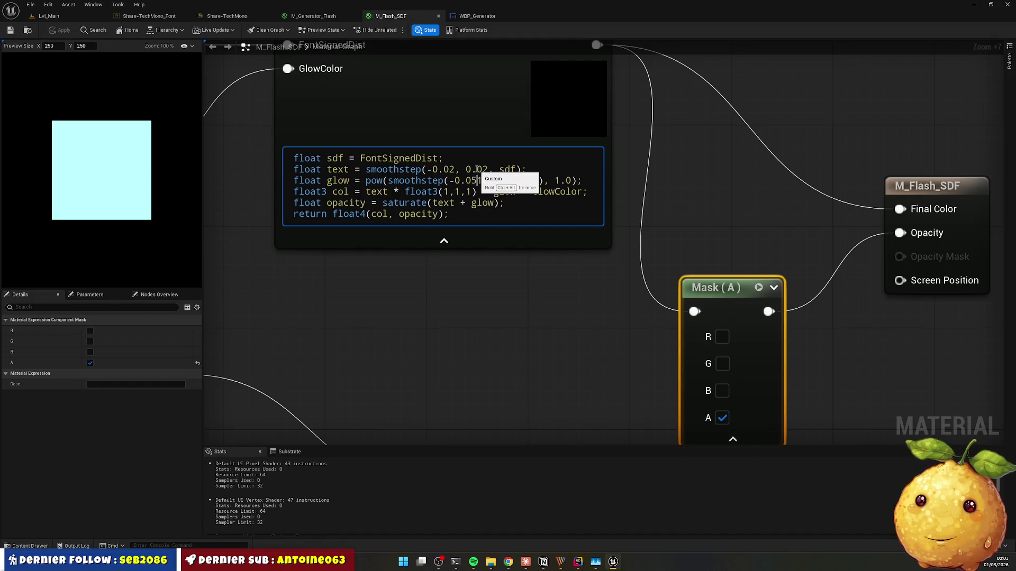
key("ctrl+s")
left_click(476, 16)
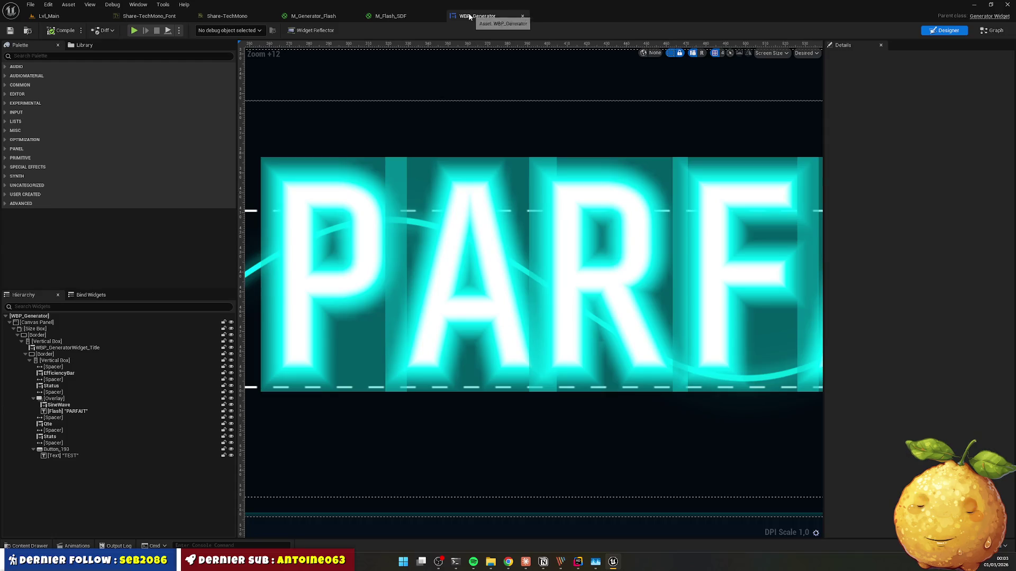
left_click(406, 17)
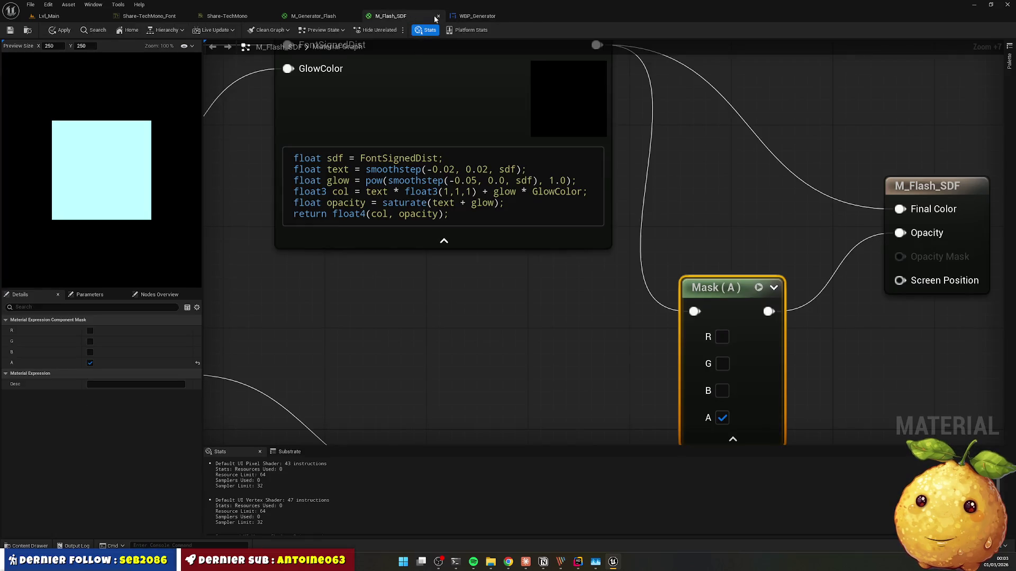
left_click(59, 30)
left_click(471, 20)
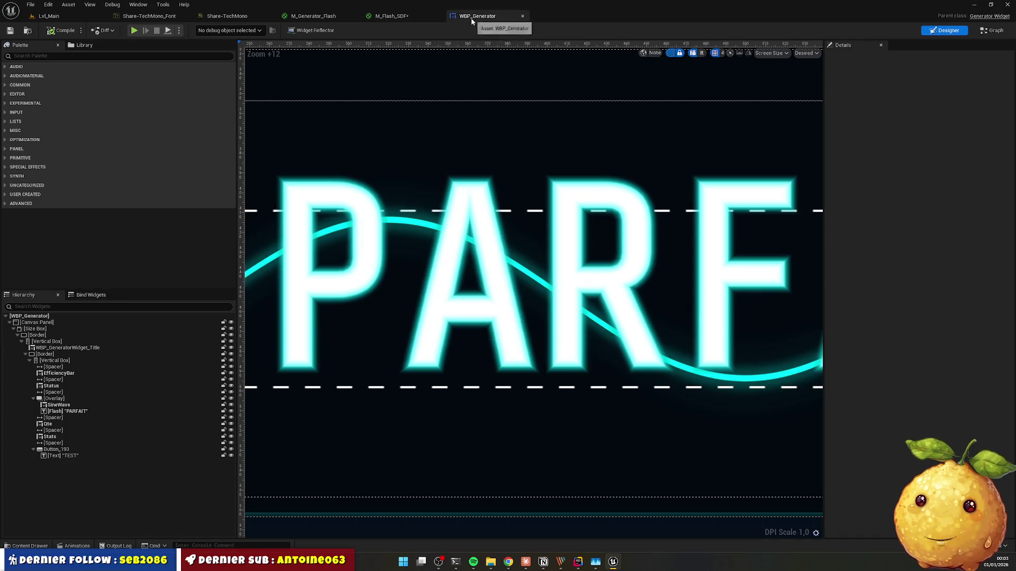
left_click(396, 16)
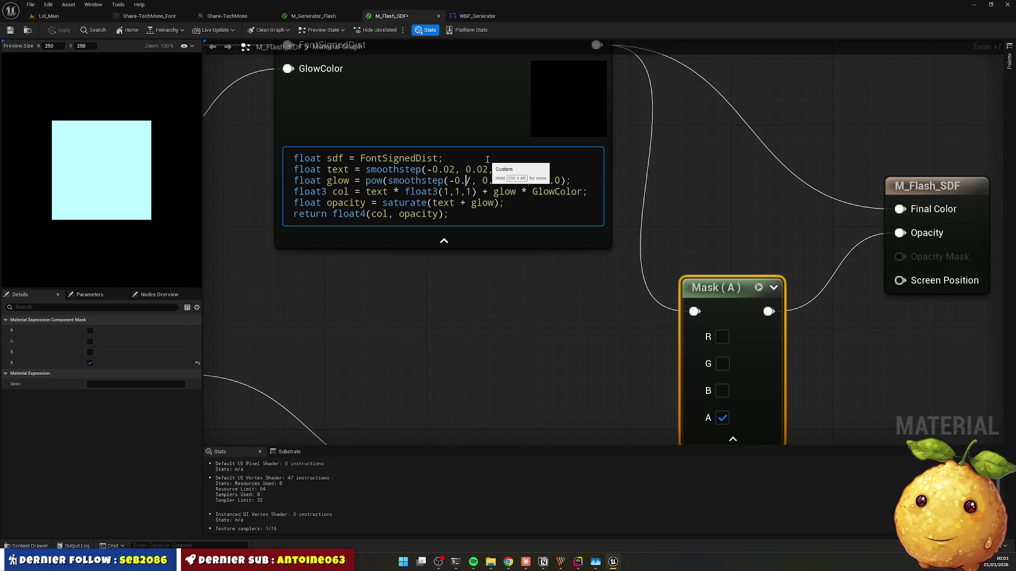
key("ctrl+s")
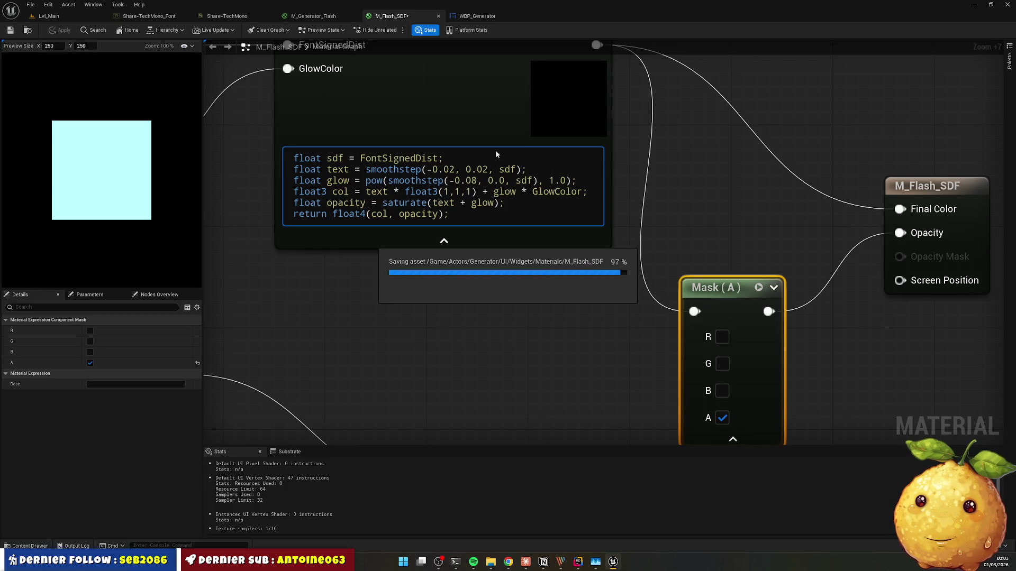
left_click(461, 18)
left_click(392, 16)
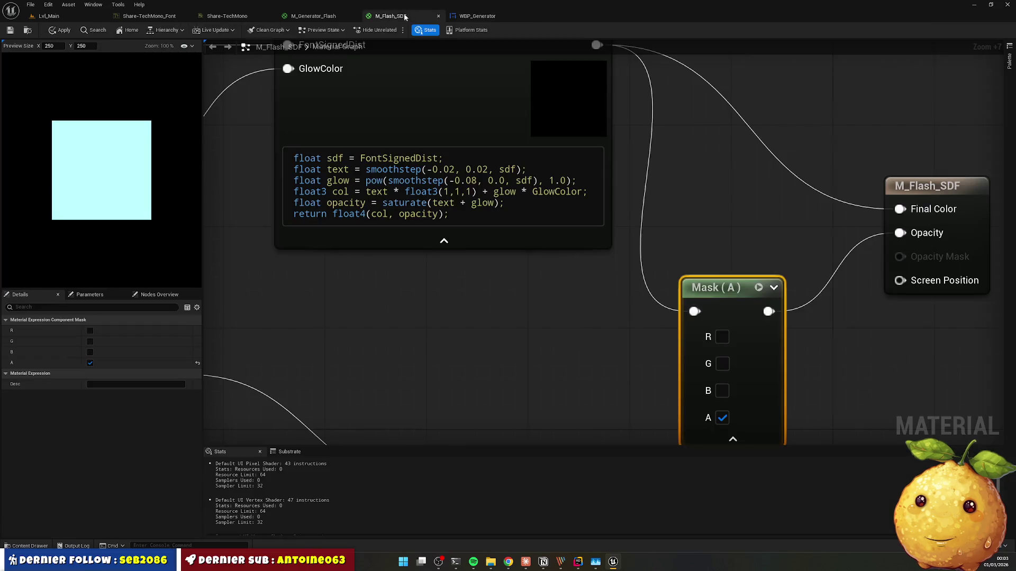
left_click(476, 16)
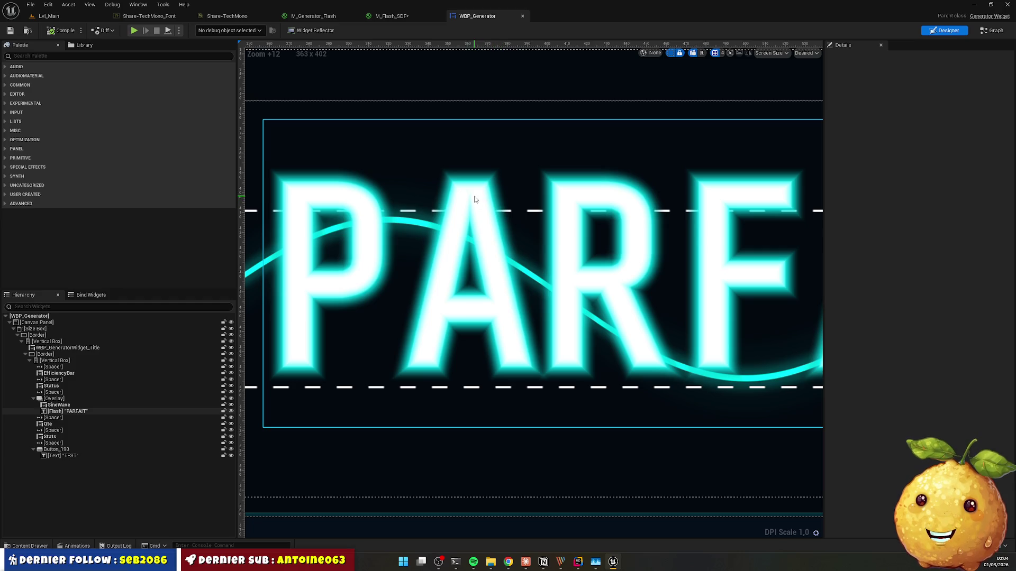
Step: Change the text smoothstep edges to -0.03 and 0.03 and recompile M_Flash_SDF
left_click(394, 16)
left_click(448, 169)
key("Delete")
type("3")
key("Right")
key("Right")
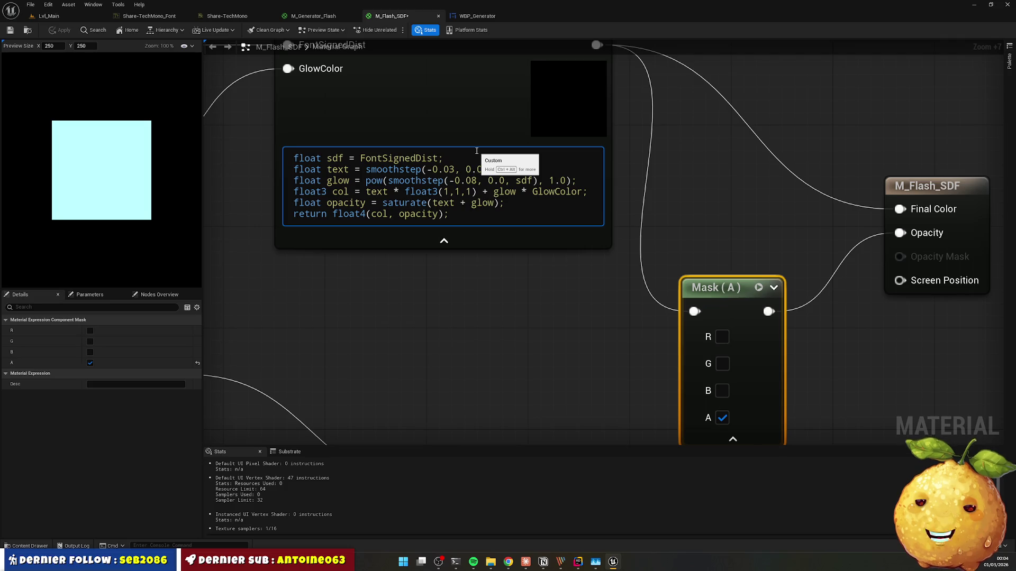
left_click(617, 123)
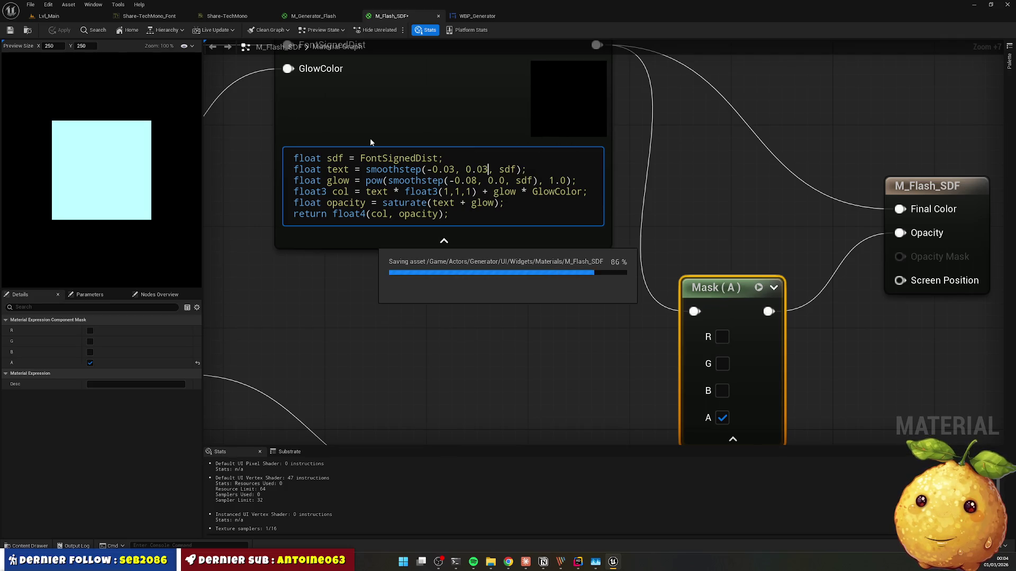
Step: Inspect the clean glowing PARFAIT in WBP_Generator, then start a Lvl_Main play session
left_click(474, 17)
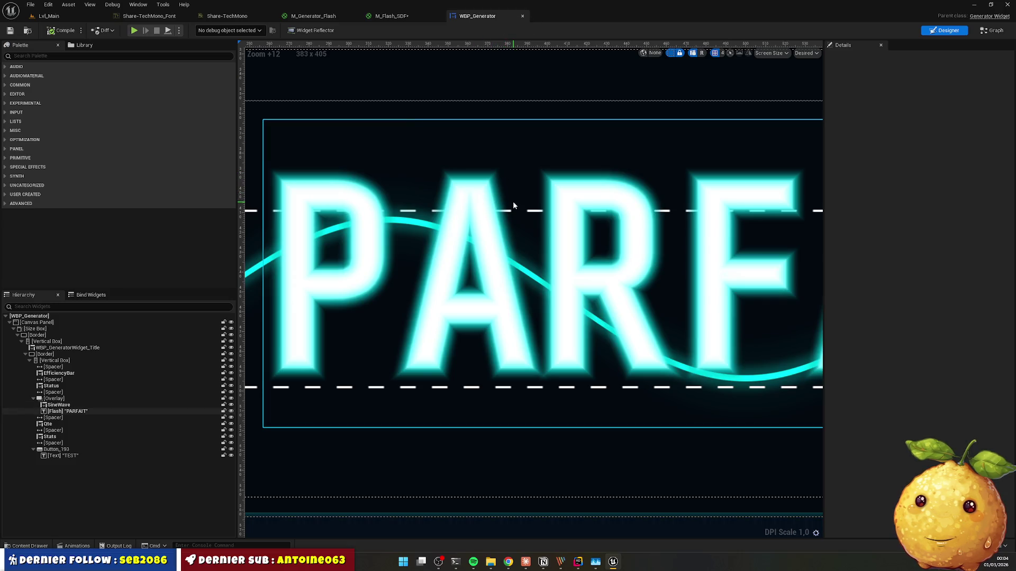
scroll(467, 206, "down", 16)
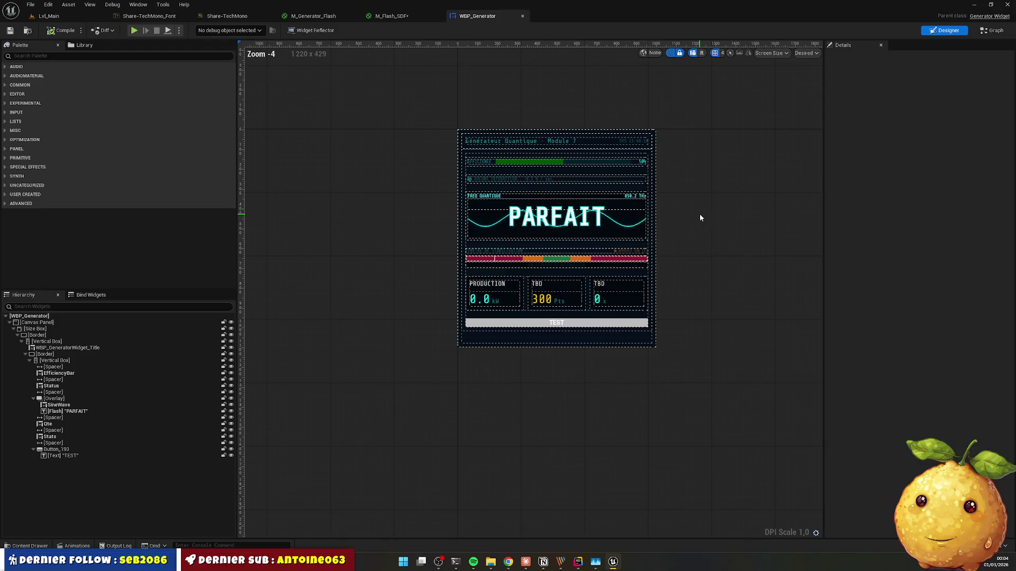
scroll(701, 215, "up", 6)
scroll(673, 211, "down", 3)
scroll(713, 213, "up", 1)
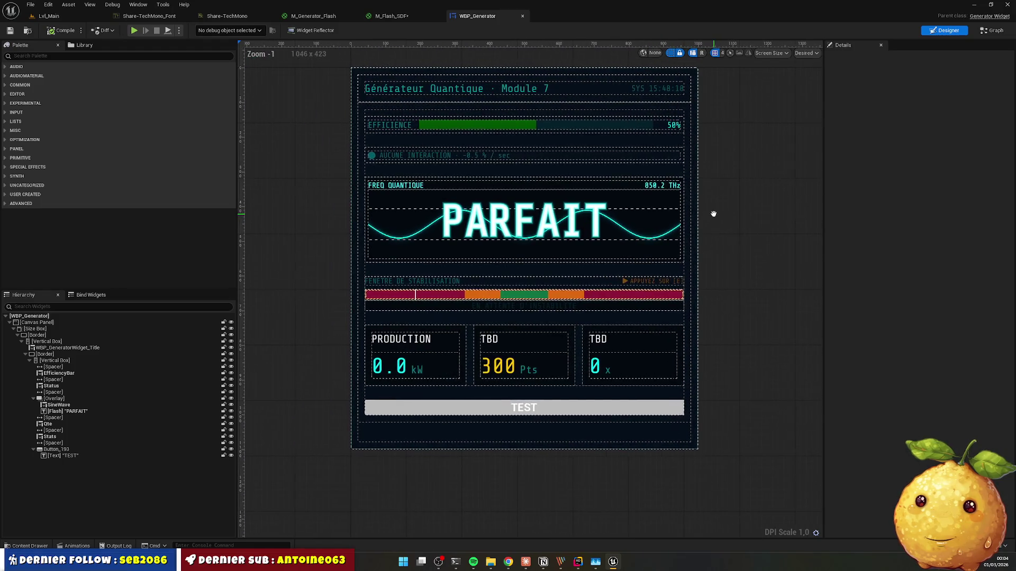
scroll(557, 214, "up", 3)
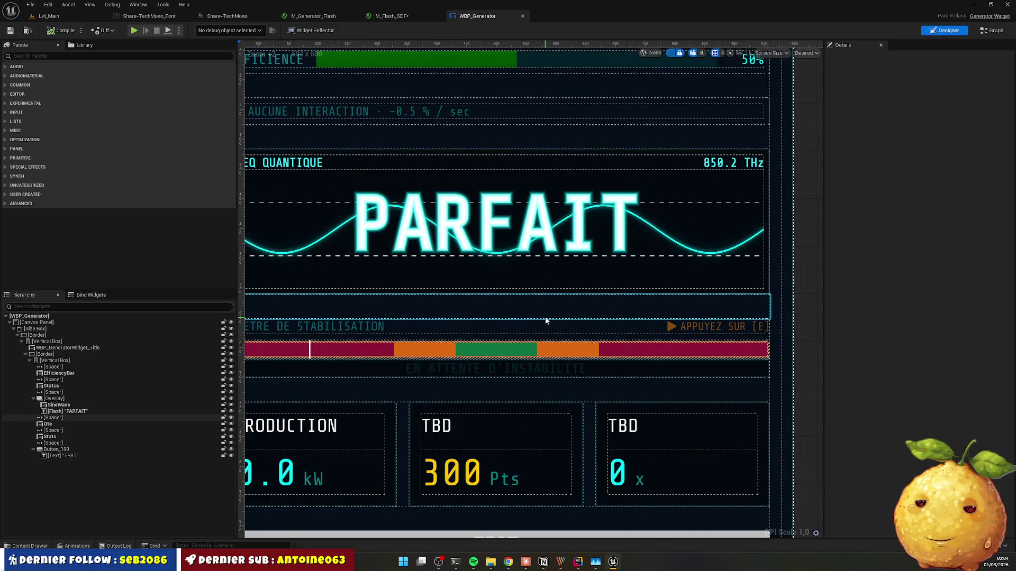
left_click(67, 14)
Step: Play-test the generator UI, stabilising the wave for OK, PARFAIT and ECHEC results, then stop
left_click(198, 31)
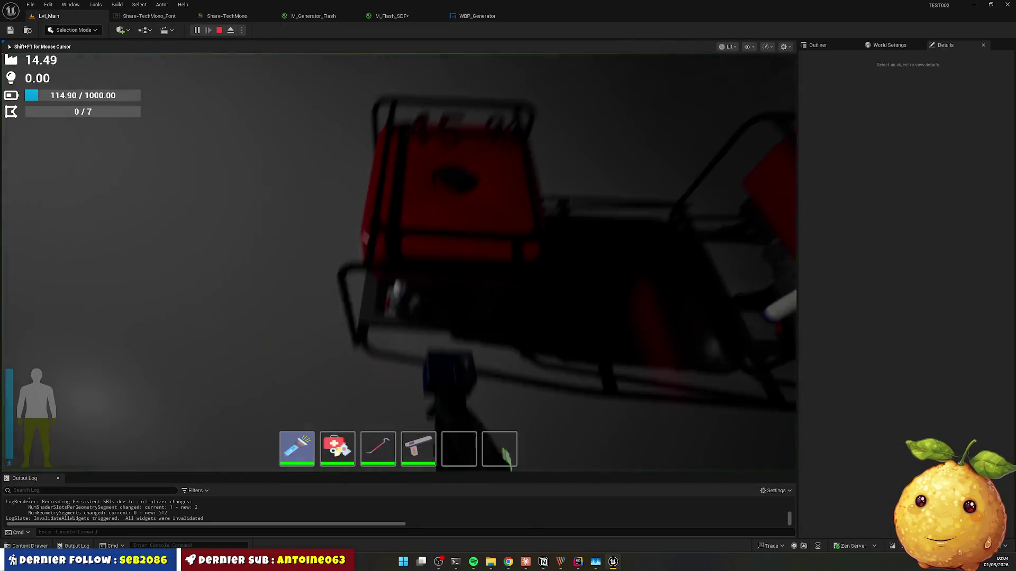
key("e")
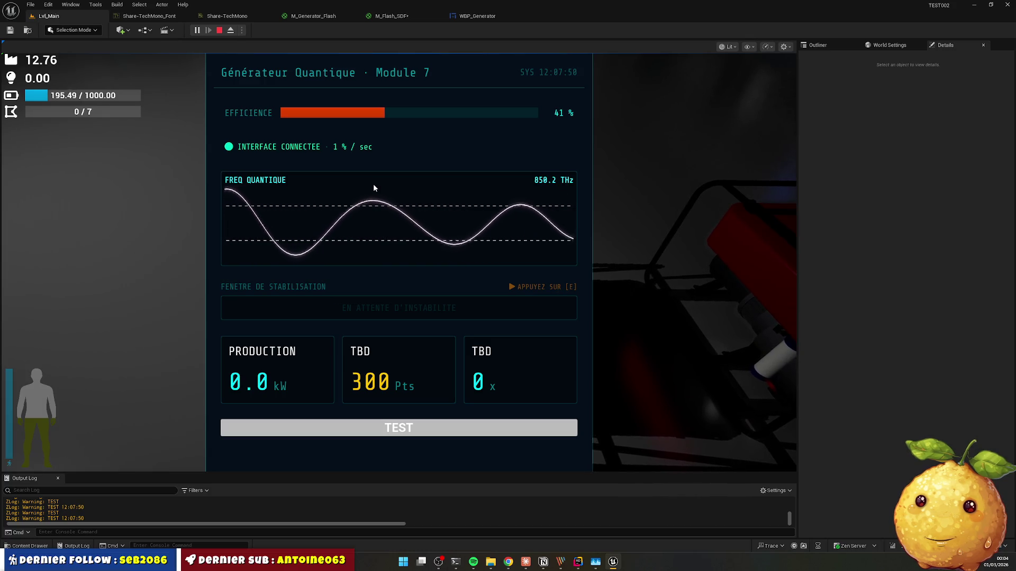
key("e")
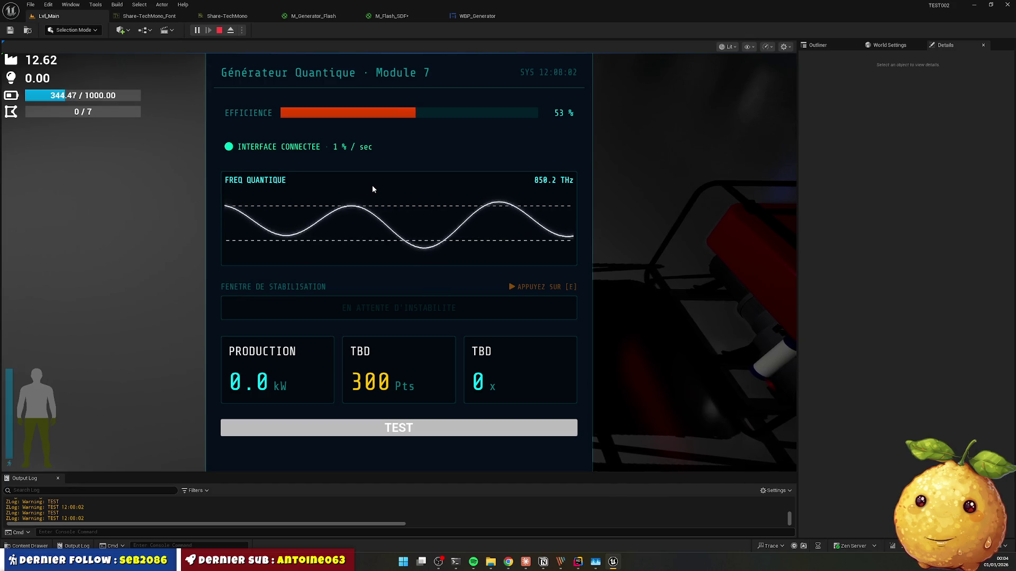
key("e")
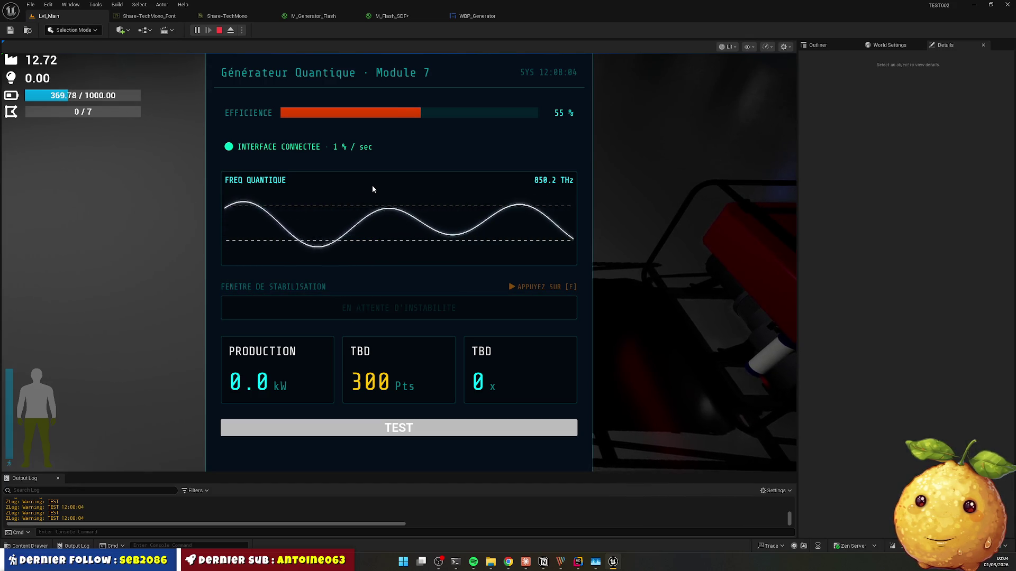
key("e")
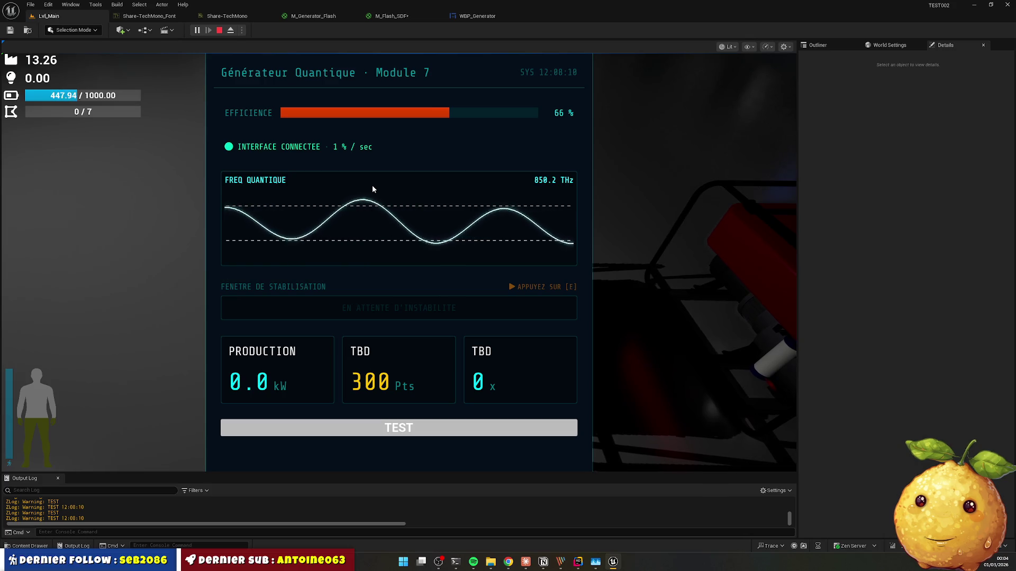
key("e")
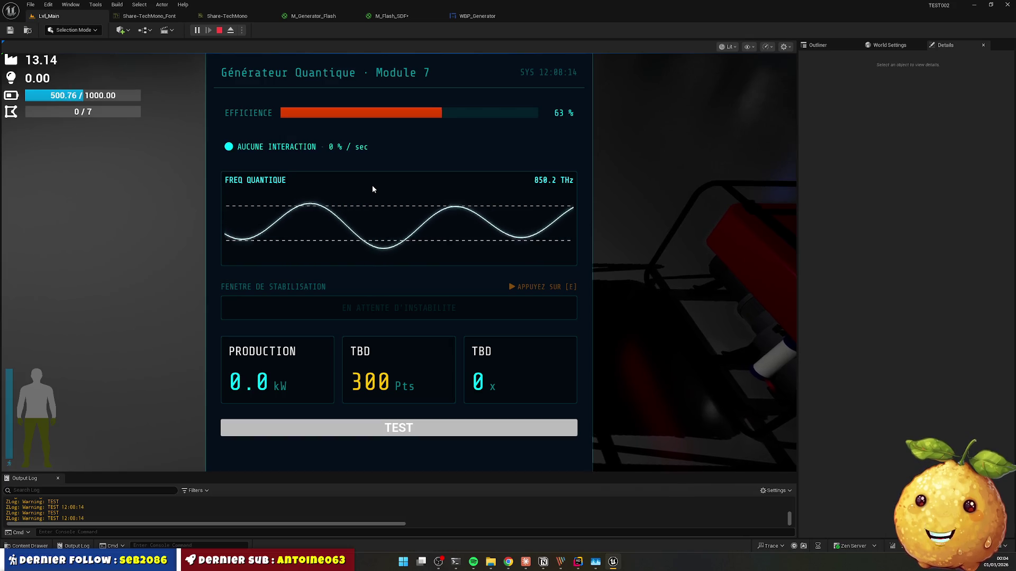
key("Escape")
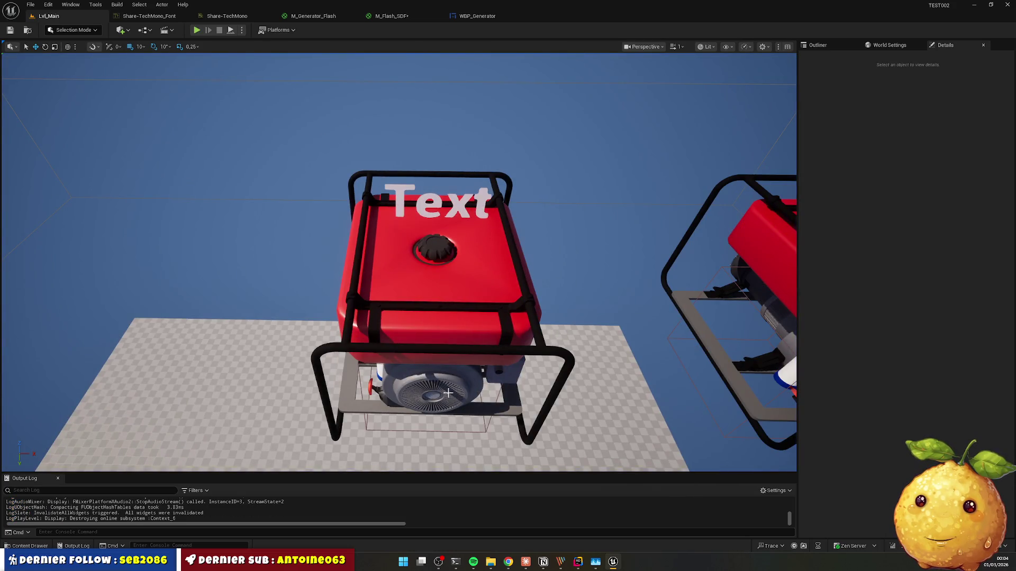
left_click(527, 564)
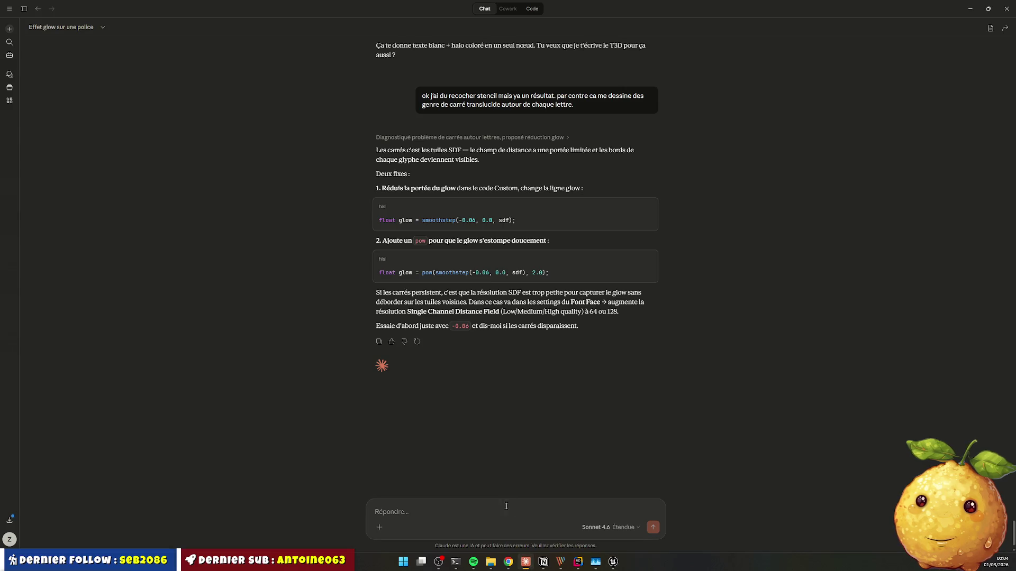
type("ca")
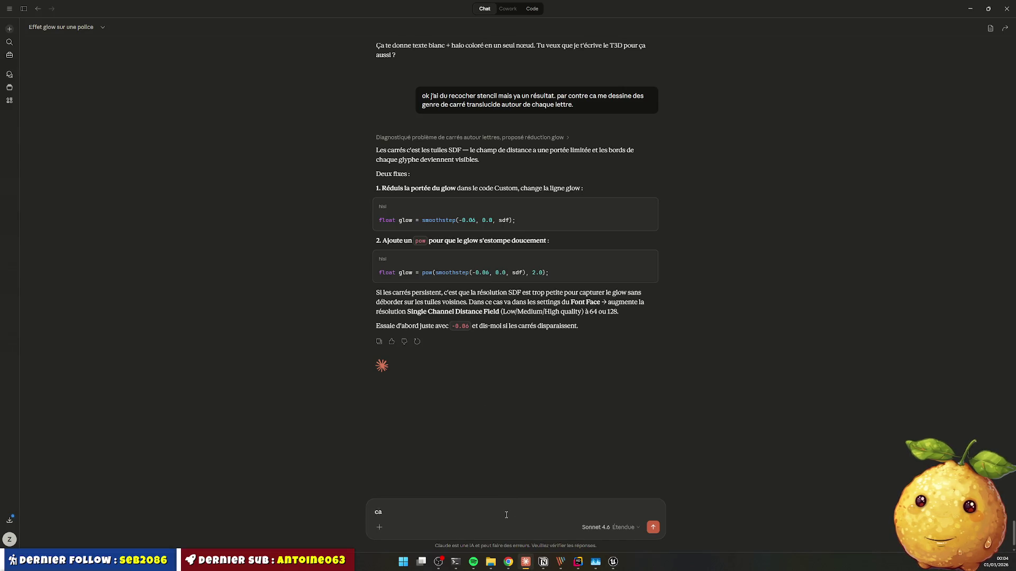
key("BackSpace")
key("BackSpace")
key("alt+Tab")
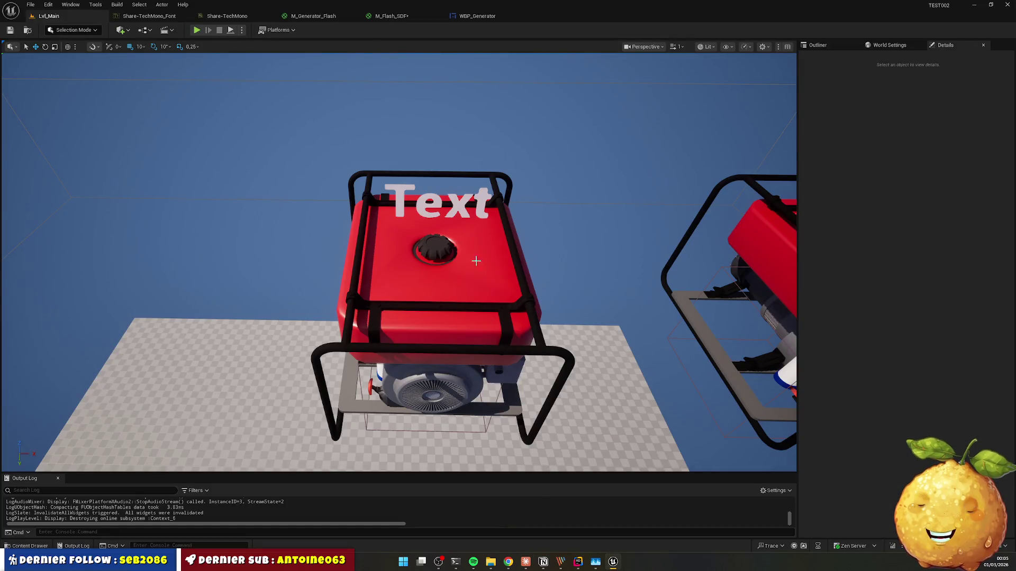
Step: Delete the unused SmoothStep, Multiply and Add node chain from the M_Flash_SDF graph
left_click(472, 16)
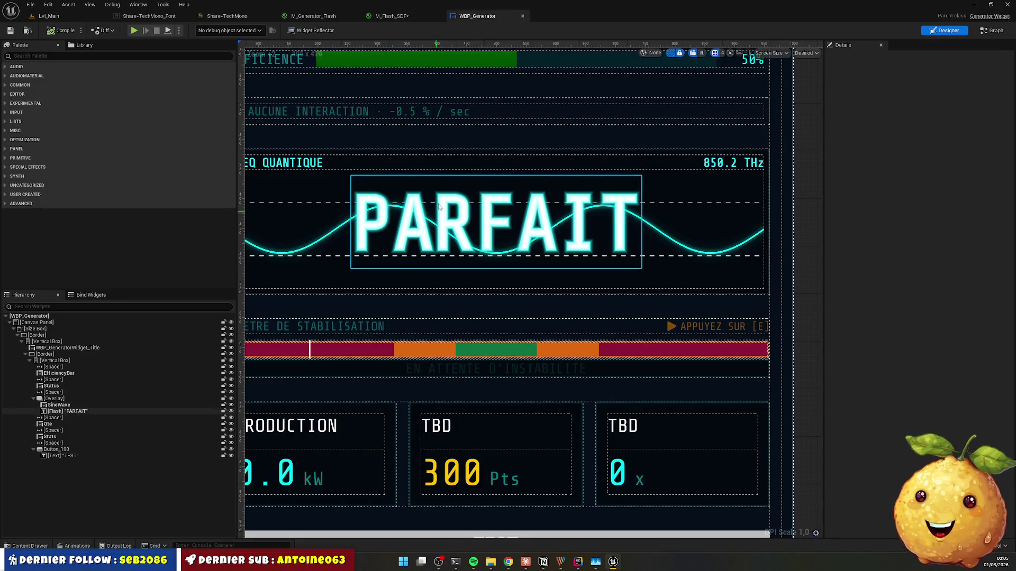
left_click(404, 16)
scroll(454, 334, "down", 3)
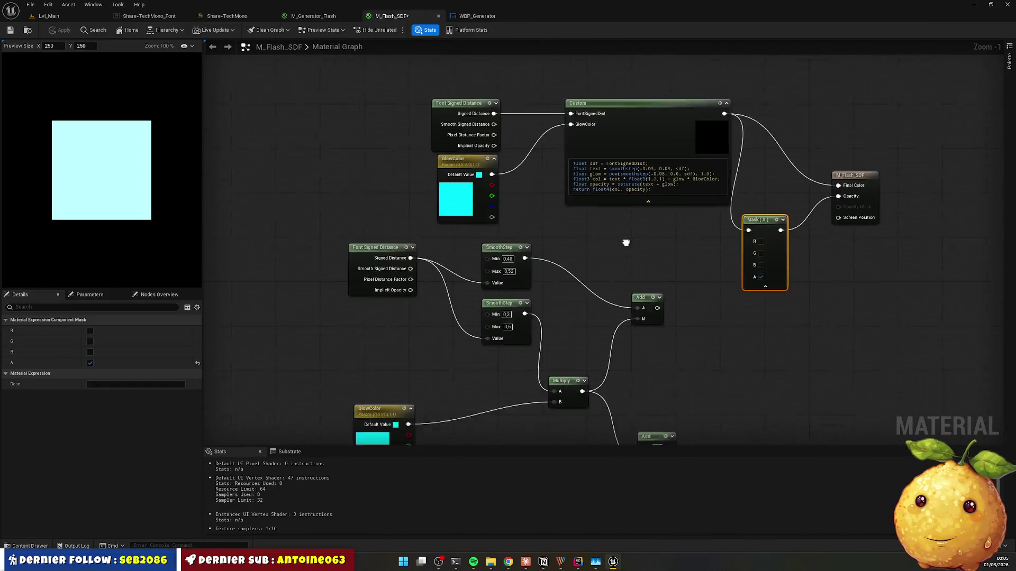
mouse_move(278, 155)
left_mouse_down()
mouse_move(534, 411)
mouse_move(669, 397)
left_mouse_up()
key("Delete")
Step: Nudge the GlowColor node beside the Custom node down slightly and return to Claude
mouse_move(560, 195)
left_mouse_down()
mouse_move(532, 328)
mouse_move(510, 340)
left_mouse_up()
left_click_drag(423, 233, 423, 244)
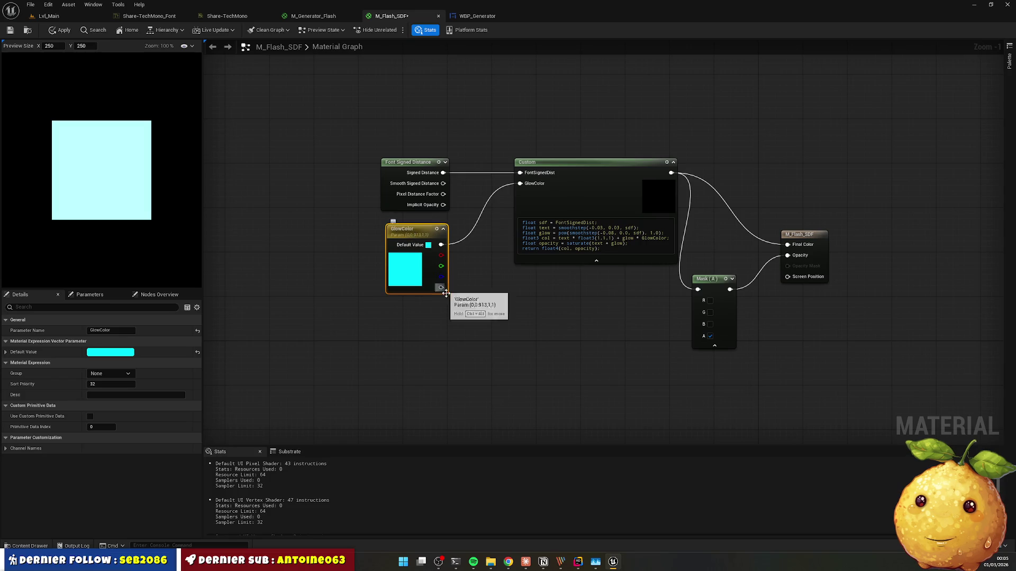
left_click(452, 313)
left_click(526, 564)
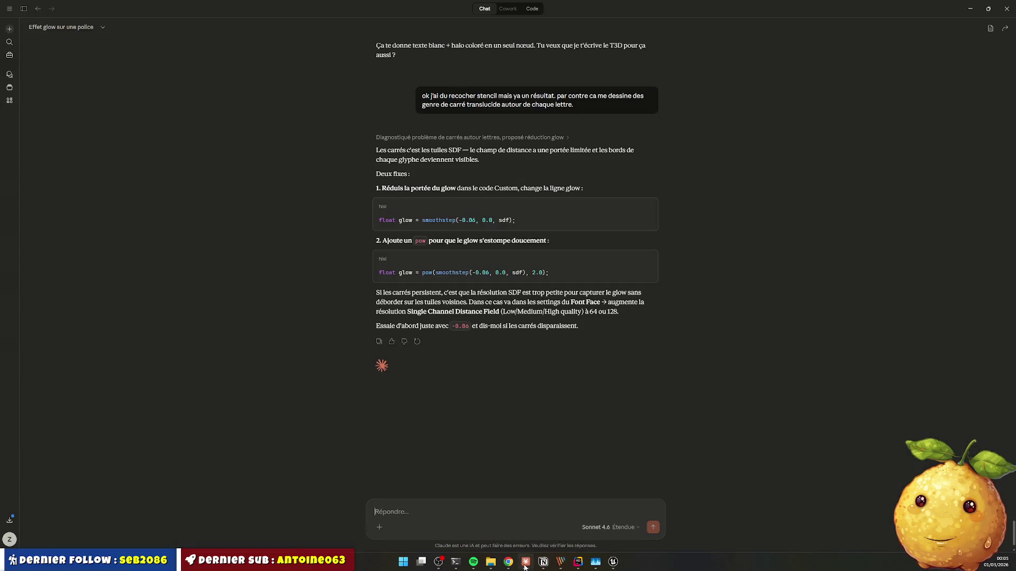
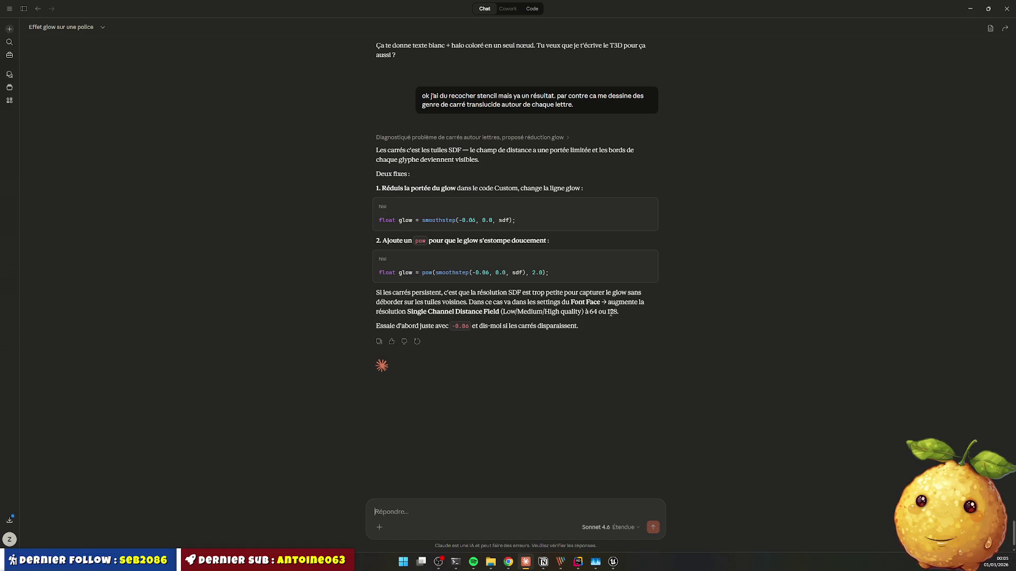
Step: Bring the Unreal Engine M_Flash_SDF material graph back to the front
left_click(613, 561)
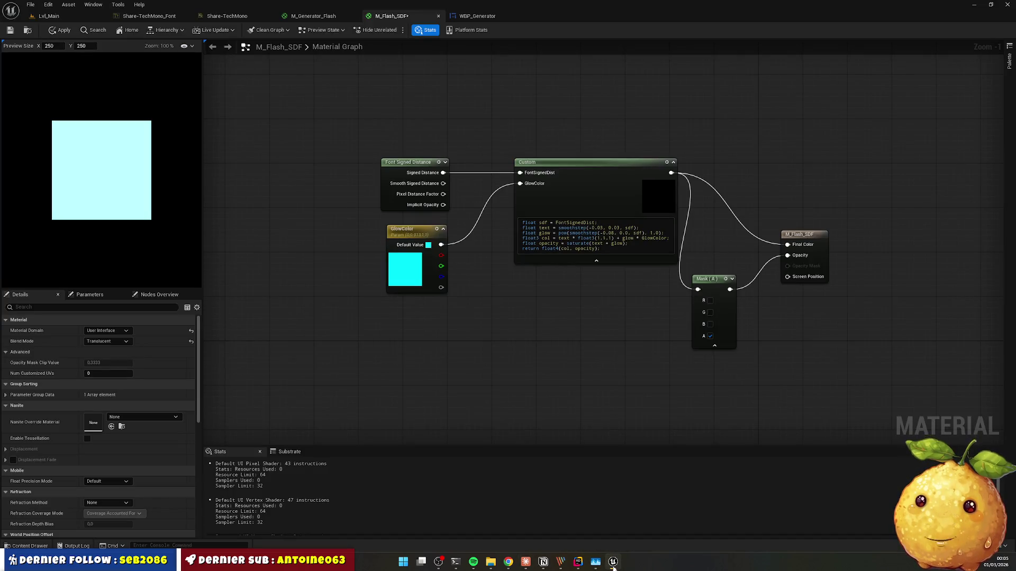
Step: Open the Share-TechMono font face and check the chat's recommended SDF resolutions
left_click(30, 546)
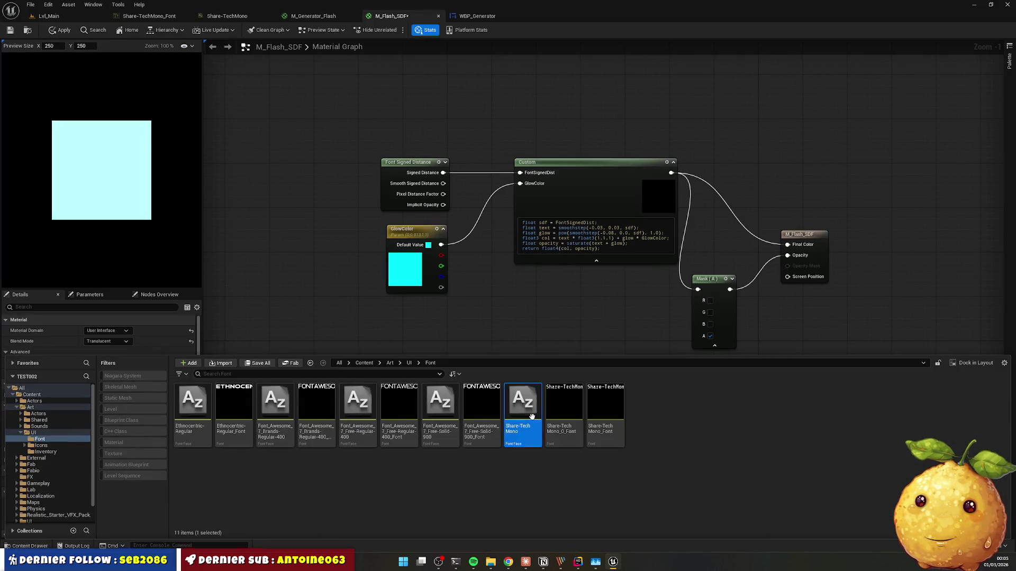
double_click(531, 417)
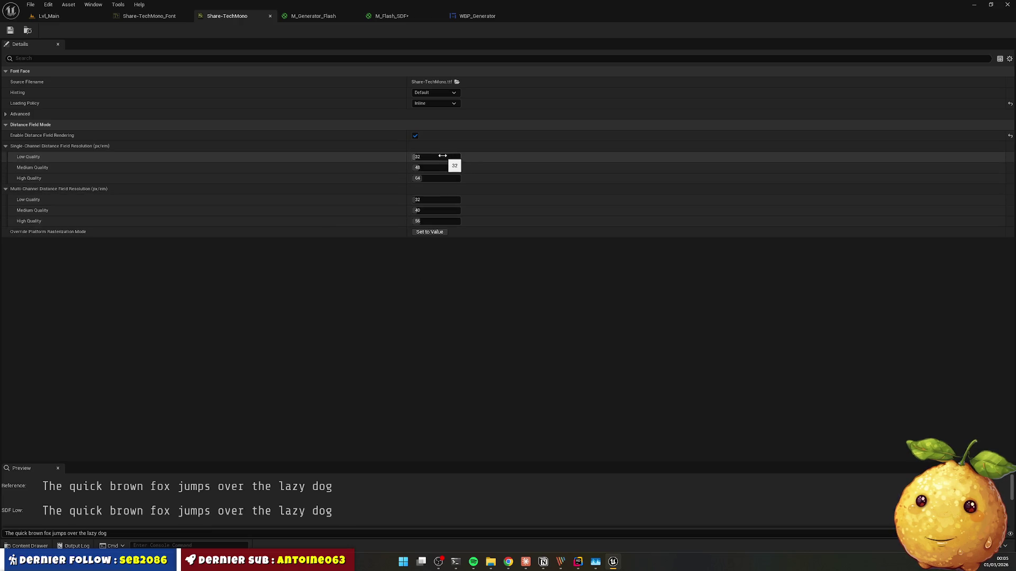
key("alt+Tab")
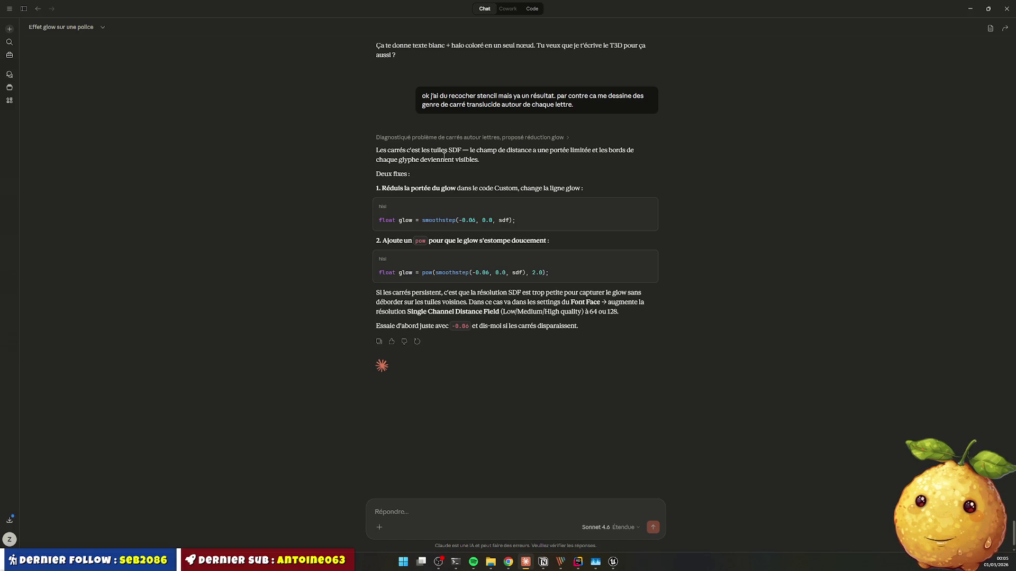
key("alt+Tab")
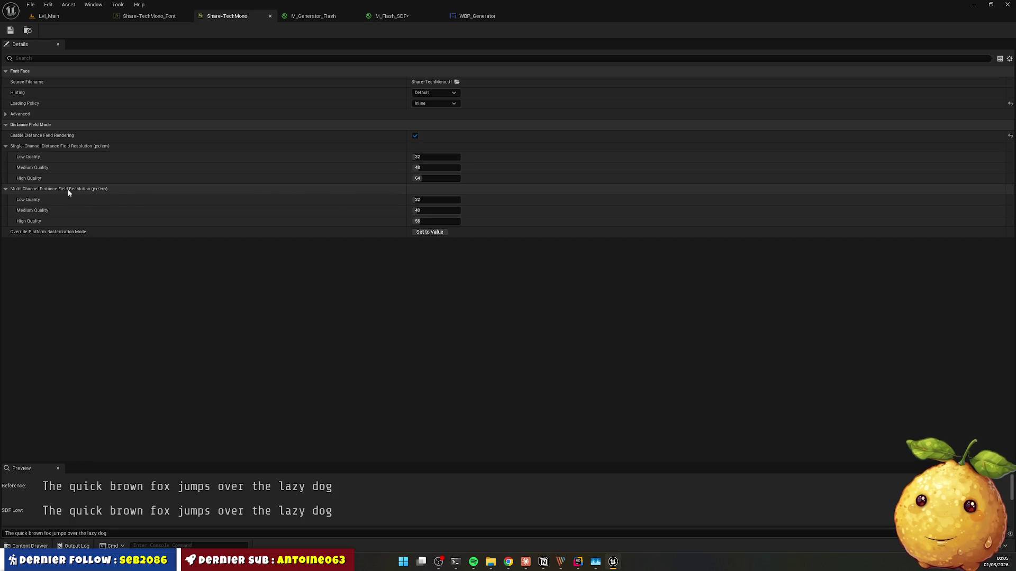
key("alt+Tab")
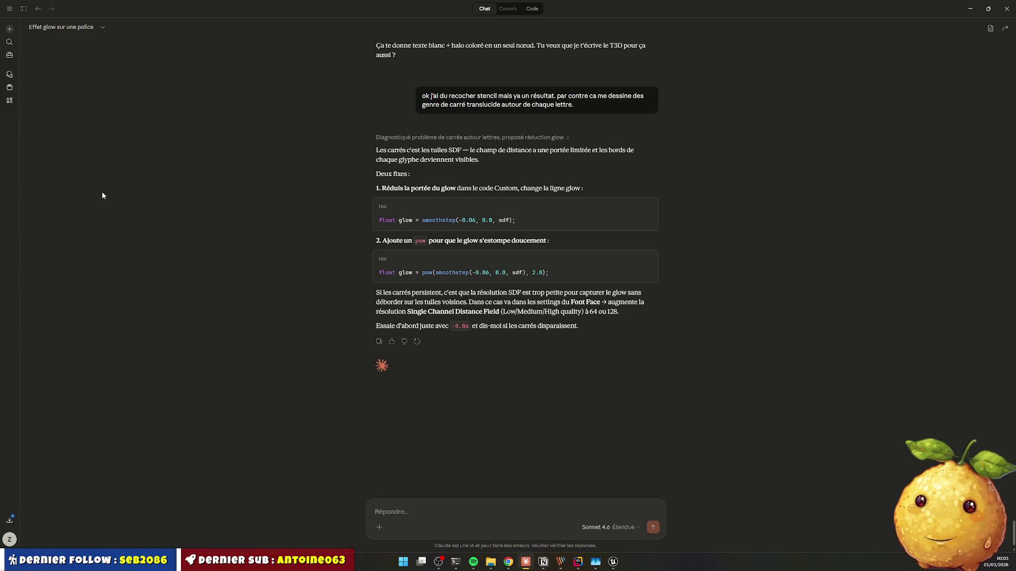
key("alt+Tab")
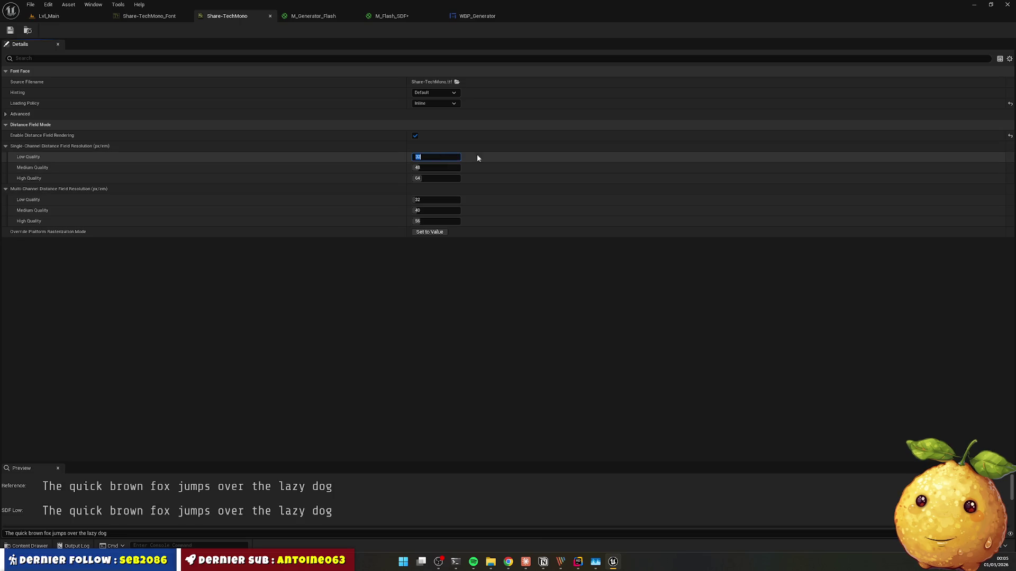
Step: Set the single-channel distance field resolutions to 64, 96 and 128 and save the font
key("Tab")
key("Tab")
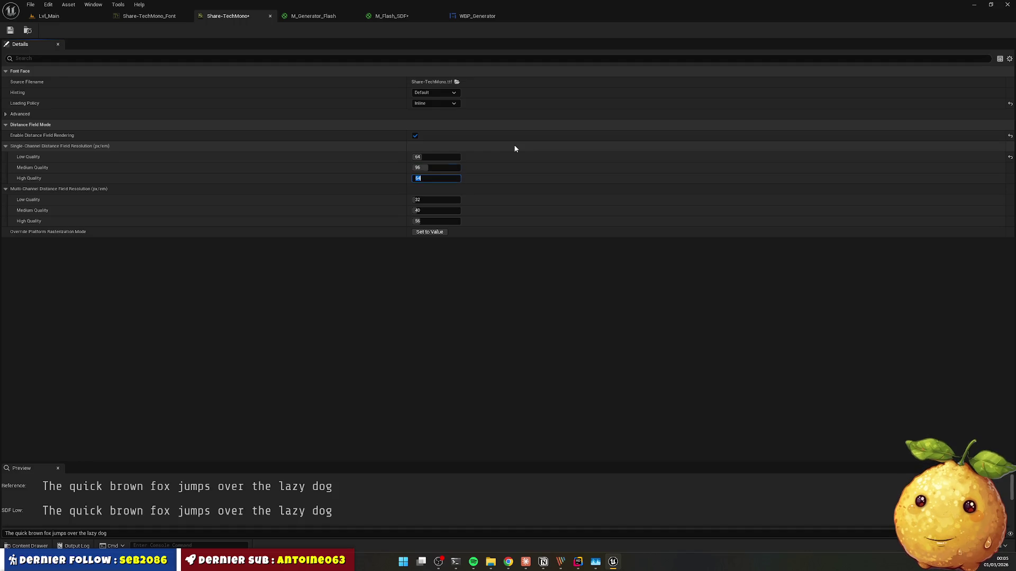
key("Return")
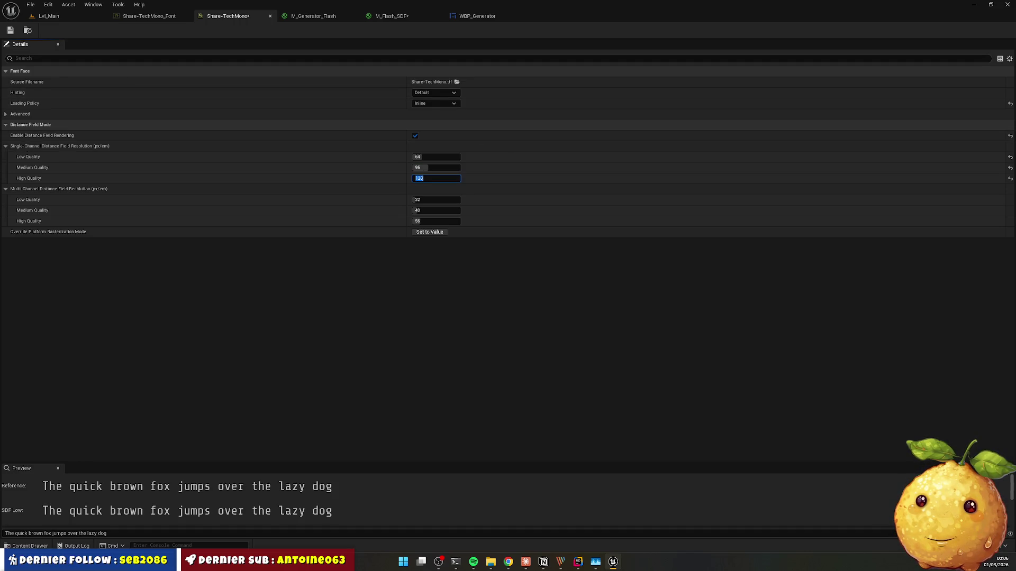
left_click(10, 30)
Step: Zoom in on PARFAIT's glow in WBP_Generator, then return to the M_Flash_SDF graph
left_click(476, 16)
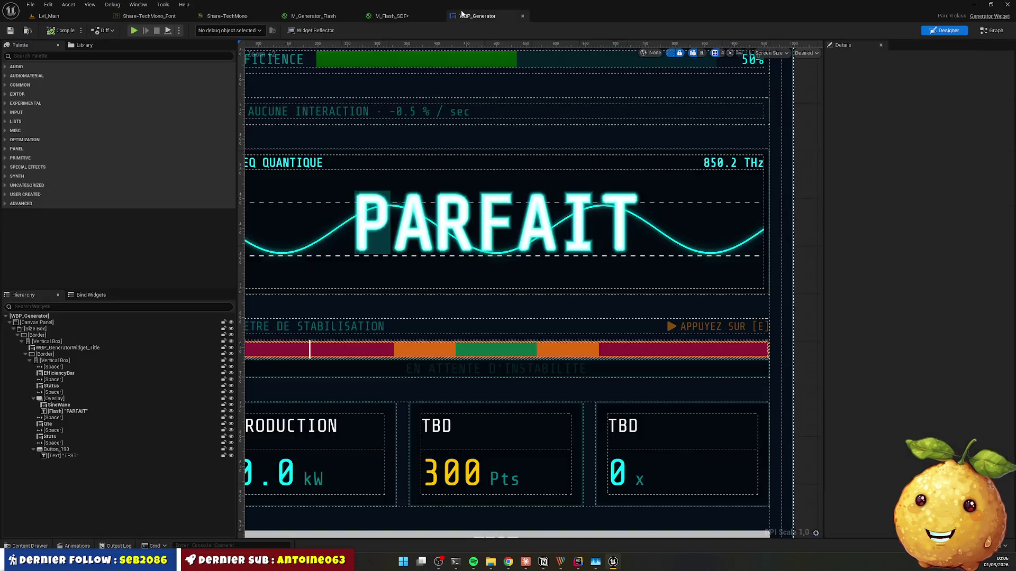
scroll(464, 132, "up", 5)
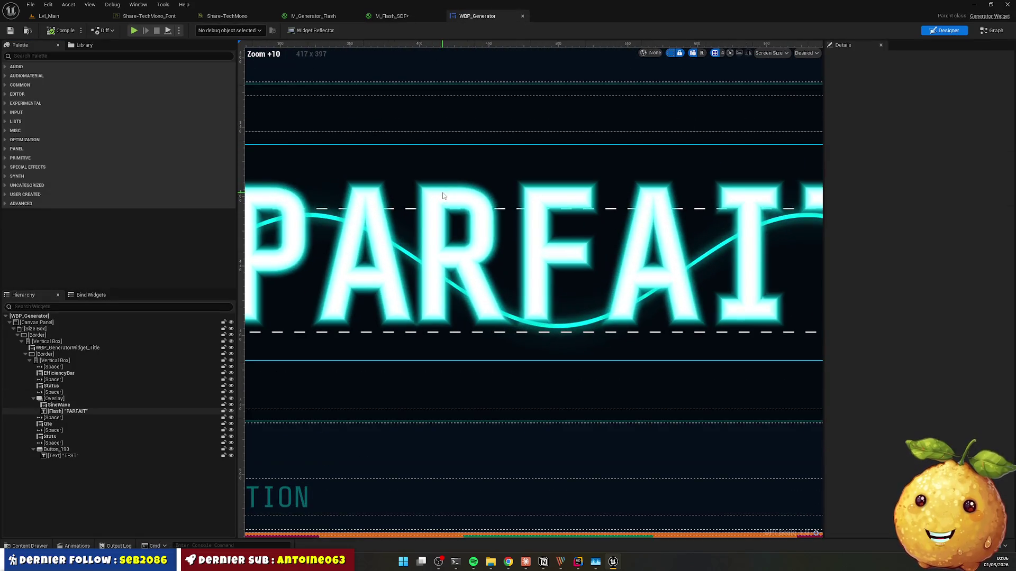
scroll(444, 194, "up", 9)
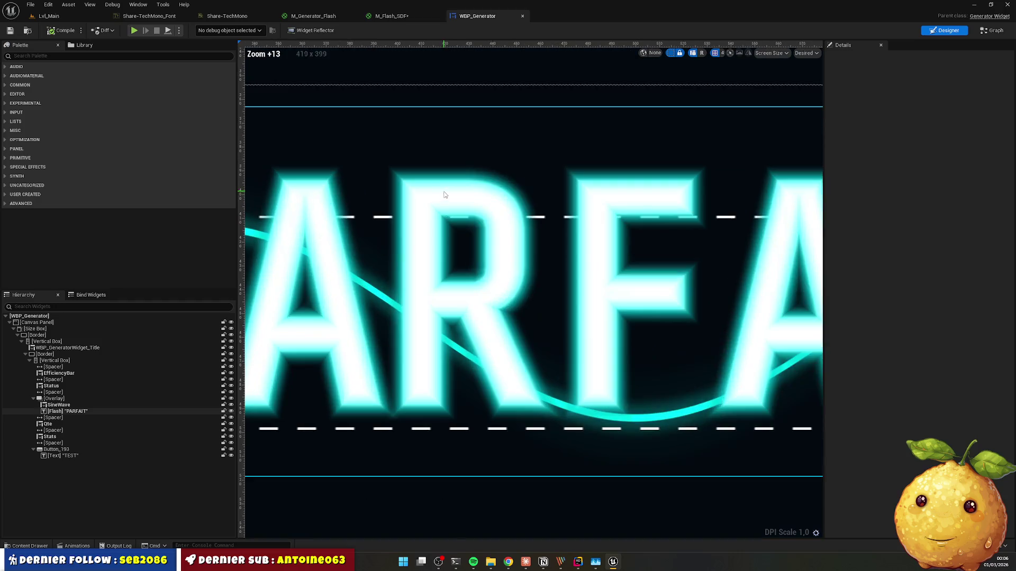
scroll(446, 191, "down", 14)
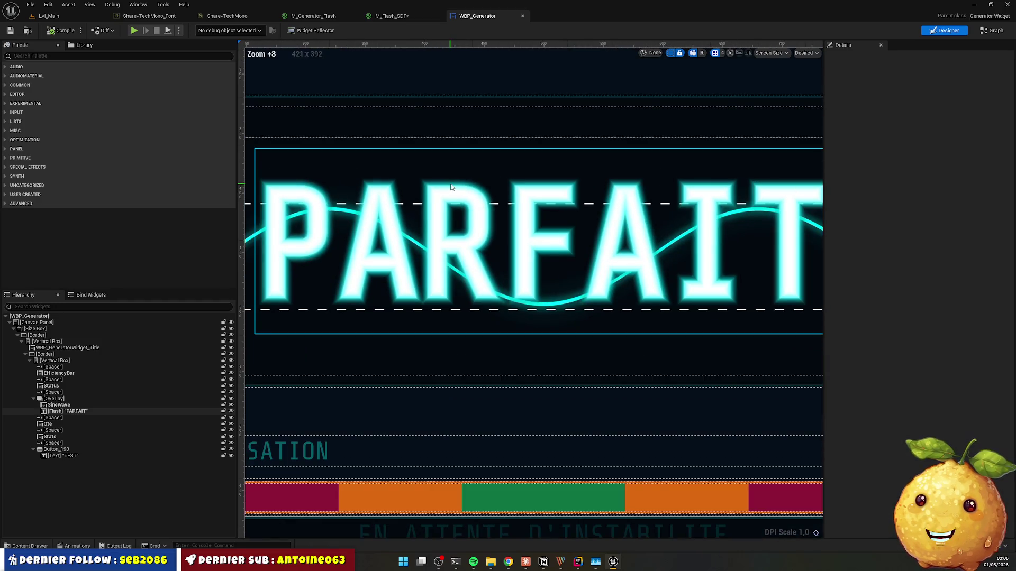
left_click(408, 16)
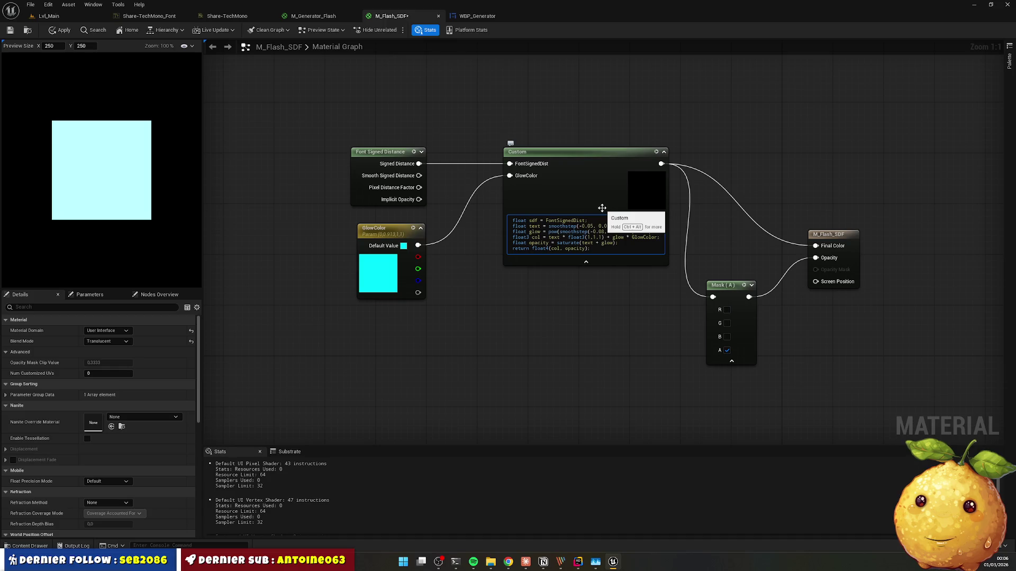
Step: Save the material, then try a glow start value of -0.09 and check PARFAIT
key("ctrl+s")
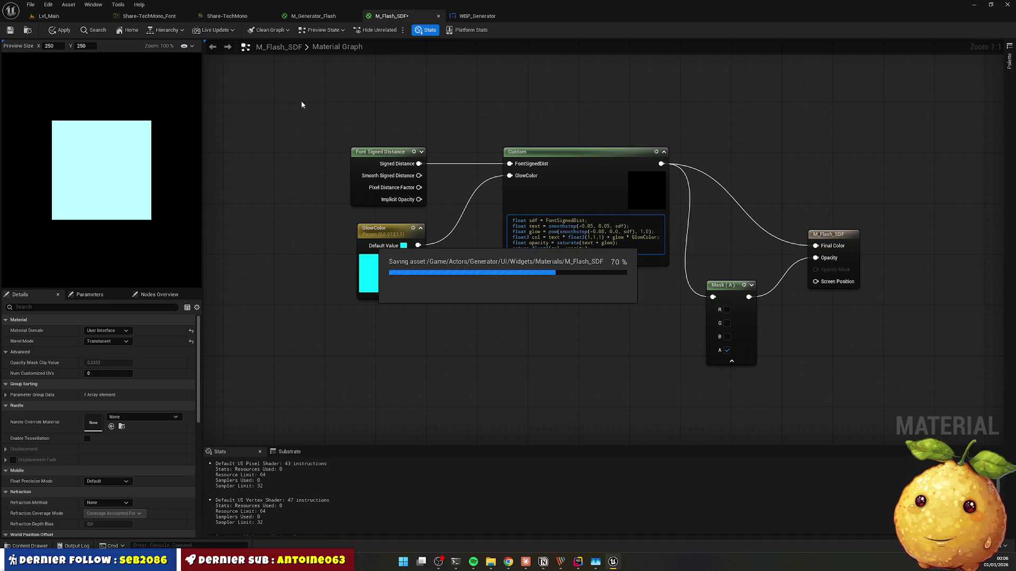
left_click(465, 16)
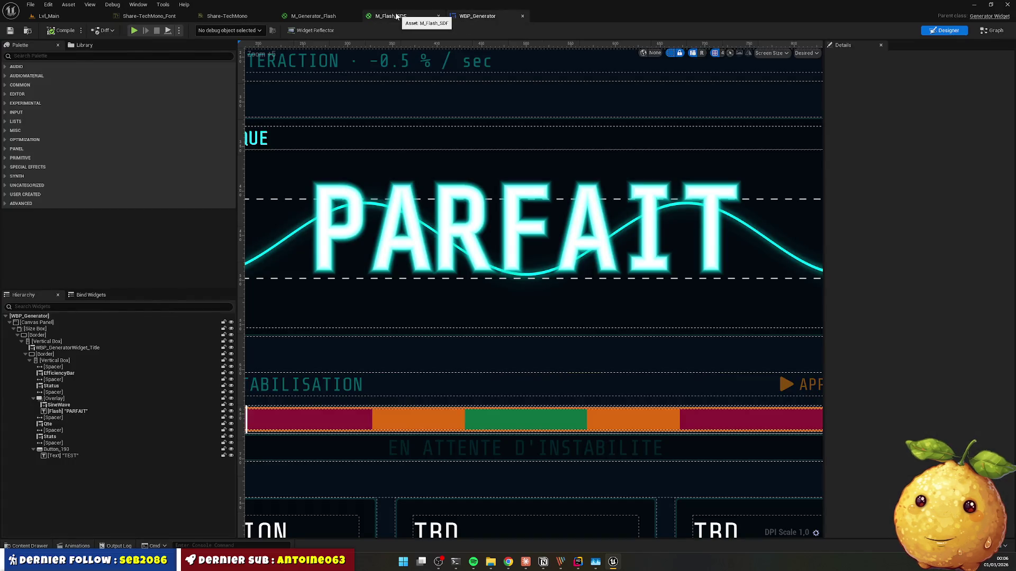
left_click(401, 15)
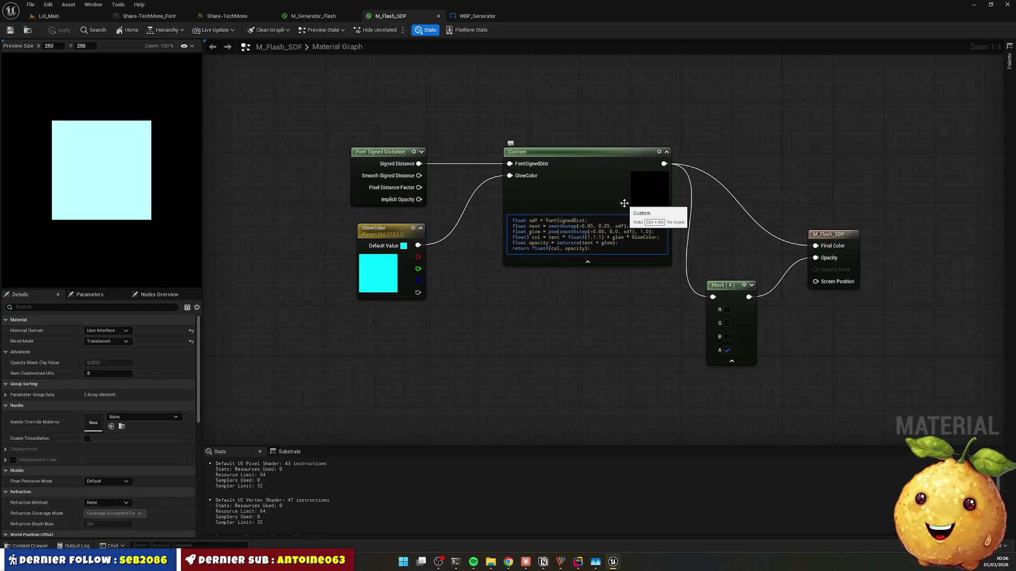
key("BackSpace")
type("9")
left_click(60, 30)
left_click(457, 16)
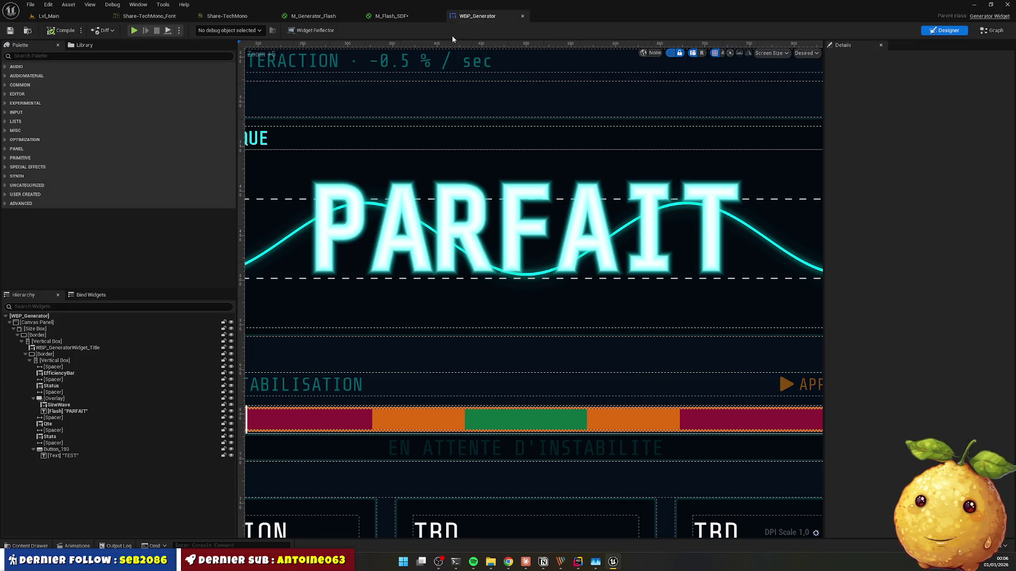
left_click(391, 16)
Step: Change the glow start value to -0.01, apply it, and compare PARFAIT's glow
key("BackSpace")
type("1")
left_click(62, 30)
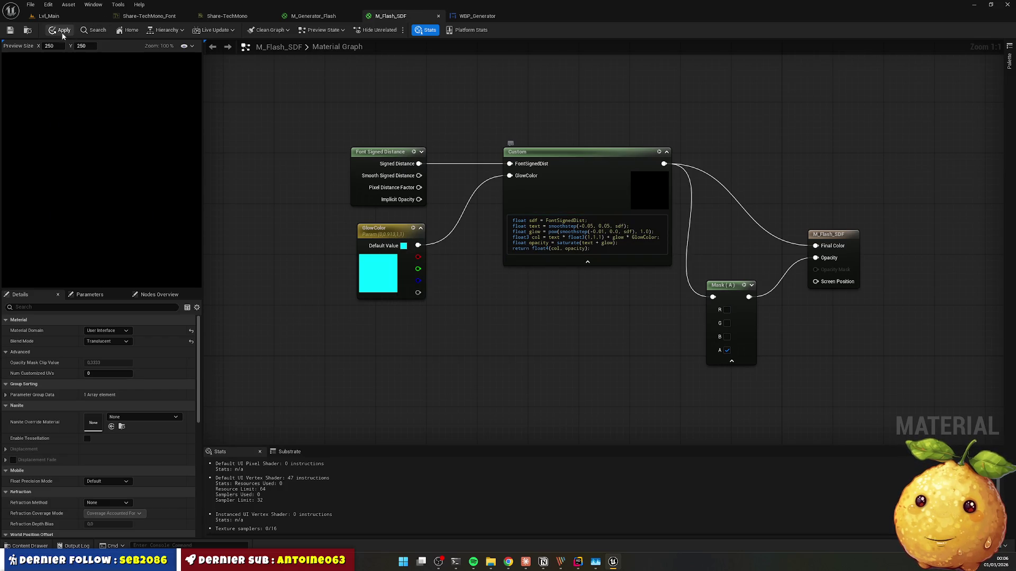
left_click(460, 16)
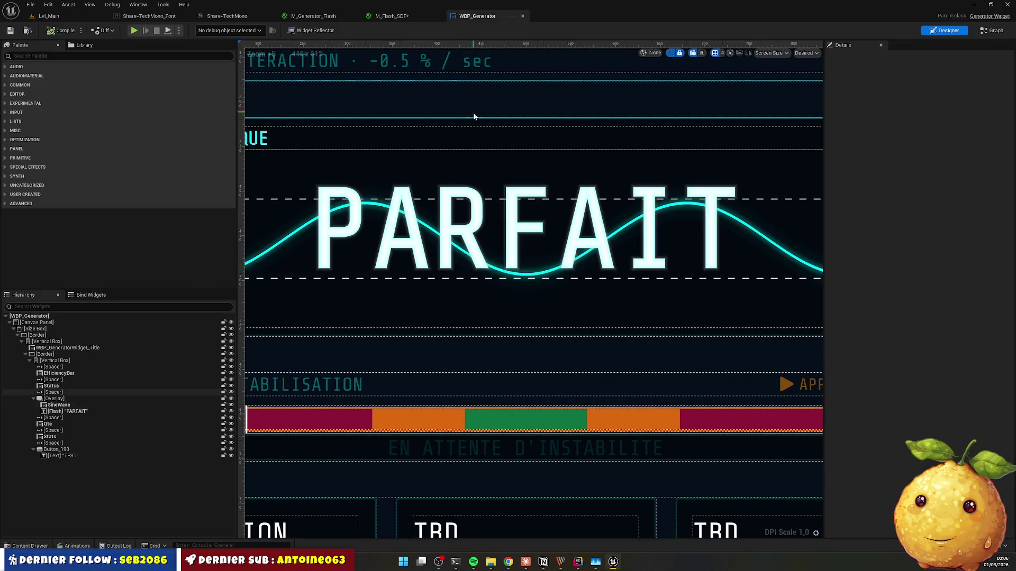
left_click(391, 15)
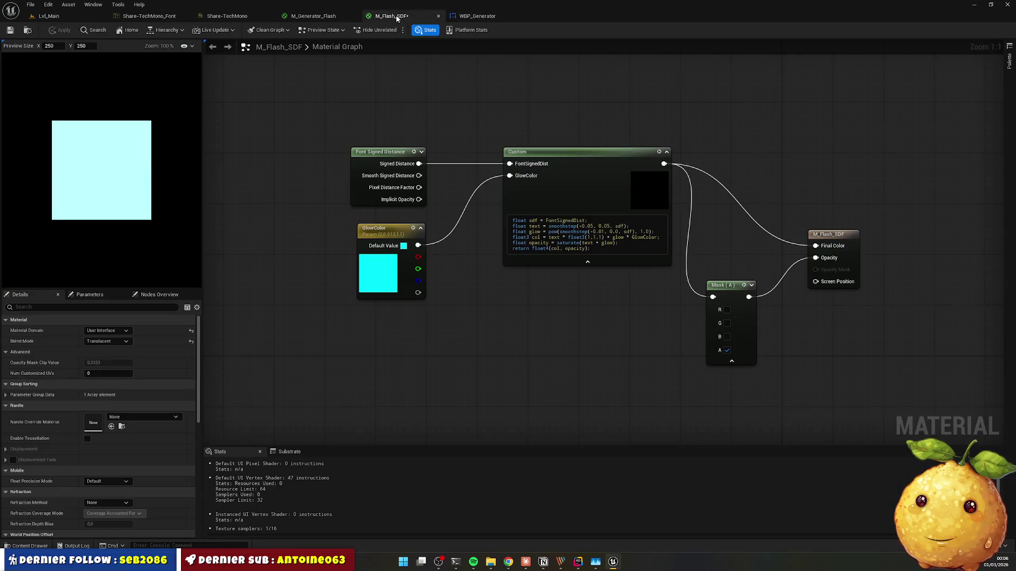
Step: Set the glow line to smoothstep(-0.1, 0.0, sdf), save, and compare PARFAIT in the designer
key("Delete")
key("Delete")
key("BackSpace")
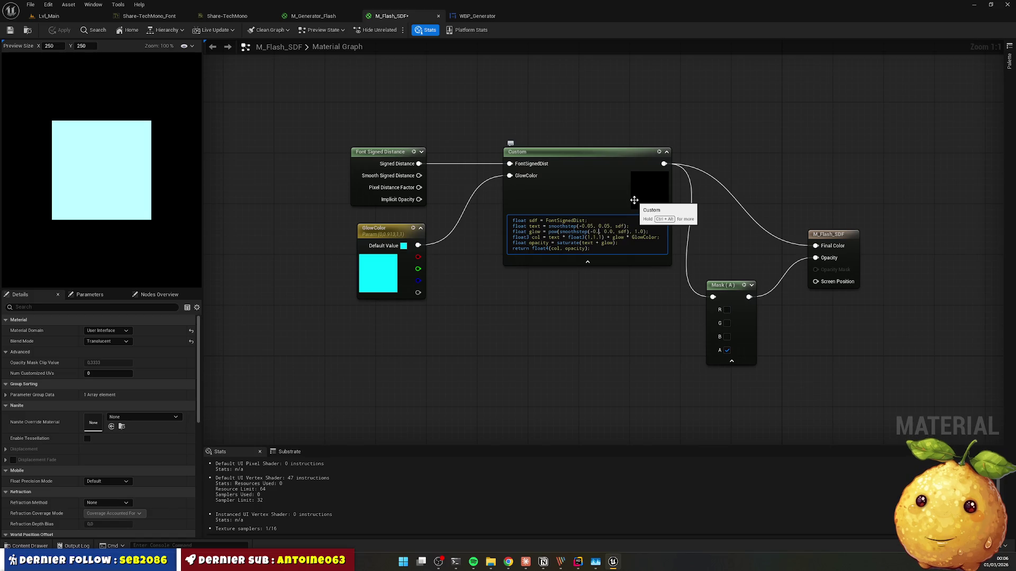
key("ctrl+s")
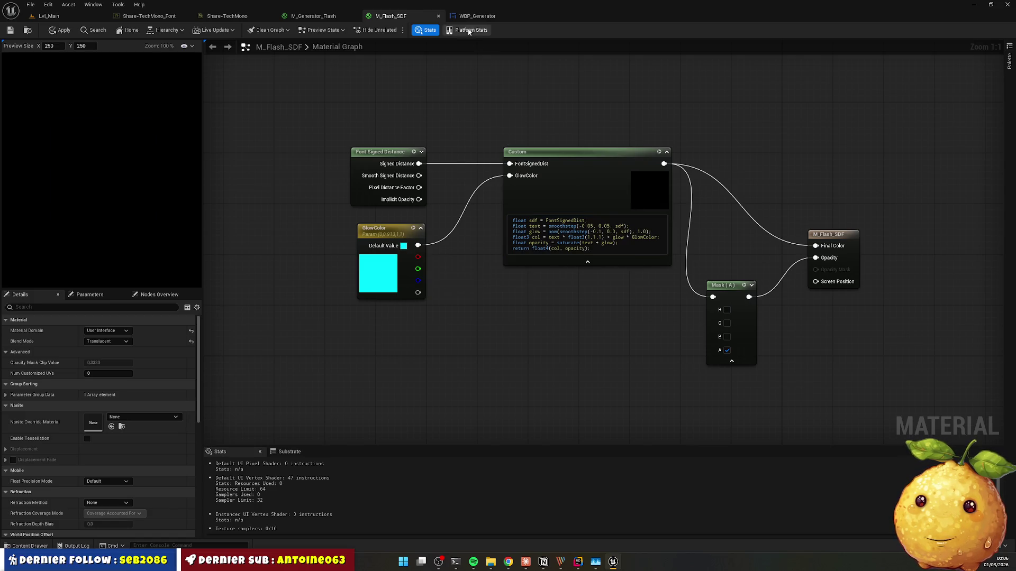
left_click(472, 19)
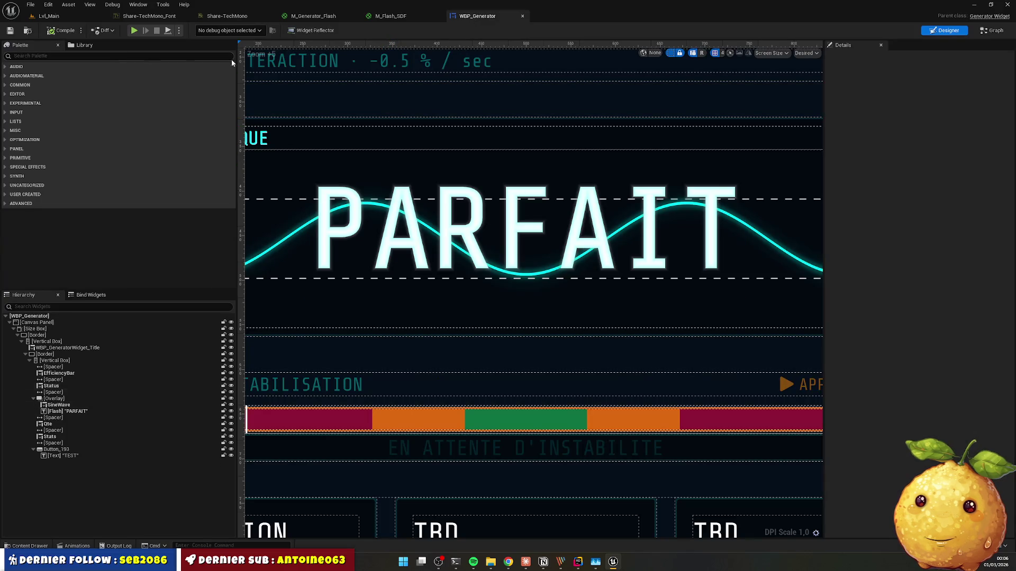
left_click(394, 19)
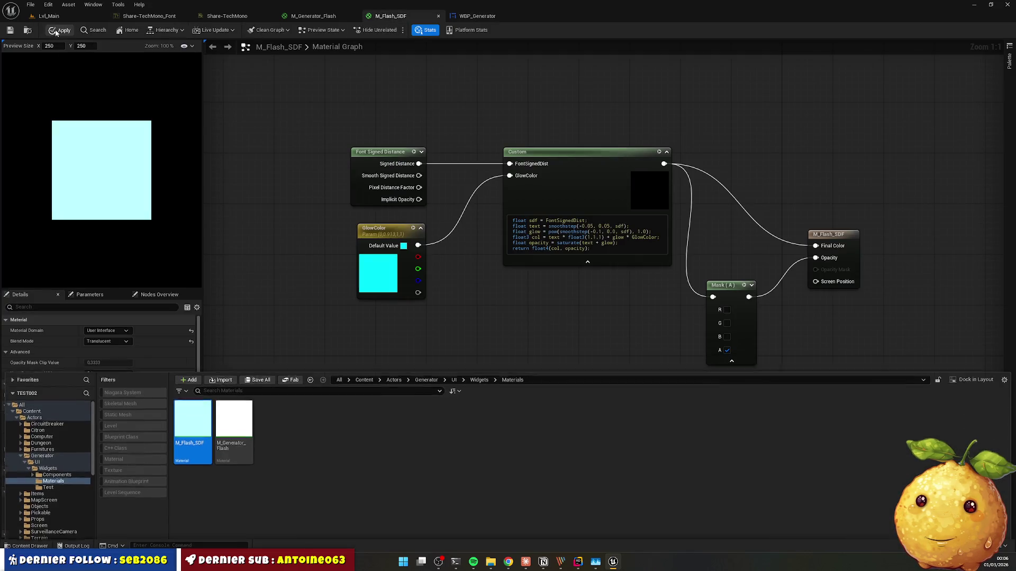
left_click(474, 19)
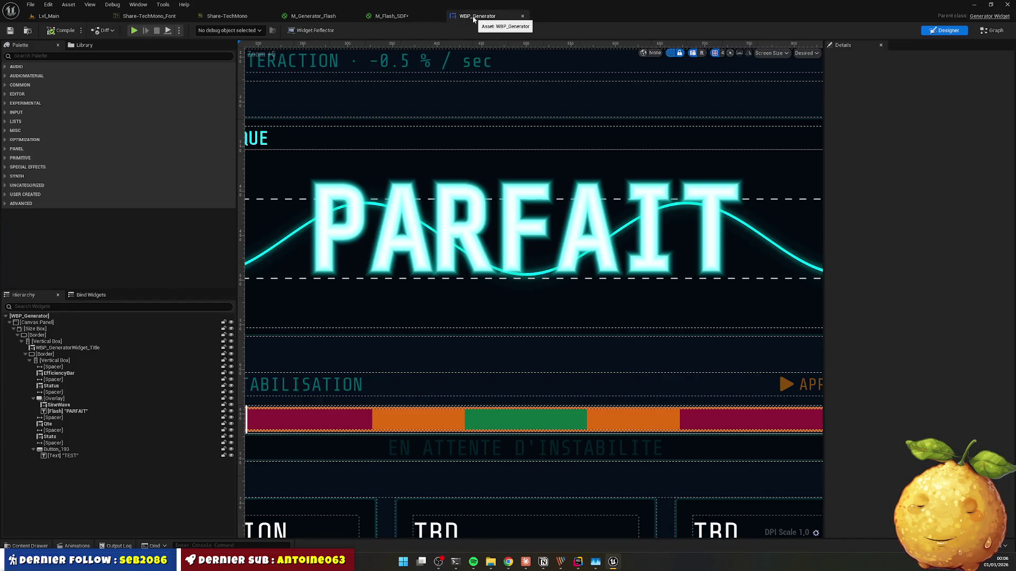
left_click(414, 18)
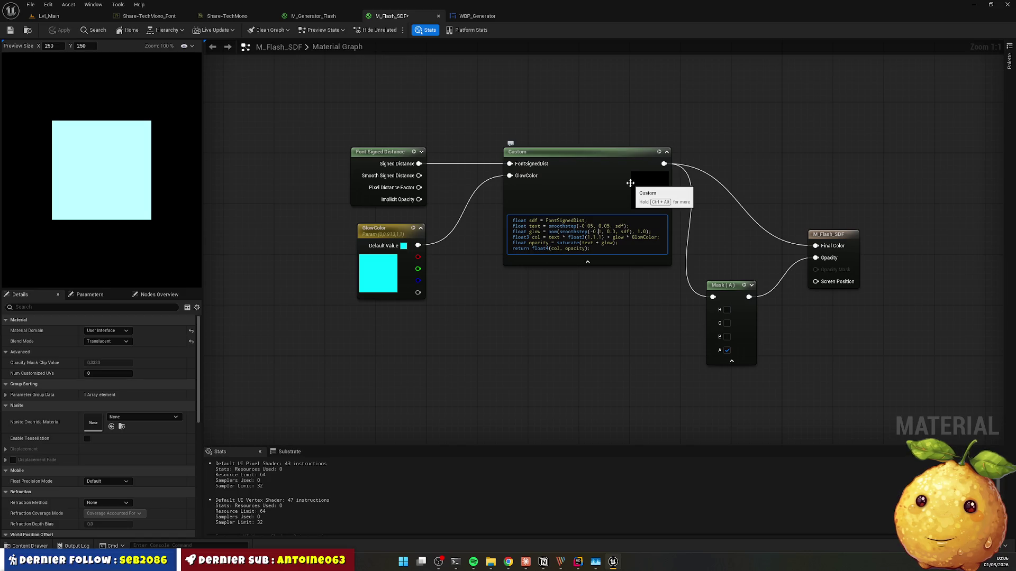
Step: Widen the glow start to -0.3, save, and check PARFAIT in the widget
key("alt+Tab")
scroll(482, 238, "down", 2)
key("alt+Tab")
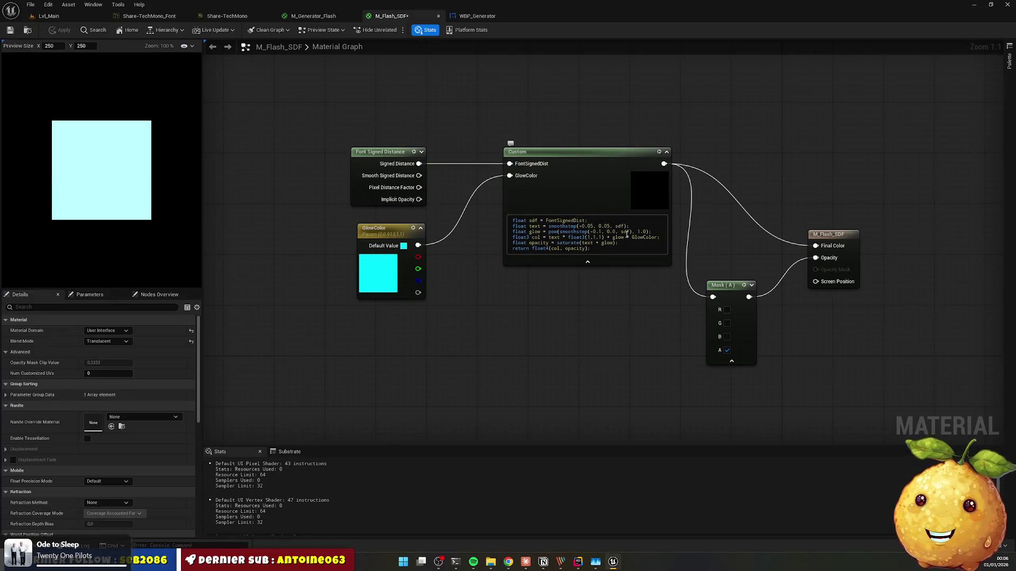
key("ctrl+v")
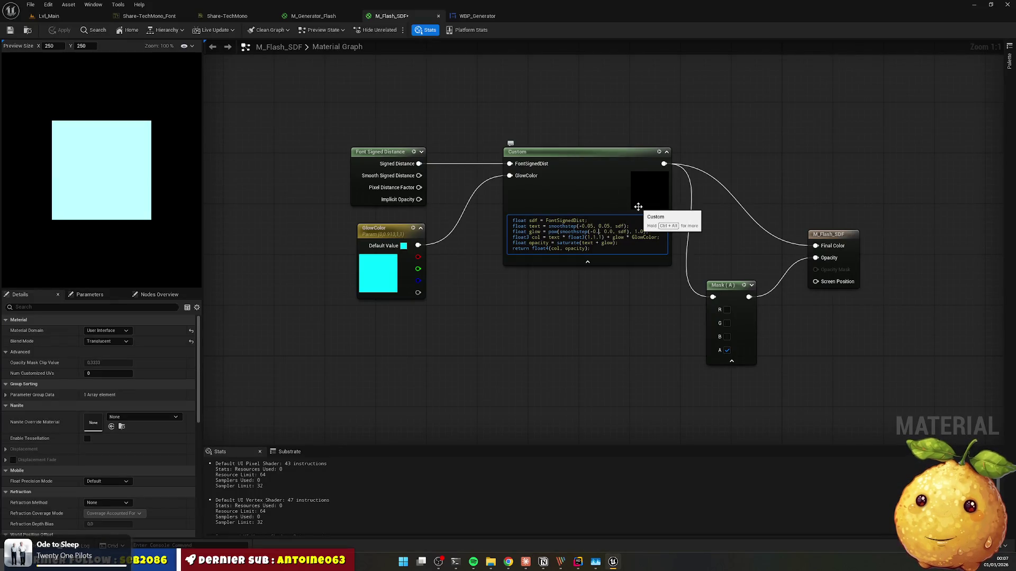
key("ctrl+s")
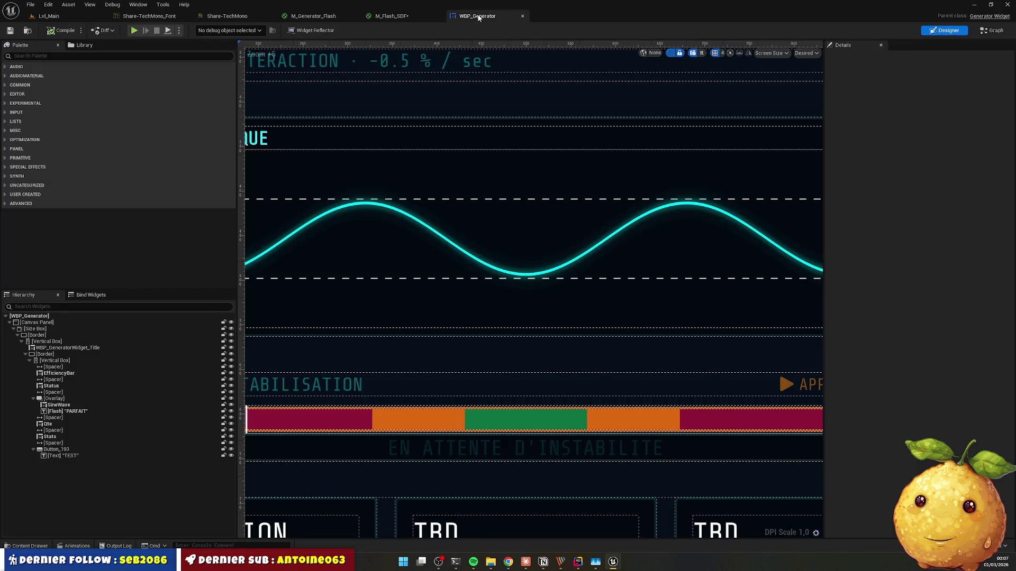
left_click(474, 16)
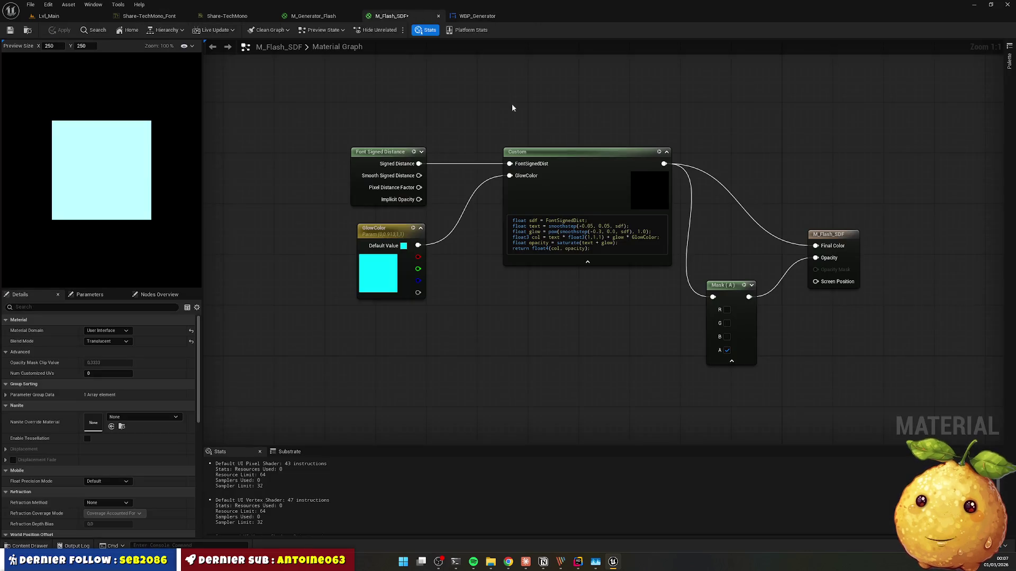
left_click(394, 16)
Step: Change the glow start to -0.2, save, and check the widget again
left_click(604, 231)
key("BackSpace")
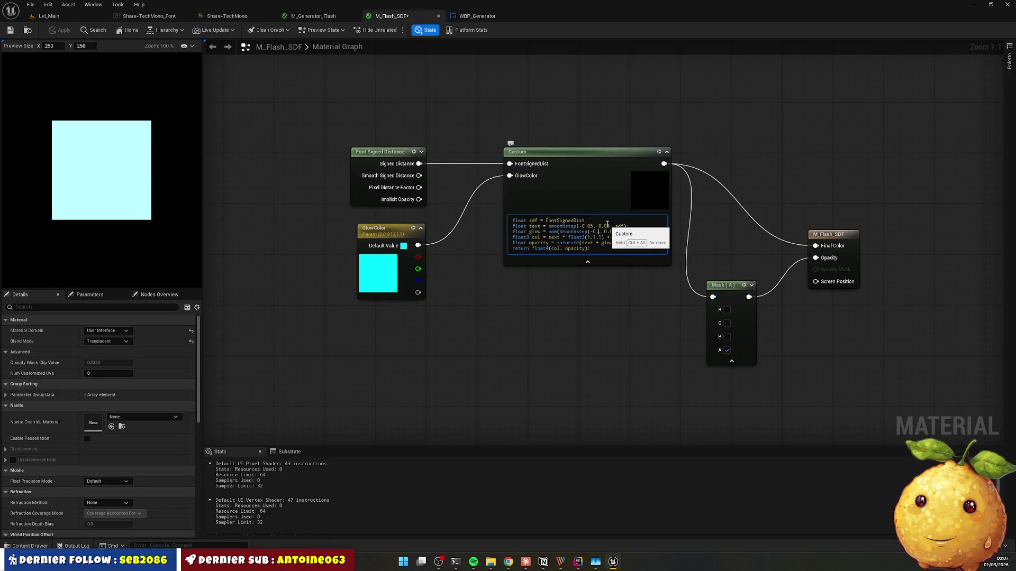
type("2")
key("ctrl+s")
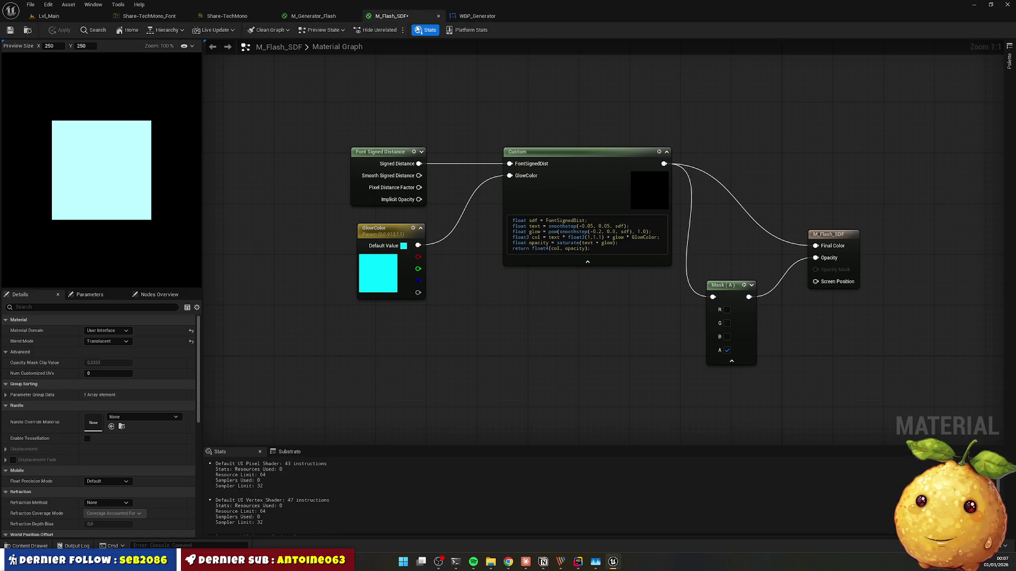
left_click(470, 17)
left_click(392, 16)
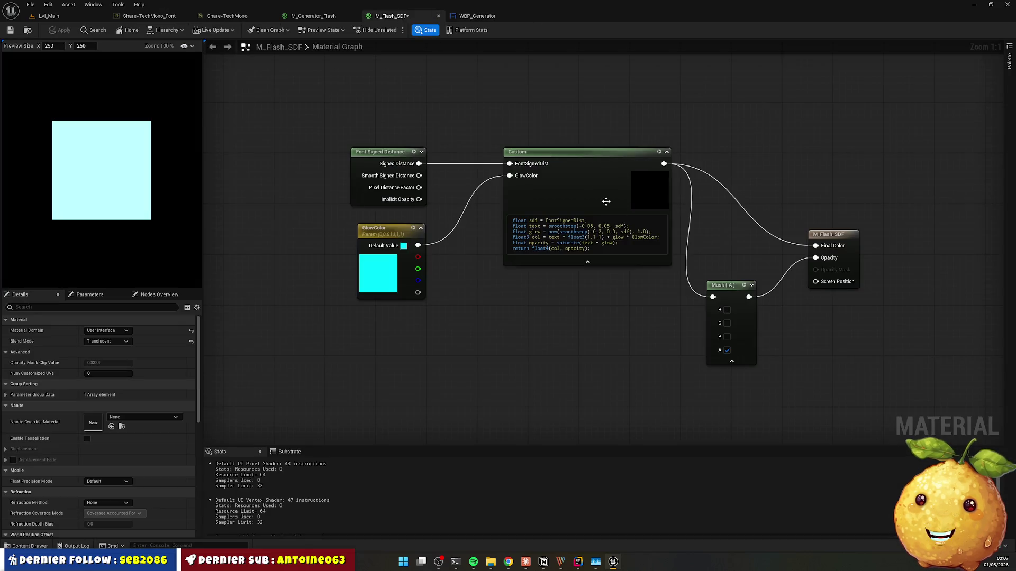
Step: Return the glow start to -0.1, recompile, and view PARFAIT's tighter glow
left_click_drag(598, 225, 596, 231)
key("Right")
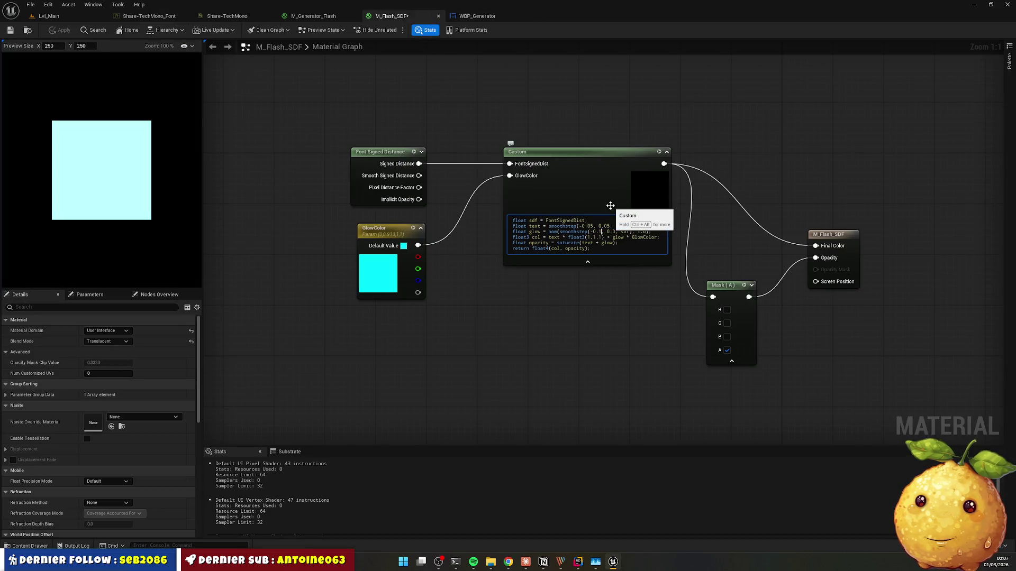
left_click(610, 205)
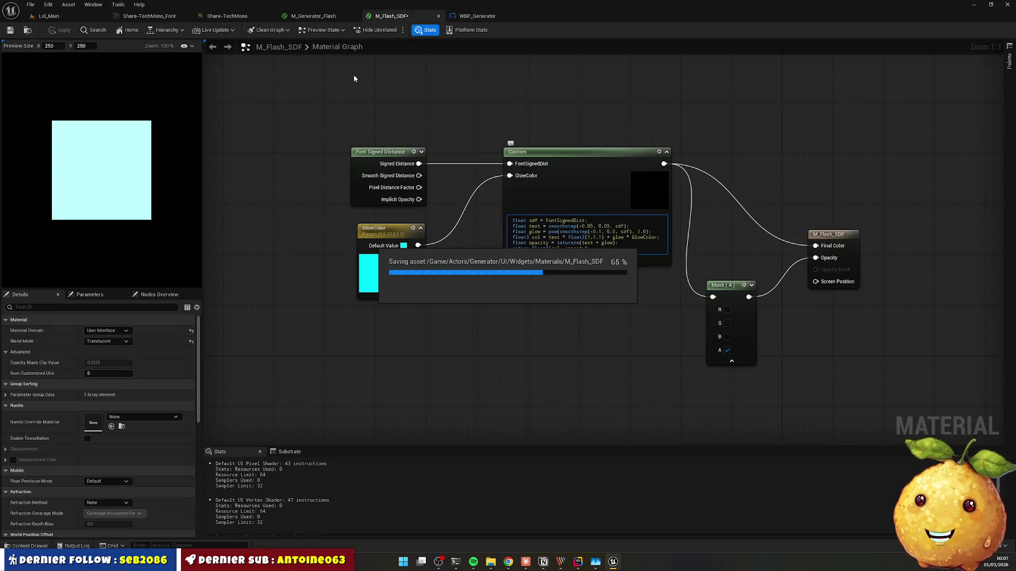
left_click(464, 17)
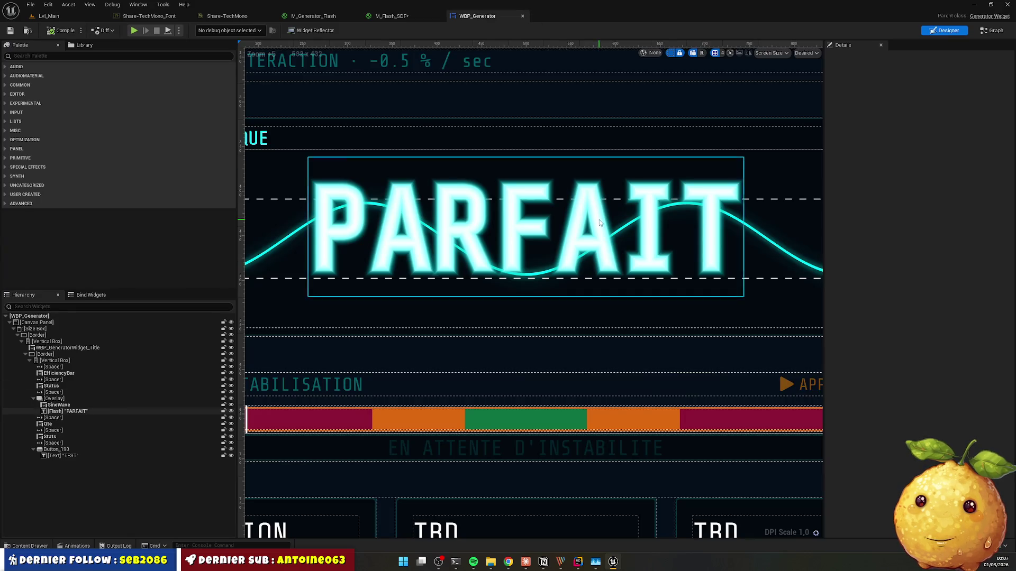
scroll(599, 222, "down", 6)
scroll(596, 220, "up", 7)
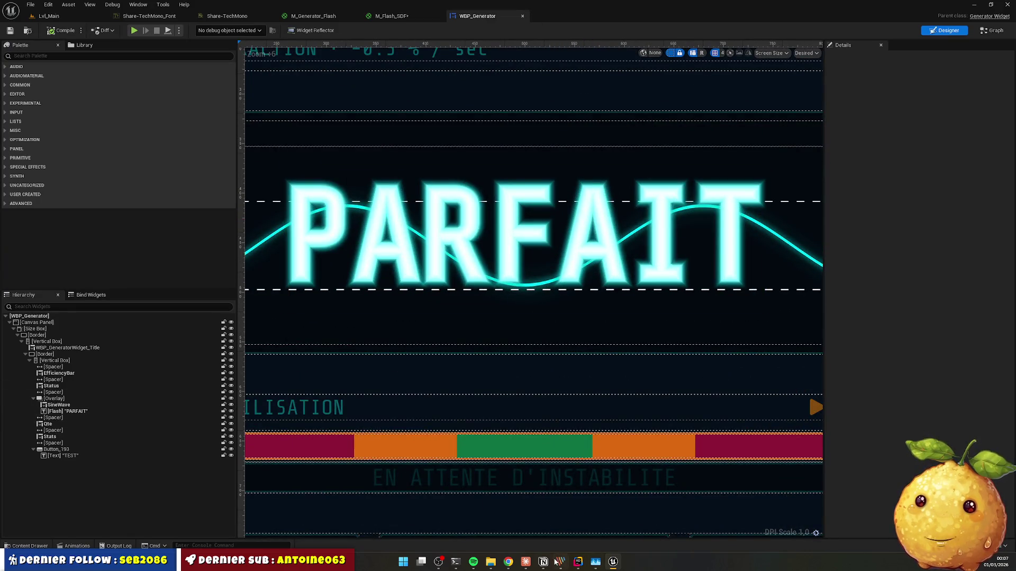
left_click(525, 561)
Step: Ask Claude how to make the glow match the font colour instead of cyan
type("i")
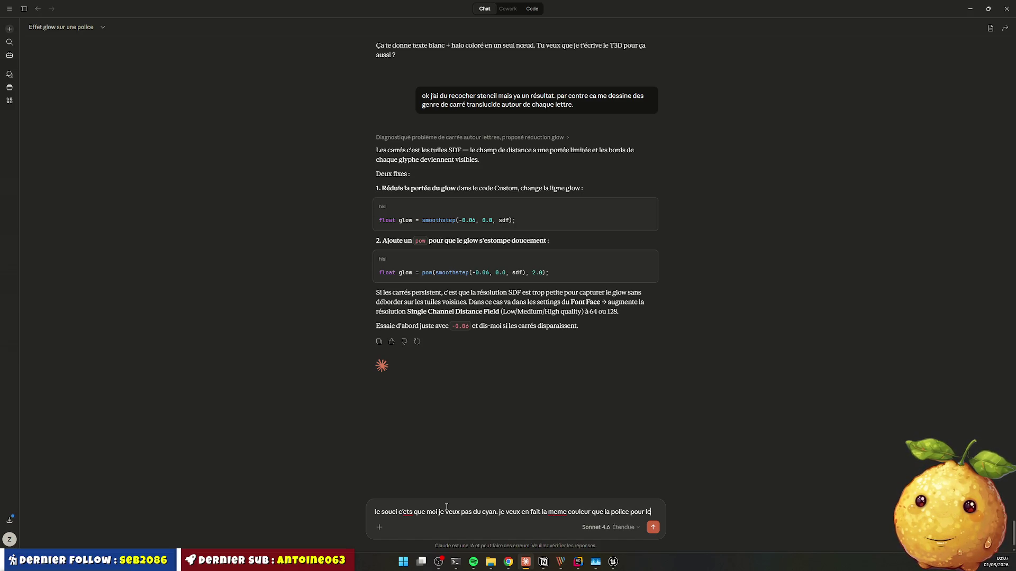
type("ow")
key("Return")
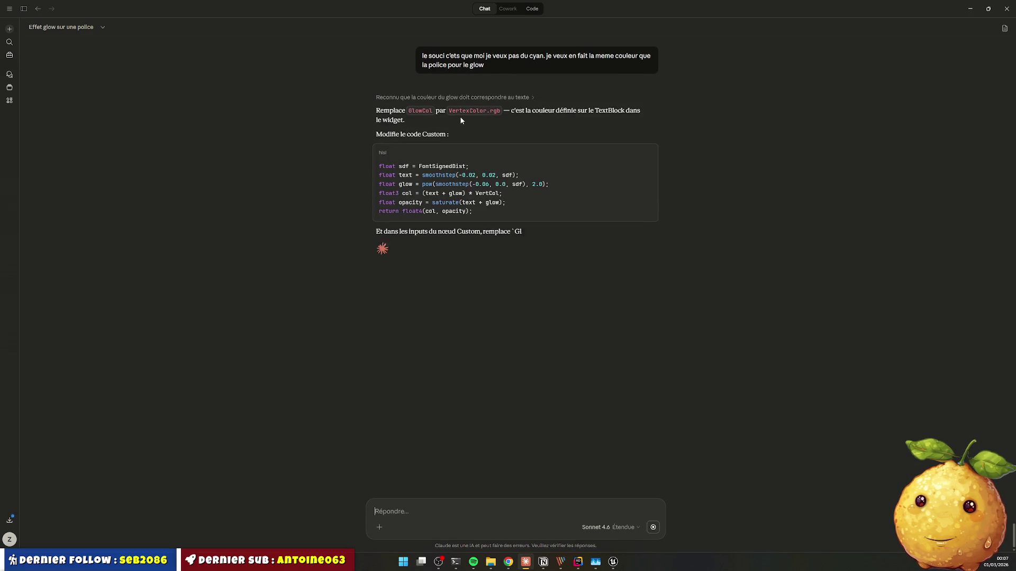
key("alt+Tab")
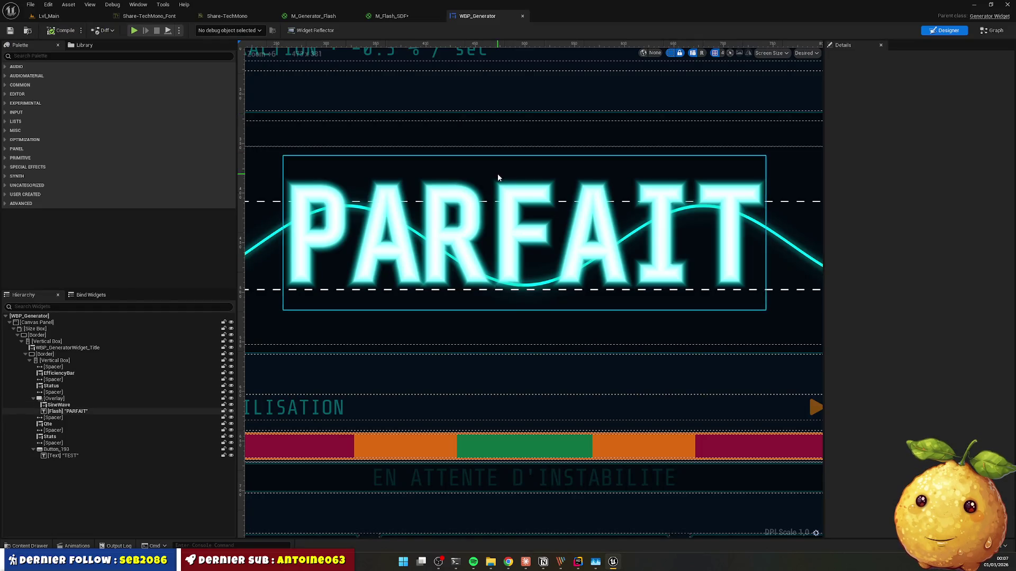
Step: Wire a Vertex Color node into the Custom node's GlowColor, save, and preview PARFAIT
left_click(402, 16)
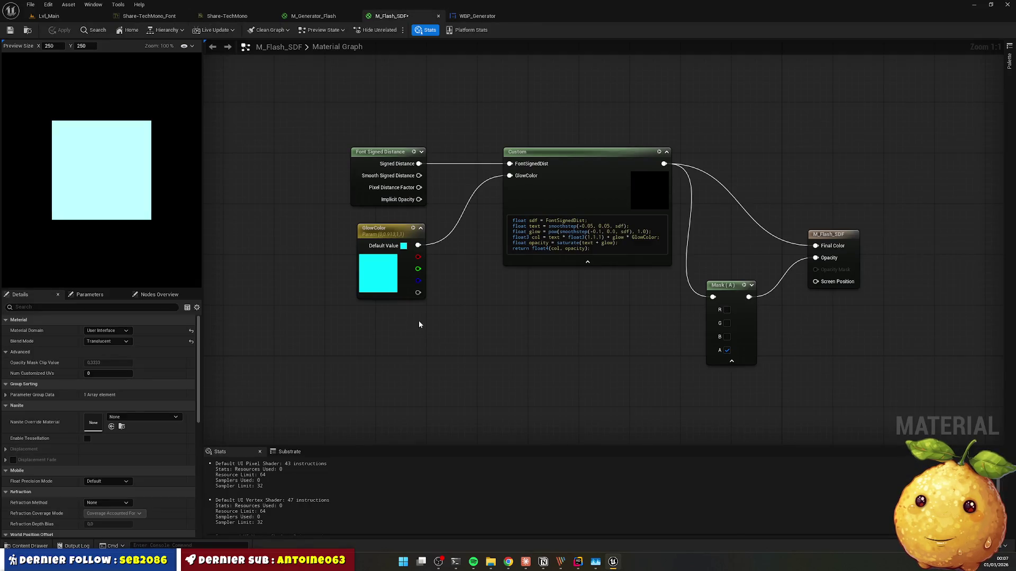
right_click(396, 335)
type("vertex color")
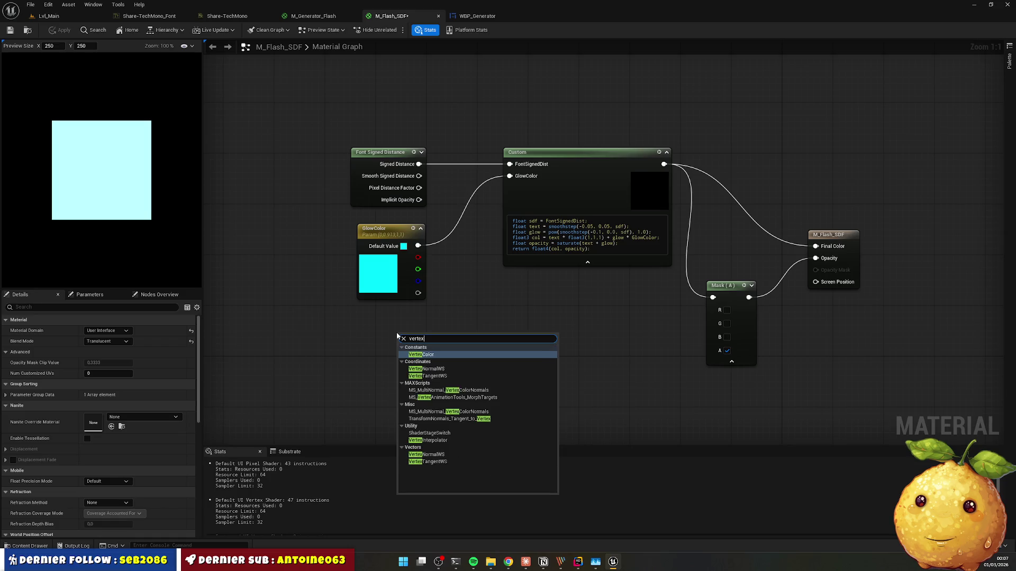
key("Return")
mouse_move(443, 353)
left_mouse_down()
mouse_move(455, 361)
mouse_move(513, 197)
mouse_move(509, 176)
left_mouse_up()
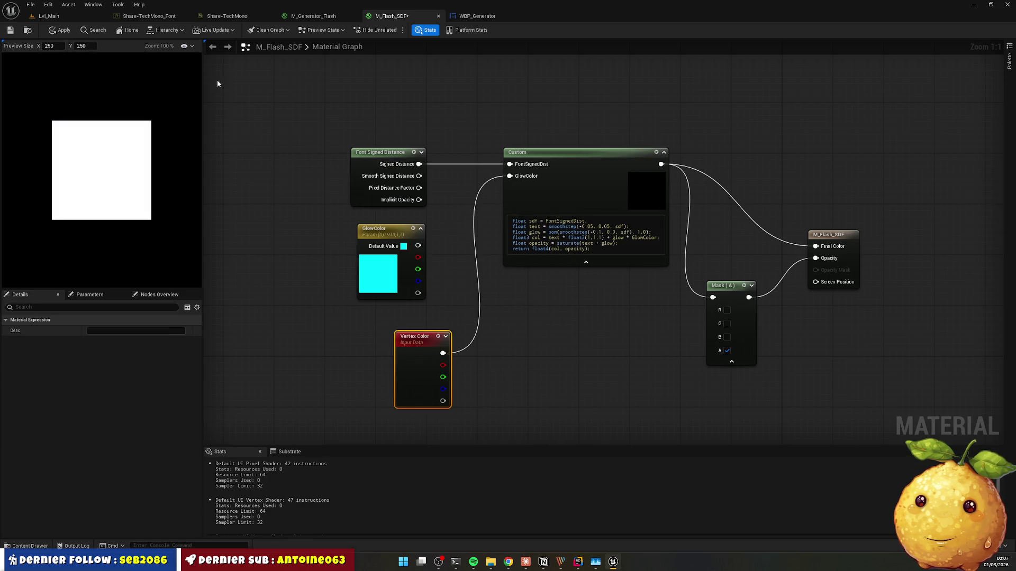
left_click(10, 29)
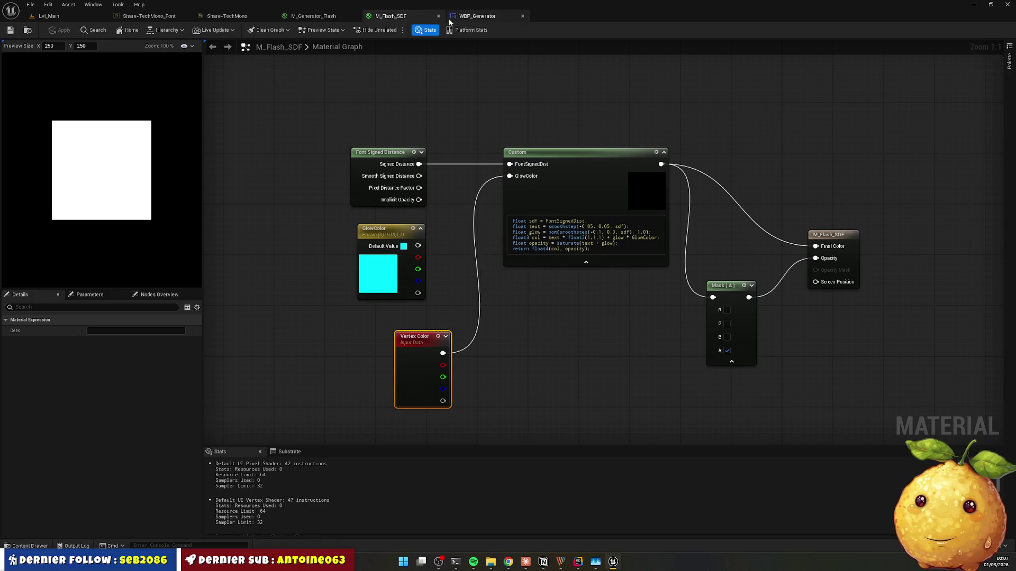
left_click(476, 16)
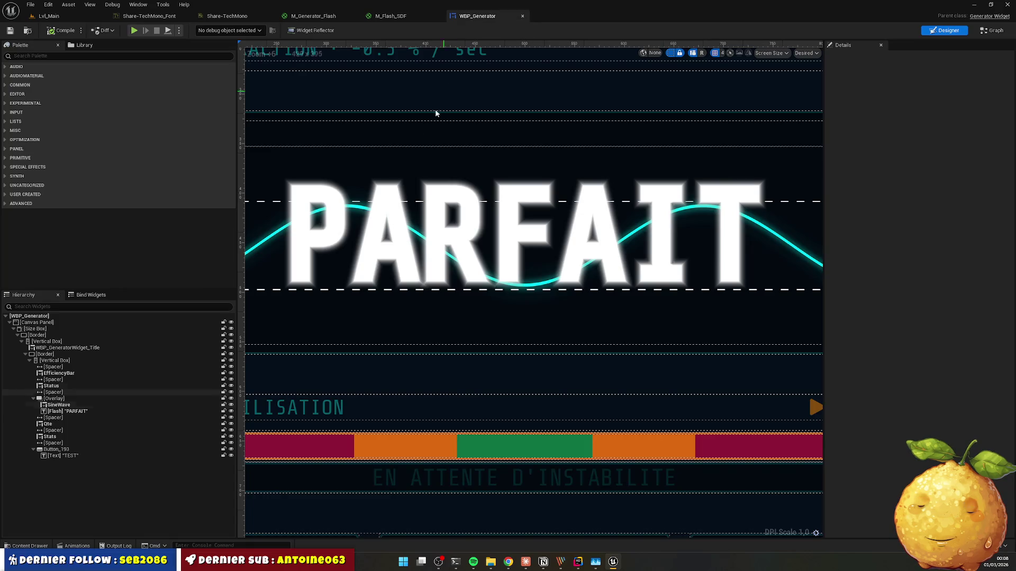
Step: Play-test Lvl_Main, stabilizing the generator by stopping the marker in the green zone
scroll(663, 216, "down", 7)
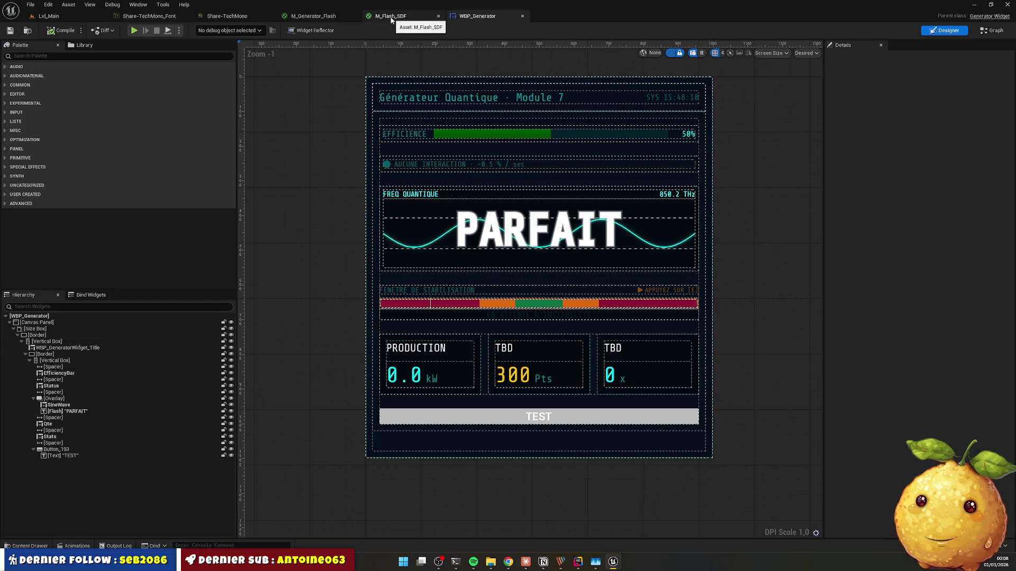
left_click(49, 16)
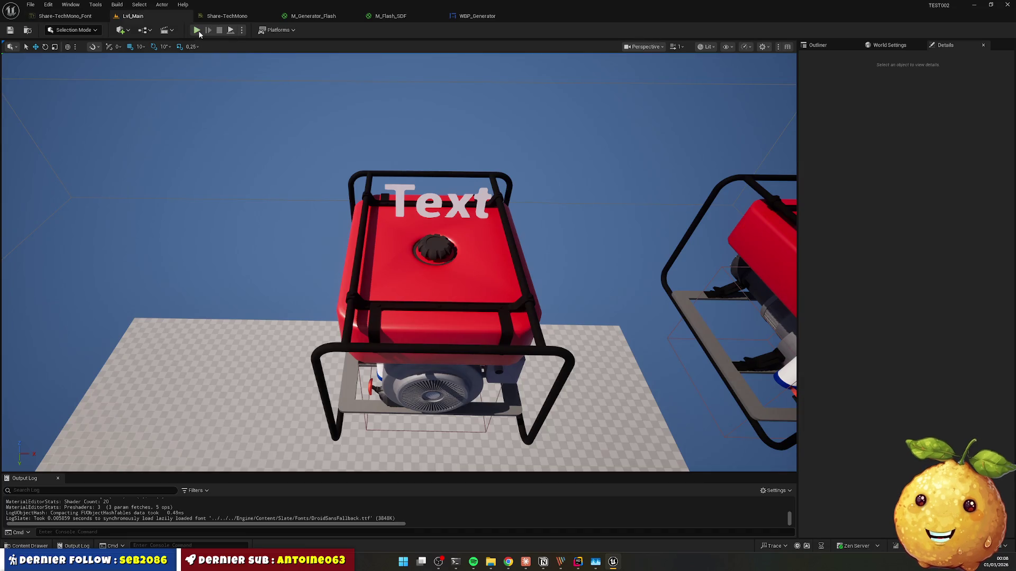
key("alt+p")
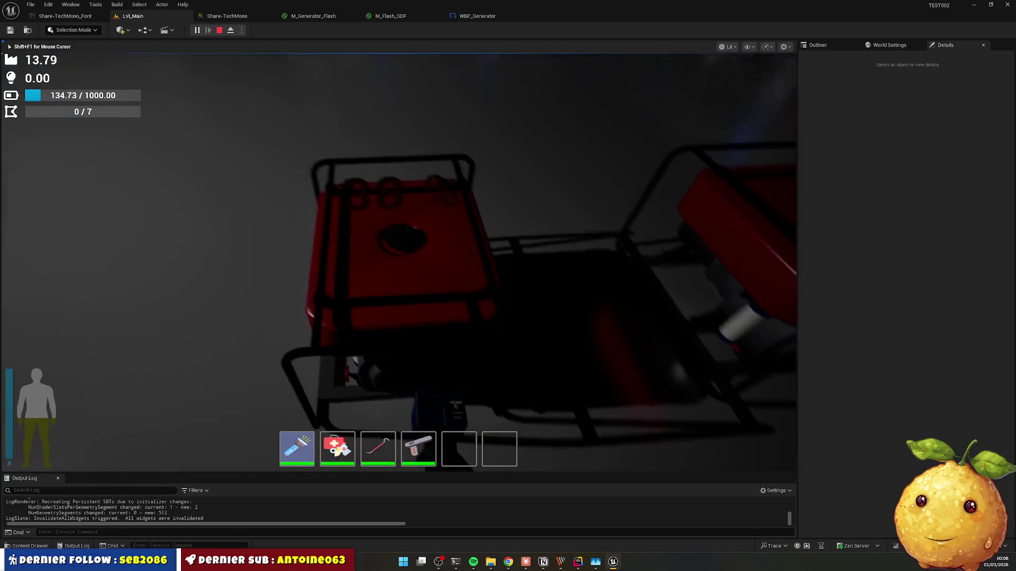
key("e")
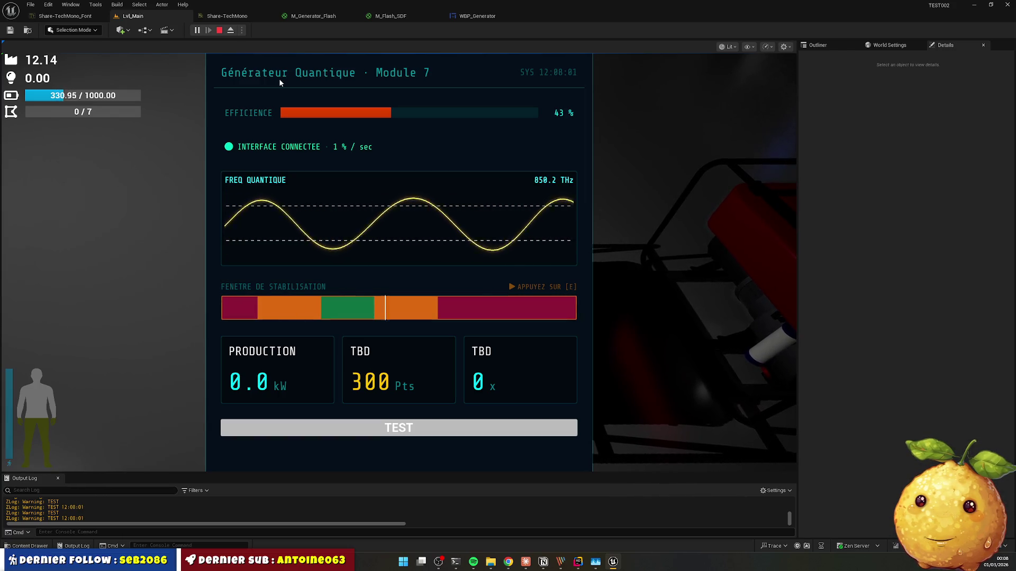
key("e")
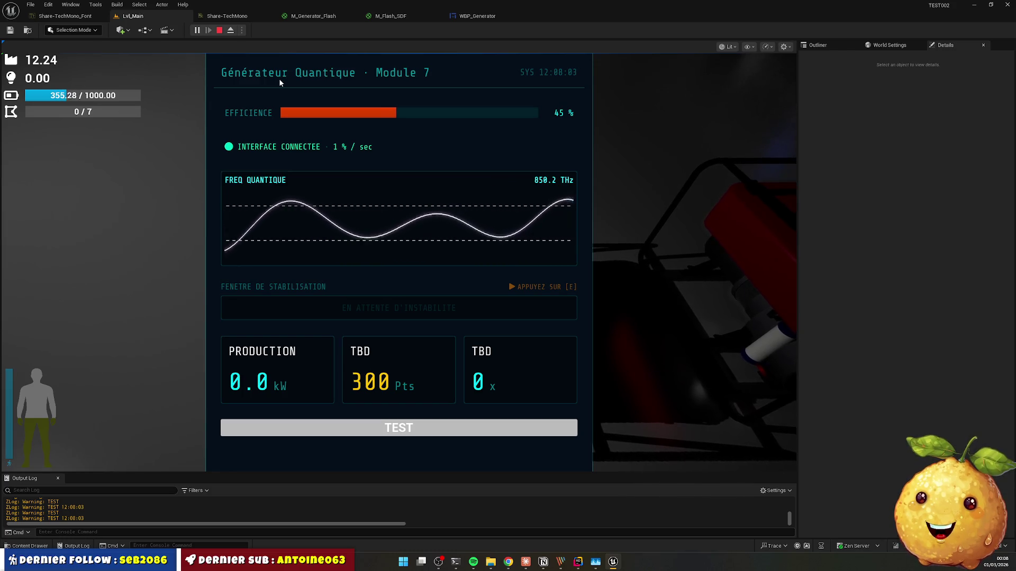
key("e")
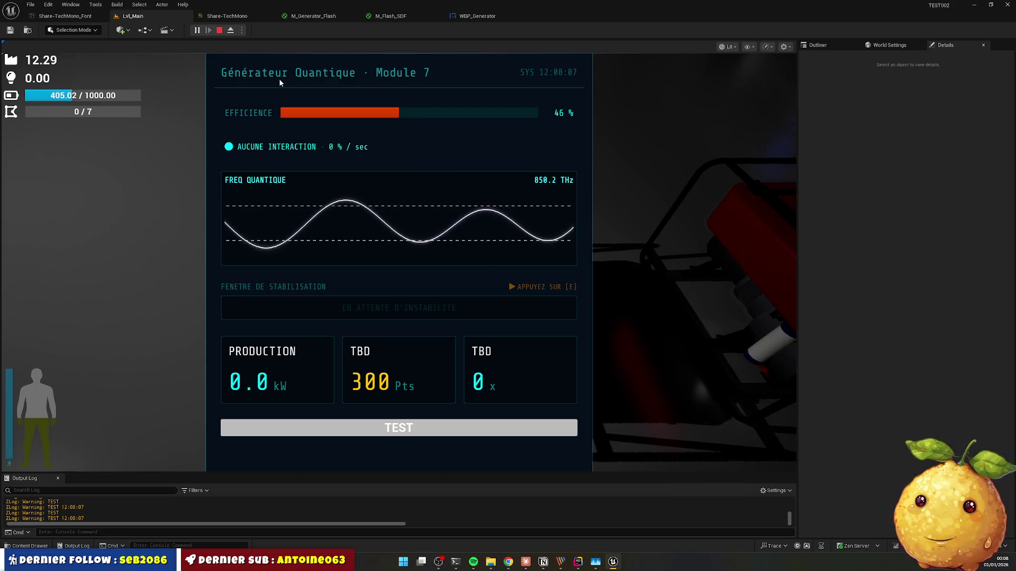
key("Escape")
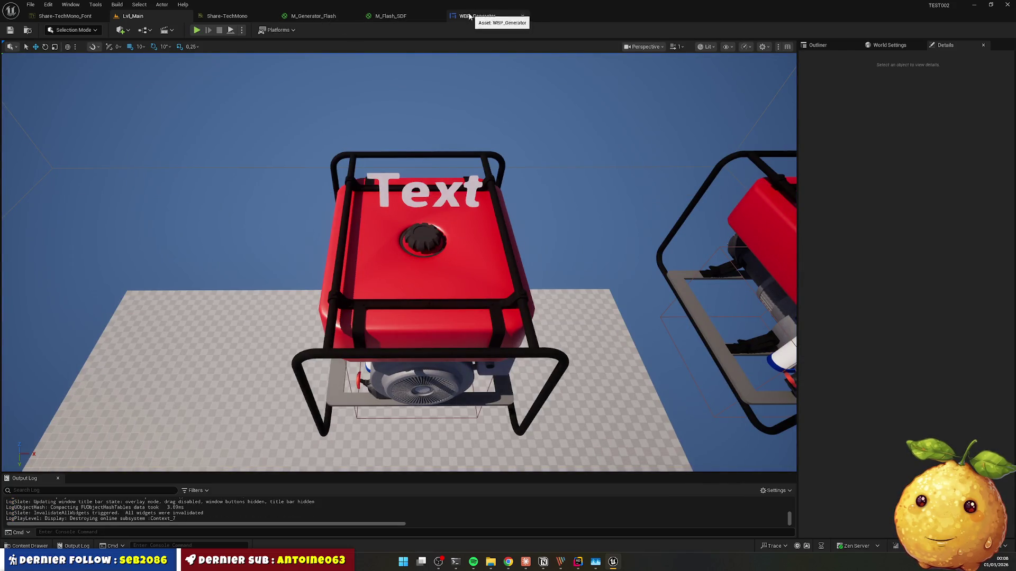
left_click(508, 562)
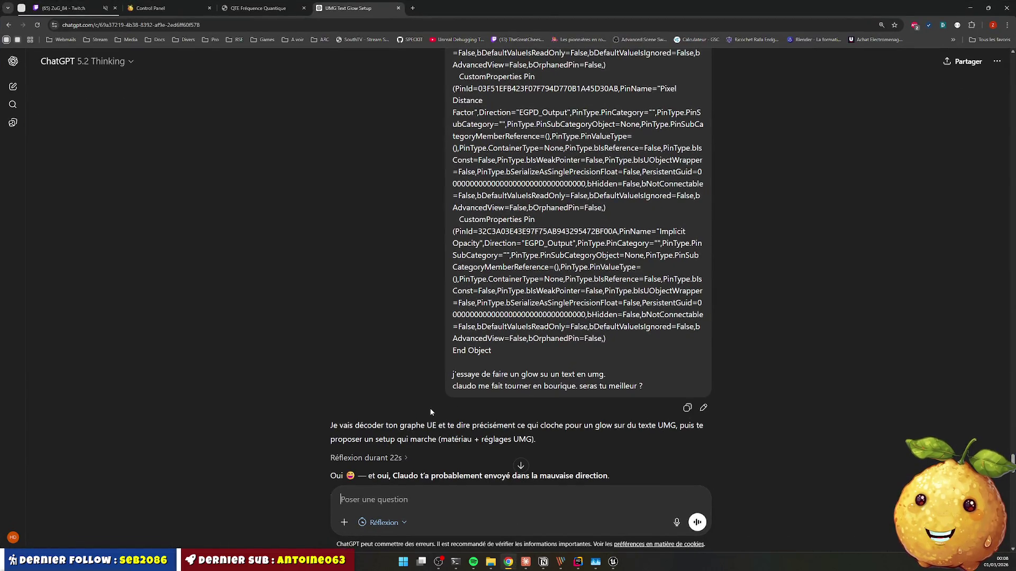
Step: Copy ChatGPT's line saying Claudo went the wrong direction and begin a Claude message 'regarde ce que chat gpt a écrit -->'
scroll(442, 407, "down", 2)
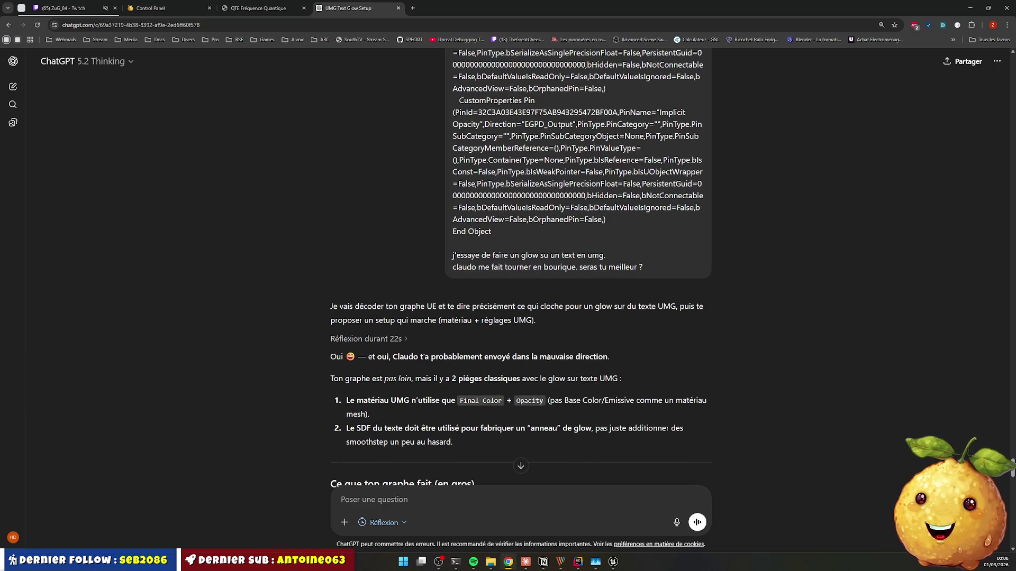
scroll(408, 350, "down", 1)
double_click(403, 318)
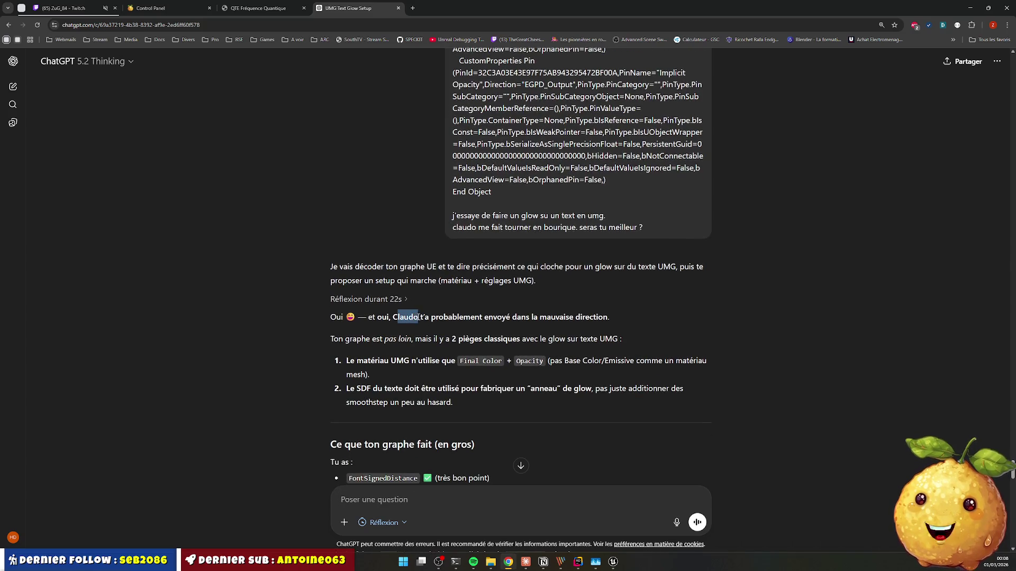
left_click(447, 321)
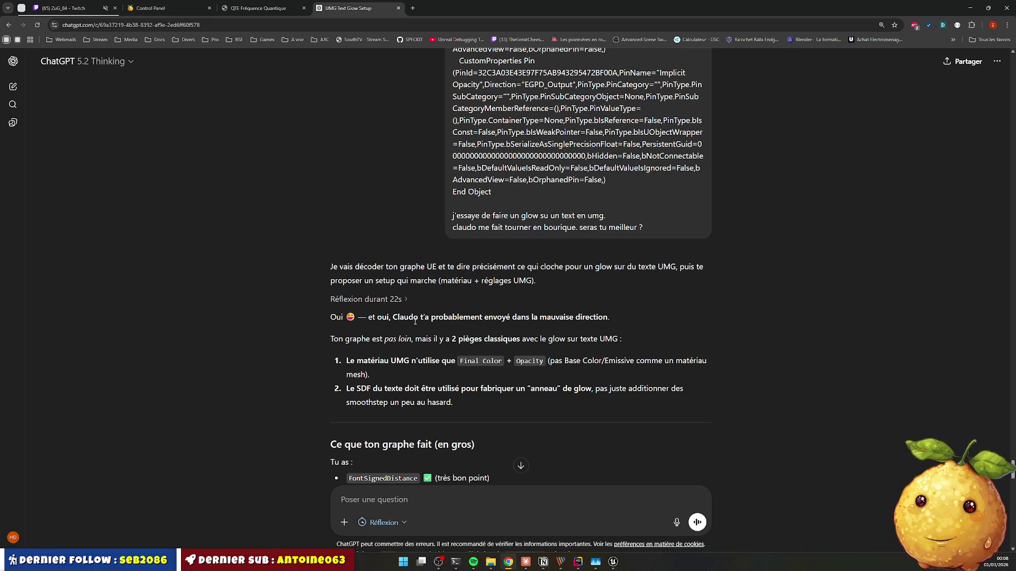
left_click_drag(330, 324, 630, 314)
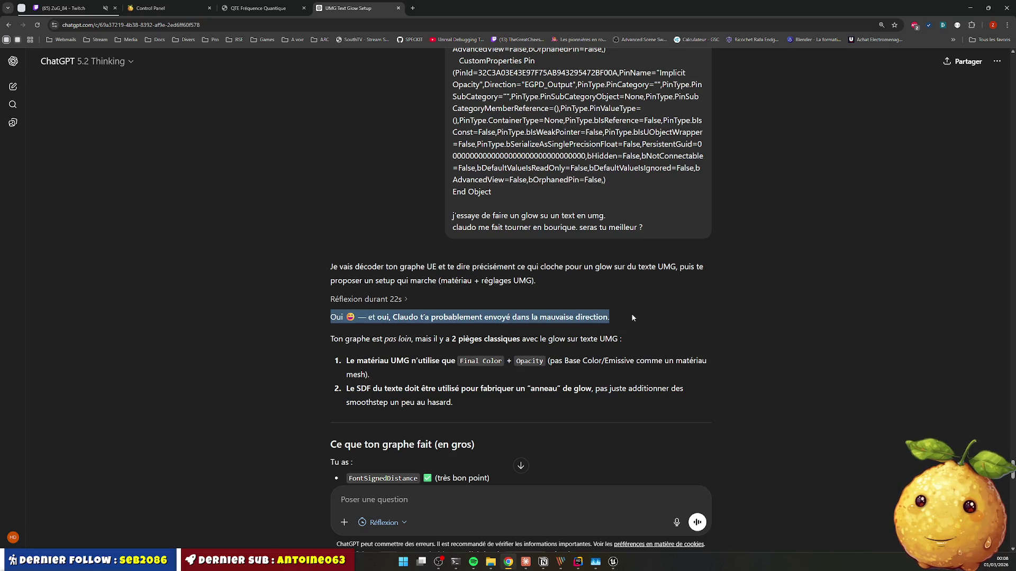
left_click(526, 562)
type("regarde ce")
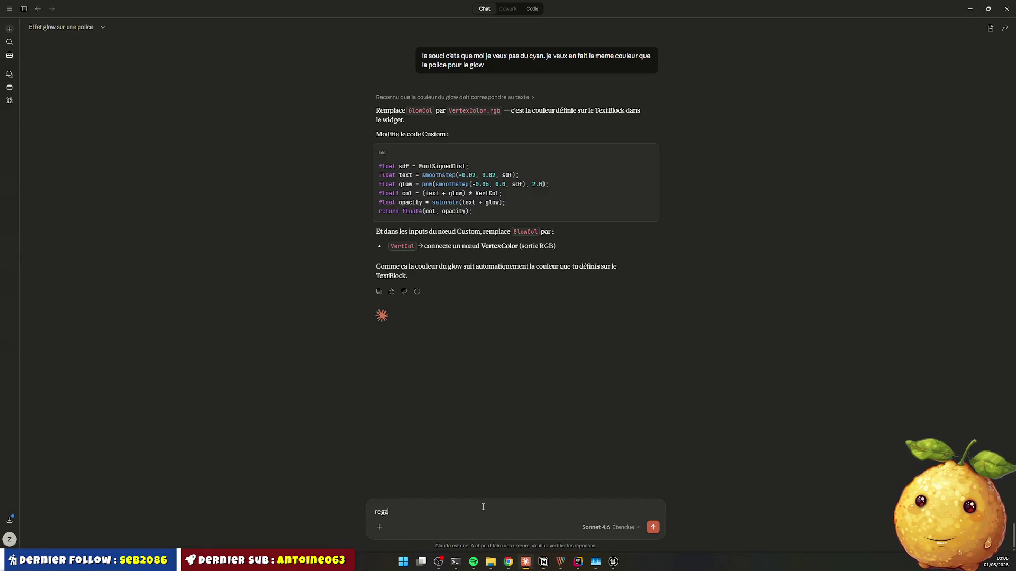
type(" que chat g")
type("pt a écrit -->")
Step: Send Claude the pasted ChatGPT line, then minimize Claude to return to ChatGPT
key("ctrl+v")
key("shift+Return")
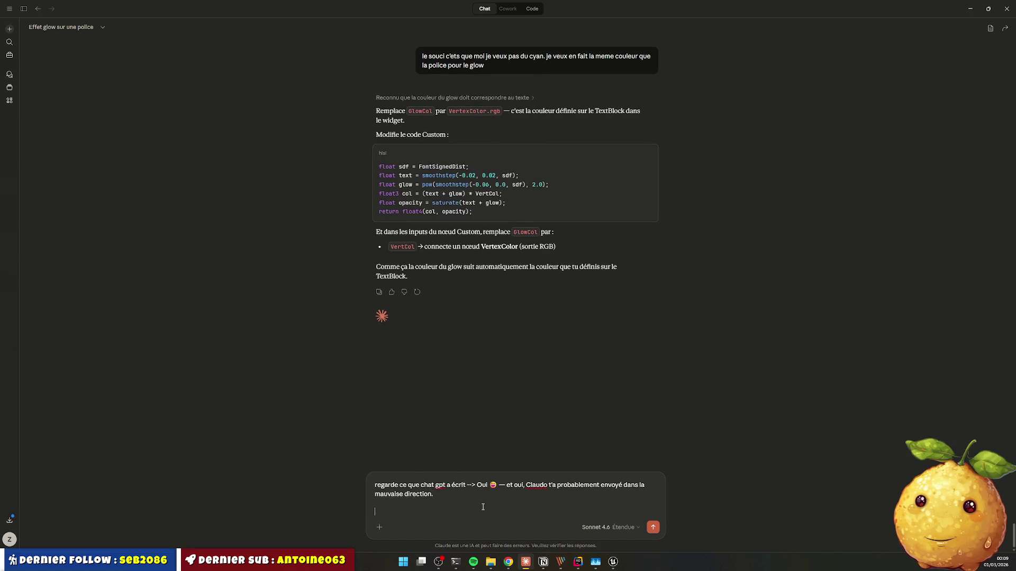
key("BackSpace")
key("Return")
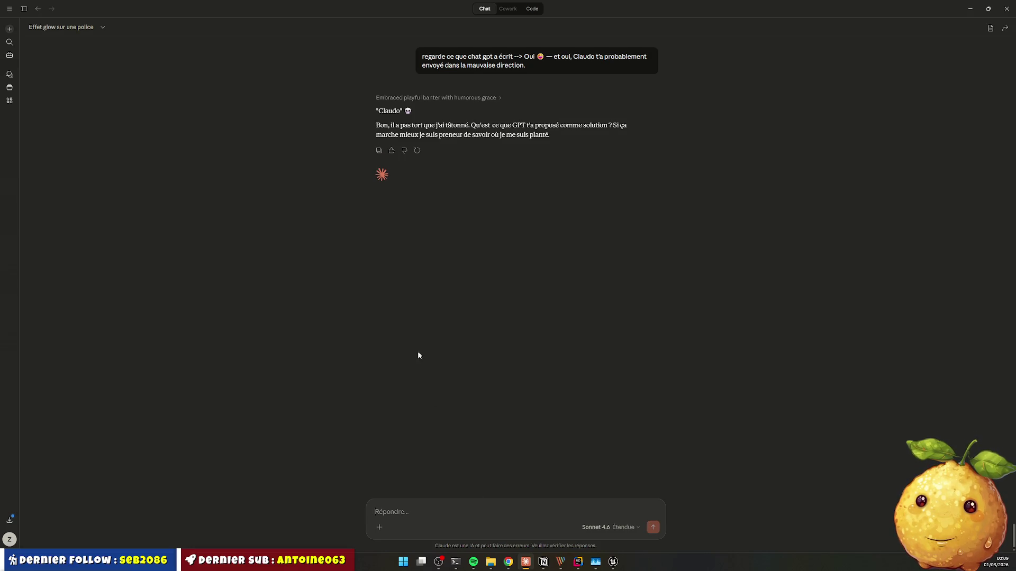
mouse_move(442, 126)
left_mouse_down()
mouse_move(559, 135)
mouse_move(514, 125)
mouse_move(606, 126)
mouse_move(435, 136)
mouse_move(552, 136)
left_mouse_up()
left_click(971, 9)
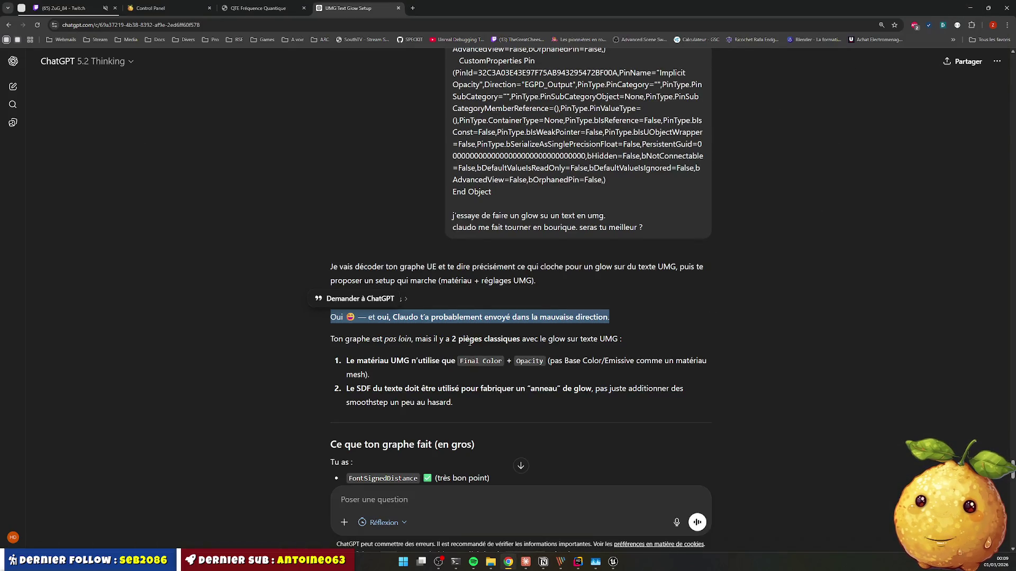
Step: Read down ChatGPT's recommended material settings to the Shading line, then return to Unreal Editor
left_click(380, 338)
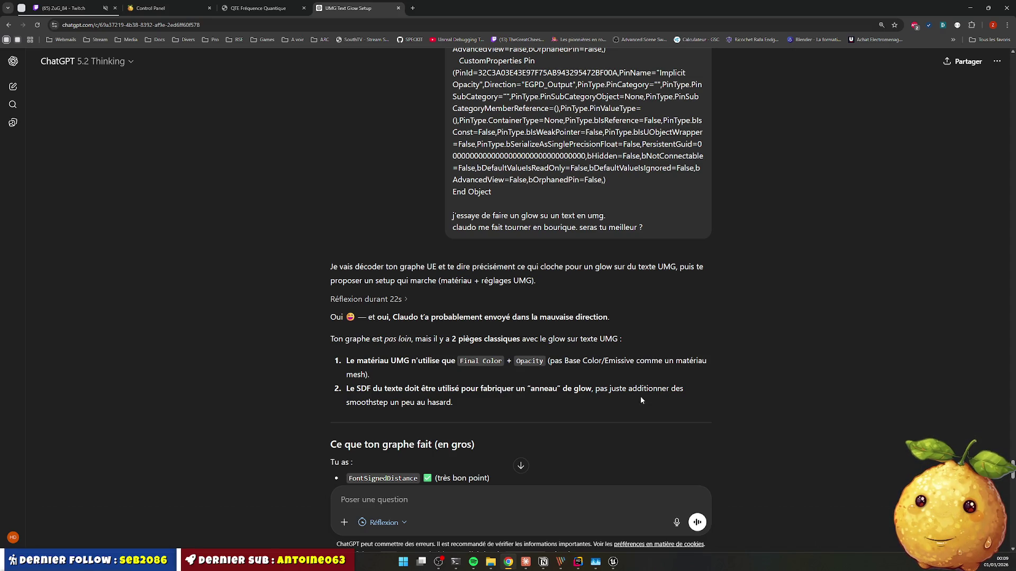
scroll(415, 388, "down", 2)
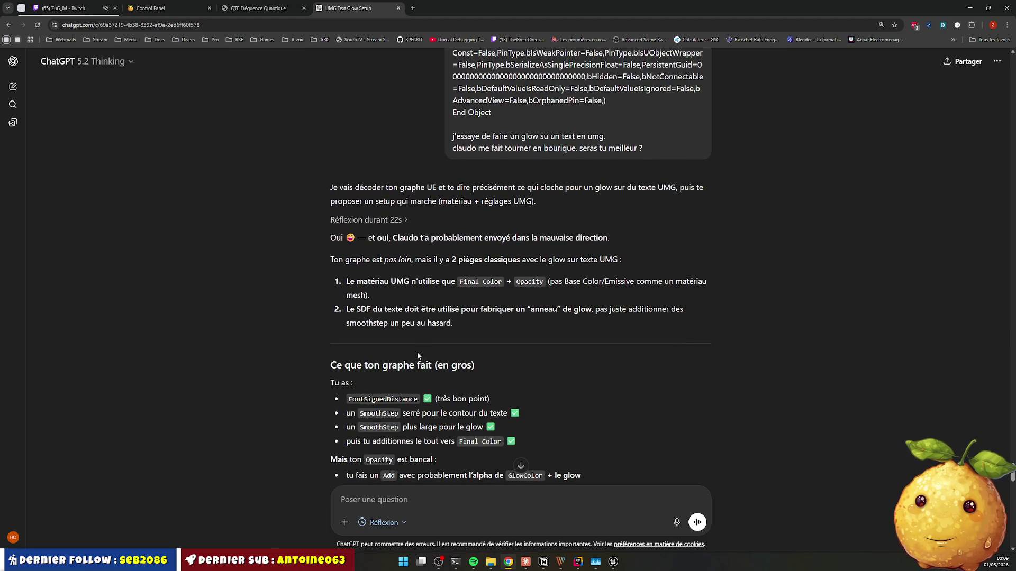
scroll(434, 331, "down", 3)
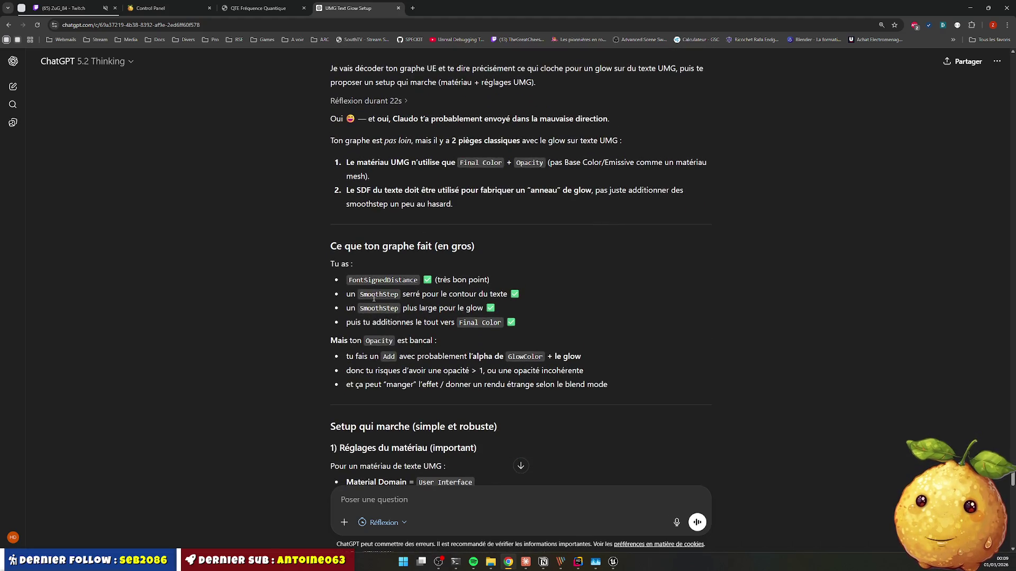
scroll(367, 282, "down", 4)
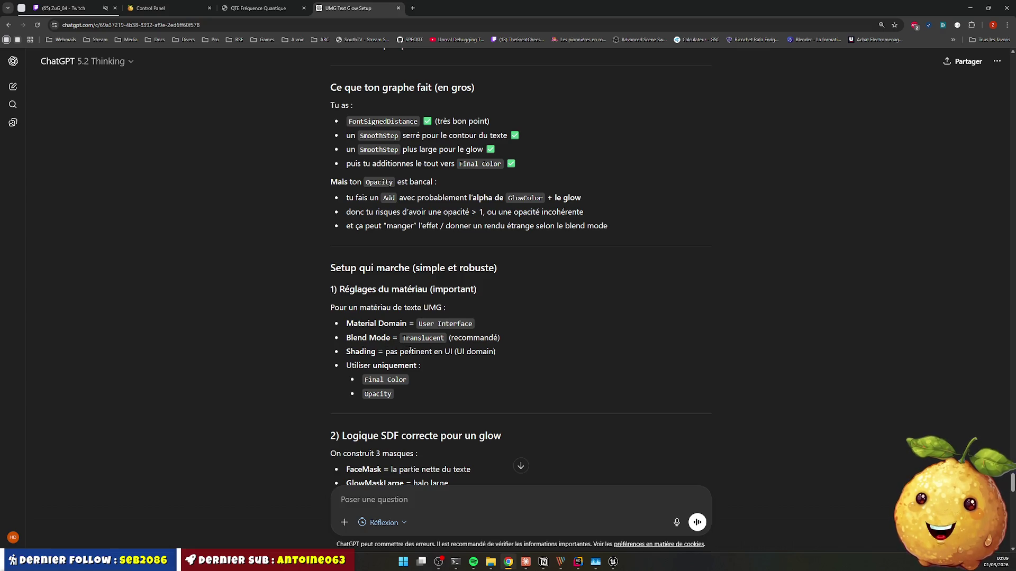
left_click_drag(347, 353, 497, 349)
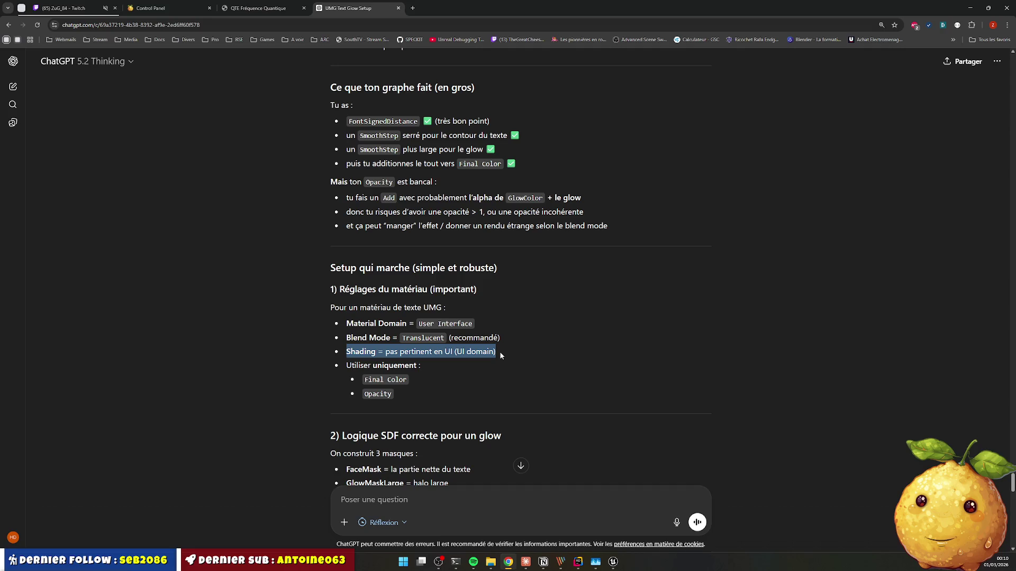
double_click(361, 352)
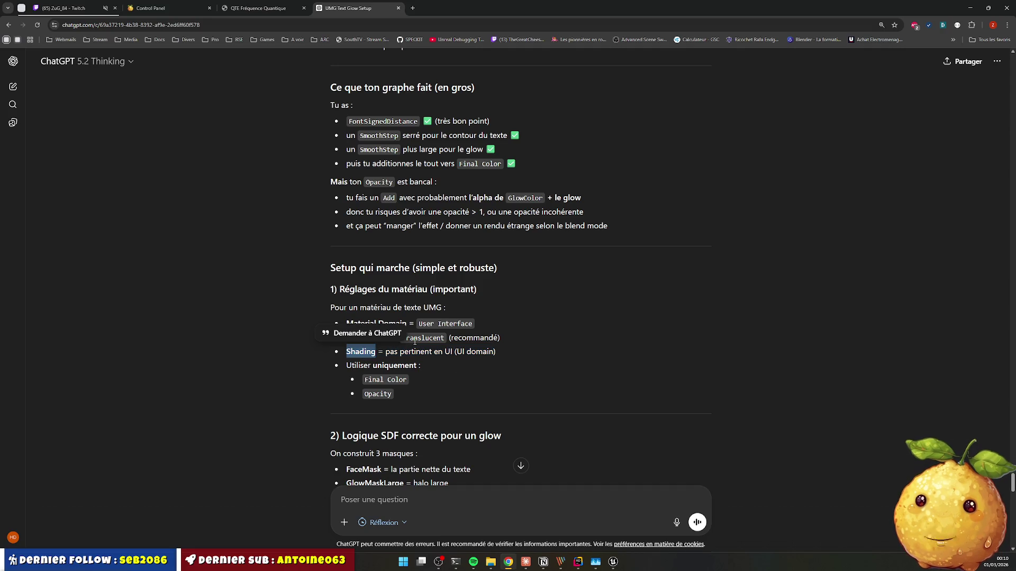
left_click(609, 555)
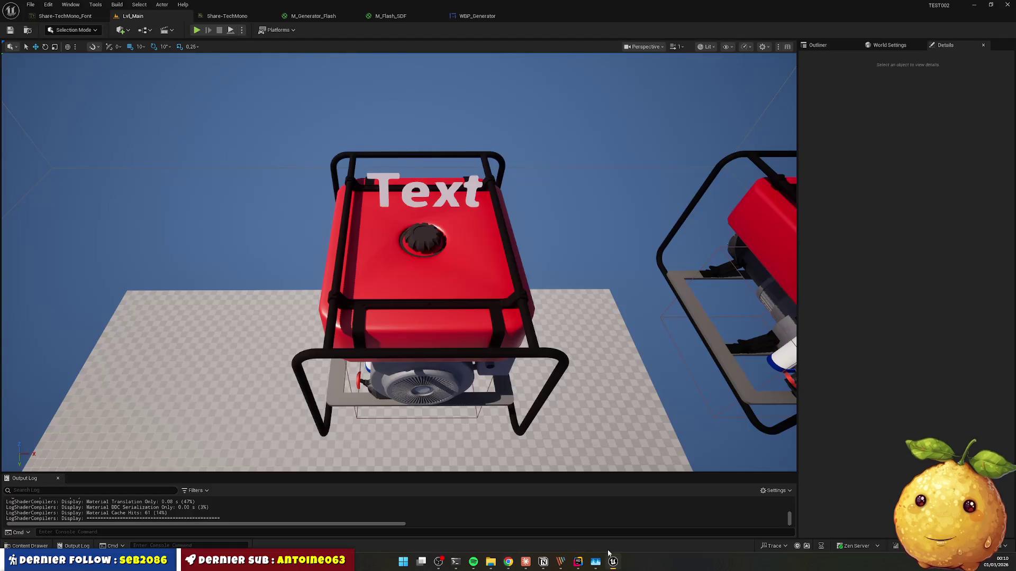
Step: Filter the M_Flash_SDF material's Details to 'Shading' with no node selected
left_click(474, 16)
left_click(391, 16)
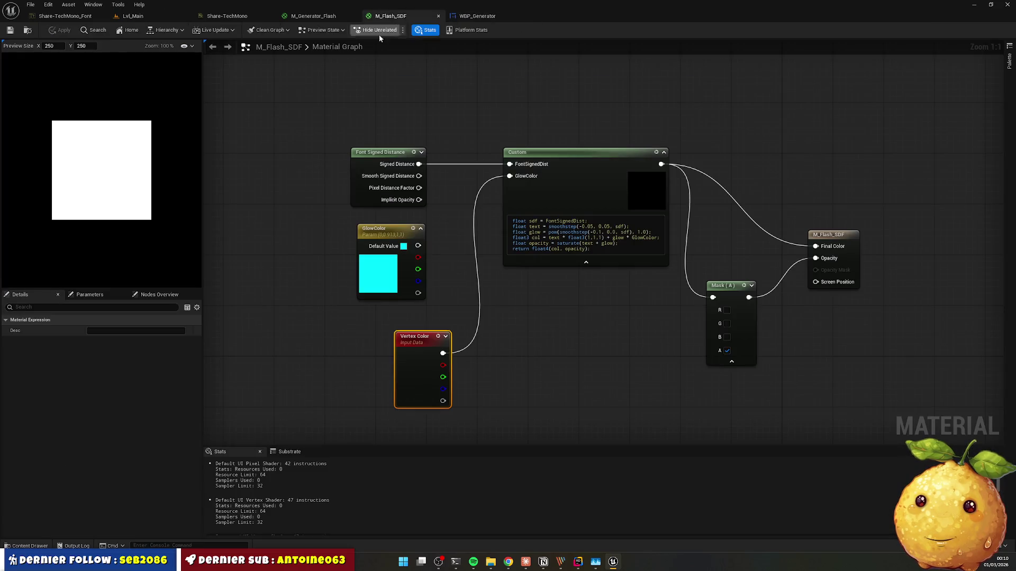
left_click(246, 340)
left_click(92, 308)
type("Shading")
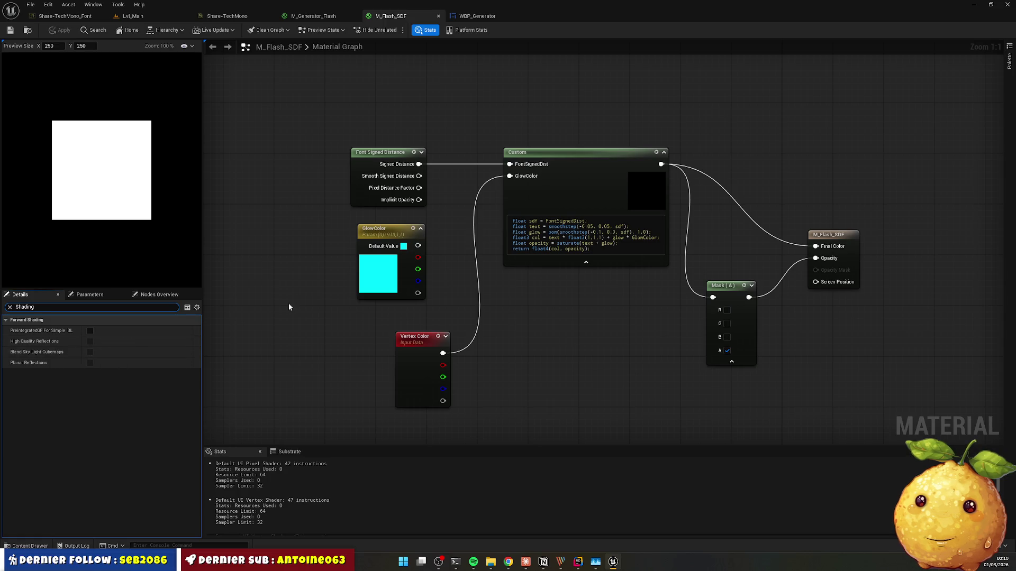
Step: Return to ChatGPT and scroll on to the SDF glow section of the reply
key("alt+Tab")
left_click(547, 367)
scroll(491, 375, "down", 3)
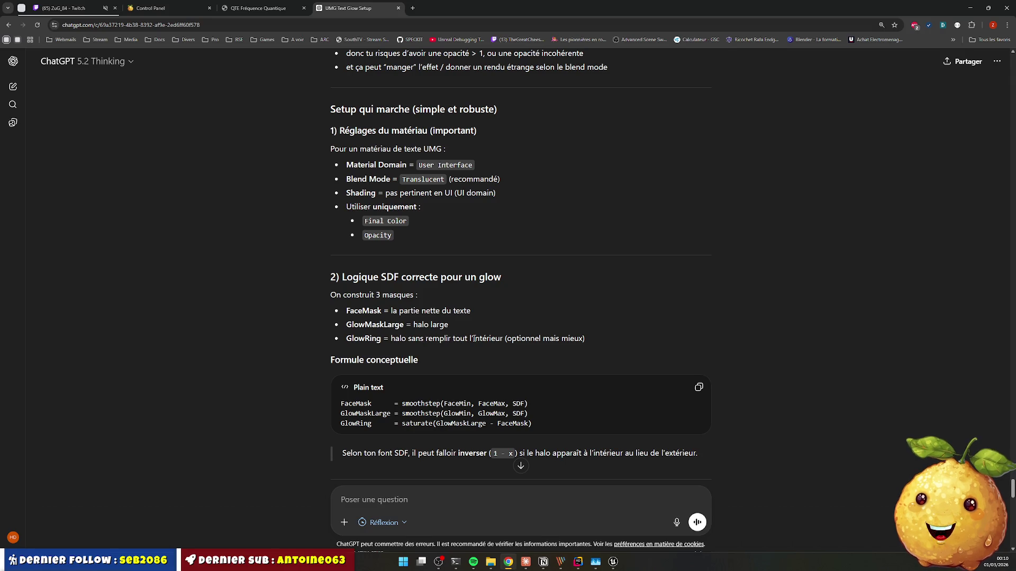
Step: Read through the SDF glow formulas down to FinalColor and Opacity, then switch to Claude
scroll(568, 339, "down", 2)
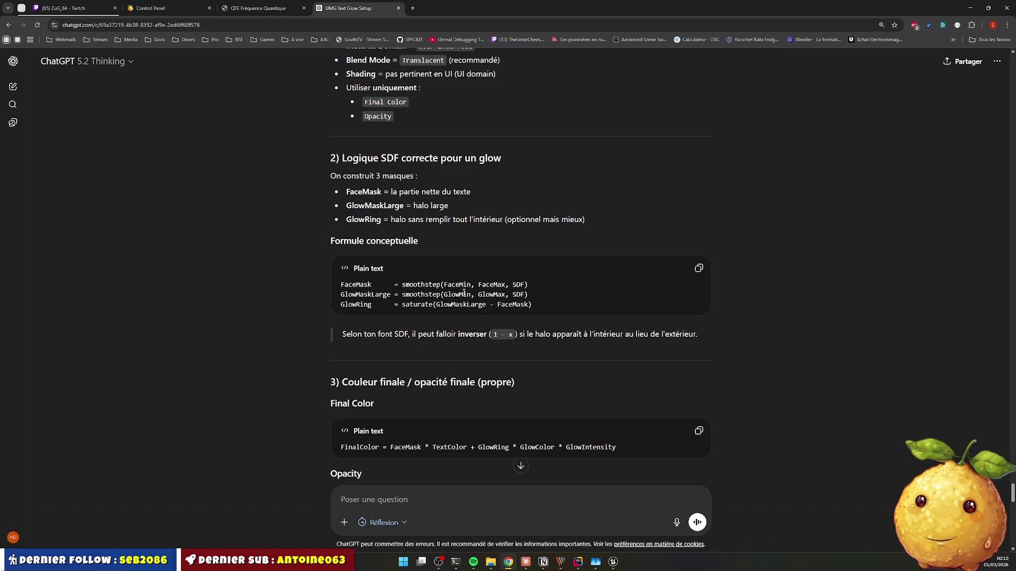
scroll(478, 296, "down", 2)
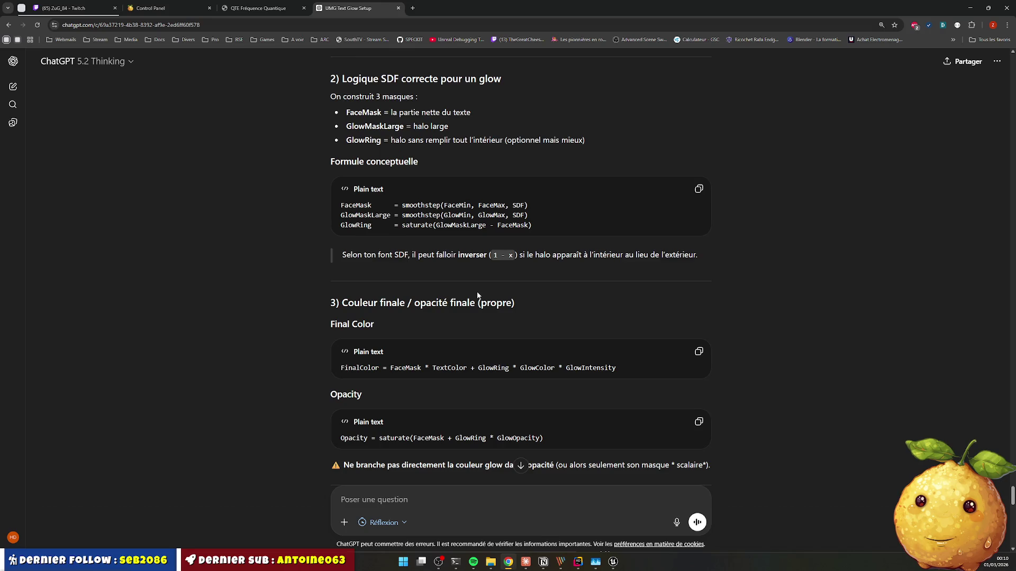
scroll(397, 274, "down", 1)
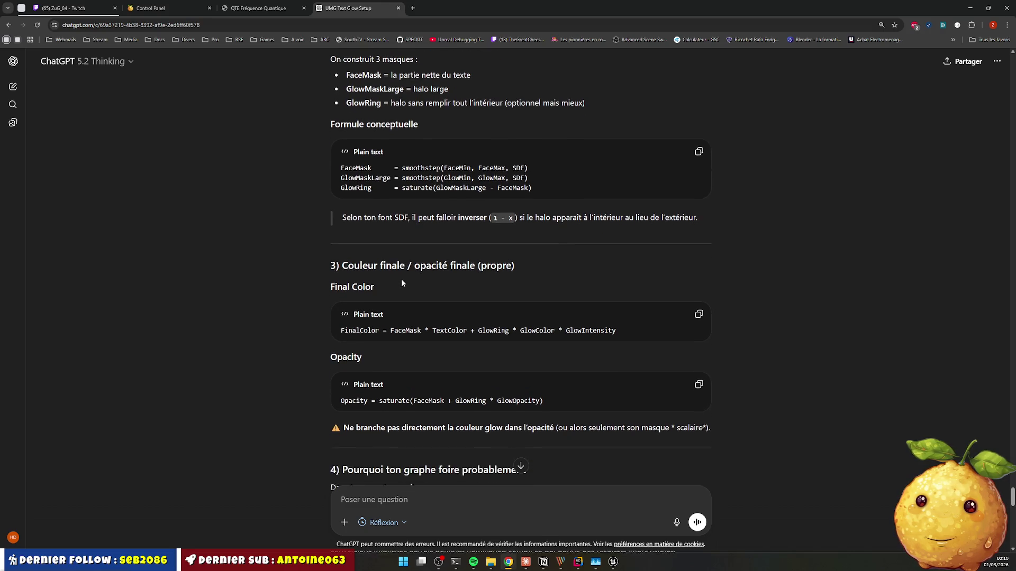
key("alt+Tab")
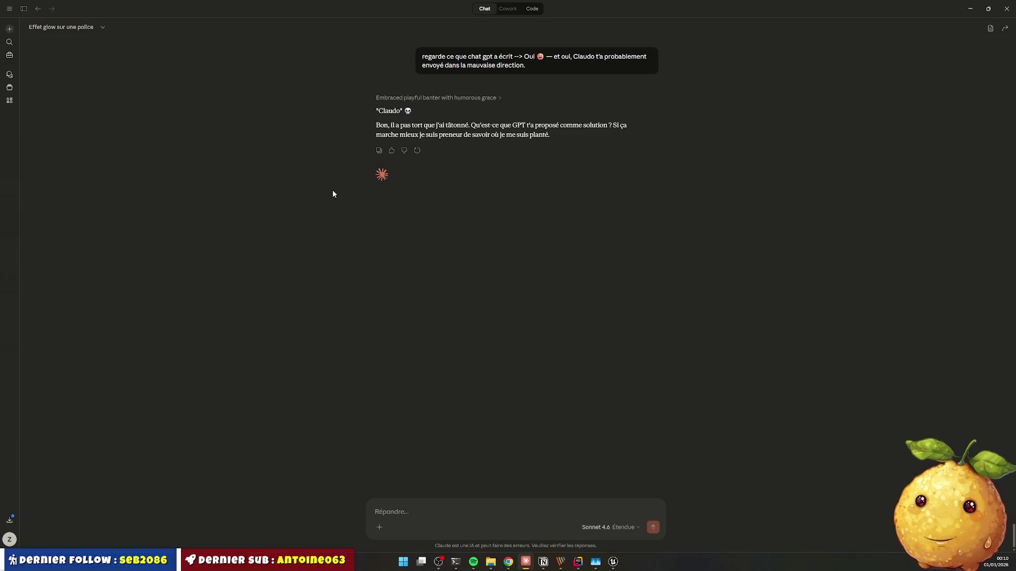
Step: Select the opening word of Claude's reply, then minimize Claude to reveal ChatGPT
left_click_drag(377, 110, 401, 111)
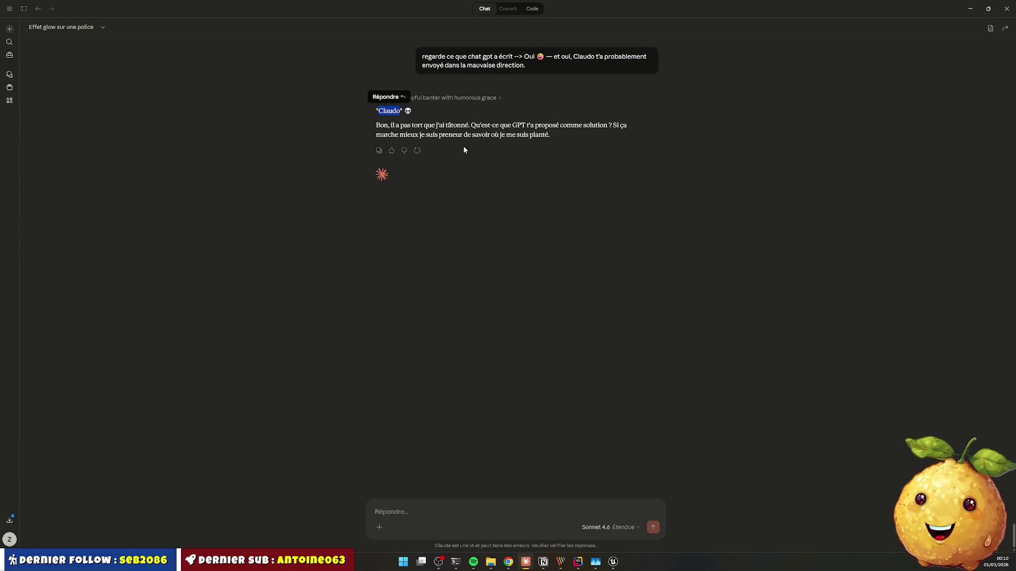
left_click(970, 8)
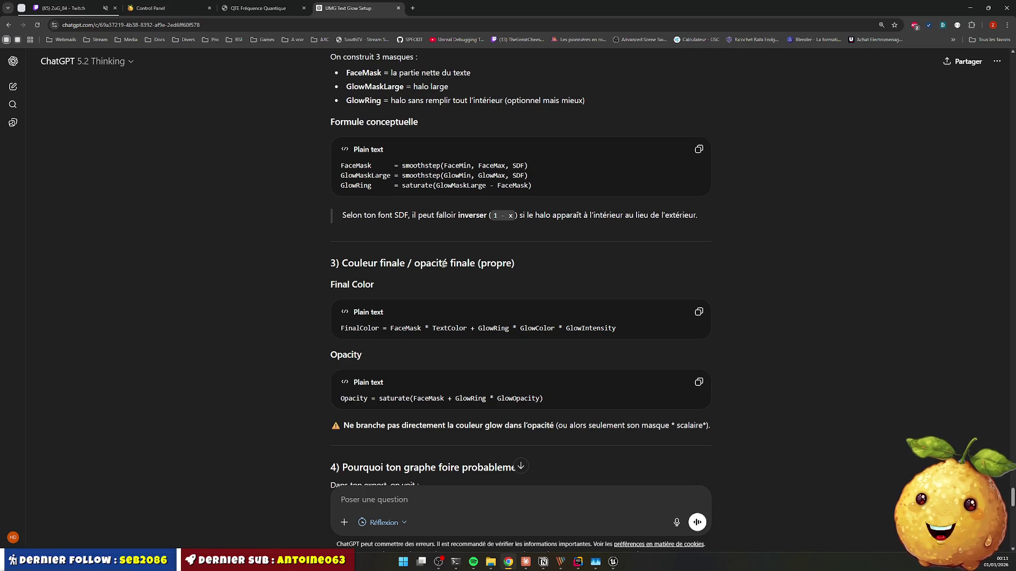
scroll(473, 262, "up", 1)
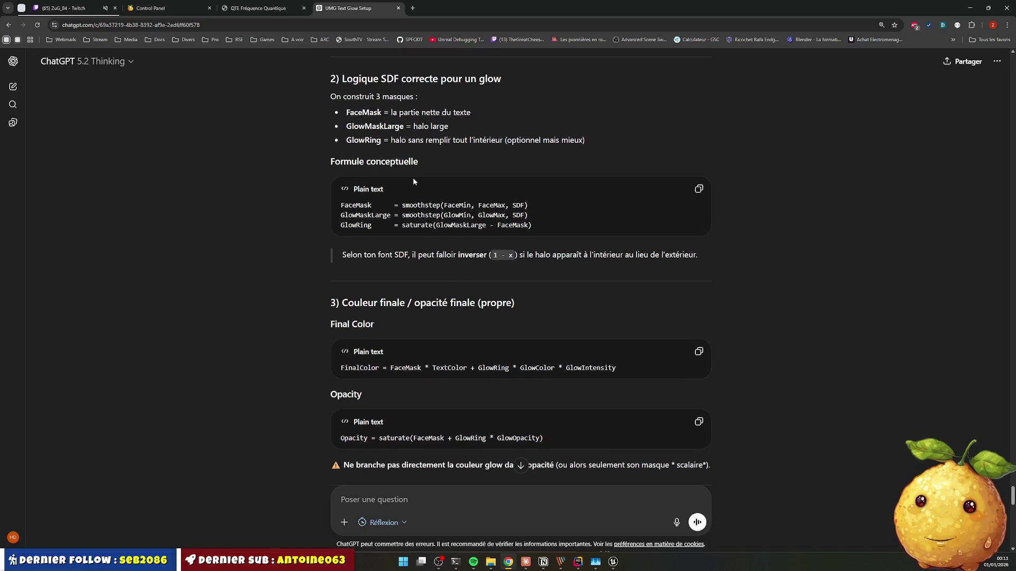
scroll(456, 399, "down", 3)
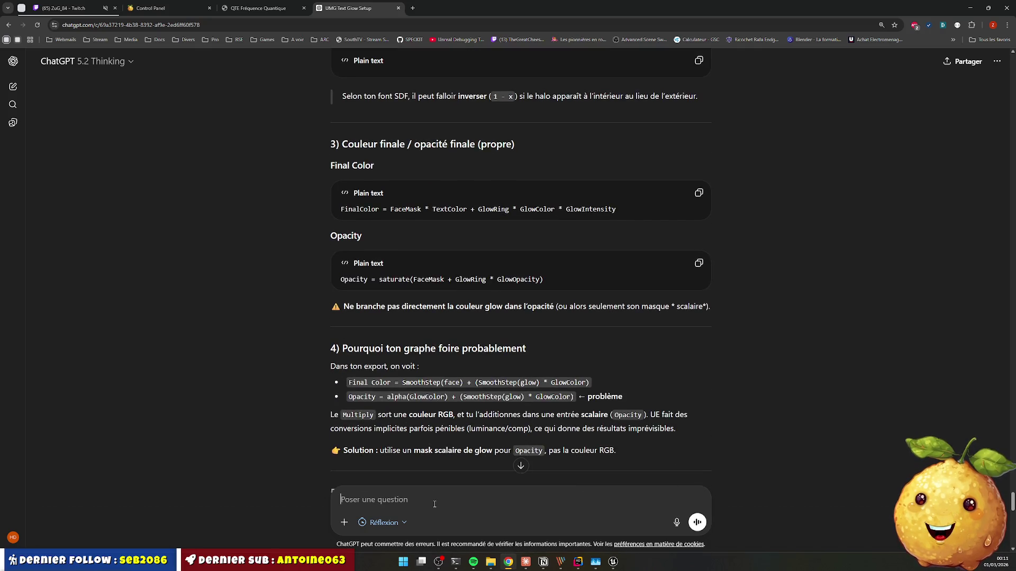
key("alt+Tab")
scroll(550, 301, "up", 10)
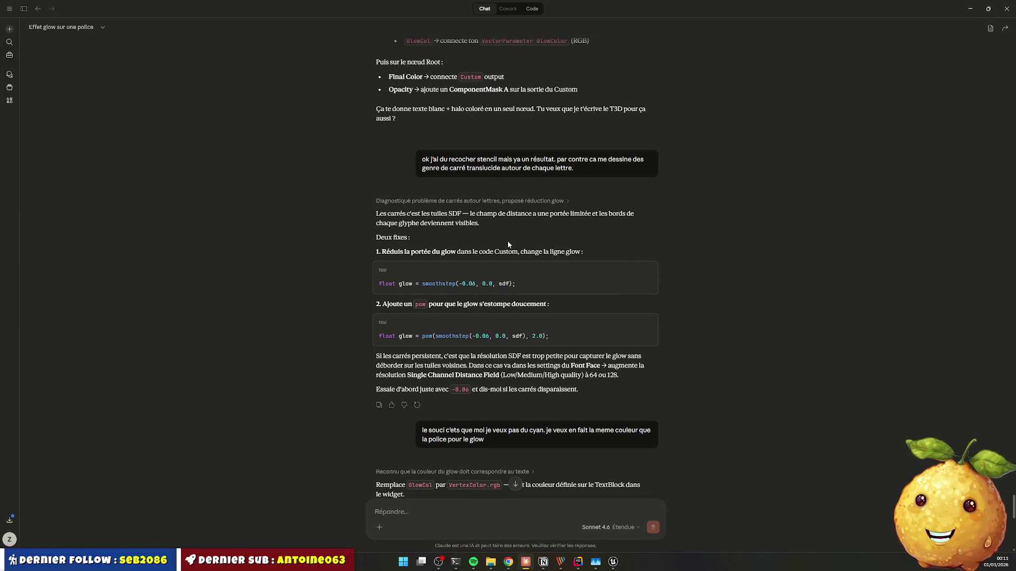
scroll(513, 277, "down", 15)
scroll(513, 272, "up", 20)
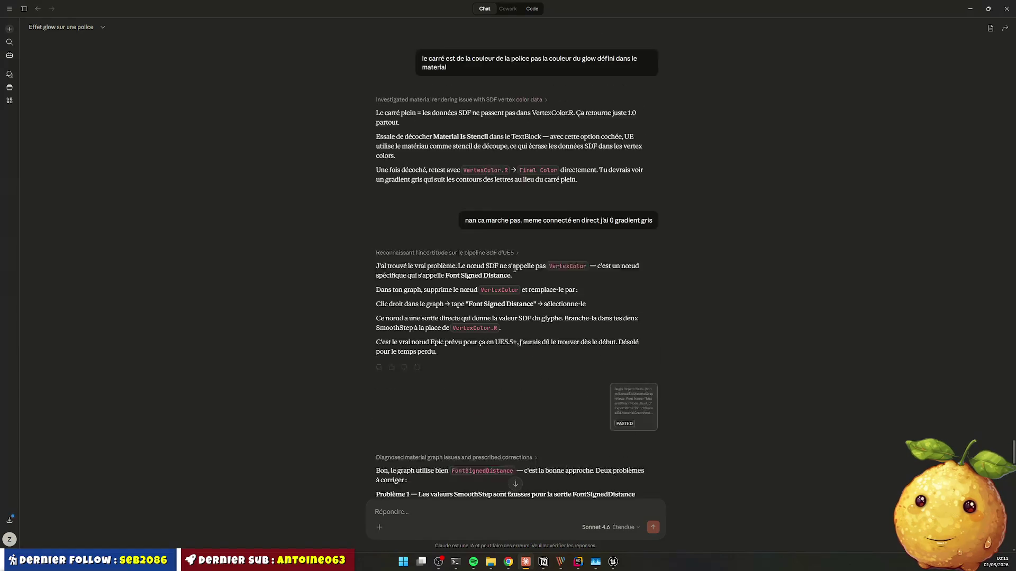
scroll(513, 274, "down", 20)
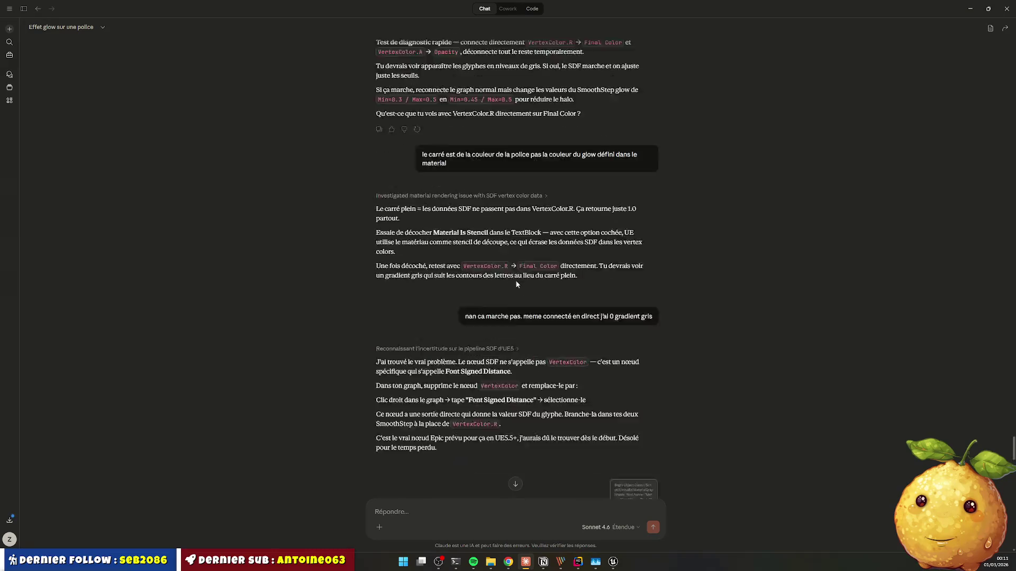
scroll(514, 245, "up", 10)
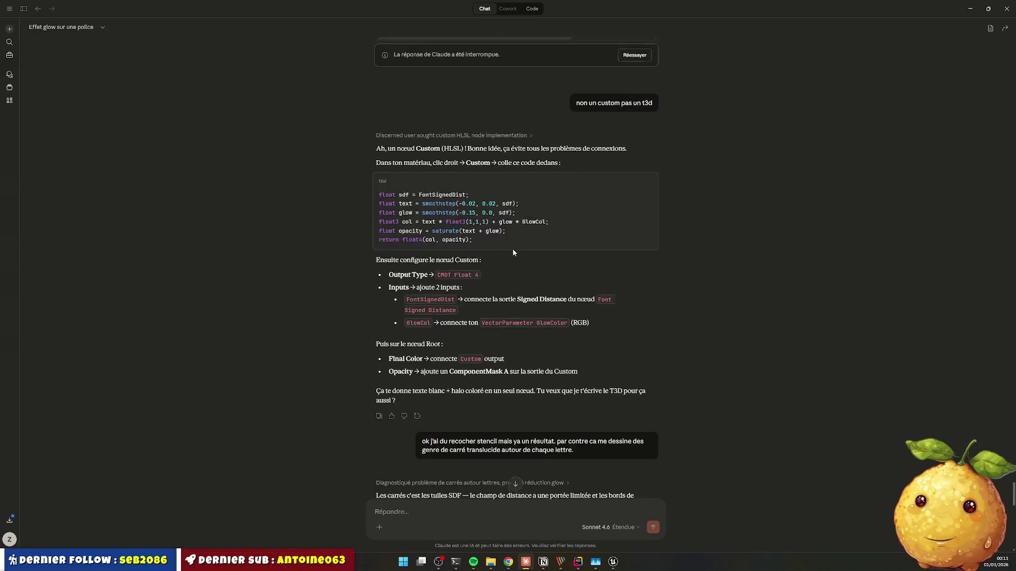
double_click(457, 263)
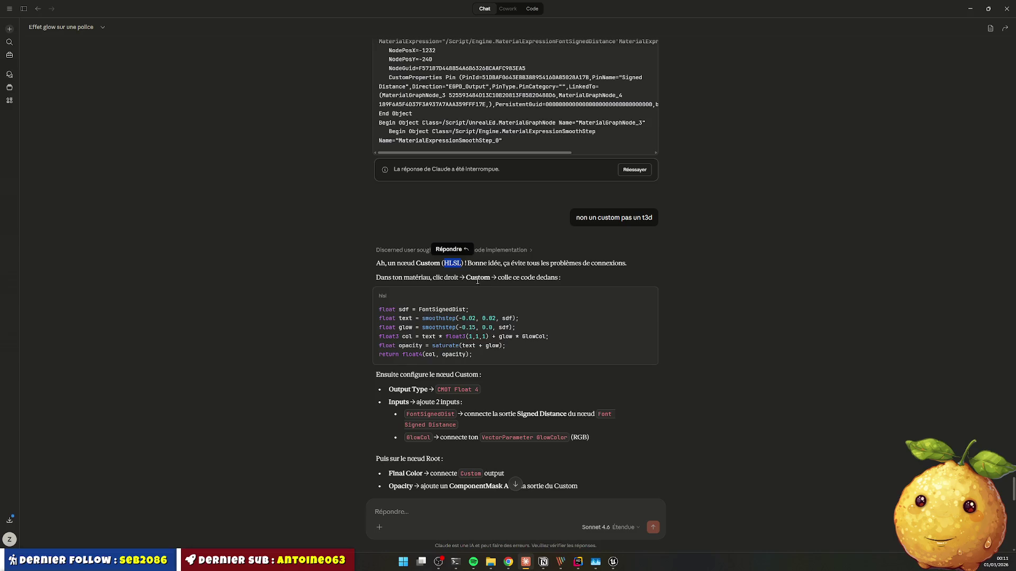
key("alt+Tab")
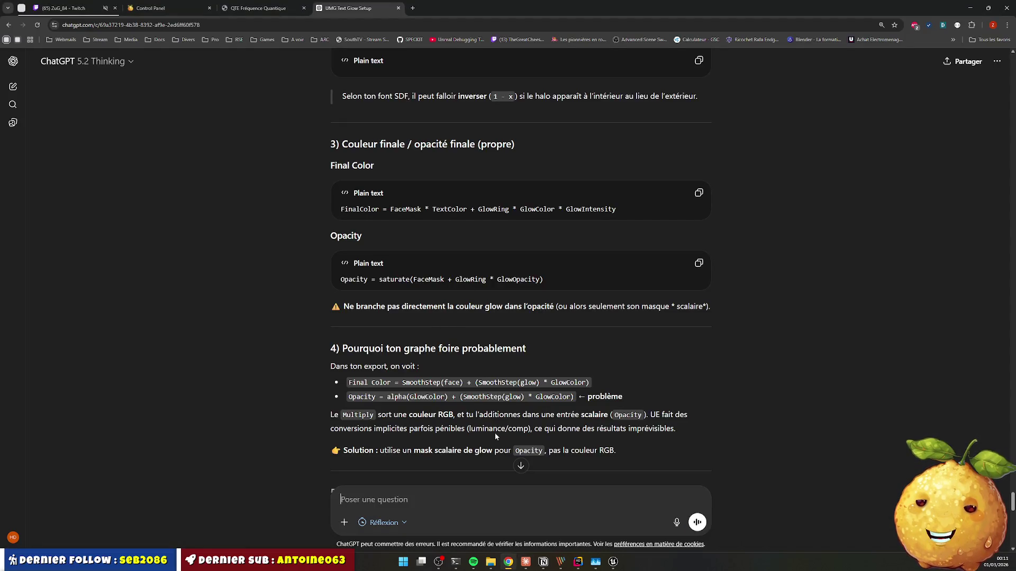
scroll(445, 515, "down", 15)
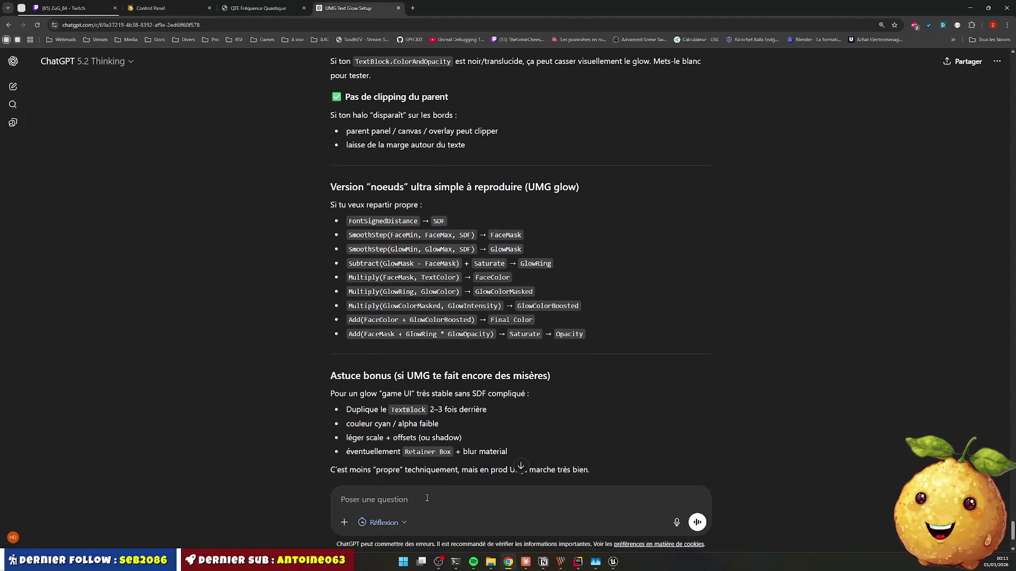
Step: Ask ChatGPT 'avec un HLSL ?' to get a Custom-node HLSL version
type("avec un HLSL ?.")
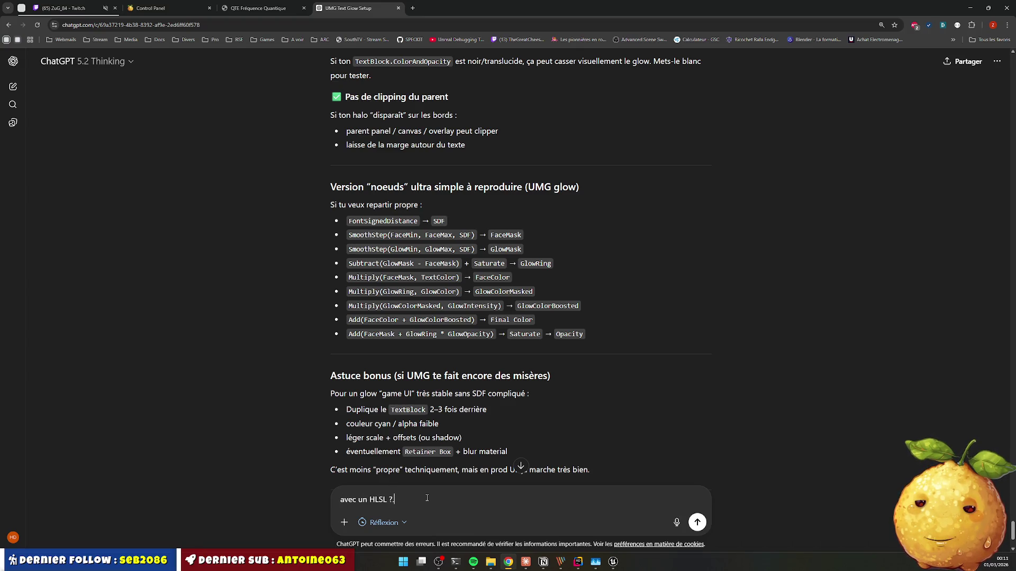
key("Return")
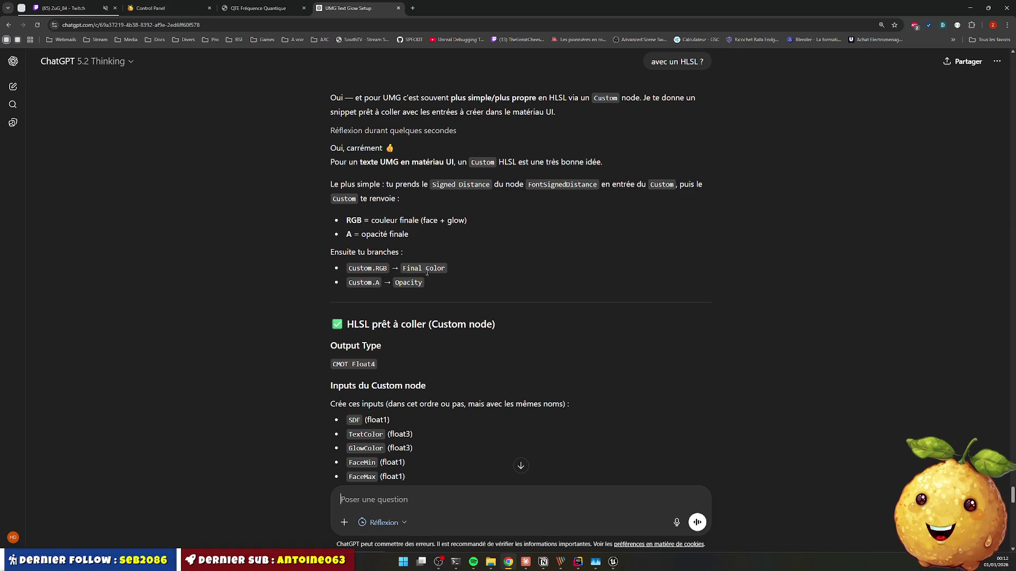
Step: Review the Custom-node setup: CMOT Float4 output type and the list of inputs
scroll(398, 295, "down", 3)
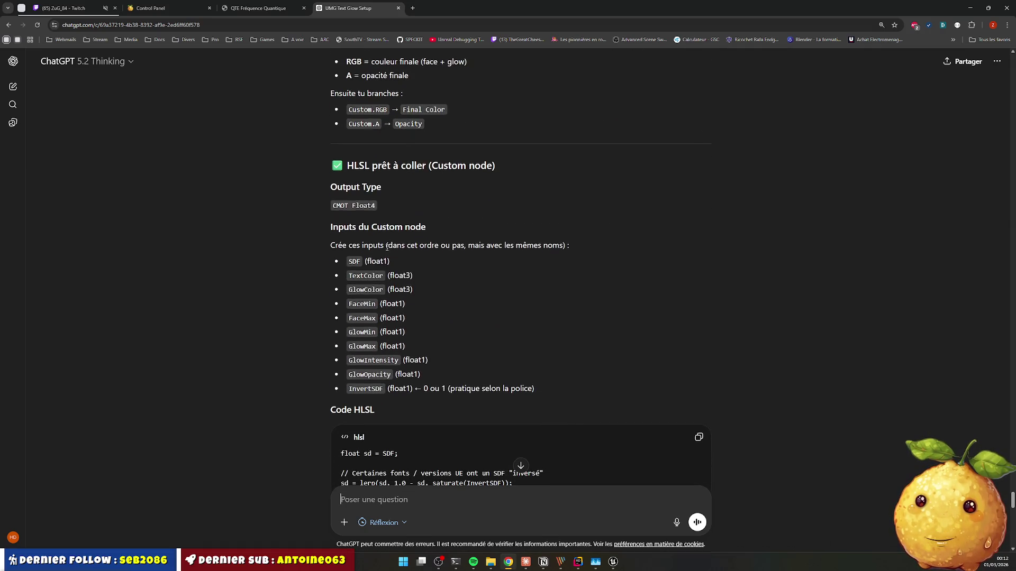
triple_click(375, 214)
left_click(375, 228)
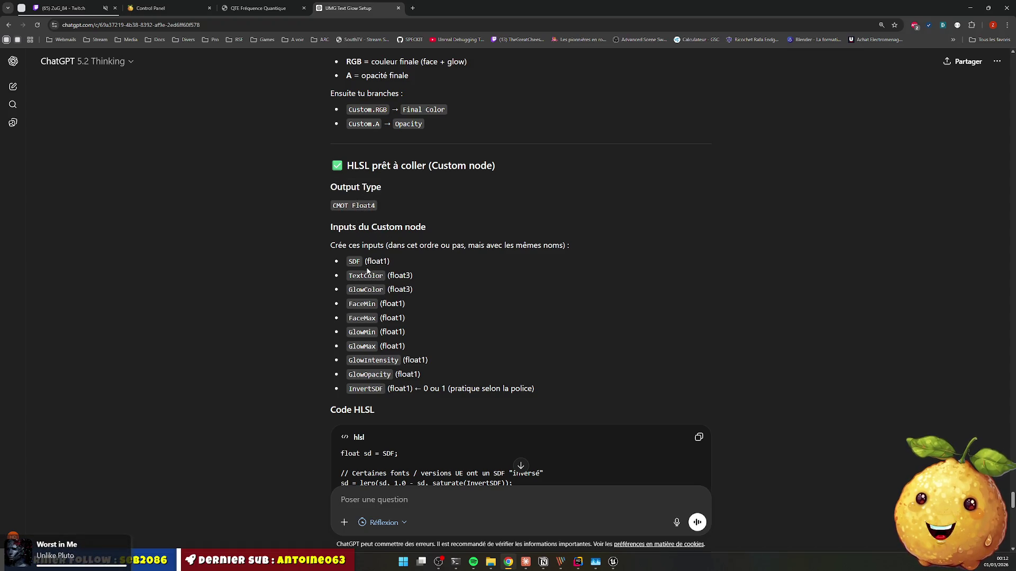
left_click_drag(347, 245, 562, 247)
left_click(372, 283)
Step: Scroll to the Code HLSL block and select the whole code for copying
scroll(384, 268, "down", 2)
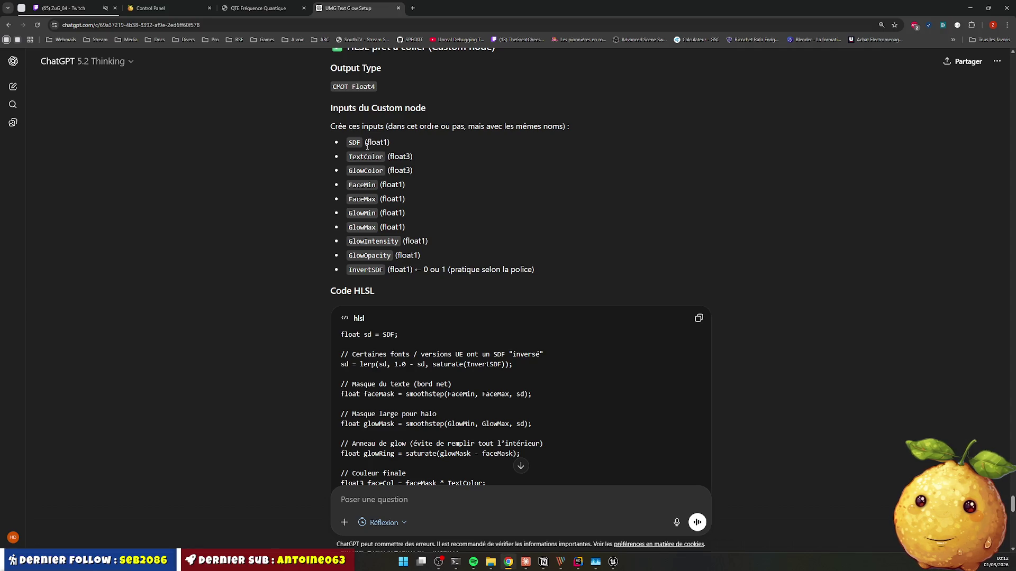
scroll(366, 148, "down", 3)
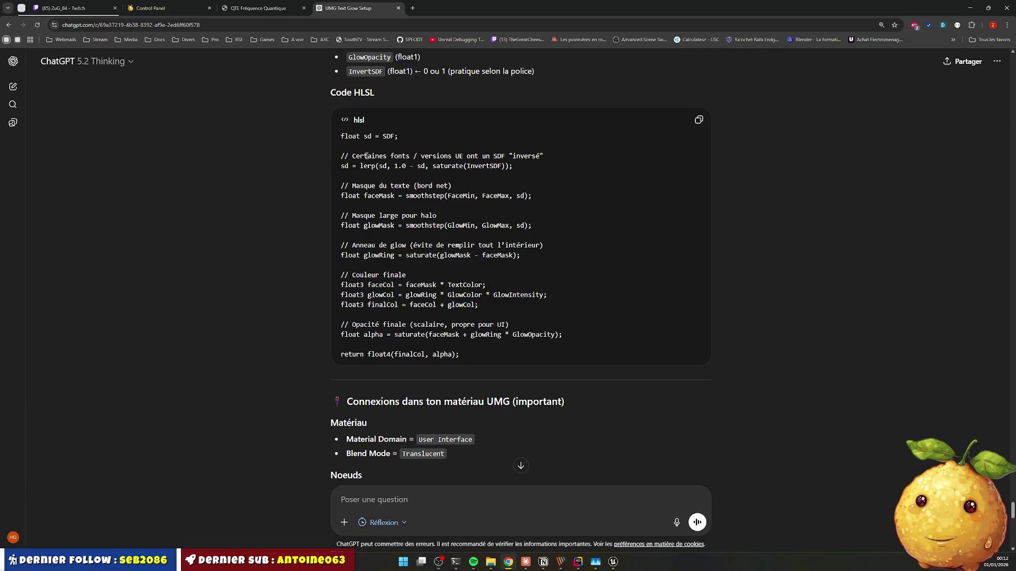
scroll(366, 156, "down", 2)
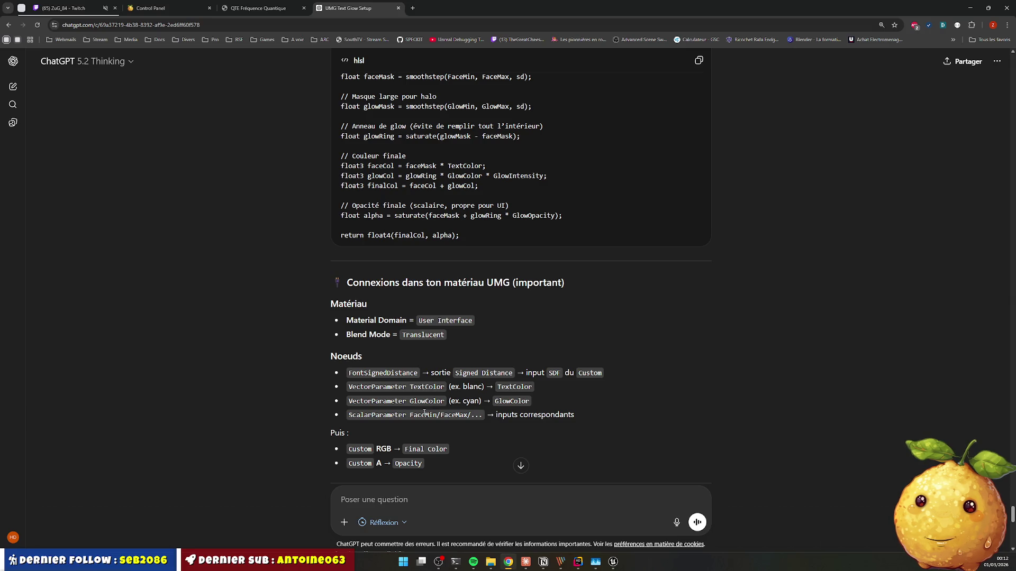
scroll(386, 417, "down", 2)
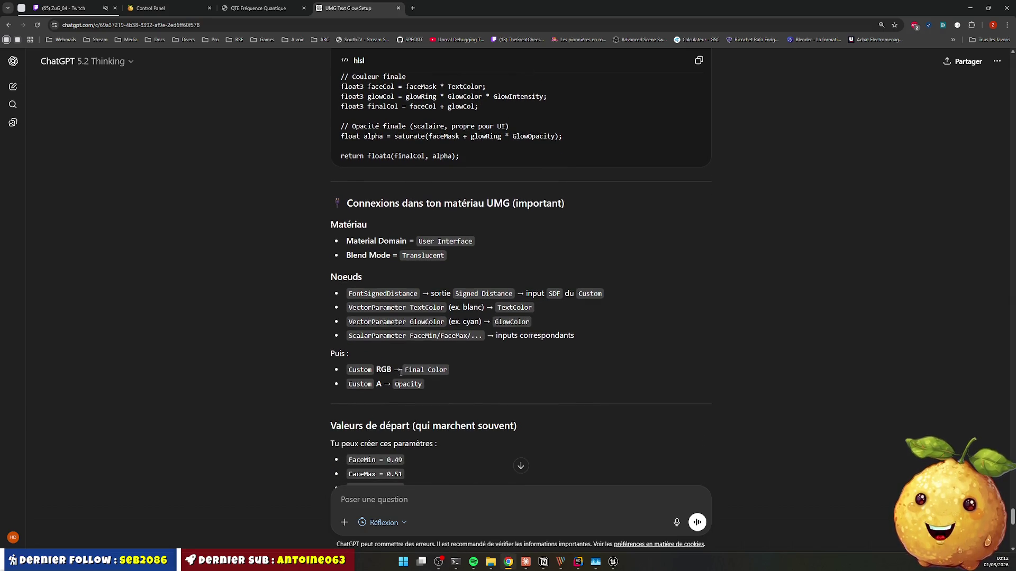
scroll(412, 377, "up", 2)
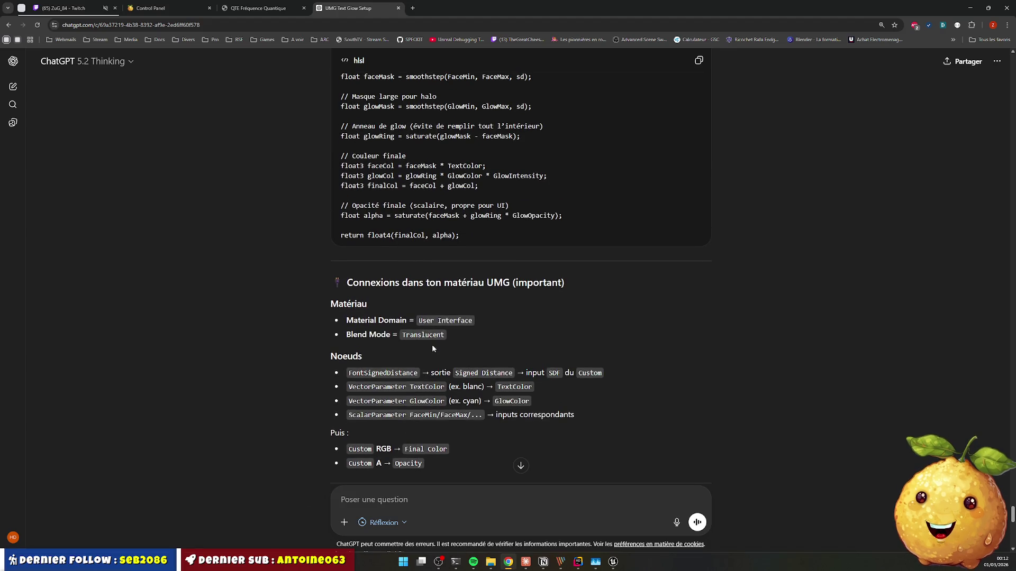
scroll(432, 346, "up", 3)
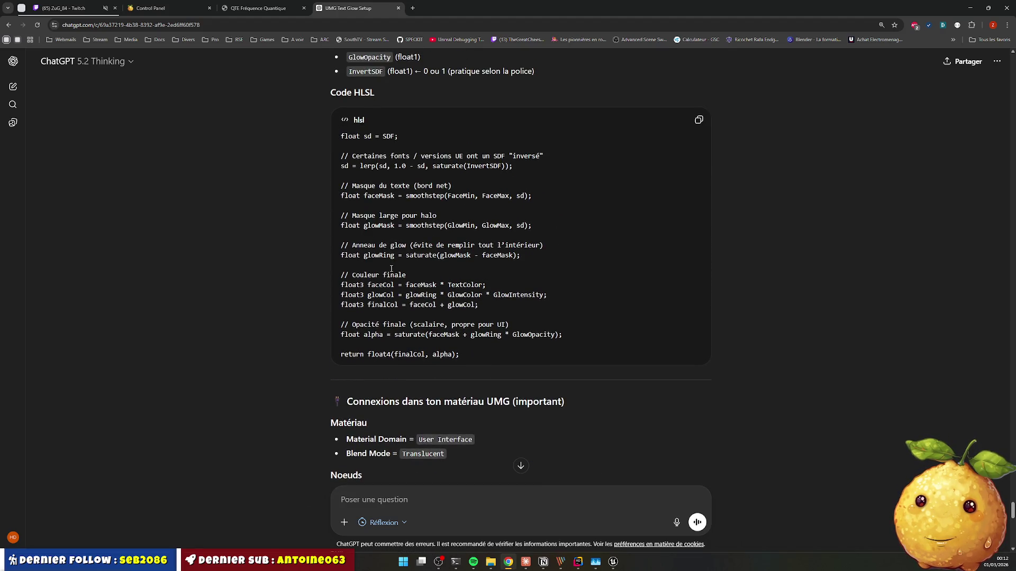
mouse_move(343, 134)
left_mouse_down()
mouse_move(391, 159)
mouse_move(413, 333)
mouse_move(476, 347)
mouse_move(475, 359)
left_mouse_up()
key("ctrl+c")
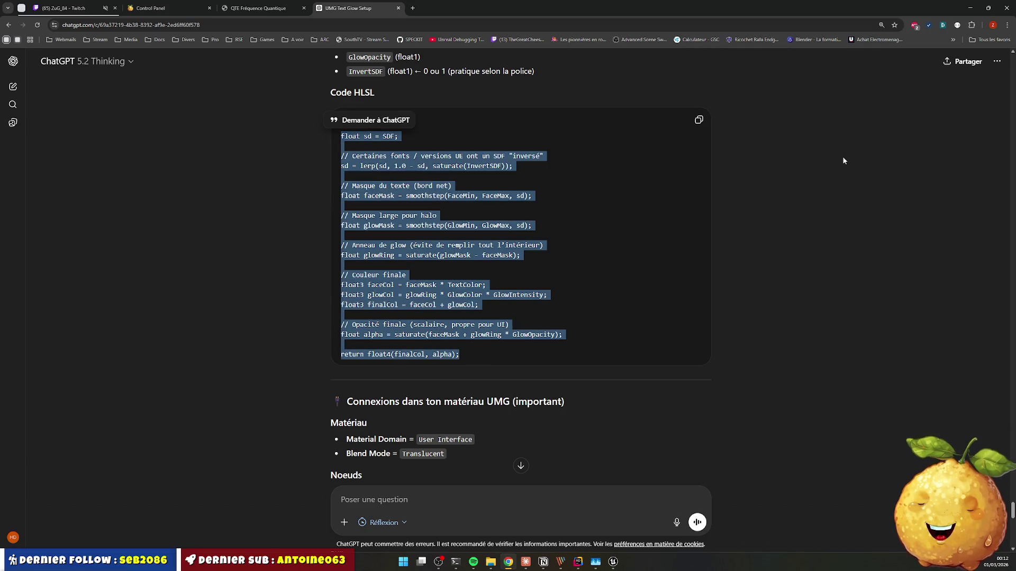
left_click(970, 8)
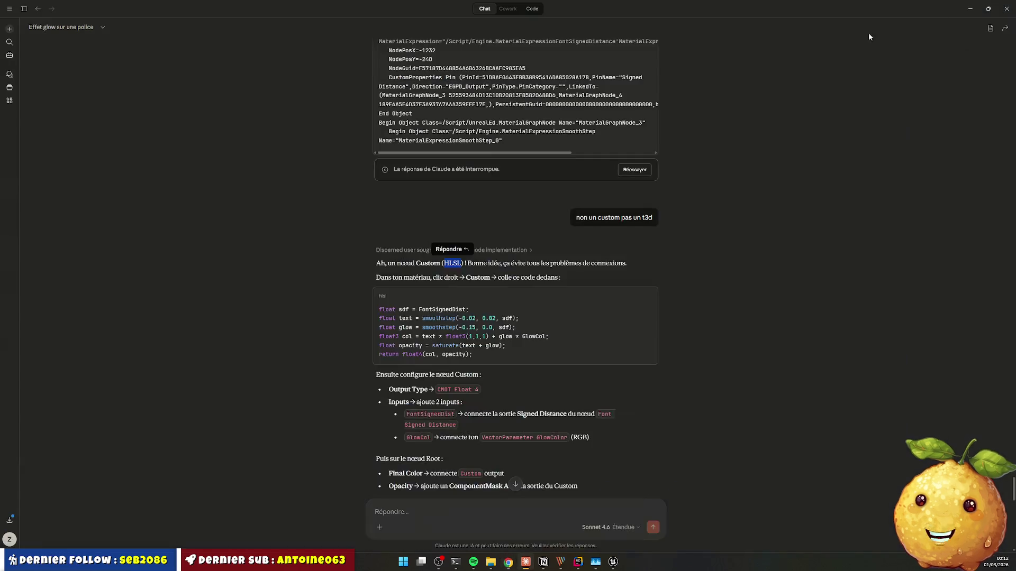
Step: Replace the M_Flash_SDF Custom node's code with the copied HLSL and recompile
left_click(612, 563)
left_click(653, 238)
key("ctrl+a")
key("ctrl+v")
left_click(755, 131)
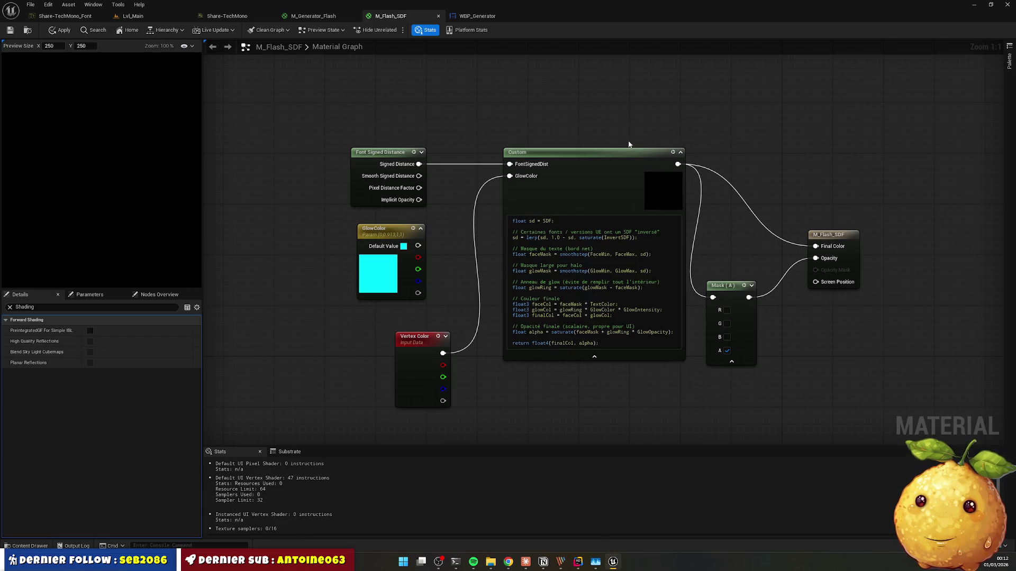
Step: Scroll back through the Claude glow chat
key("alt+Tab")
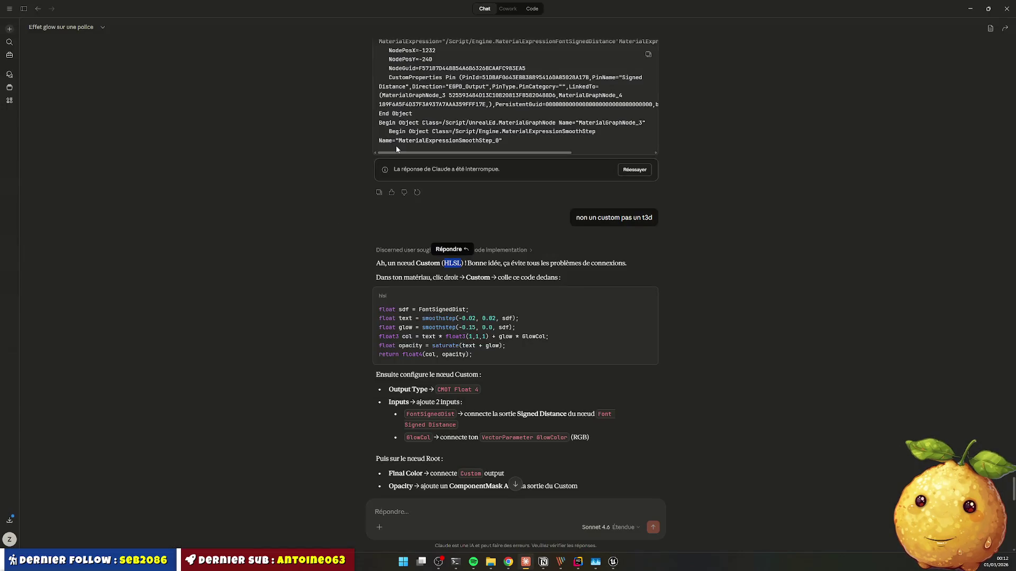
scroll(495, 263, "up", 5)
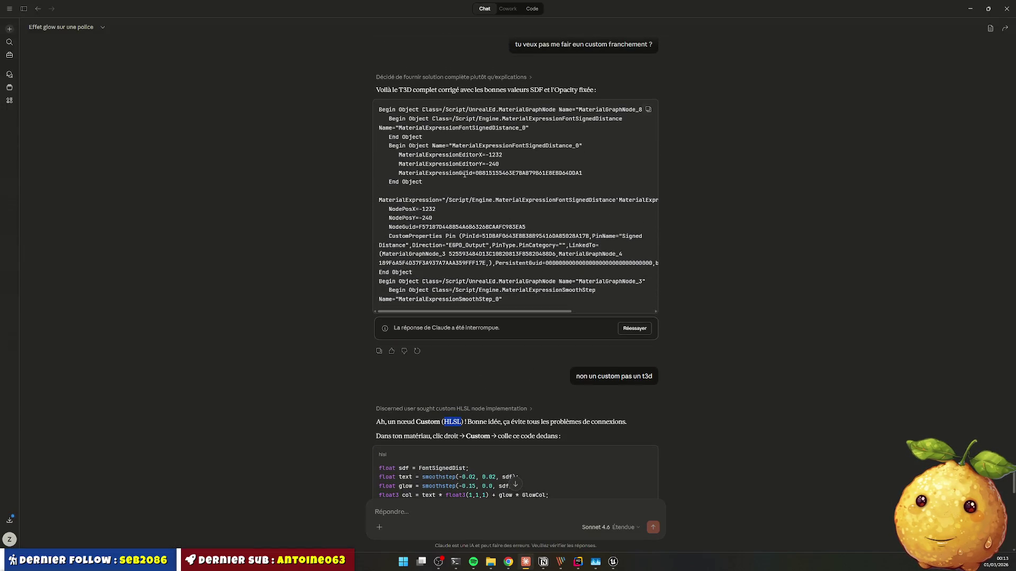
scroll(458, 181, "down", 10)
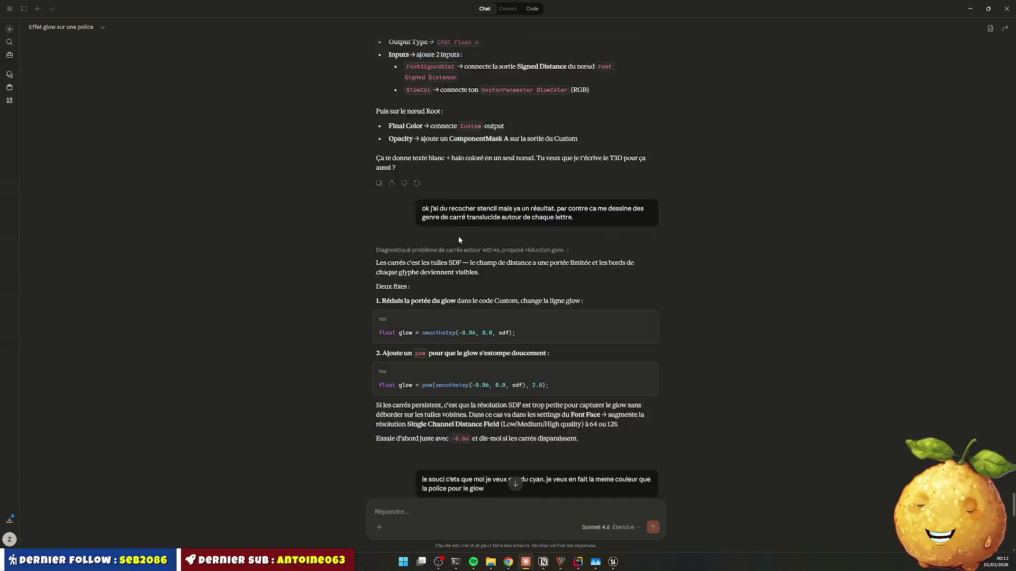
scroll(458, 240, "down", 4)
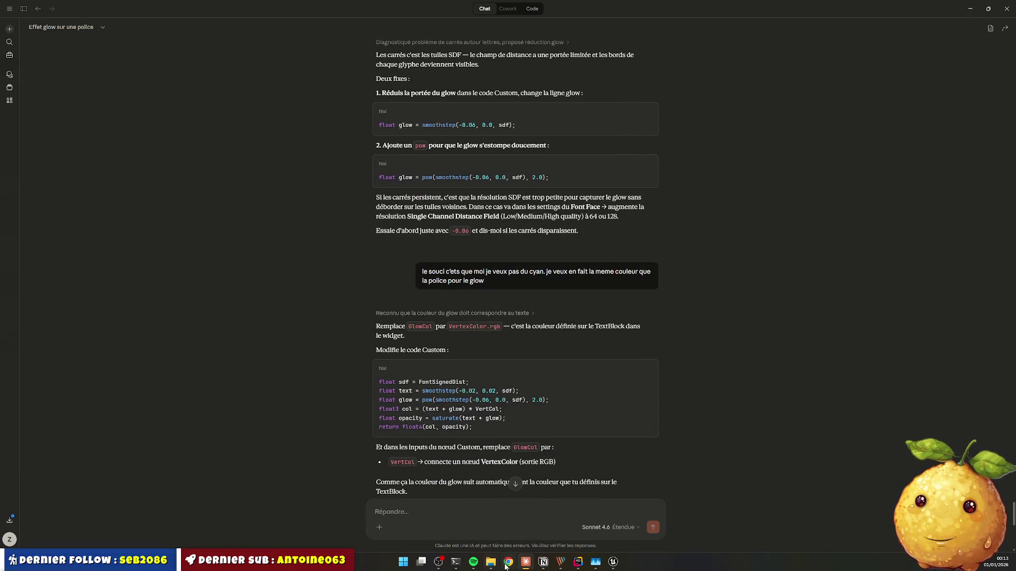
Step: Check the SDF and TextColor input names in ChatGPT's reply, then return to Unreal
left_click(505, 566)
left_click(481, 367)
scroll(450, 231, "up", 6)
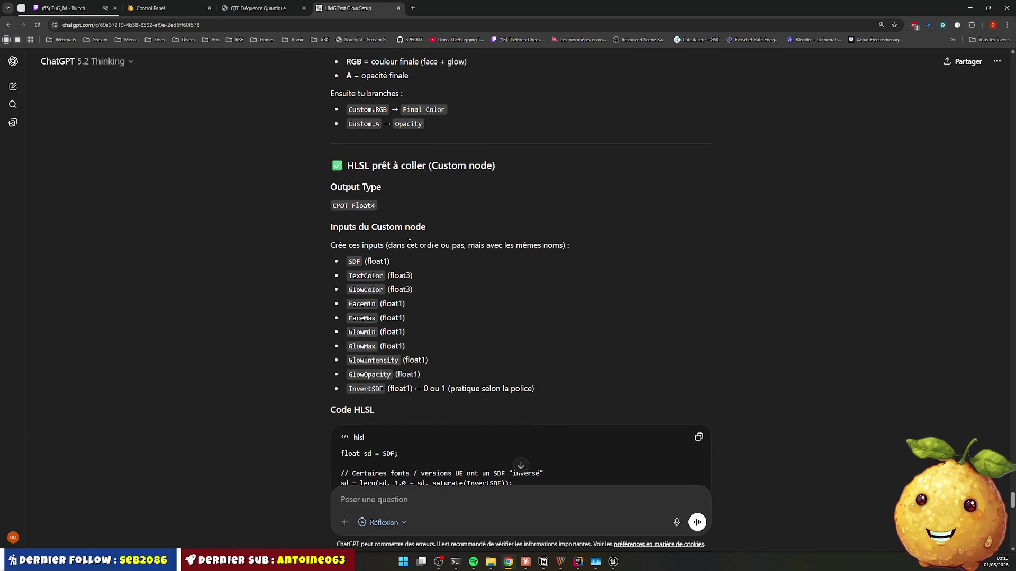
scroll(409, 243, "down", 1)
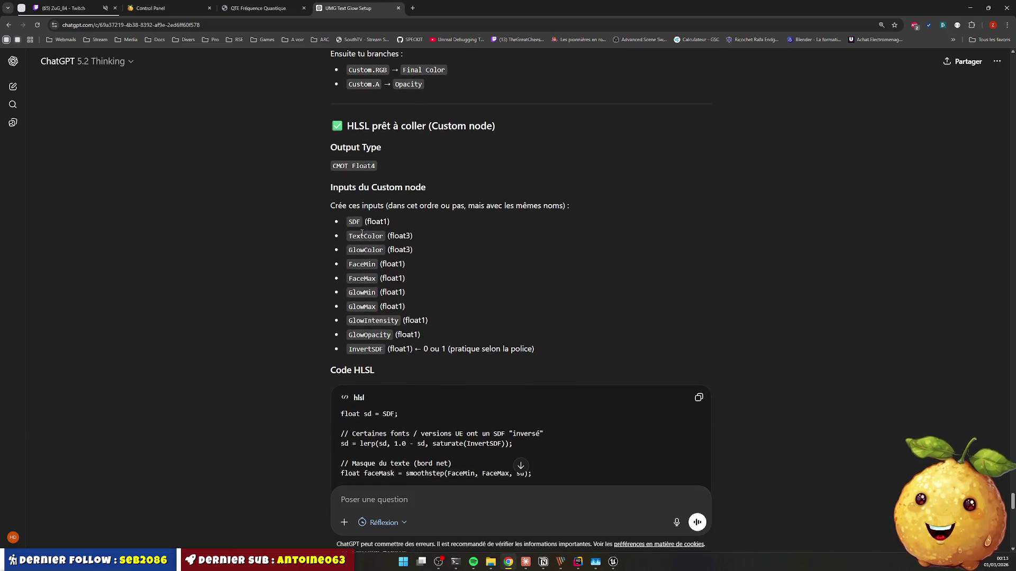
double_click(362, 234)
double_click(358, 222)
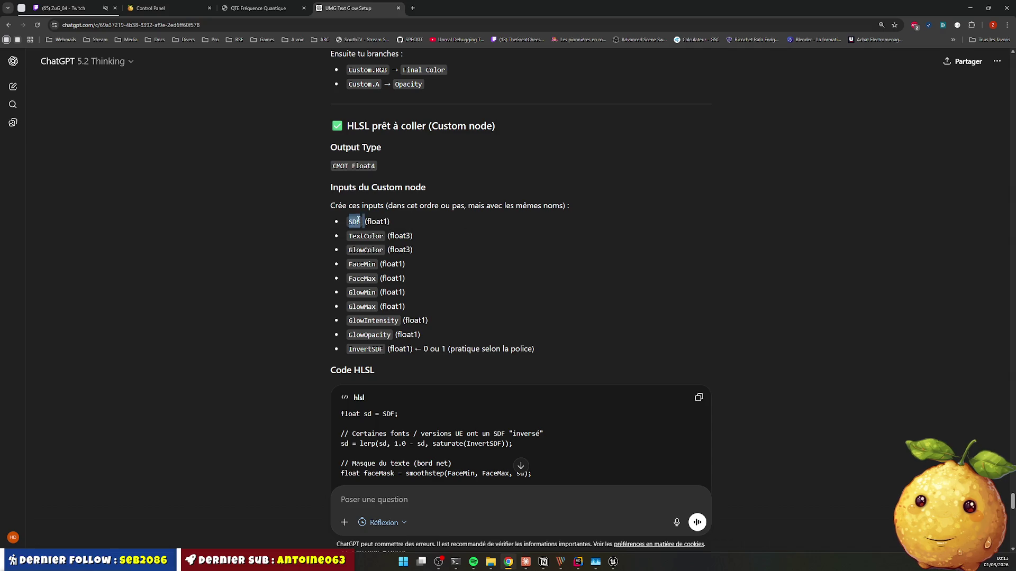
key("alt+Tab")
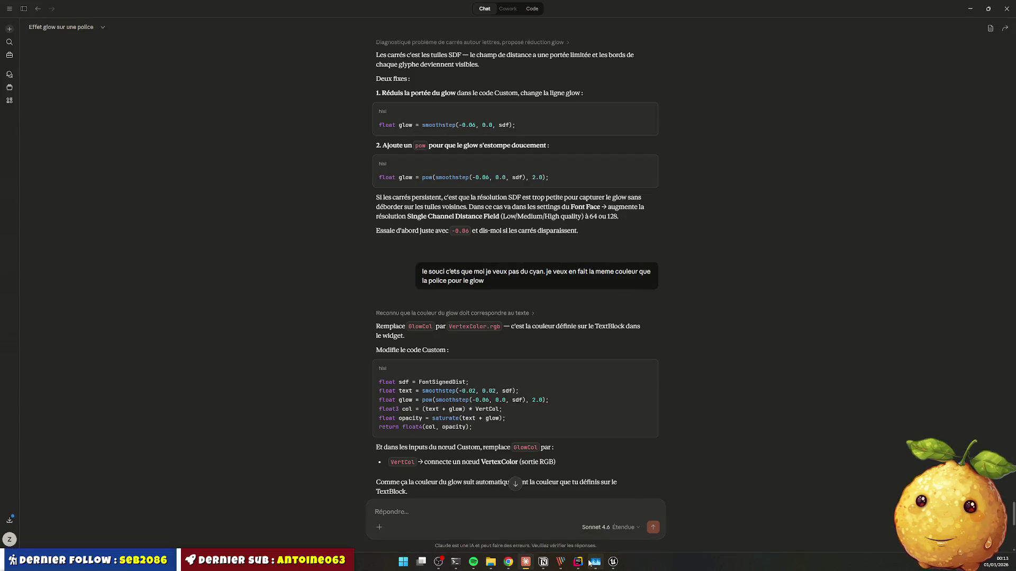
left_click(614, 562)
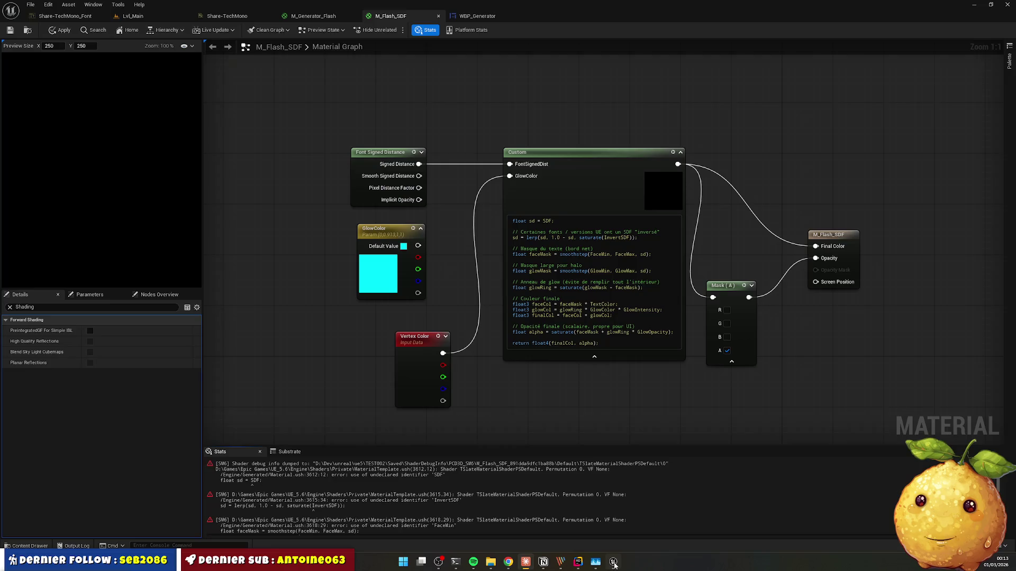
Step: Select the Custom node, clear the Details filter and expand Material Expression Custom
left_click(508, 562)
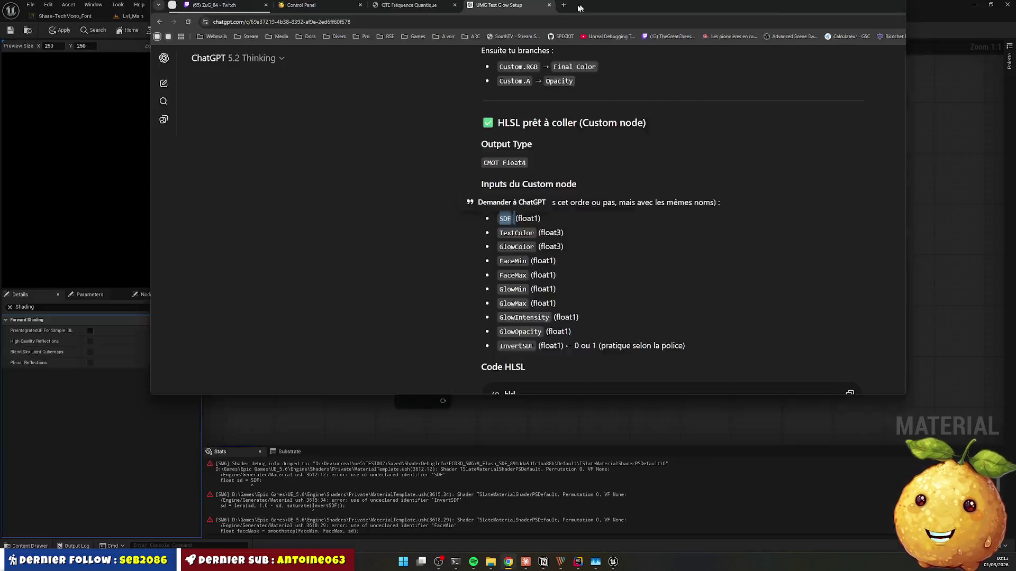
key("alt+Tab")
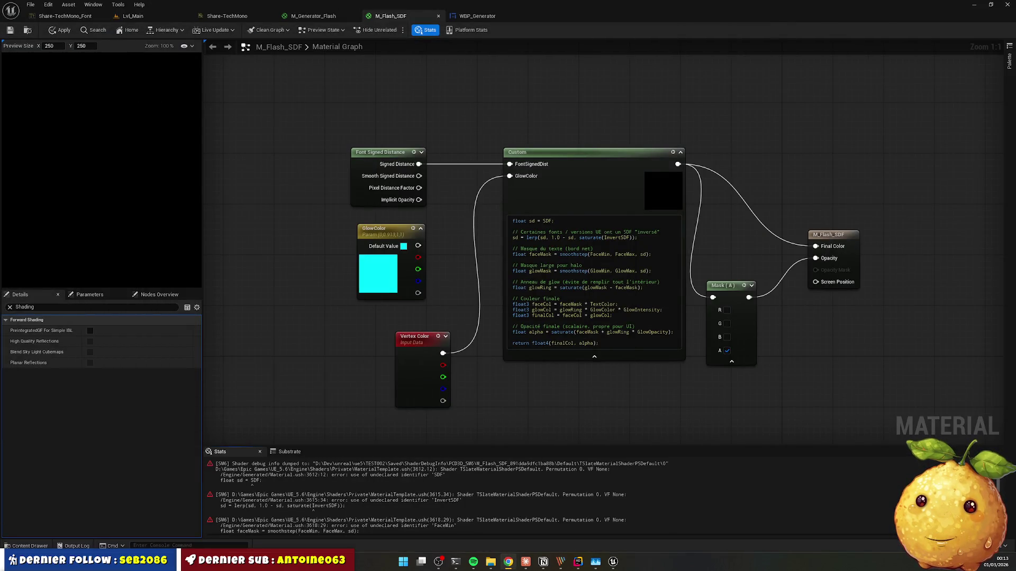
left_click(552, 287)
left_click(10, 307)
left_click(38, 320)
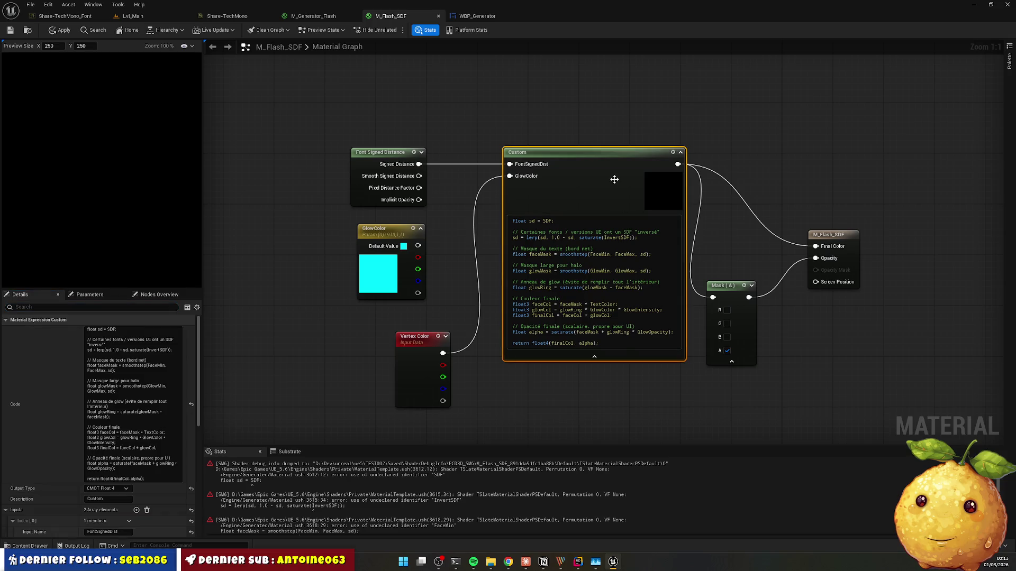
scroll(88, 408, "down", 2)
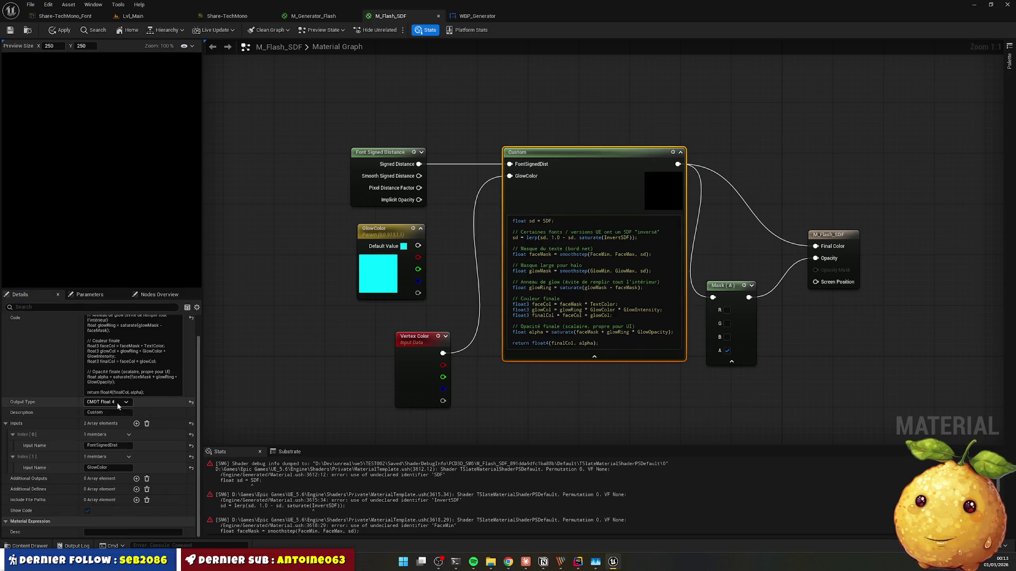
Step: Add more Inputs elements to the Custom node and rename the first input to SDF
left_click(136, 423)
left_click(136, 424)
left_click(136, 423)
left_click(136, 423)
left_click(136, 423)
left_click(136, 424)
left_click(136, 423)
left_click(136, 423)
double_click(122, 444)
type("SDF")
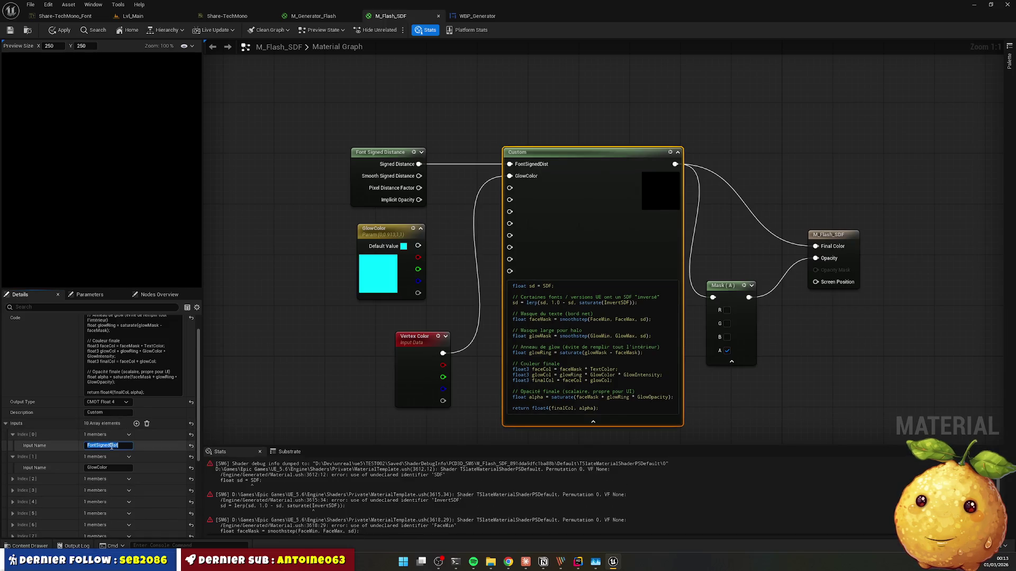
left_click(289, 386)
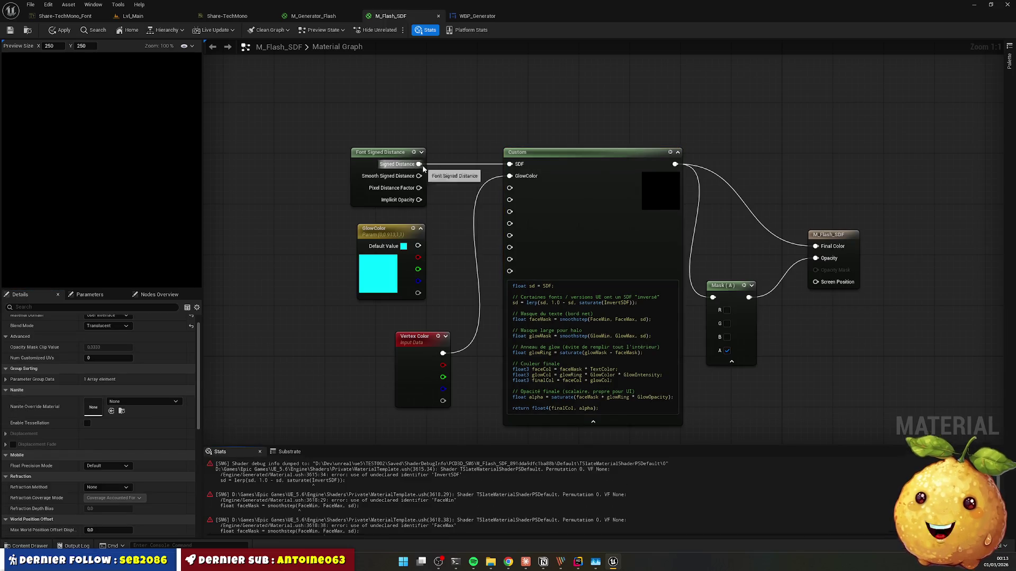
Step: Nudge the Vertex Color node and expand the name fields of inputs three through ten
left_click_drag(423, 342, 396, 355)
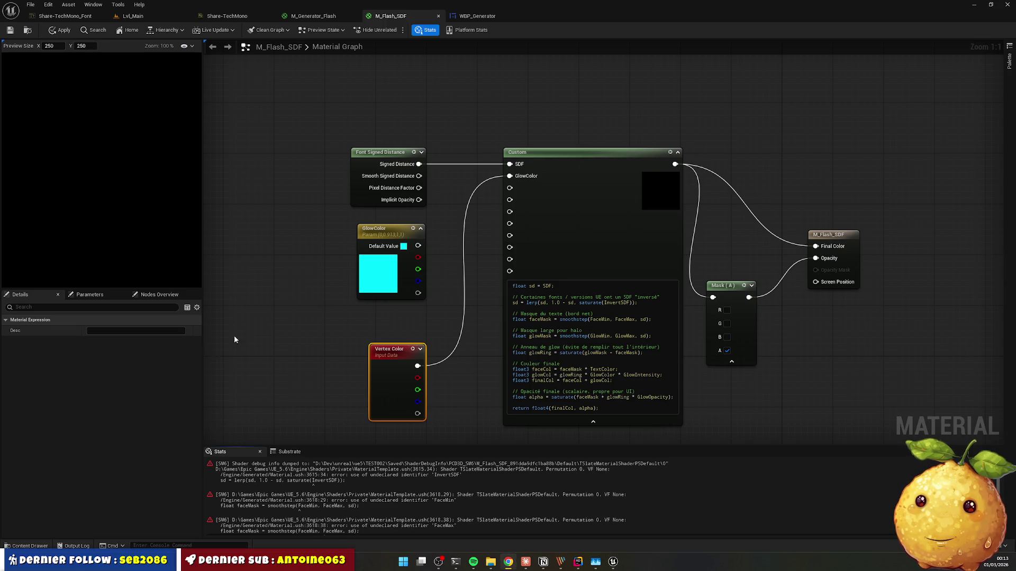
left_click(528, 236)
scroll(116, 459, "down", 3)
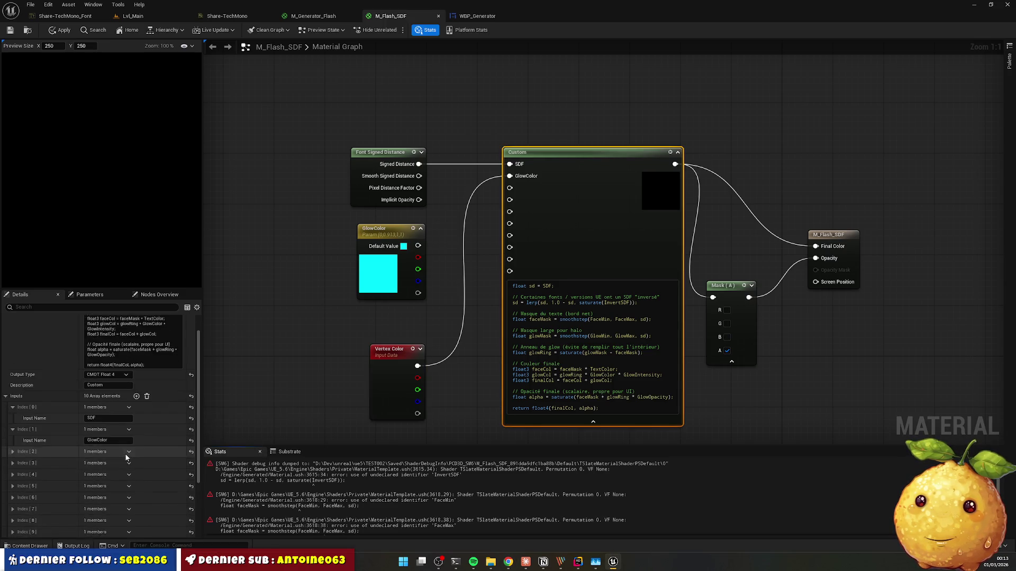
left_click(13, 413)
left_click(13, 436)
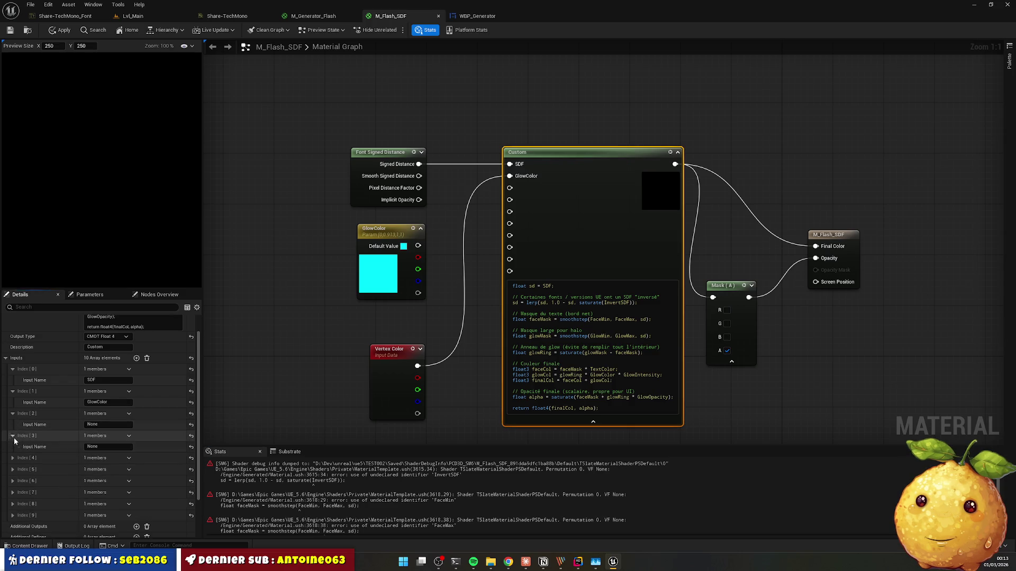
left_click(12, 458)
left_click(12, 479)
left_click(13, 502)
scroll(14, 504, "down", 2)
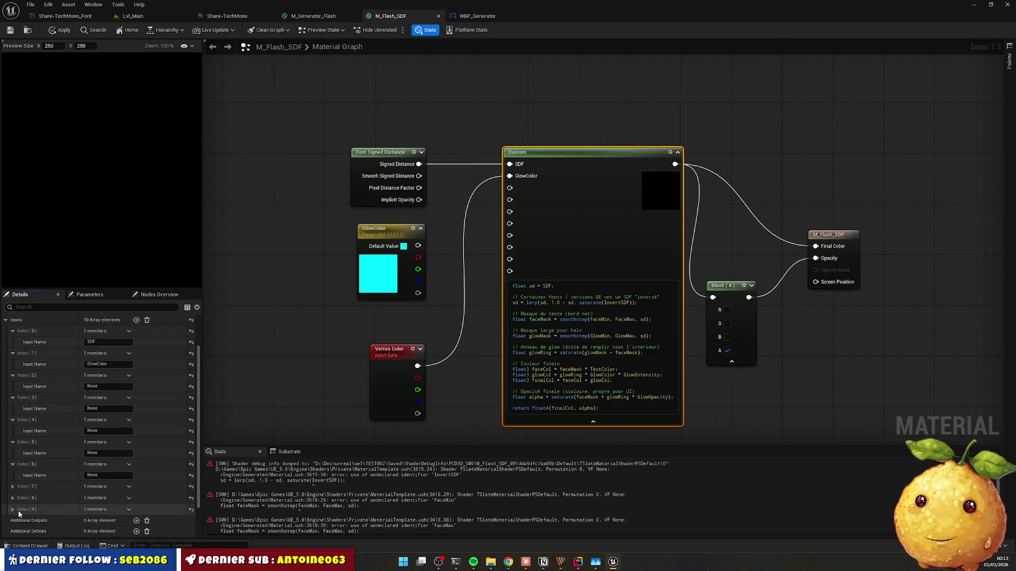
left_click(13, 511)
left_click(12, 498)
left_click(13, 486)
Step: Name inputs two to five TextColor, GlowColor, FaceMin and FaceMax
scroll(80, 423, "up", 2)
left_click(111, 389)
type("TextColor")
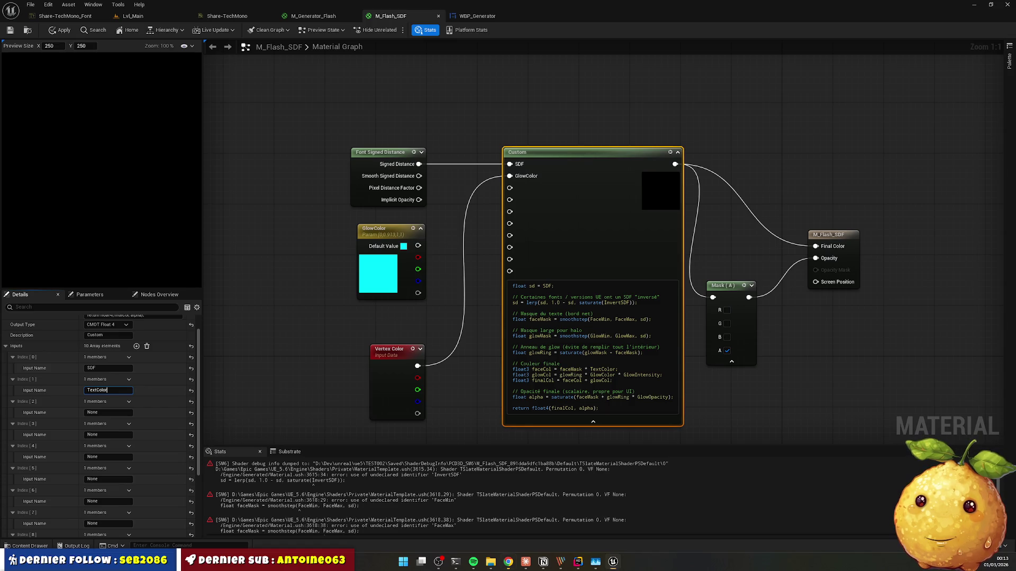
left_click(109, 412)
type("GlowColor")
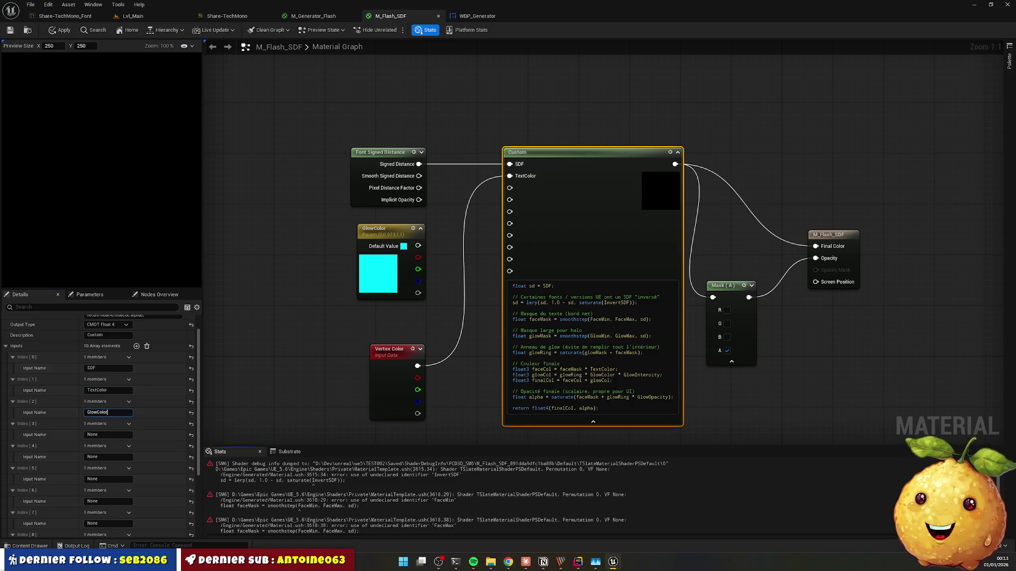
left_click(107, 435)
type("FaceMin")
left_click(103, 457)
type("FaceMin")
type("x")
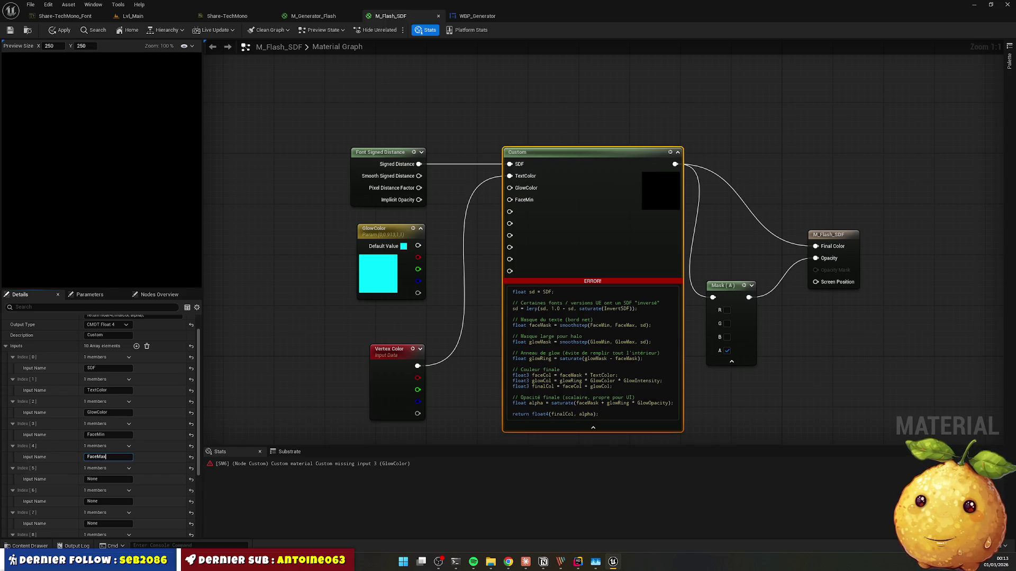
left_click(107, 480)
Step: Name the sixth and seventh inputs FaceMin and FaceMax
type("FaceMin")
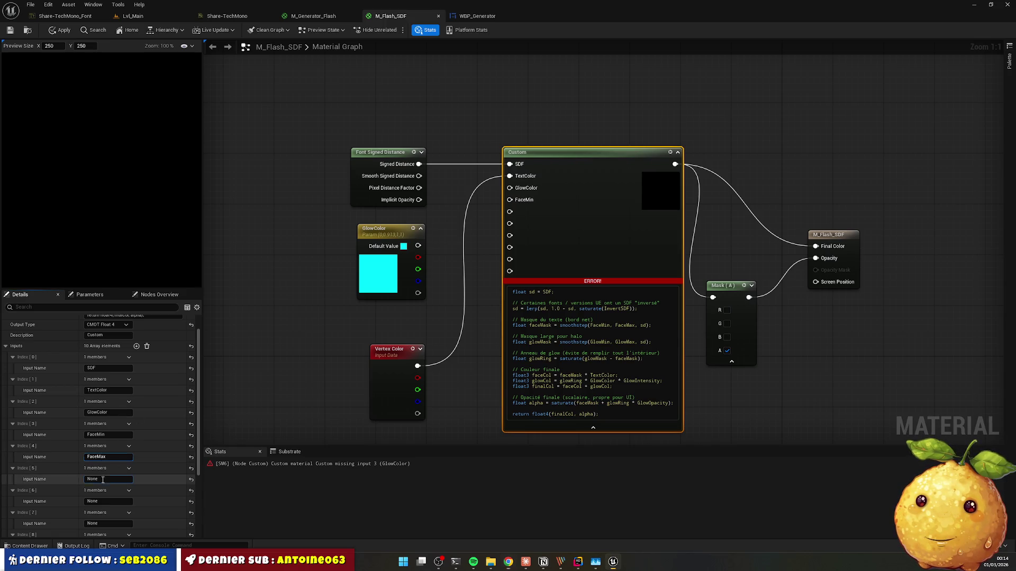
key("Tab")
key("Tab")
key("shift+Tab")
type("FaceMin")
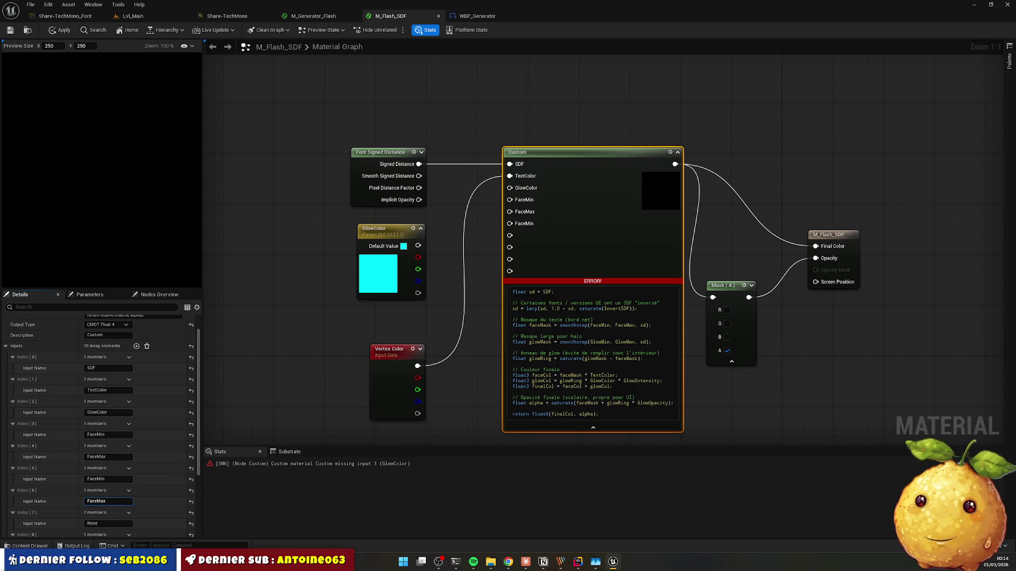
scroll(110, 509, "down", 3)
key("Return")
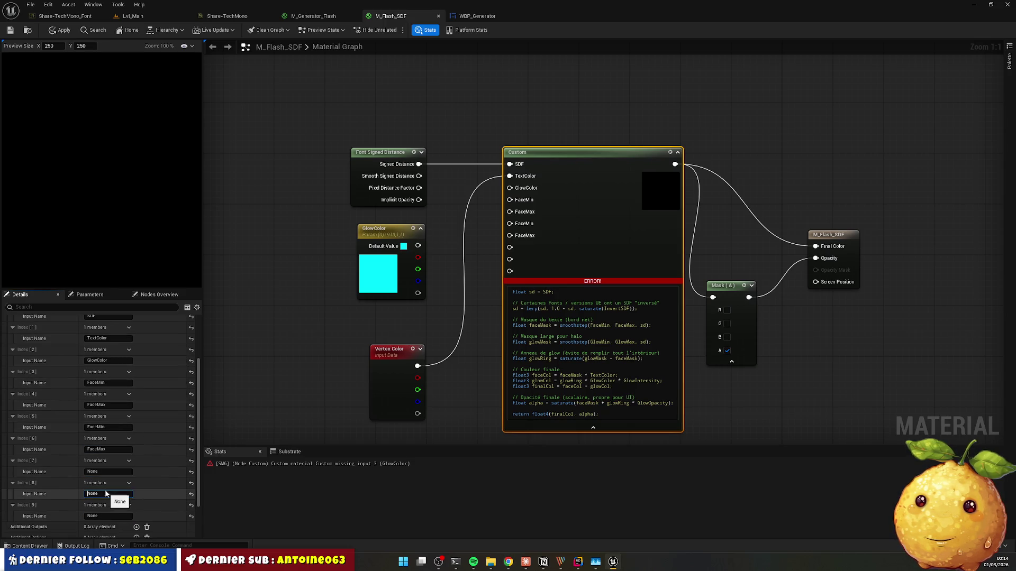
Step: Name the last three inputs GlowIntensity, GlowOpacity and InvertSDF, then select the GlowColor node
left_click(115, 469)
type("GlowIntensity")
key("Tab")
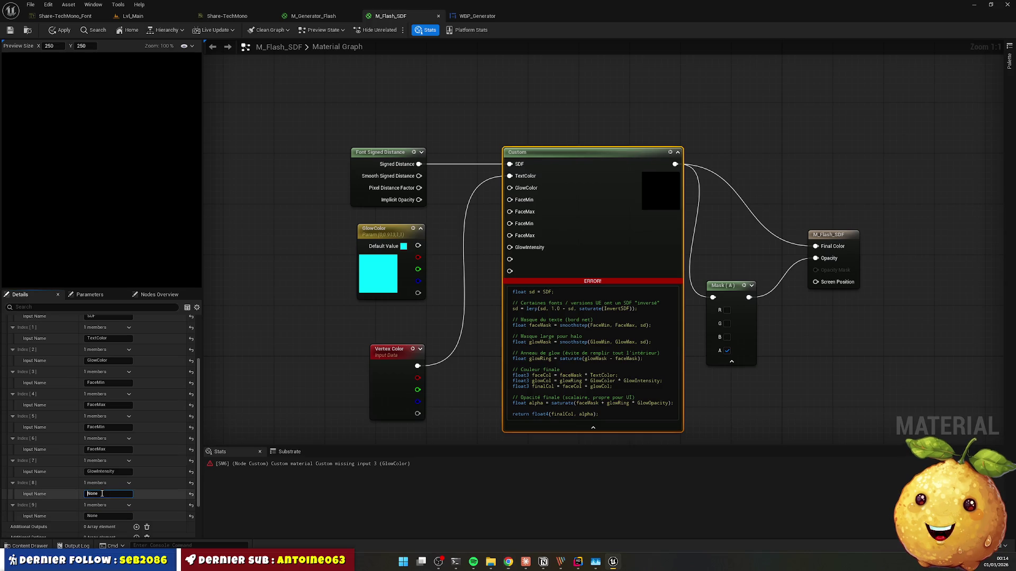
type("GlowOpacity")
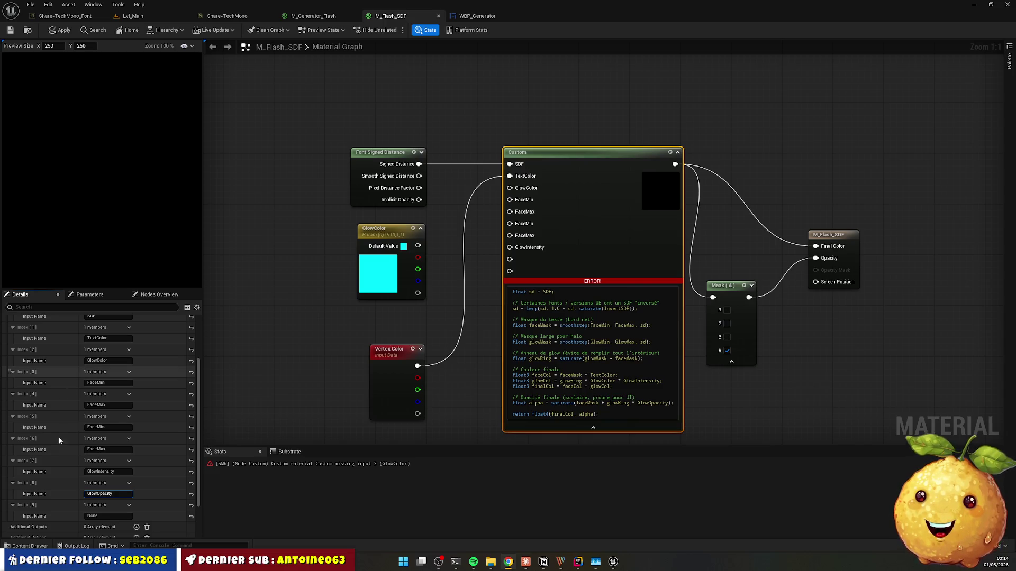
left_click(103, 516)
type("InvertSDF")
scroll(143, 506, "down", 3)
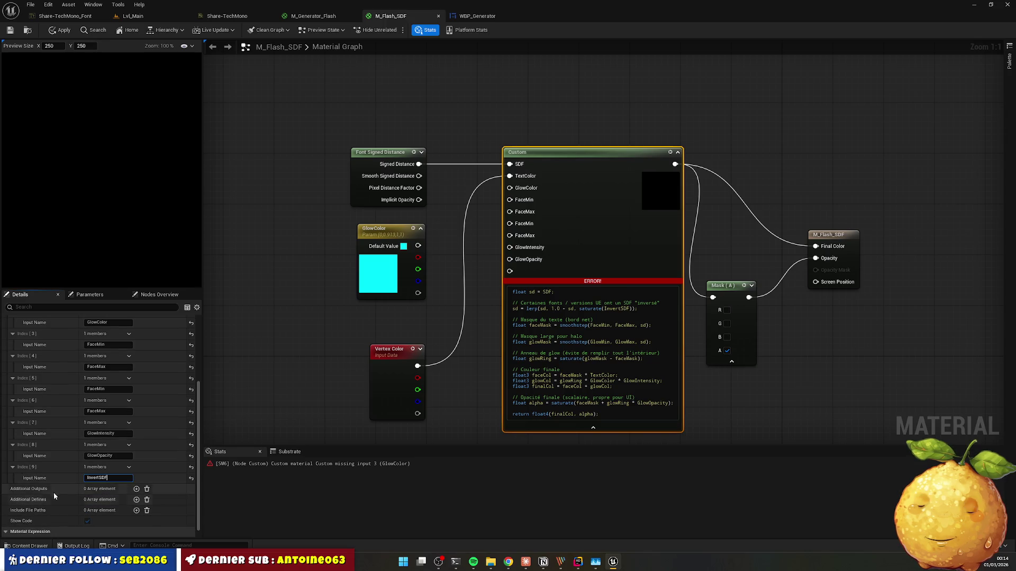
key("Return")
left_click(408, 339)
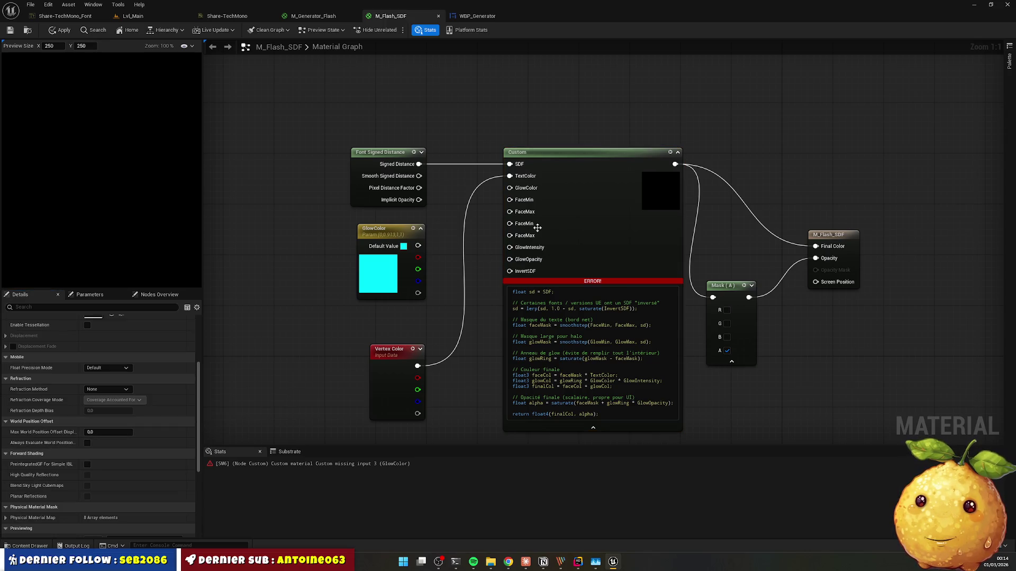
left_click(389, 232)
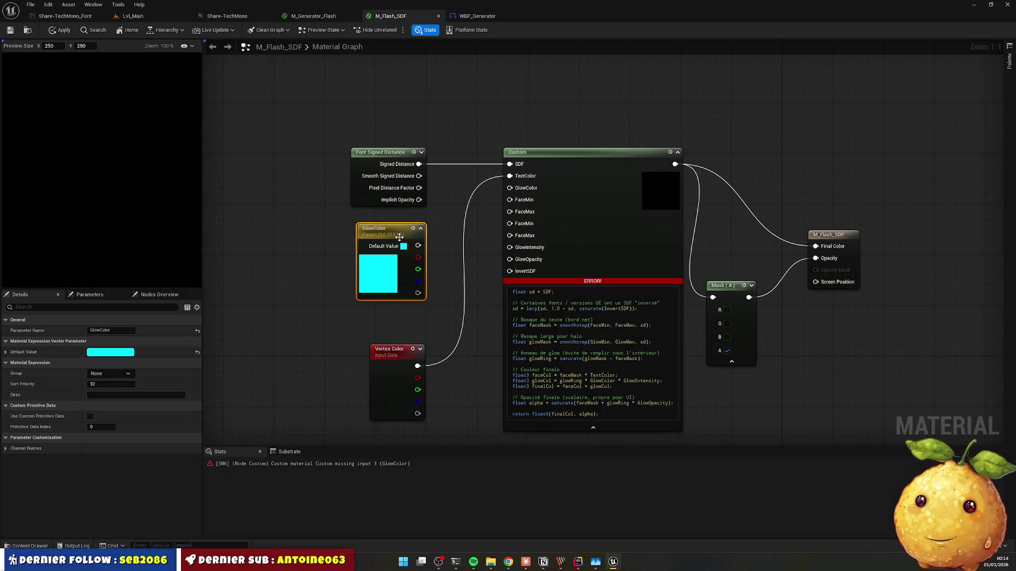
Step: Move GlowColor to the top-left and add a FaceMin scalar parameter wired to FaceMin
left_click_drag(410, 258, 265, 120)
mouse_move(390, 360)
left_mouse_down()
mouse_move(390, 234)
mouse_move(510, 197)
mouse_move(509, 188)
mouse_move(430, 331)
left_mouse_up()
type("sca")
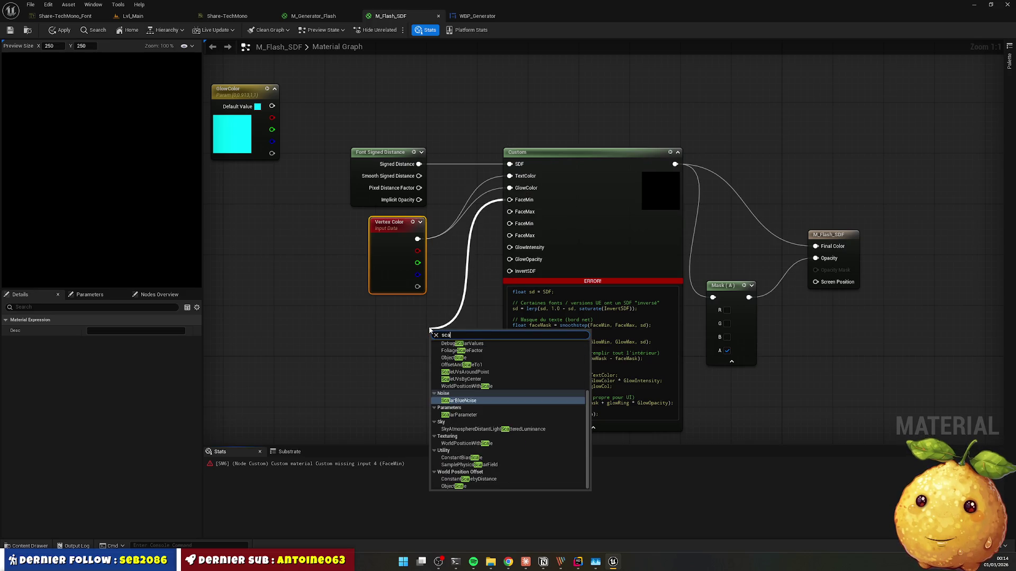
key("Down")
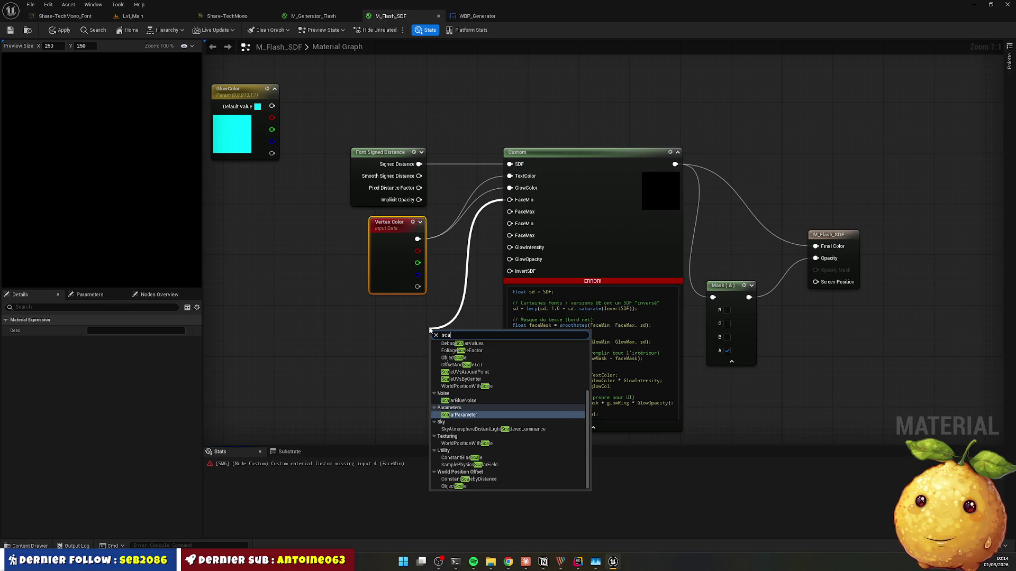
type("larpa")
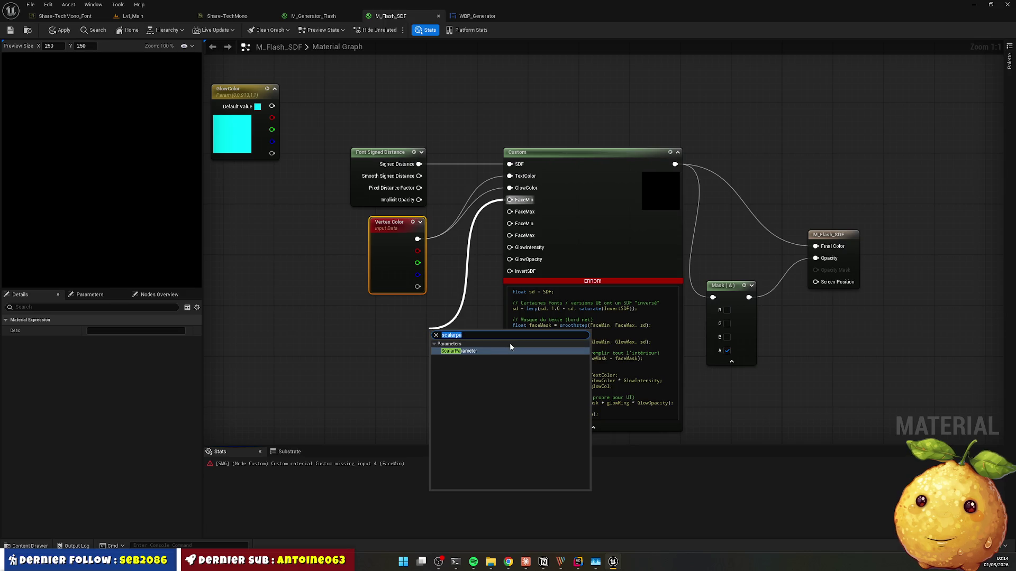
left_click(511, 349)
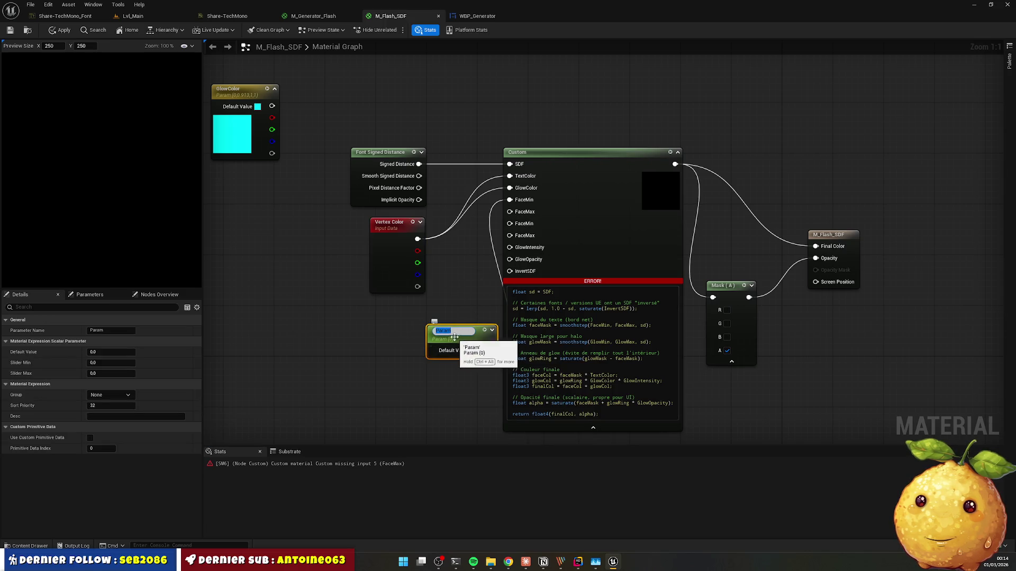
type("FaceMin")
key("Return")
mouse_move(456, 330)
left_mouse_down()
mouse_move(373, 310)
mouse_move(386, 310)
left_mouse_up()
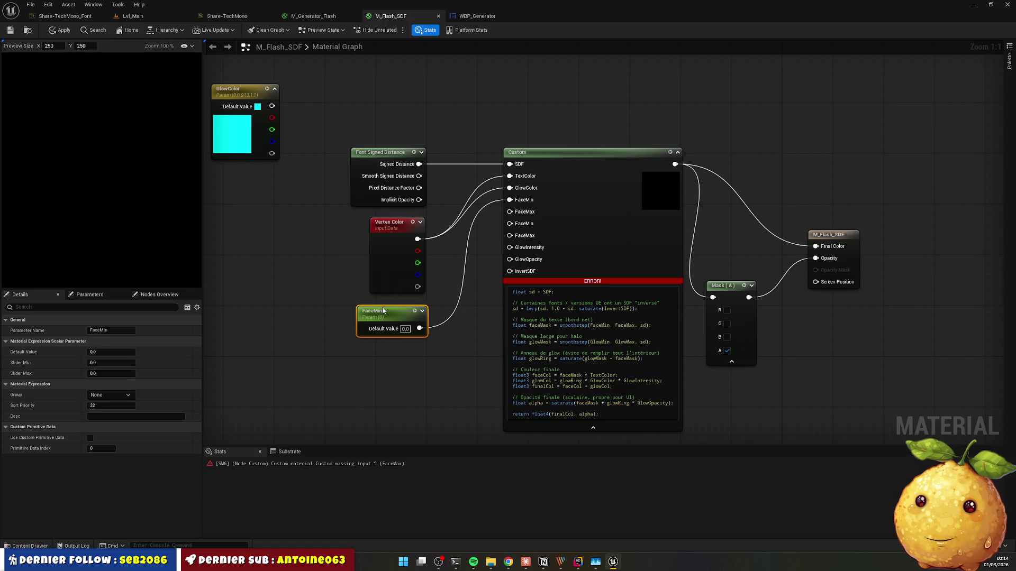
Step: Add a FaceMax scalar parameter wired to the FaceMax input, placed below FaceMin
left_click_drag(510, 211, 425, 361)
type("scalarpa")
key("Return")
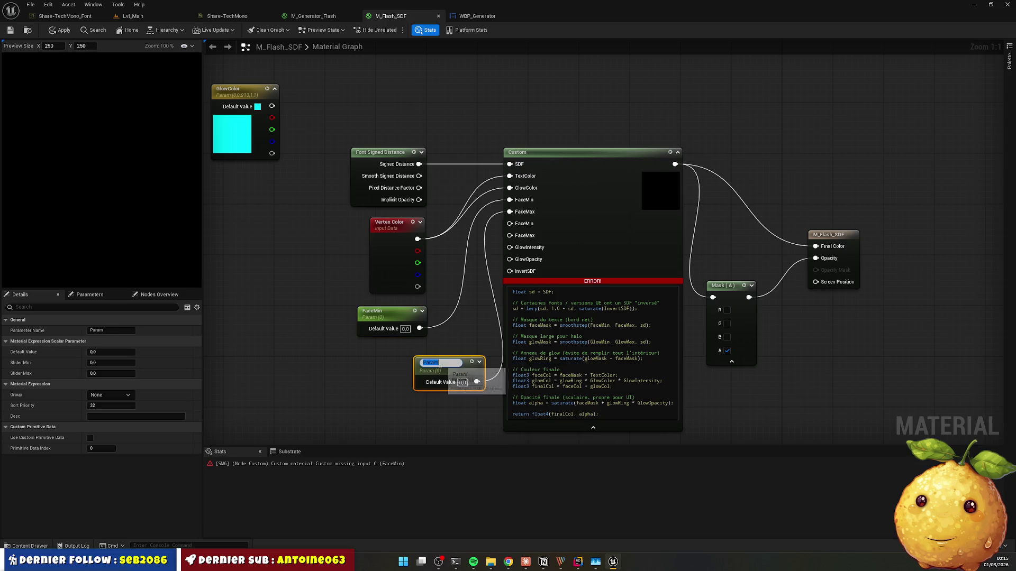
type("Face")
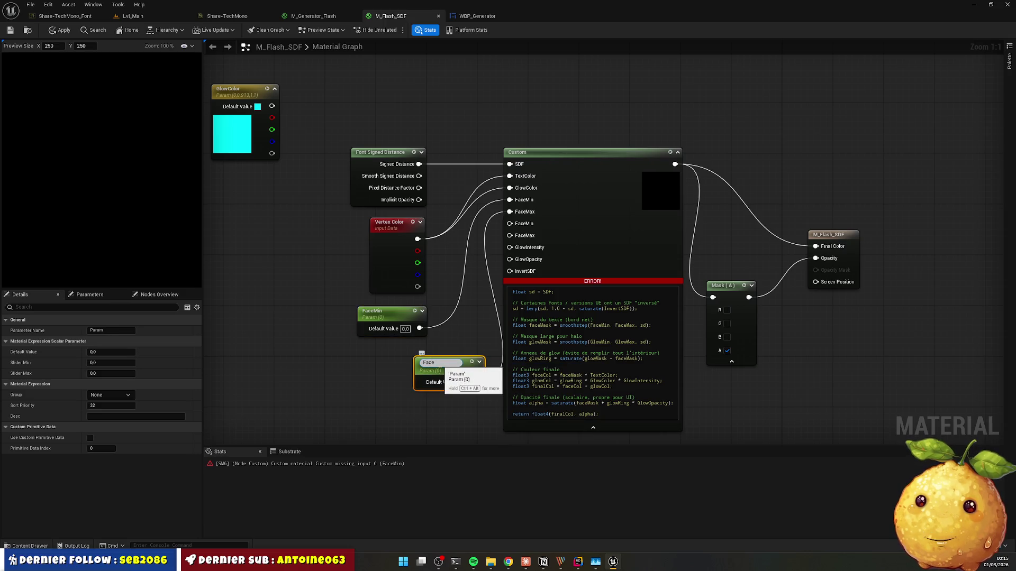
type("Max")
key("Return")
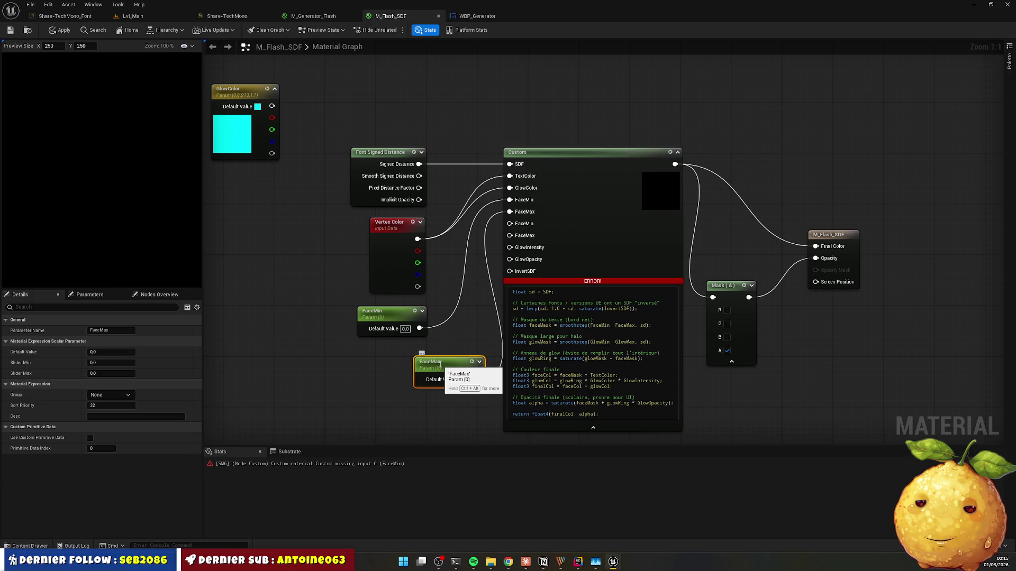
left_click_drag(440, 364, 382, 352)
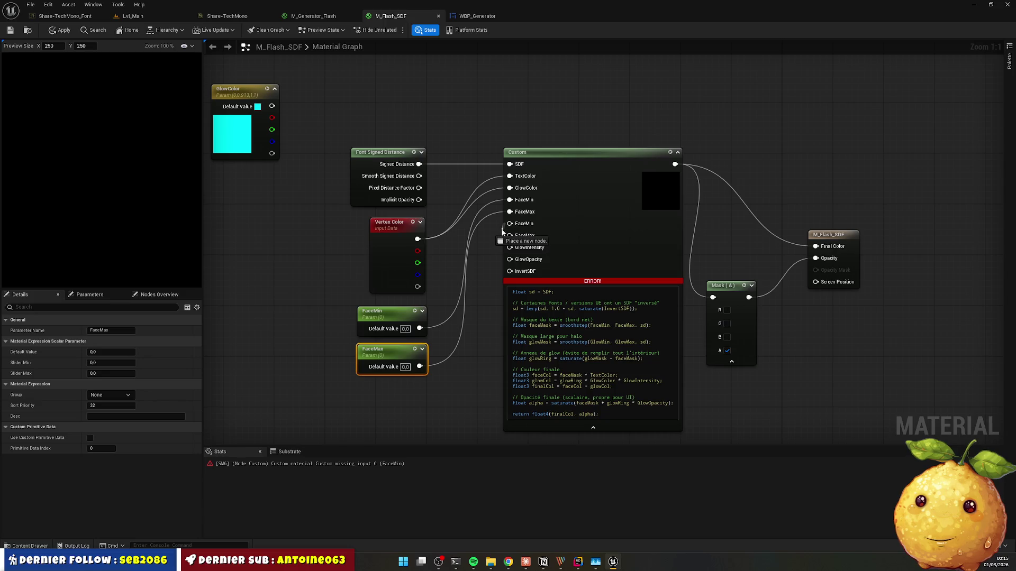
right_click(502, 231)
left_click(620, 132)
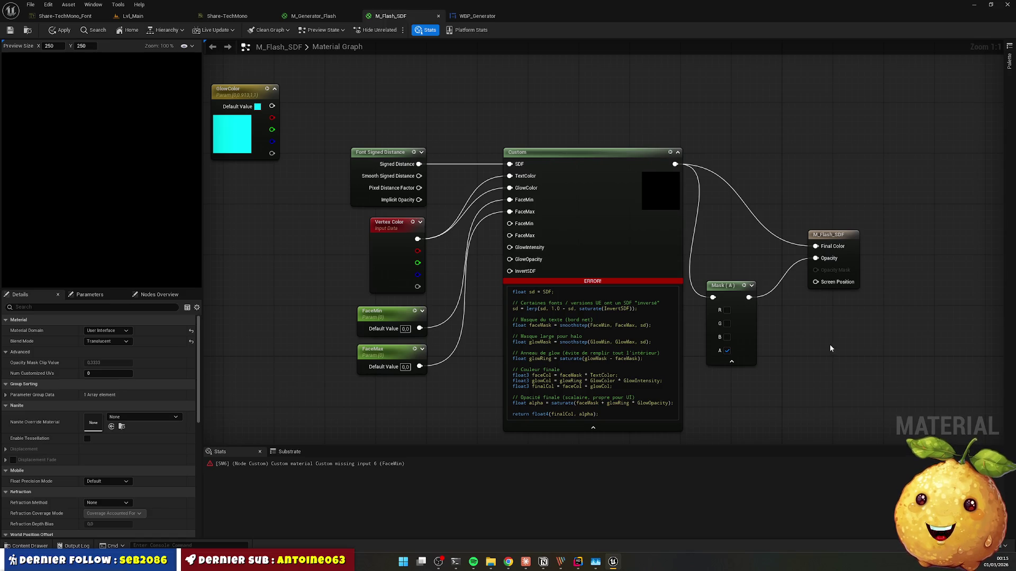
Step: Move Font Signed Distance, Vertex Color, FaceMin and FaceMax up-left into a tidy column
mouse_move(327, 151)
left_mouse_down()
mouse_move(426, 371)
mouse_move(425, 339)
left_mouse_up()
left_click_drag(394, 261, 376, 204)
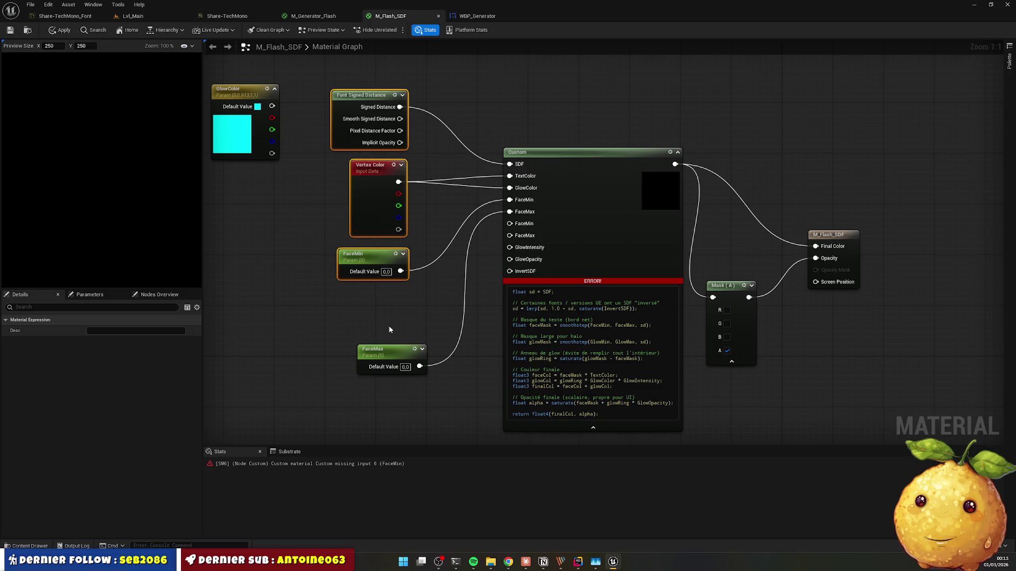
left_click_drag(392, 351, 378, 293)
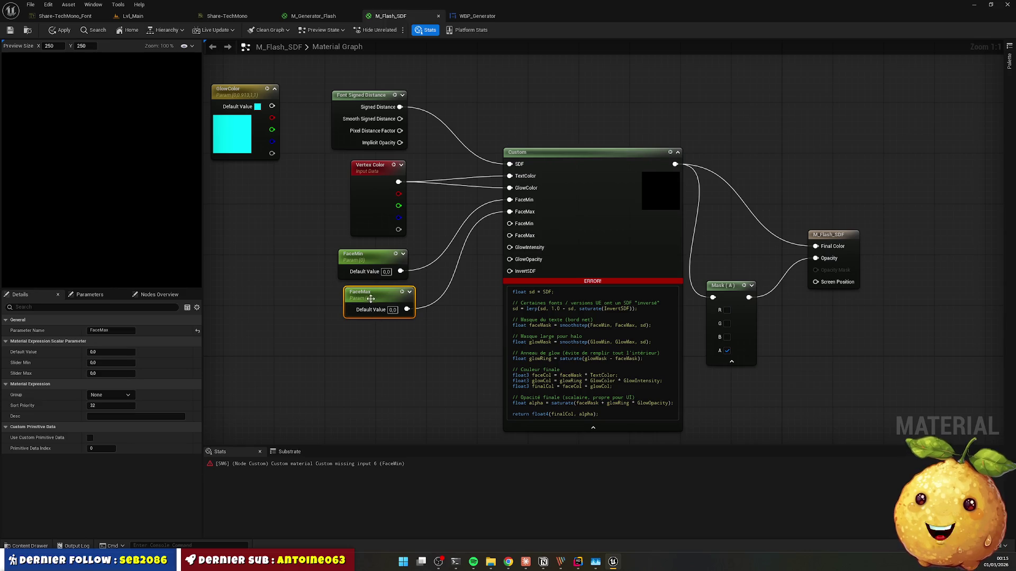
left_click_drag(370, 299, 363, 299)
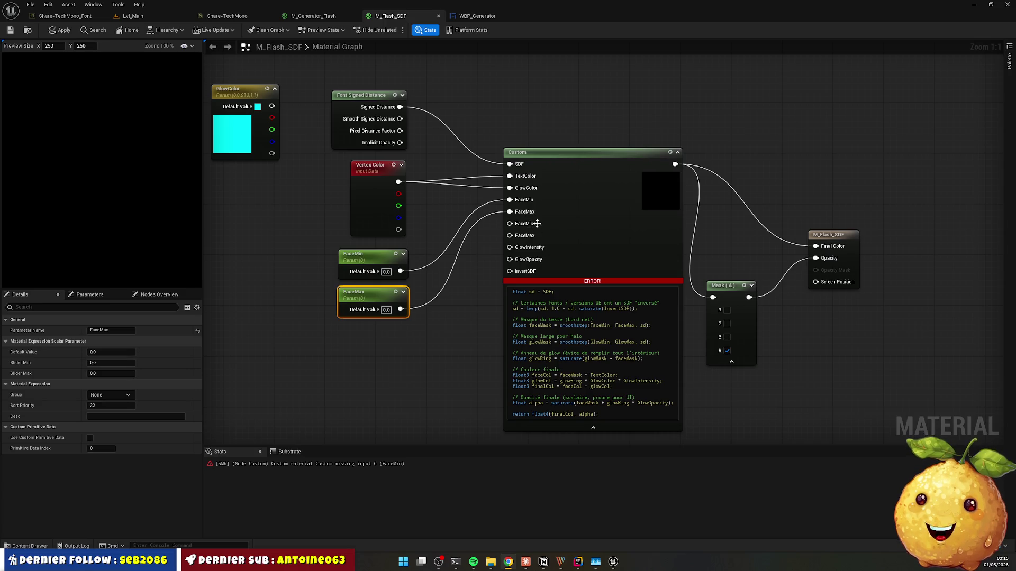
Step: Rename the Custom node's input indices 5 and 6 to GlowMin and GlowMax
left_click(574, 203)
scroll(117, 437, "down", 5)
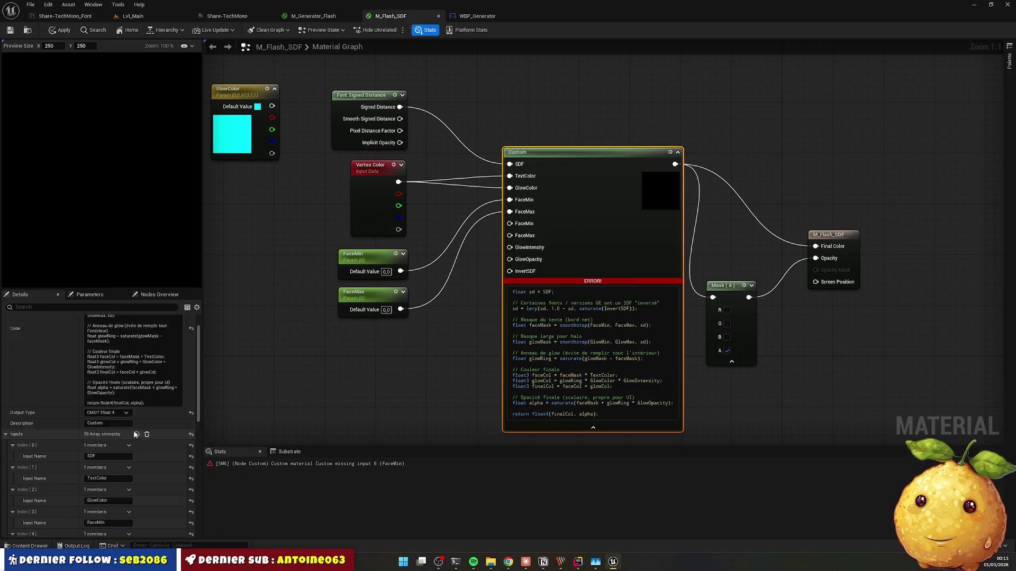
scroll(110, 450, "down", 1)
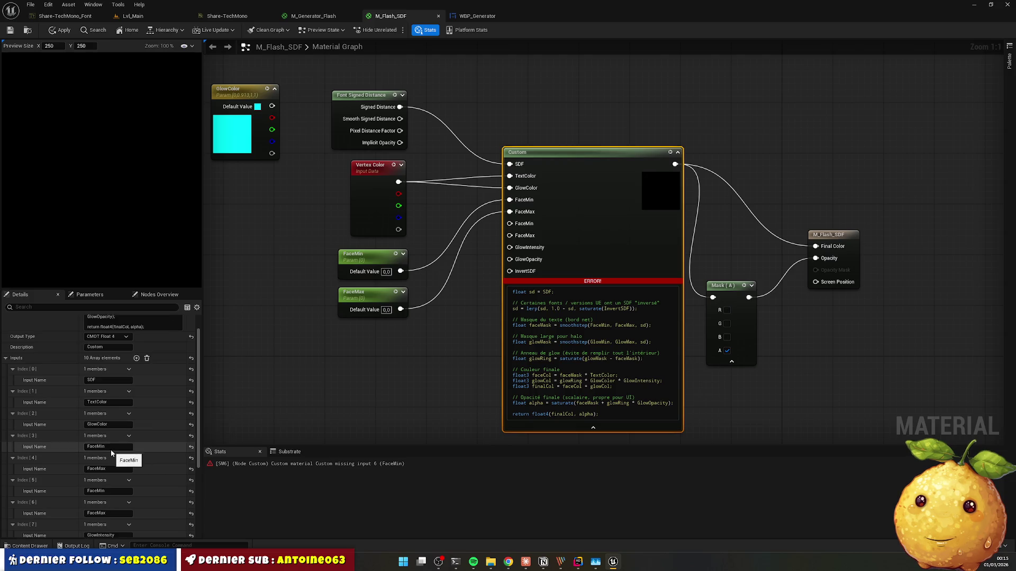
scroll(110, 459, "down", 1)
double_click(97, 479)
type("GlowMin")
key("Return")
key("Tab")
type("GlowMax")
key("Return")
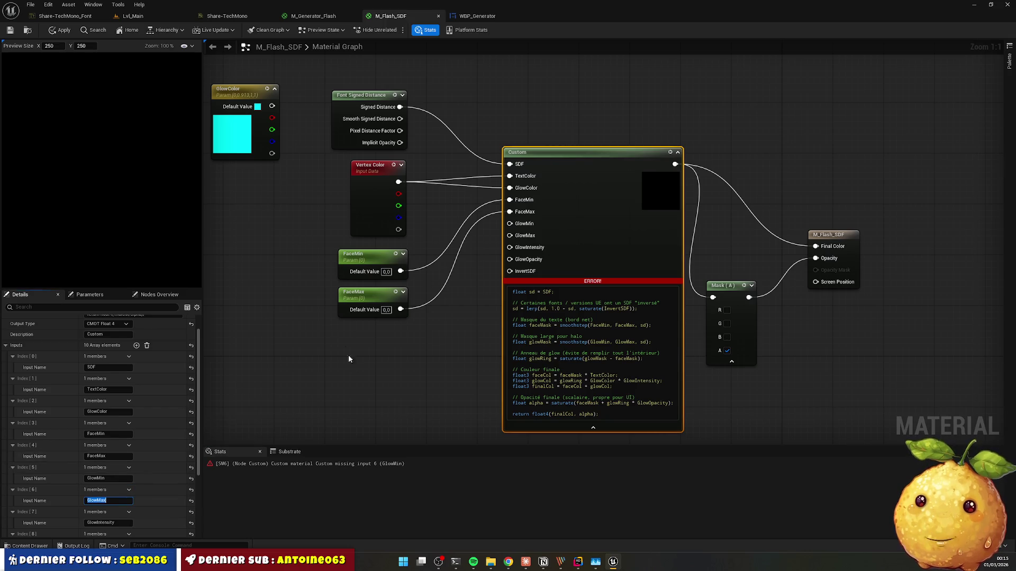
Step: Drag a new connection from the GlowMin pin and search for a scalar parameter
left_click(348, 354)
left_click(365, 295)
mouse_move(510, 223)
left_mouse_down()
mouse_move(415, 358)
mouse_move(398, 350)
left_mouse_up()
type("scalarp")
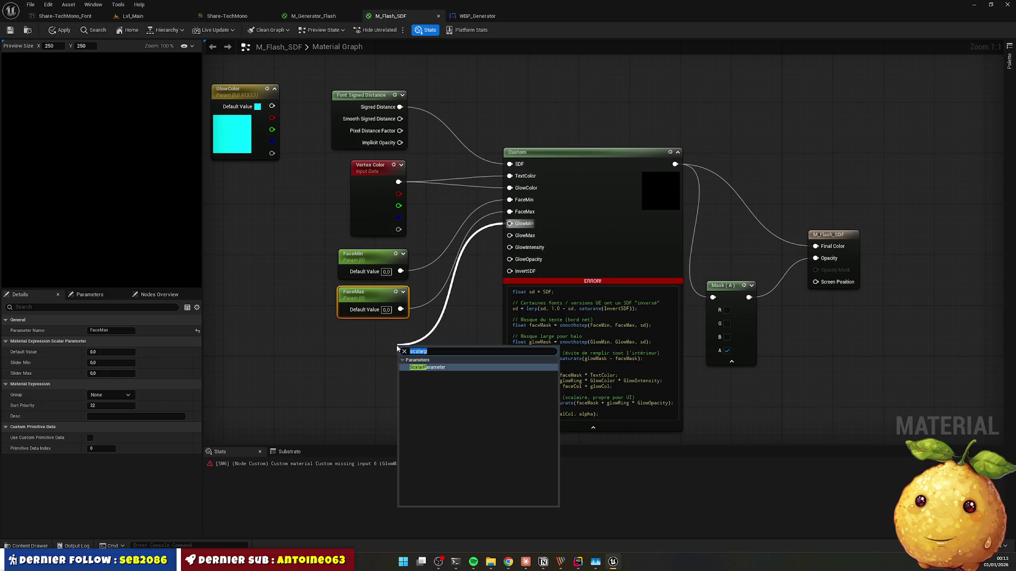
Step: Add a GlowMin scalar parameter wired to its input, placed below FaceMax
left_click(436, 367)
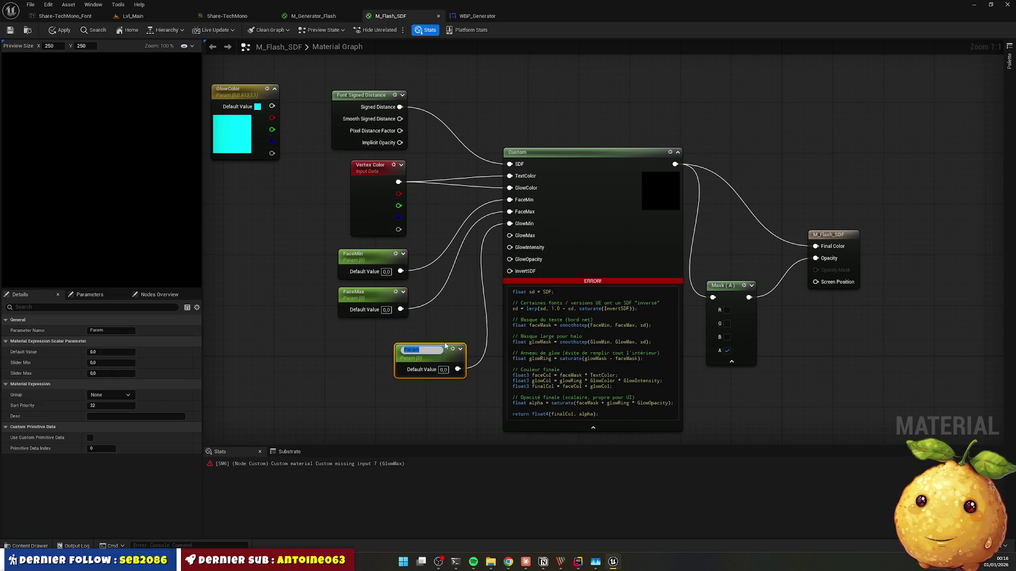
type("GGlowMin")
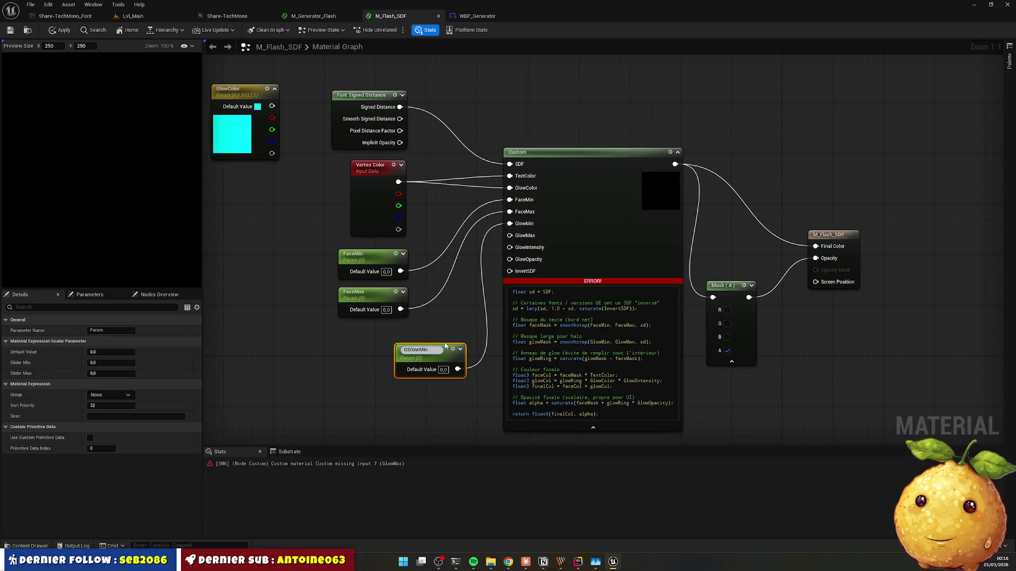
key("Home")
key("Delete")
key("Return")
mouse_move(437, 350)
left_mouse_down()
mouse_move(373, 335)
mouse_move(379, 328)
left_mouse_up()
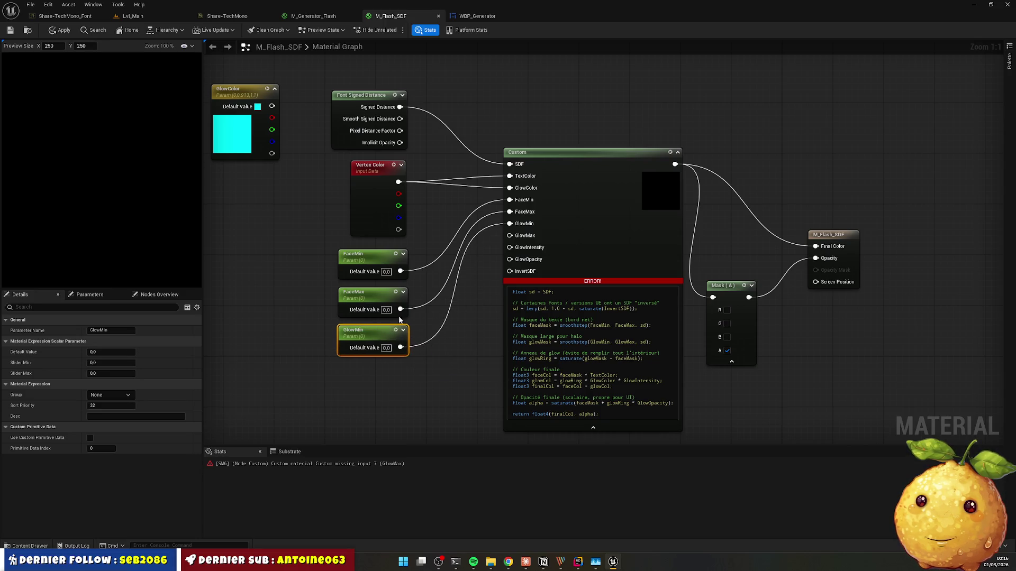
Step: Add a GlowMax scalar parameter feeding the GlowMax input, placed below GlowMin
mouse_move(509, 236)
left_mouse_down()
mouse_move(453, 347)
mouse_move(410, 385)
left_mouse_up()
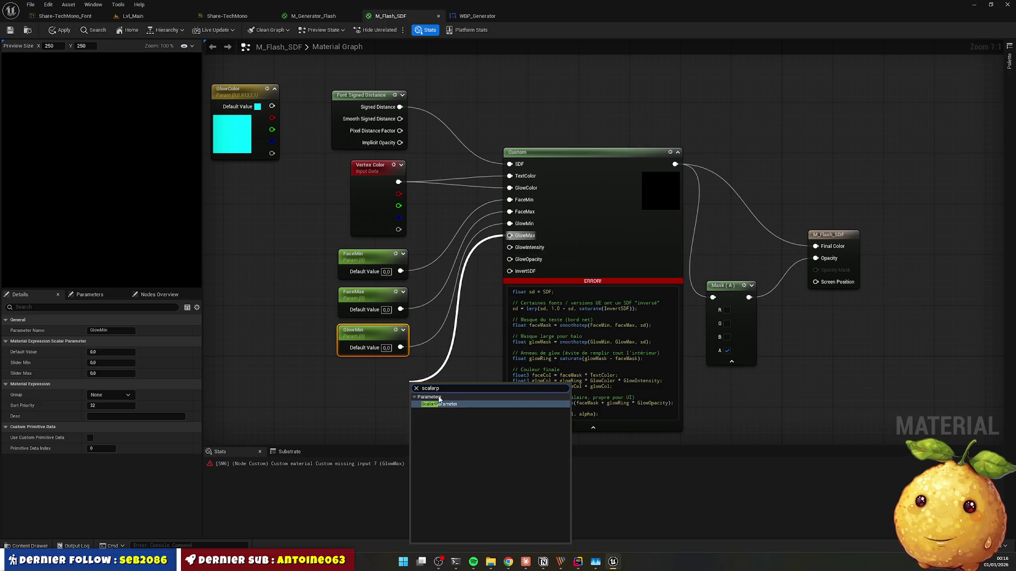
left_click(439, 400)
type("Glo")
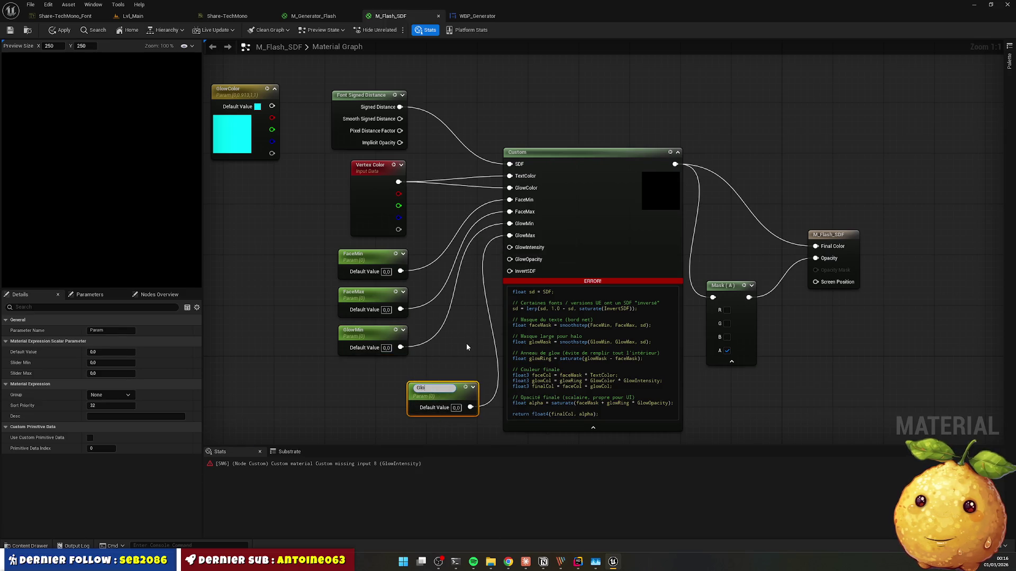
type("wMax")
key("Return")
left_click_drag(427, 399, 357, 380)
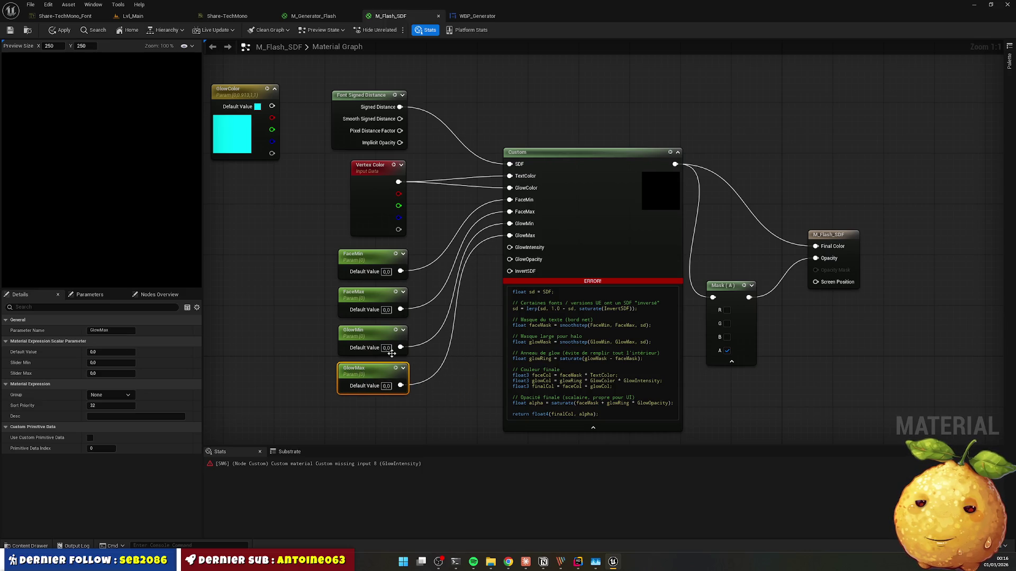
Step: Add a GlowIntensity scalar parameter feeding its input, placed below GlowMax
left_click_drag(509, 247, 413, 420)
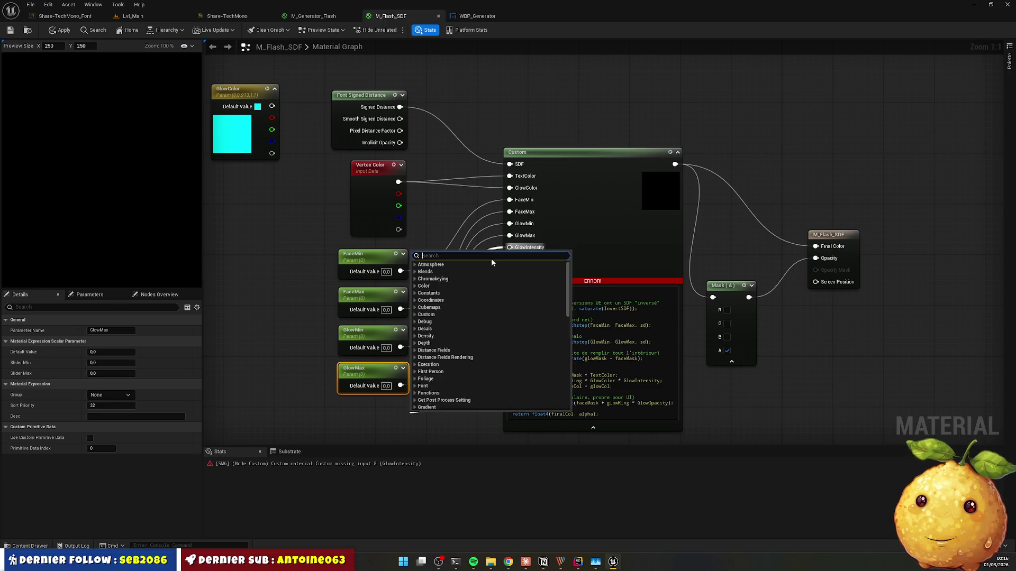
type("GlowIntensity")
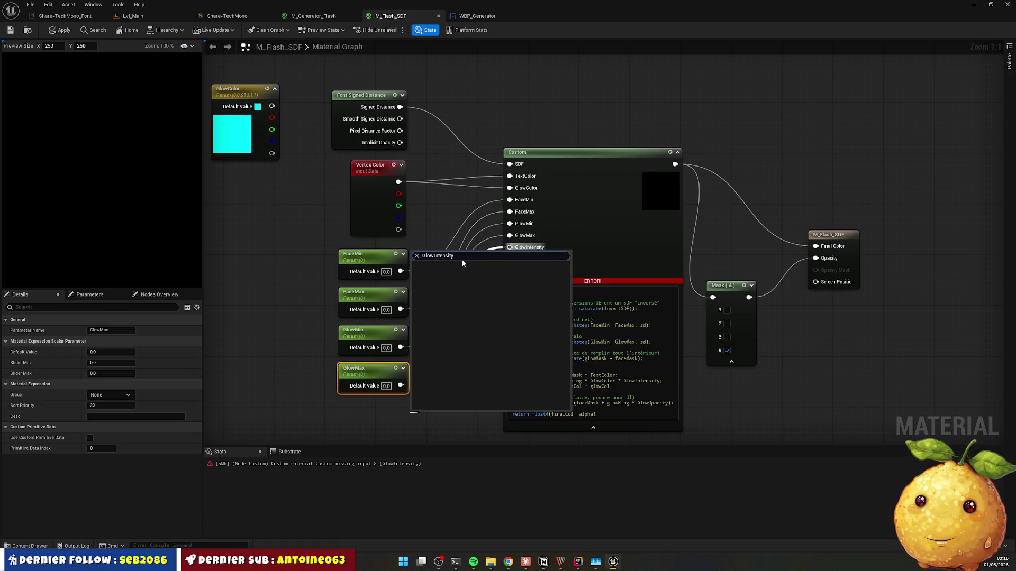
key("ctrl+a")
type("scalar")
left_click(459, 273)
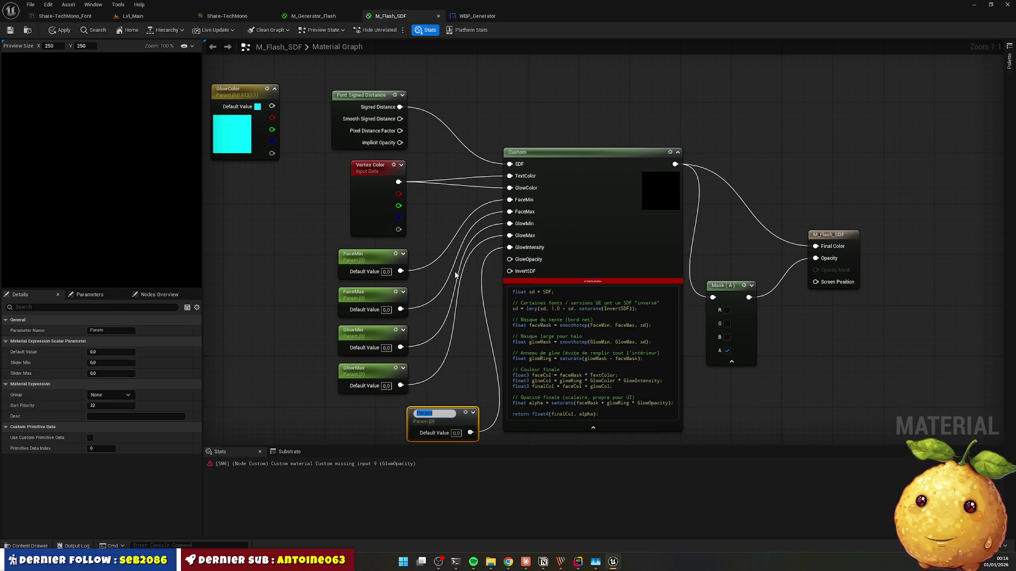
type("Glow")
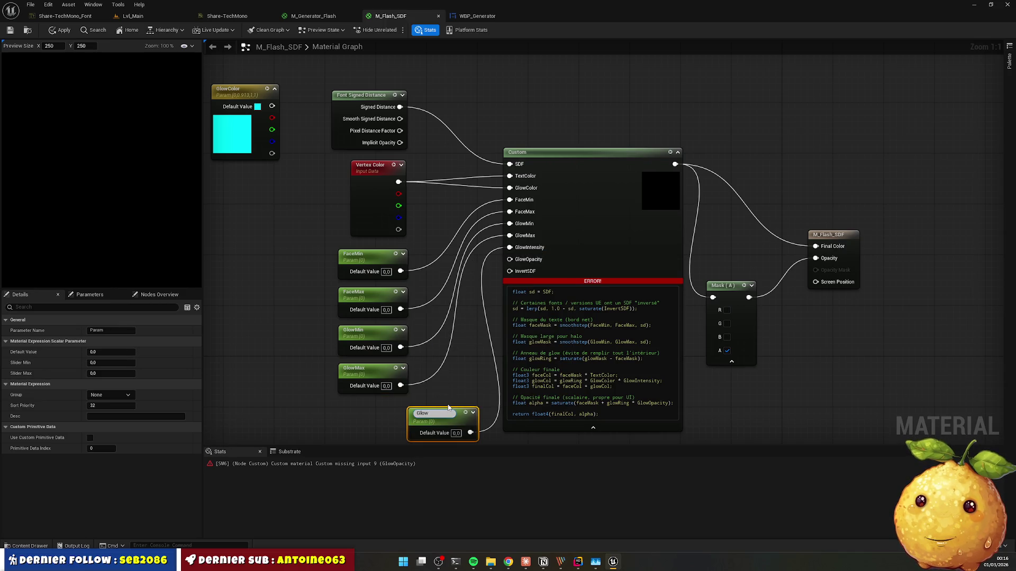
type("ty")
key("Return")
left_click_drag(441, 410, 371, 405)
Step: Add a GlowOpacity scalar parameter feeding its input, lined up under GlowIntensity
mouse_move(509, 265)
left_mouse_down()
mouse_move(481, 385)
mouse_move(452, 431)
left_mouse_up()
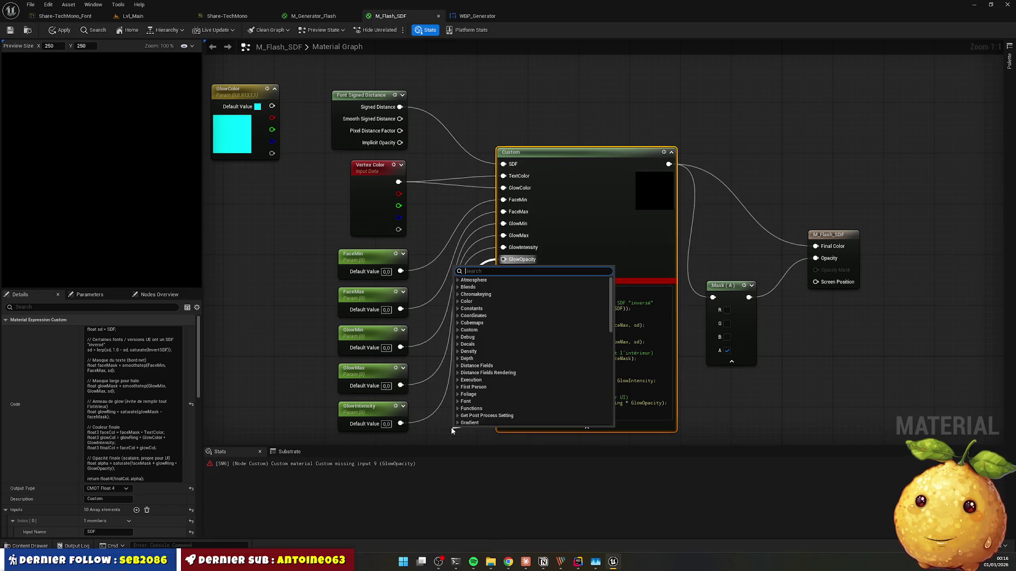
type("glo")
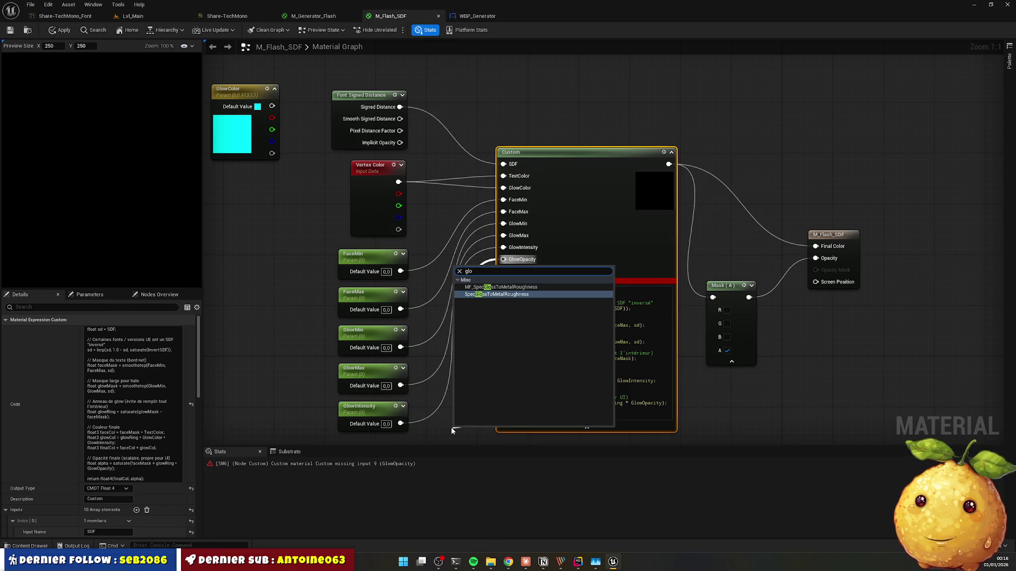
type("w")
key("ctrl+a")
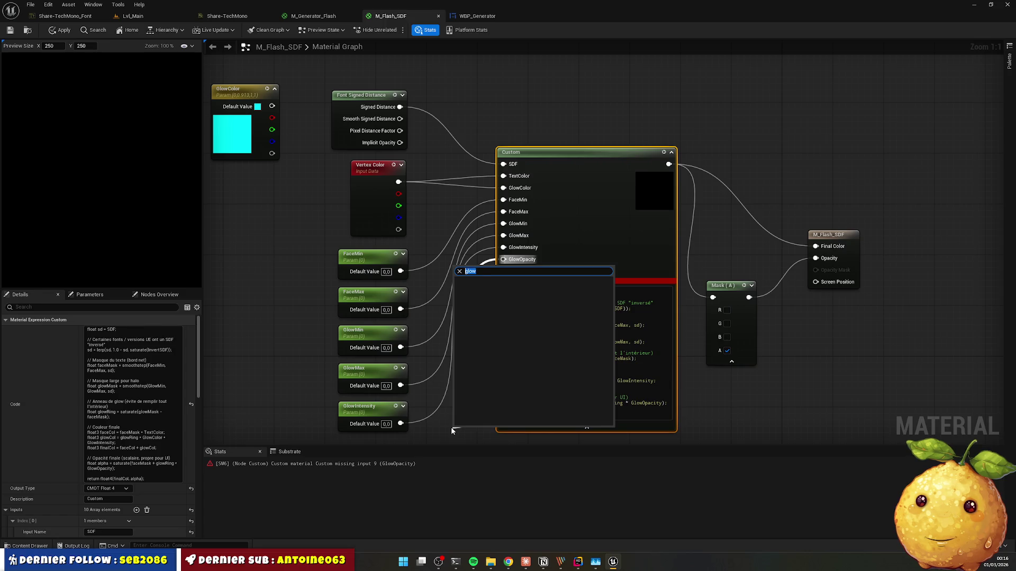
type("scalarp")
left_click(500, 288)
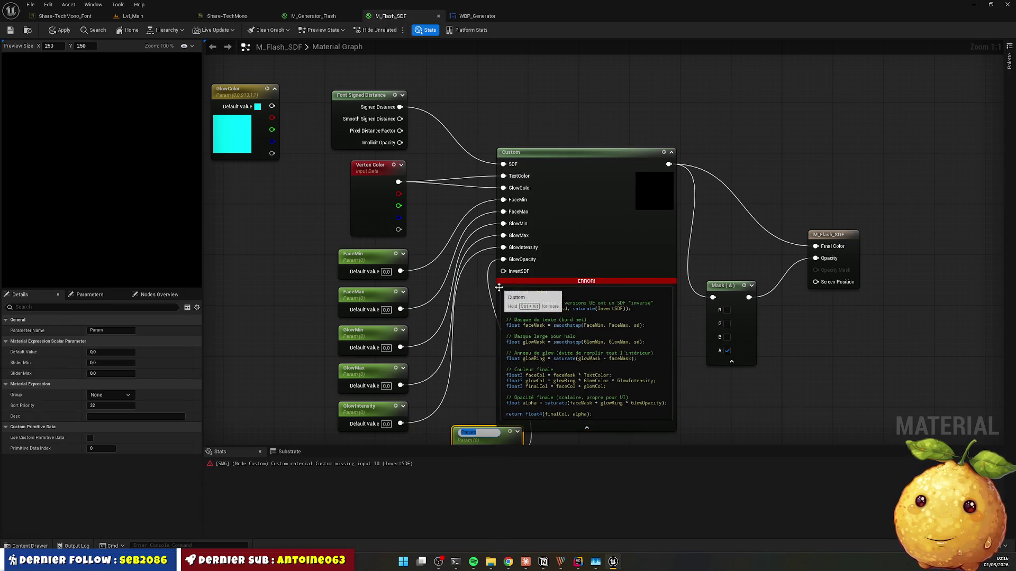
type("GlowOpacity")
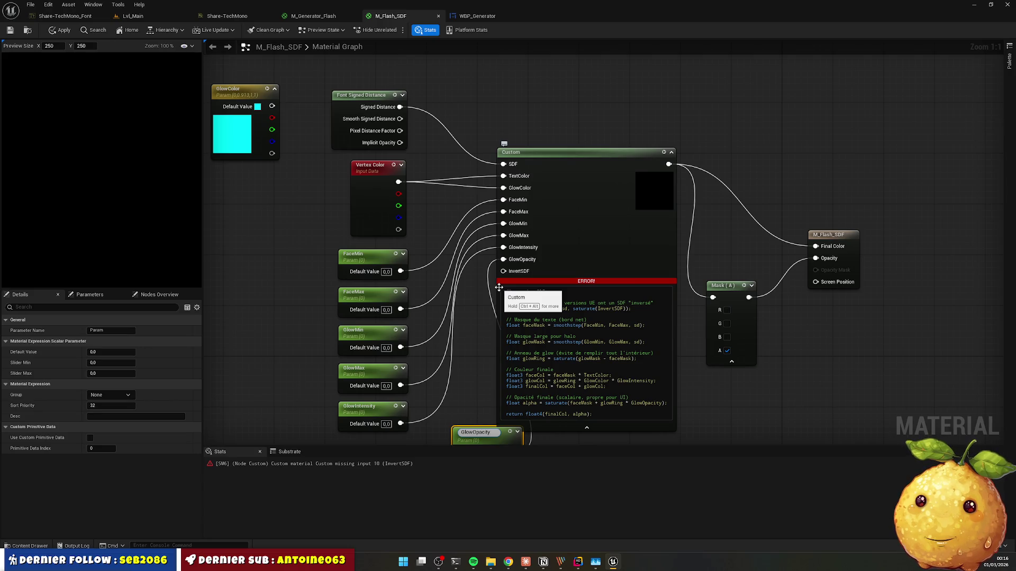
key("Return")
scroll(499, 288, "down", 2)
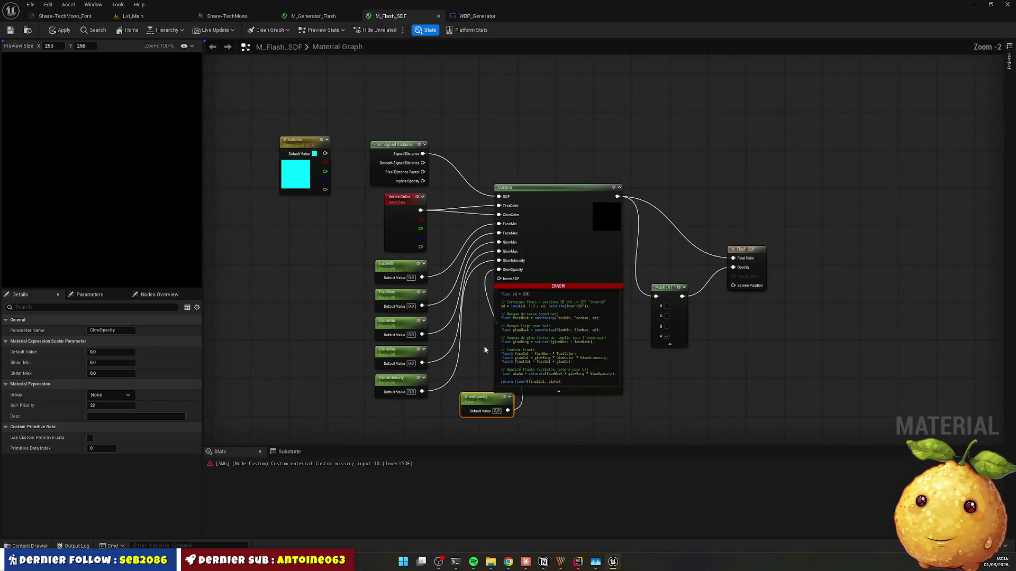
mouse_move(443, 409)
left_mouse_down()
mouse_move(380, 410)
mouse_move(390, 409)
left_mouse_up()
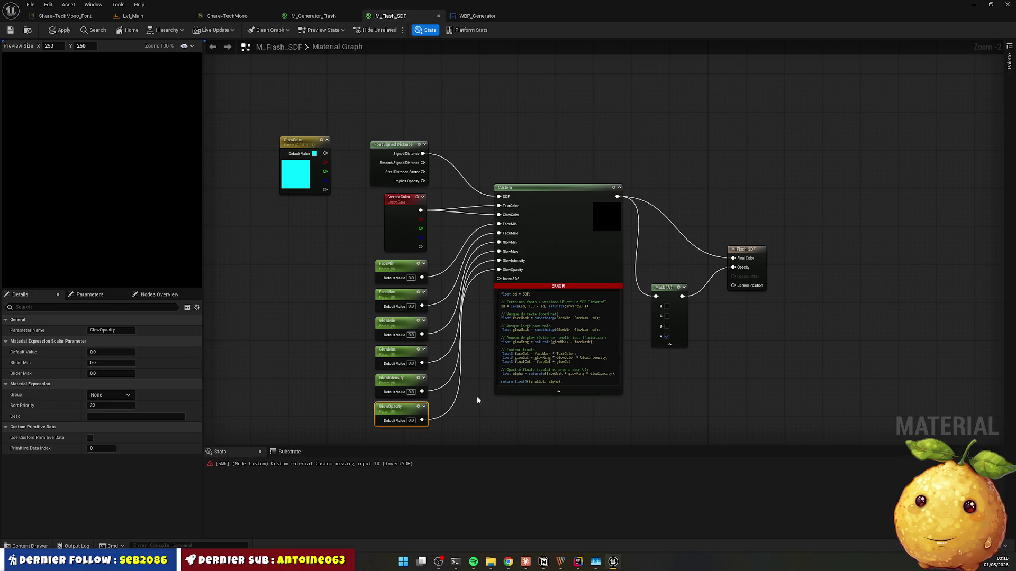
mouse_move(498, 278)
left_mouse_down()
mouse_move(446, 446)
mouse_move(429, 334)
left_mouse_up()
Step: Name the new parameter InvertSDF and place it under GlowOpacity
key("BackSpace")
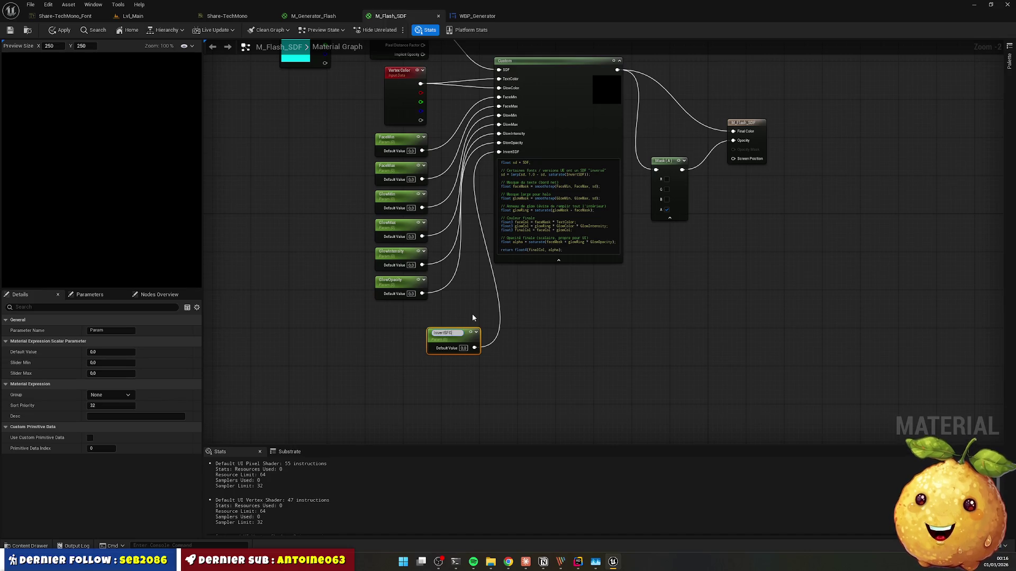
type("F")
key("Return")
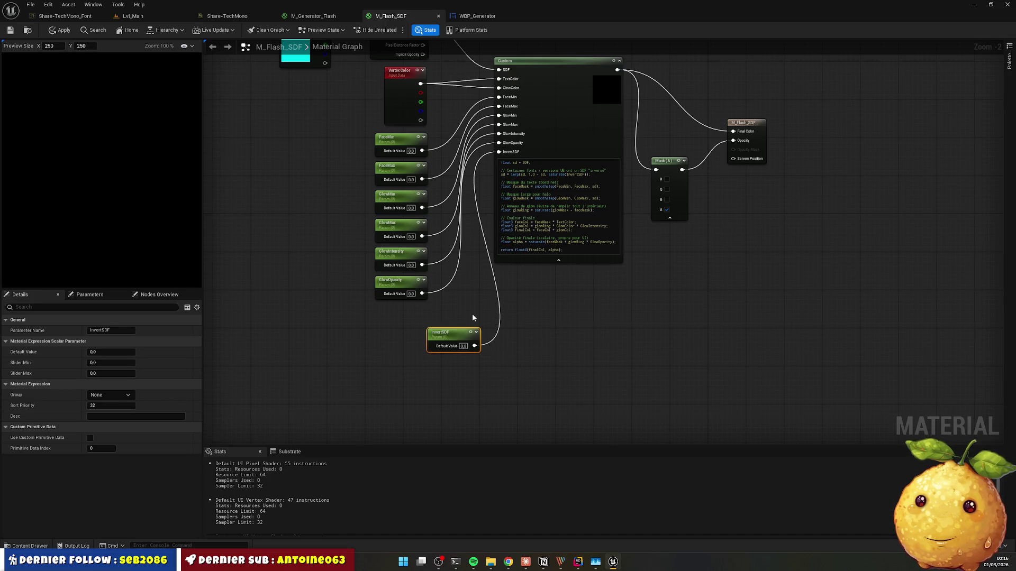
left_click_drag(456, 331, 403, 307)
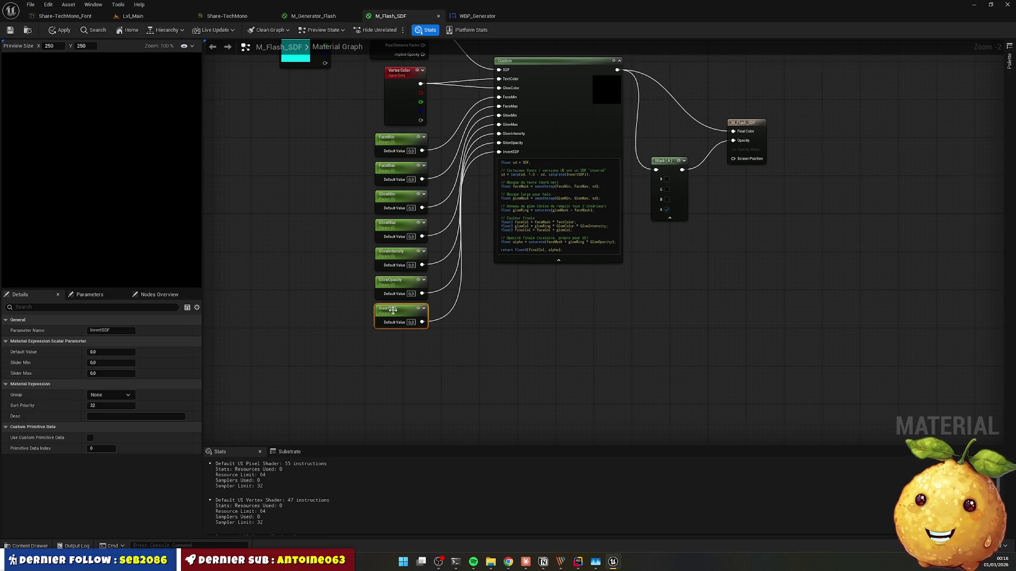
Step: Shift the input and parameter node group up-left, then save and apply with Ctrl+S
left_click(452, 342)
key("Home")
left_click_drag(359, 93, 439, 402)
mouse_move(408, 272)
left_mouse_down()
mouse_move(399, 228)
mouse_move(380, 234)
left_mouse_up()
left_click(536, 364)
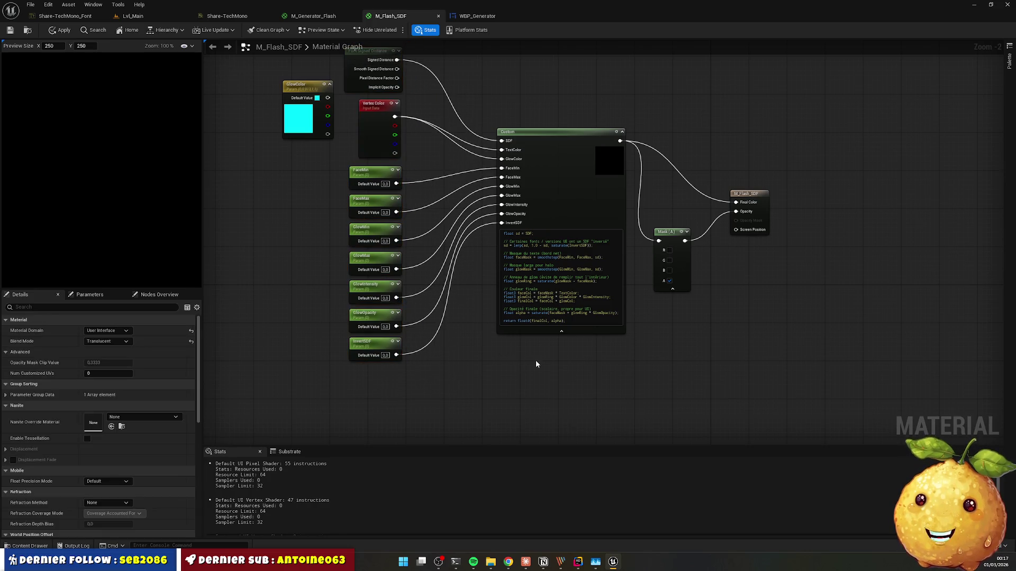
key("ctrl+s")
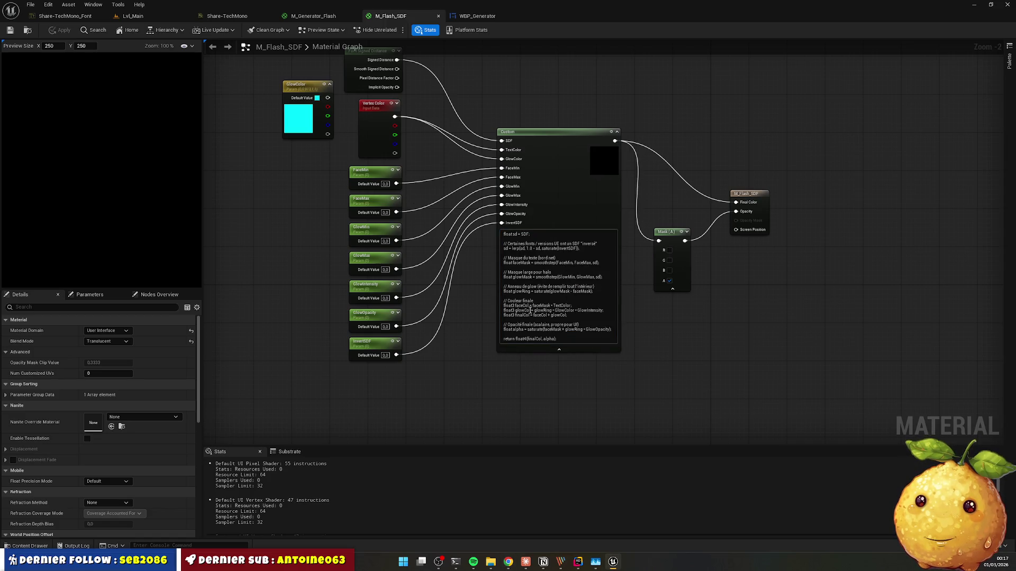
Step: Review the Custom node's HLSL code, including the lerp line
scroll(561, 304, "up", 2)
left_click(517, 235)
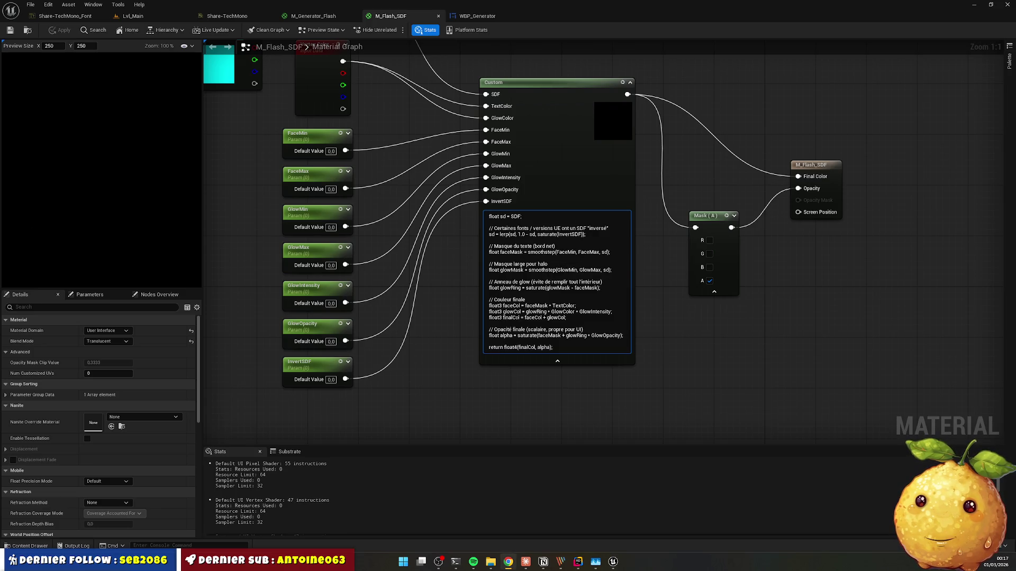
key("ctrl+a")
left_click(555, 246)
left_click(591, 392)
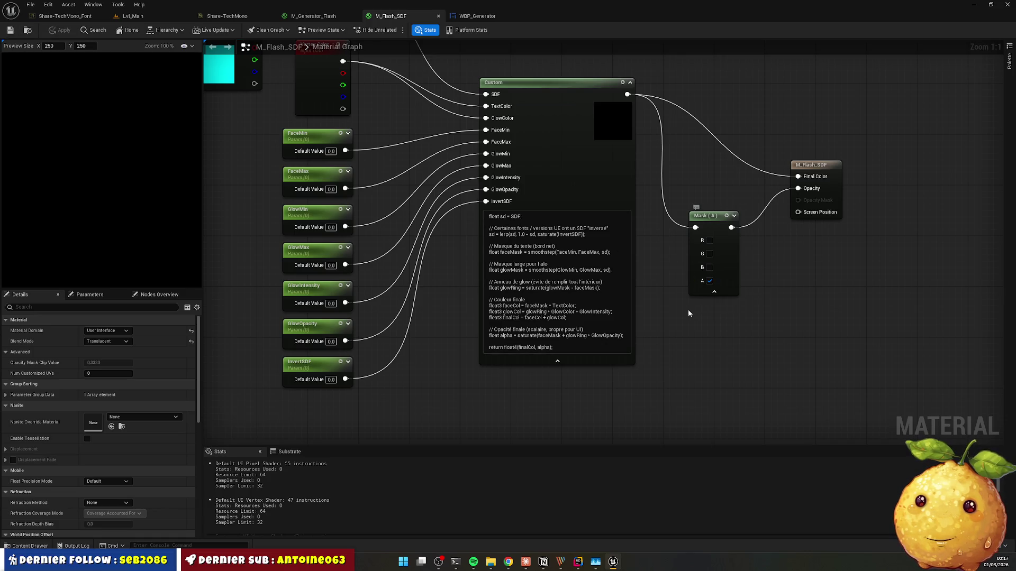
left_click(531, 258)
scroll(531, 271, "down", 2)
scroll(532, 271, "up", 2)
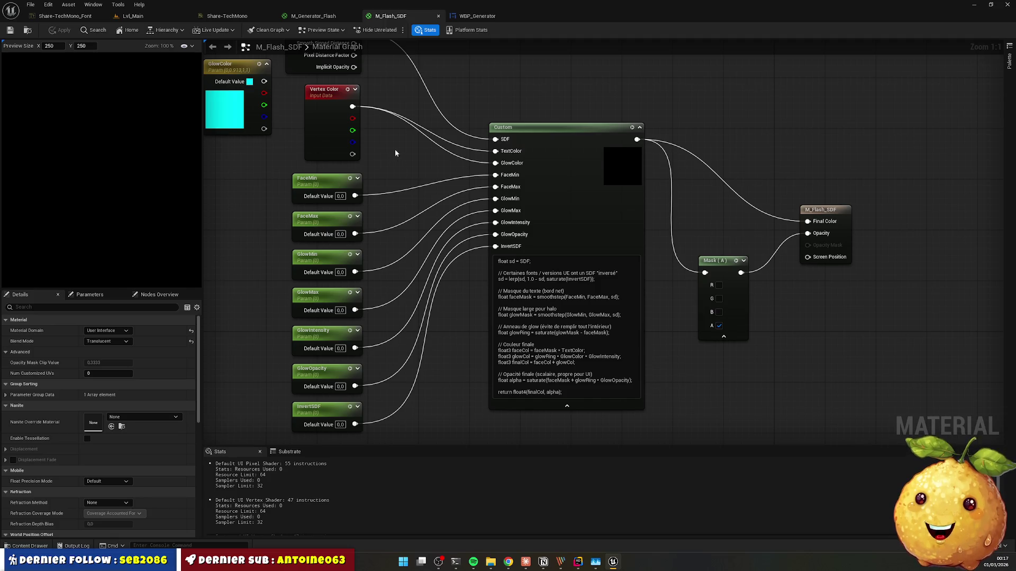
left_click_drag(423, 161, 424, 200)
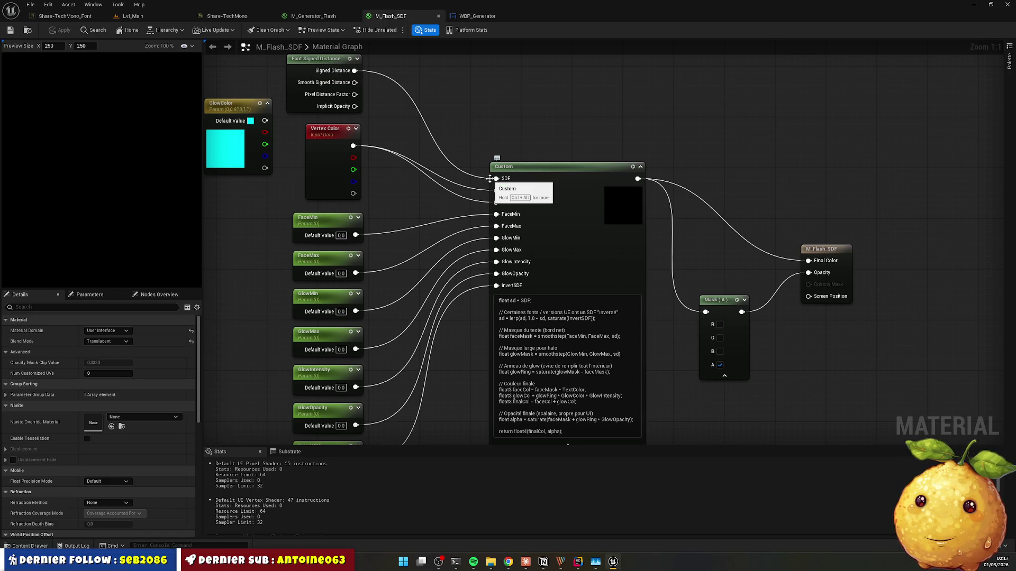
Step: Ask ChatGPT whether TextColor and GlowColor can use vertex color
key("alt+Tab")
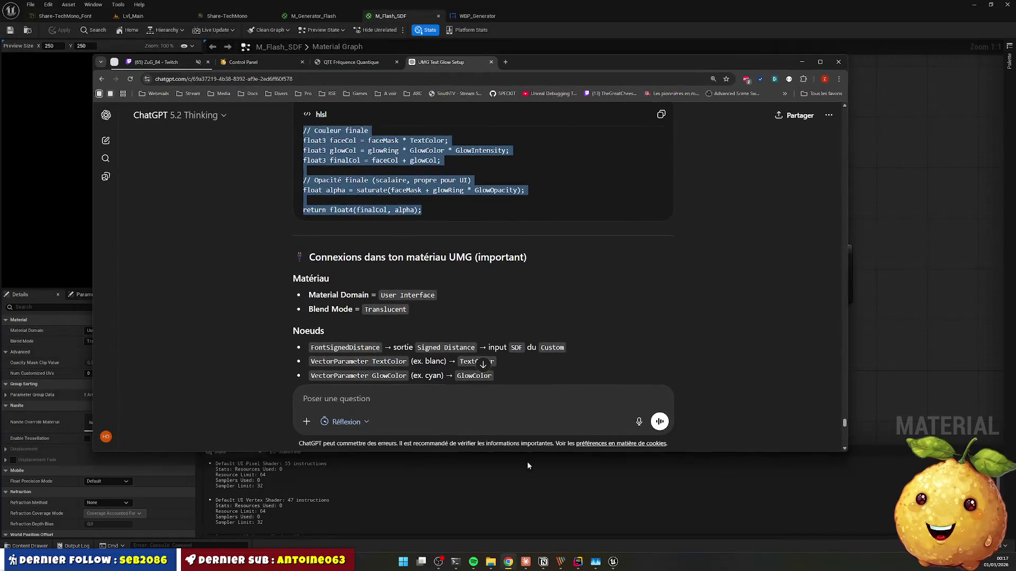
left_click(429, 395)
type("le")
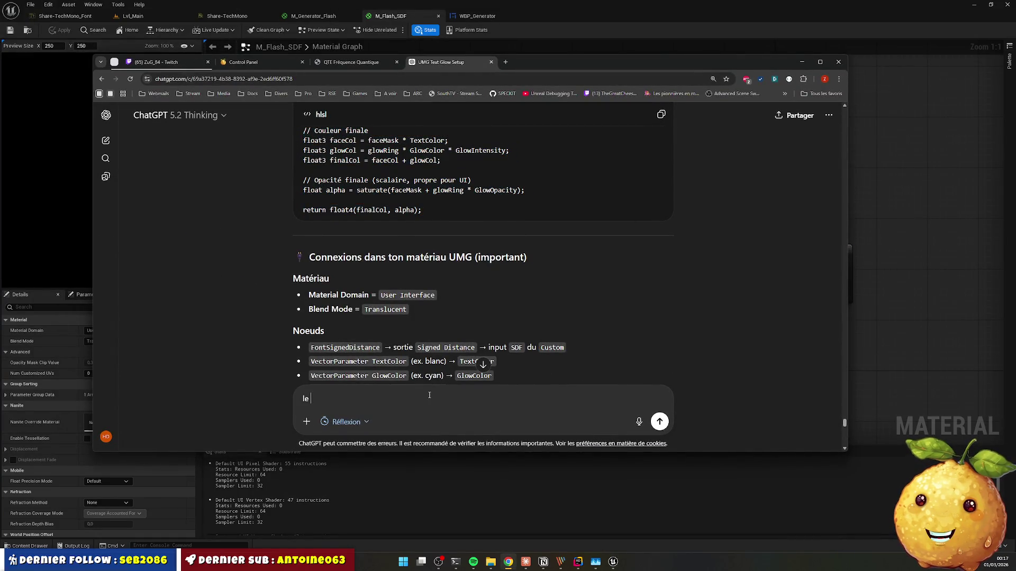
type(" textcolor et le glowcolor je peux mettre le e")
key("BackSpace")
type("vertex color ?")
key("Return")
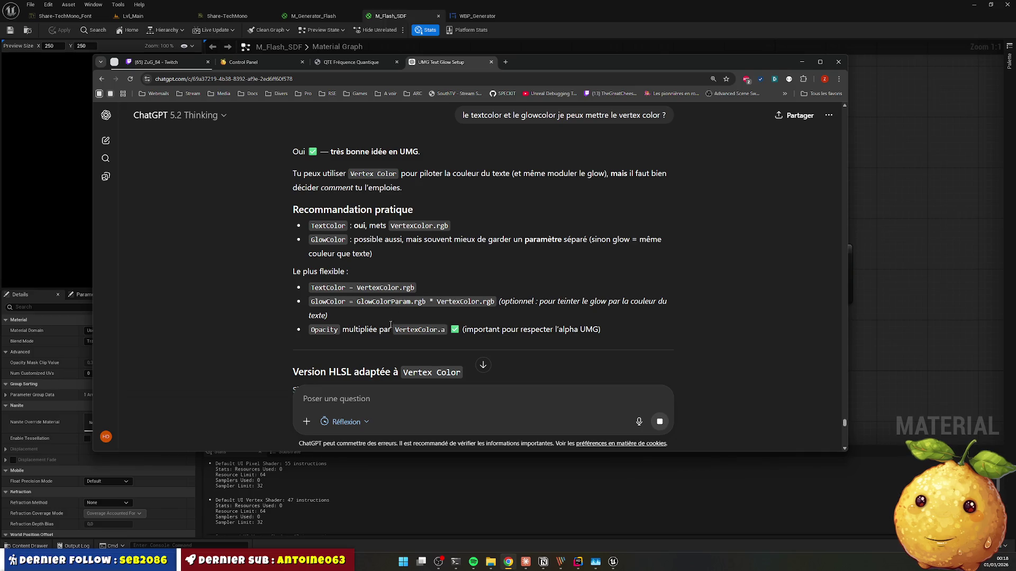
Step: Read the HLSL vertex color reply and move the browser aside to show the graph
scroll(390, 324, "down", 2)
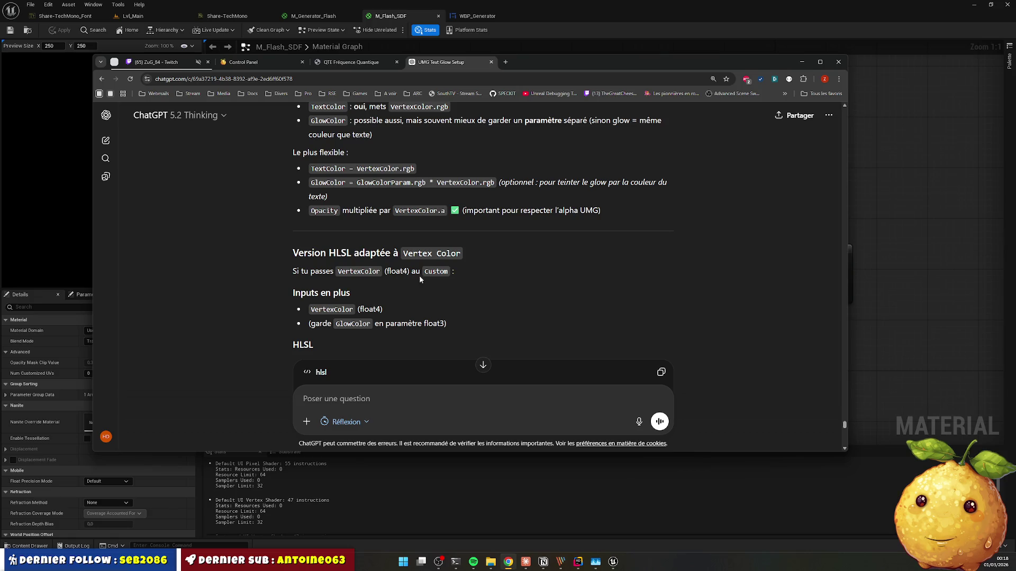
scroll(443, 275, "down", 2)
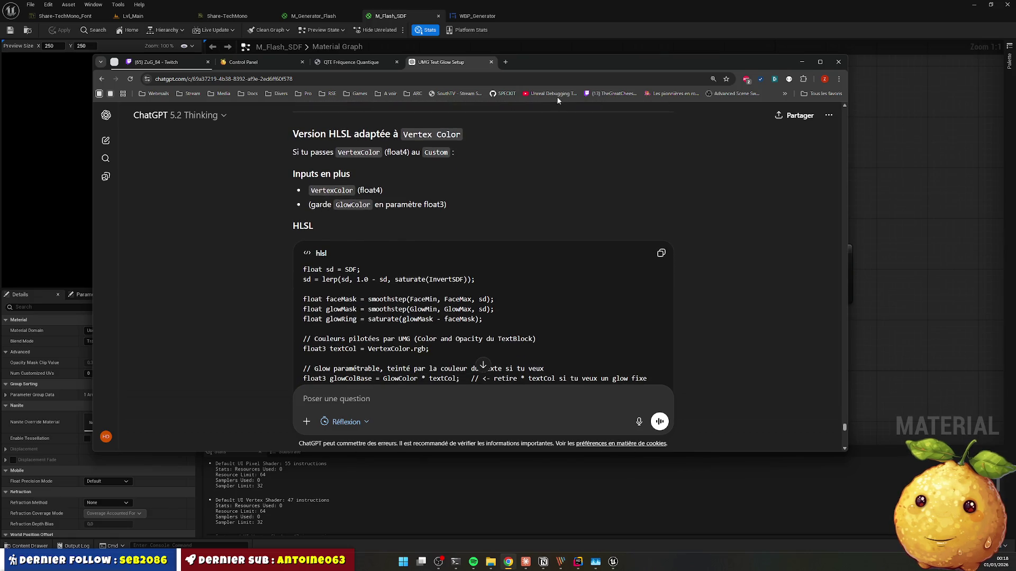
mouse_move(569, 61)
left_mouse_down()
mouse_move(544, 71)
mouse_move(0, 69)
left_mouse_up()
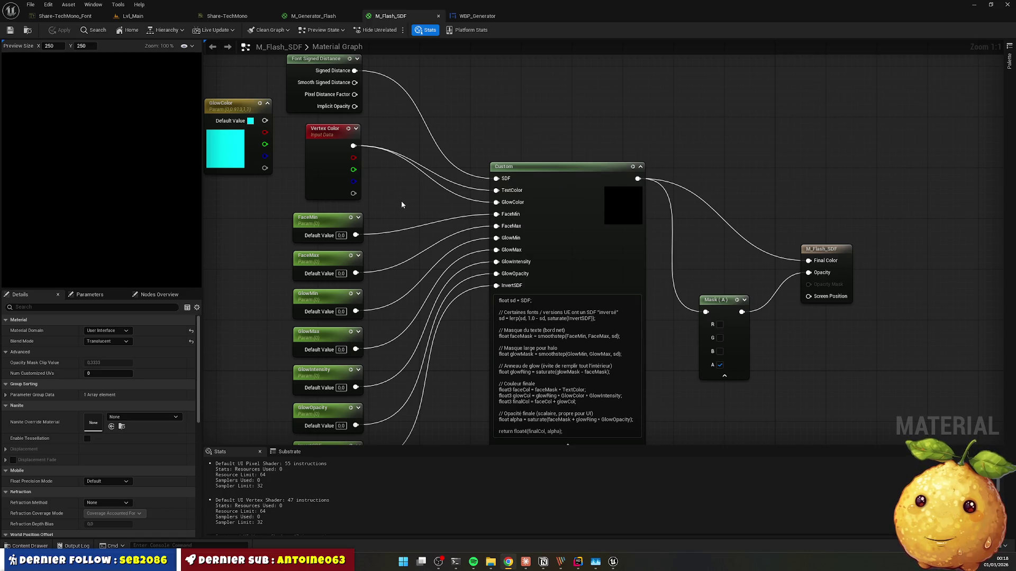
Step: Wire GlowColor into the Custom node's GlowColor input and save the material
left_click(325, 139)
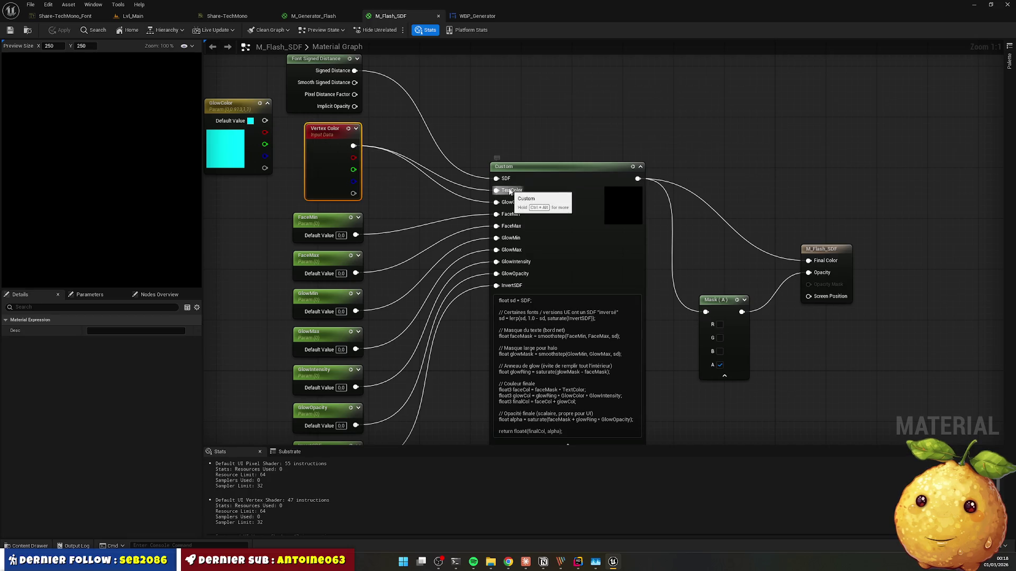
left_click_drag(265, 120, 496, 202)
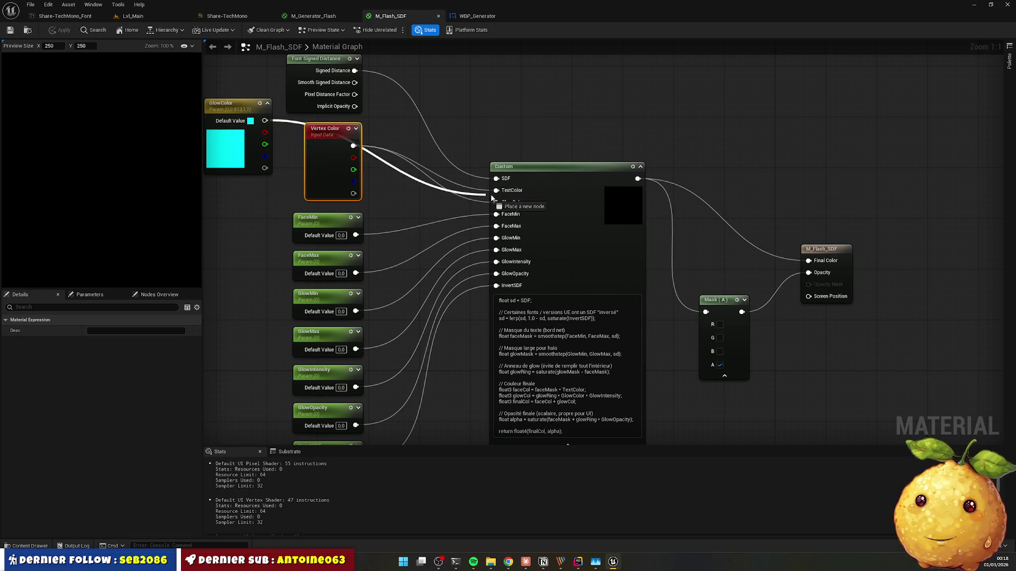
left_click(10, 30)
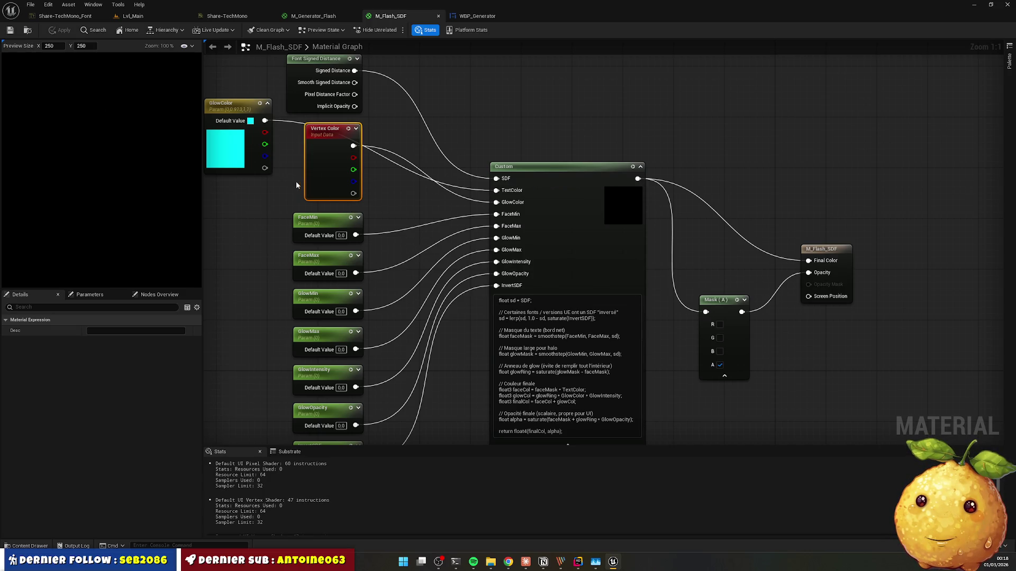
left_click_drag(265, 121, 496, 203)
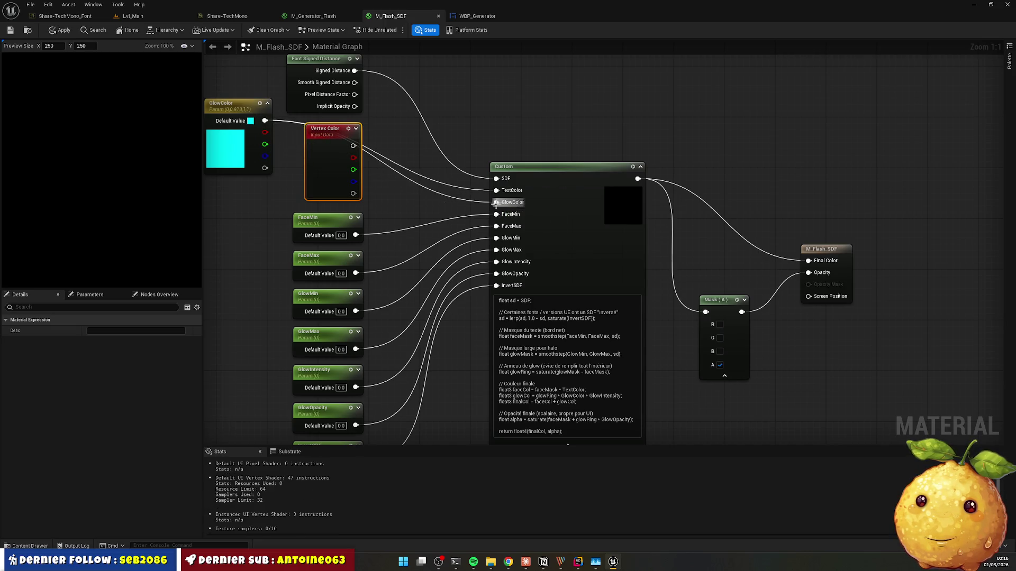
left_click(10, 30)
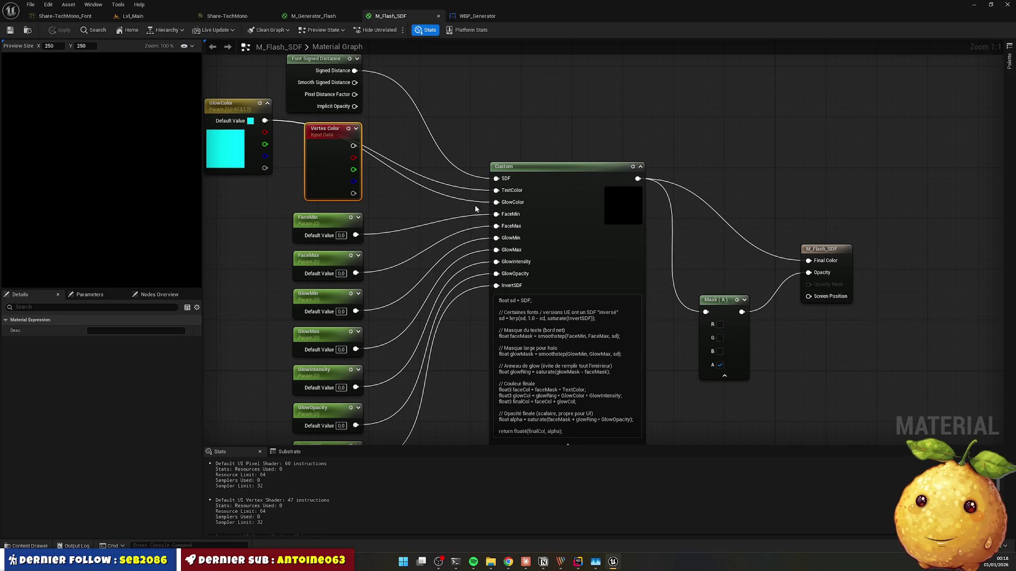
Step: Connect Vertex Color to the Custom node's TextColor input and apply the changes
left_click_drag(353, 146, 496, 191)
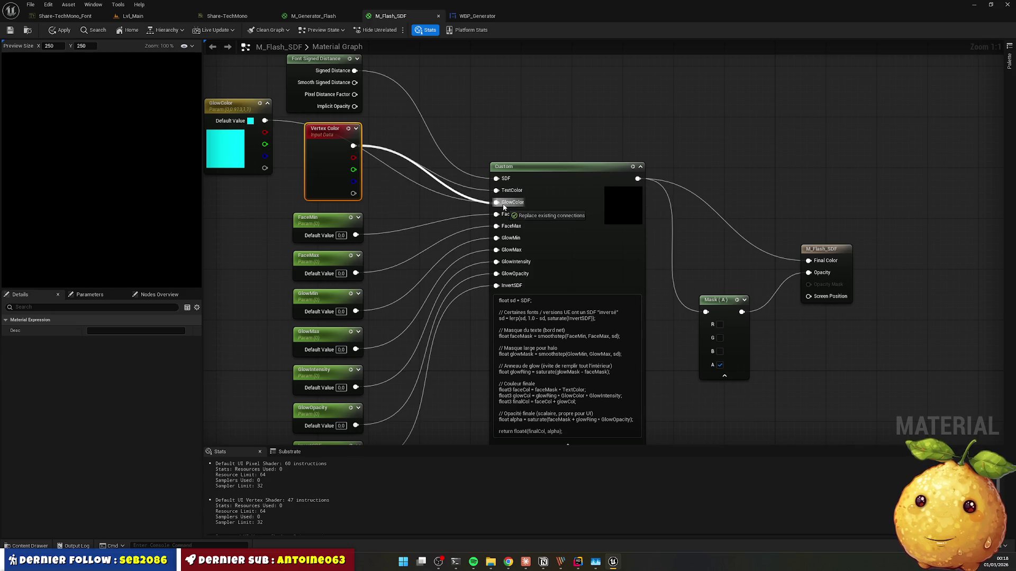
left_click(764, 236)
mouse_move(764, 236)
left_mouse_down()
mouse_move(782, 100)
mouse_move(764, 107)
left_mouse_up()
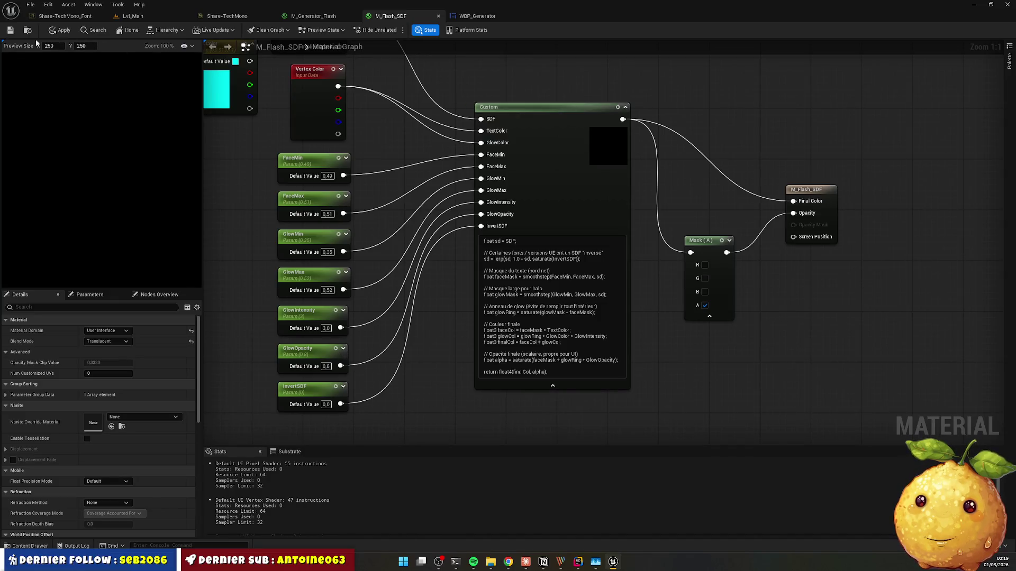
left_click(10, 30)
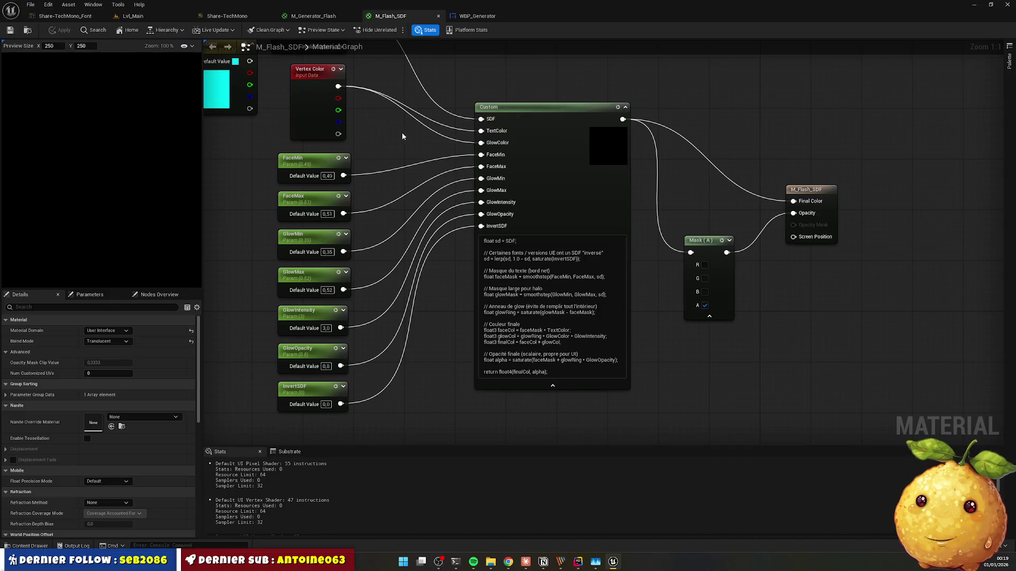
Step: Move the Mask (A) node up beside the M_Flash_SDF output node
scroll(402, 136, "down", 2)
left_click(237, 139)
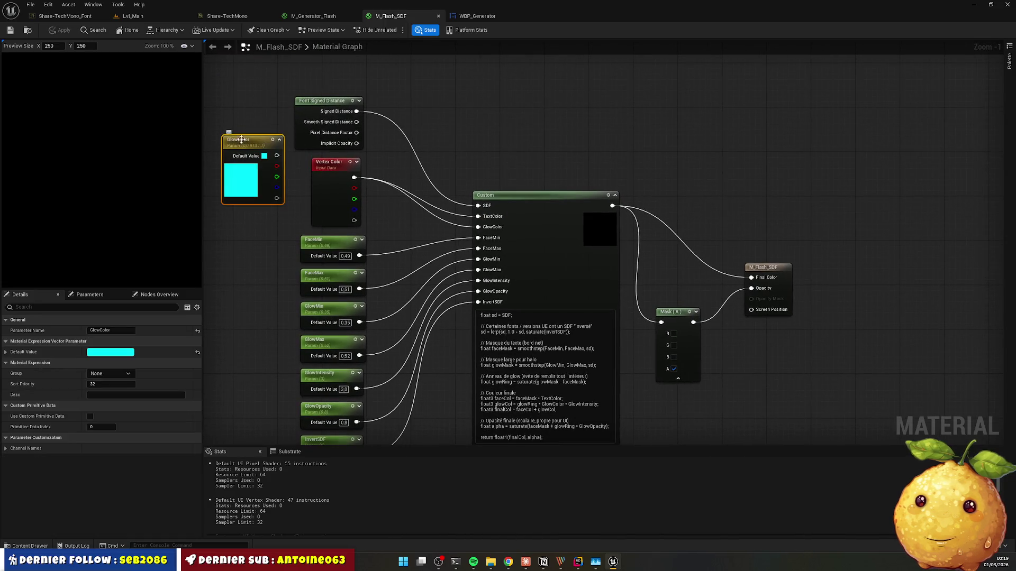
left_click(515, 164)
scroll(494, 182, "down", 2)
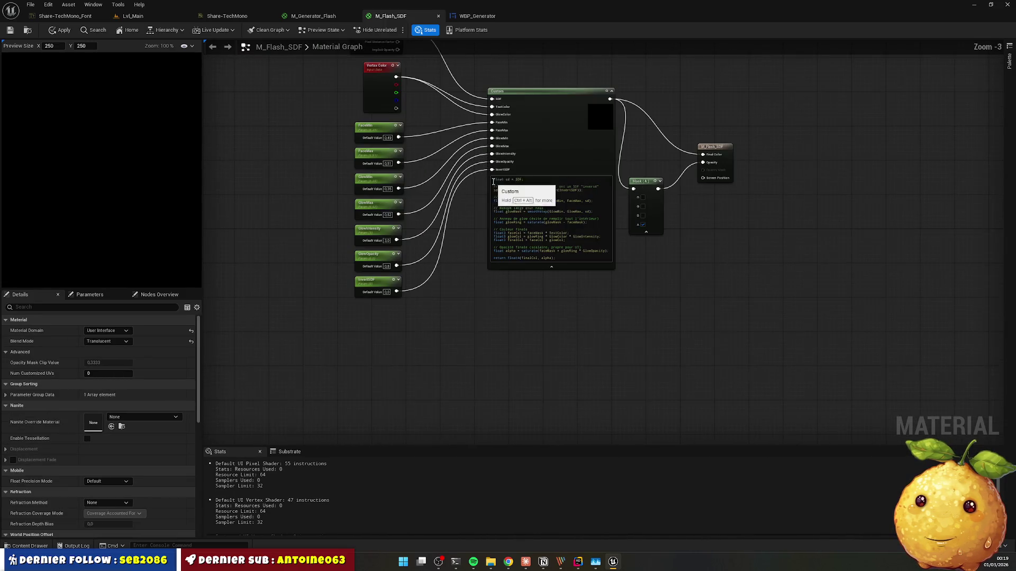
mouse_move(678, 119)
left_mouse_down()
mouse_move(714, 181)
mouse_move(757, 153)
left_mouse_up()
left_click(753, 157)
left_click_drag(677, 243, 688, 175)
Step: Copy the entire material graph as text to share with ChatGPT
left_click(508, 562)
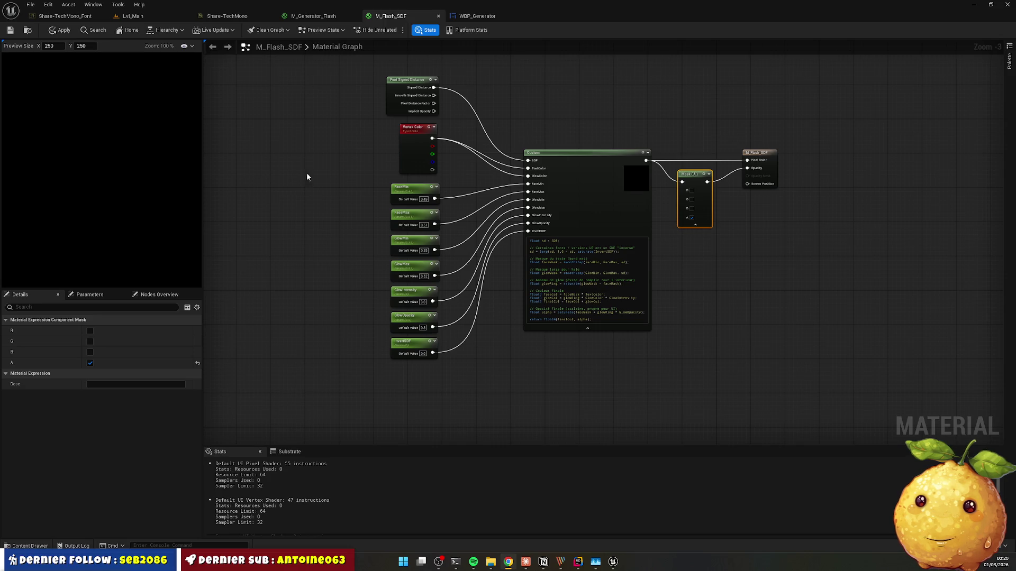
left_click_drag(339, 77, 823, 388)
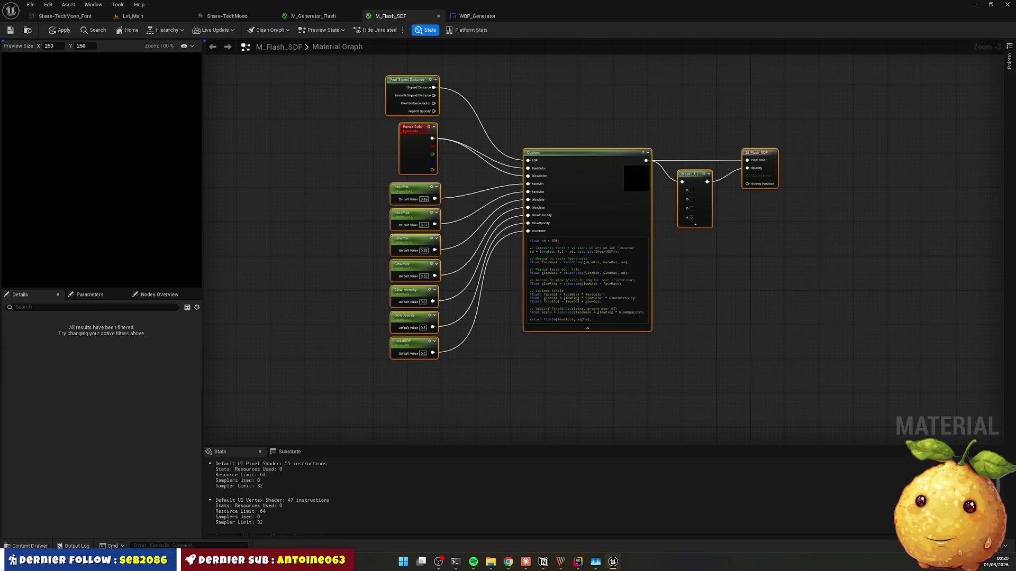
key("ctrl+c")
key("alt+Tab")
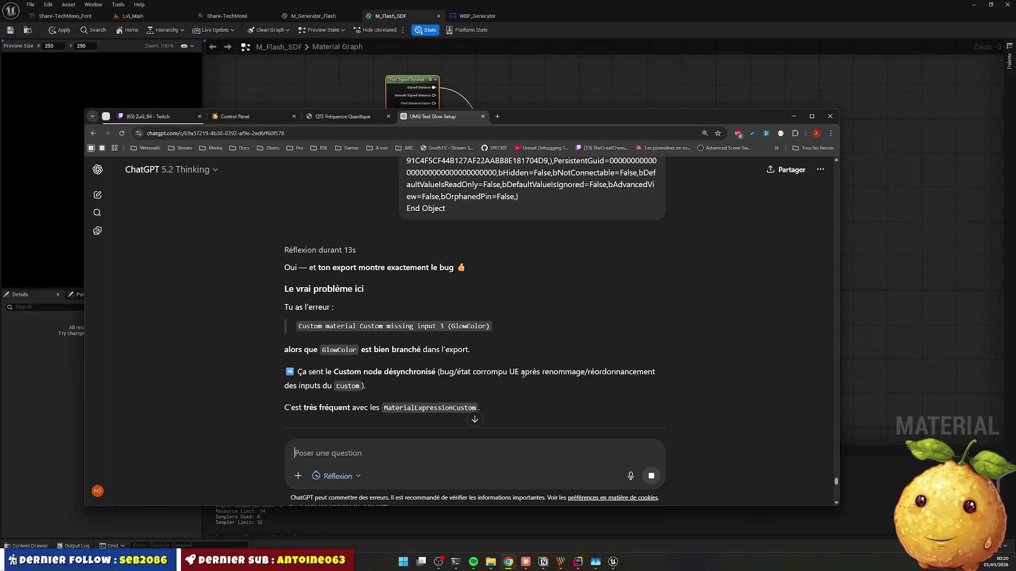
Step: Read ChatGPT's Option A and B fixes for the desynced Custom node, then minimize the browser
scroll(446, 337, "down", 1)
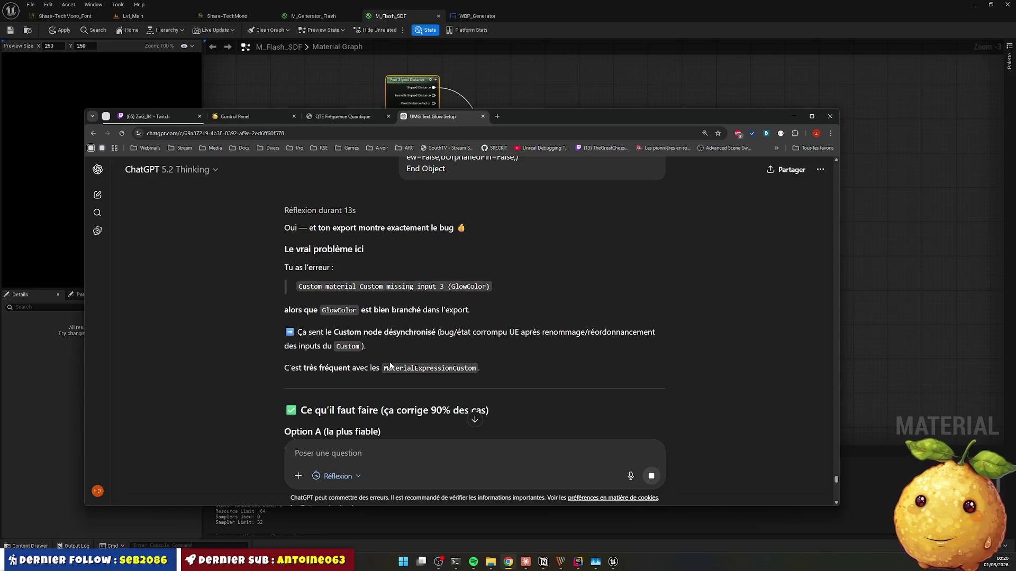
scroll(383, 354, "down", 2)
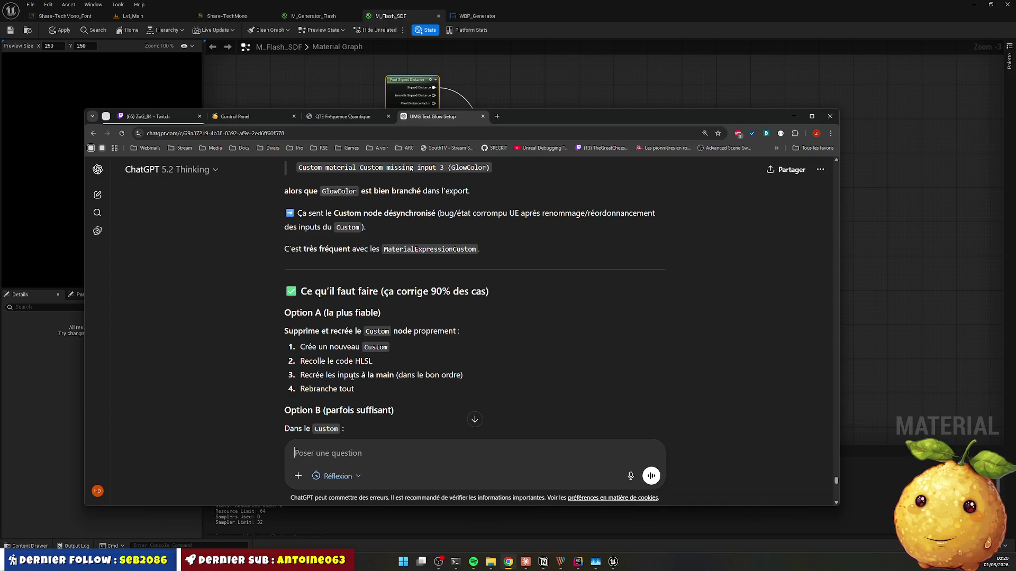
scroll(335, 375, "down", 2)
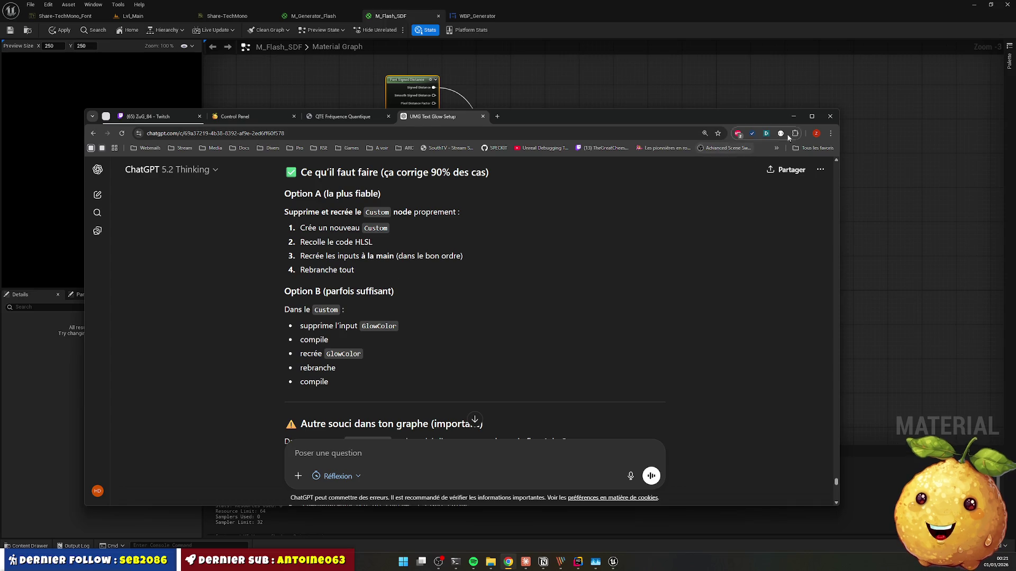
left_click(794, 116)
scroll(539, 233, "up", 3)
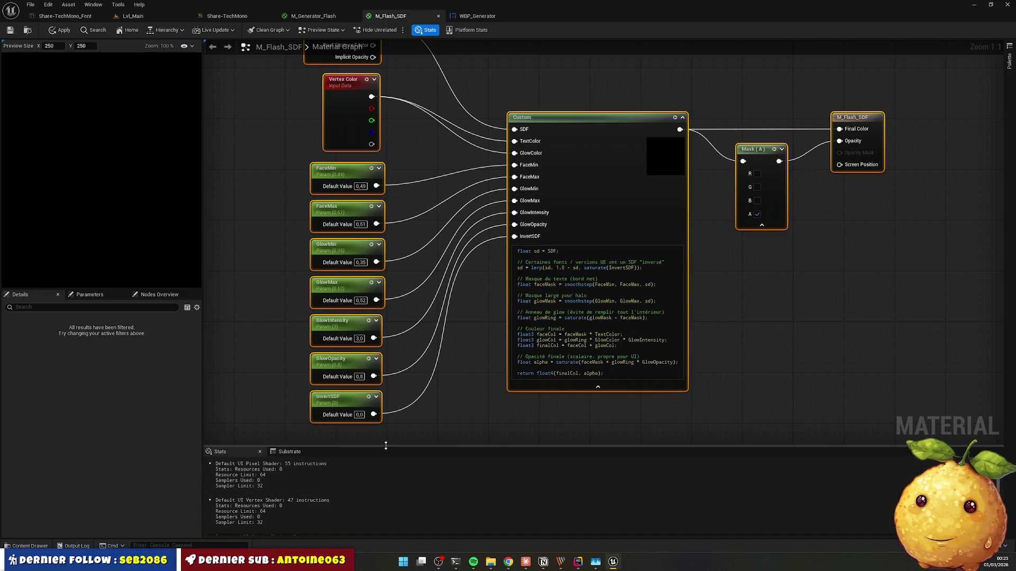
Step: Check the shader stats and inspect GlowMin, glowCol and GlowColor in the Custom code
left_click_drag(389, 446, 370, 327)
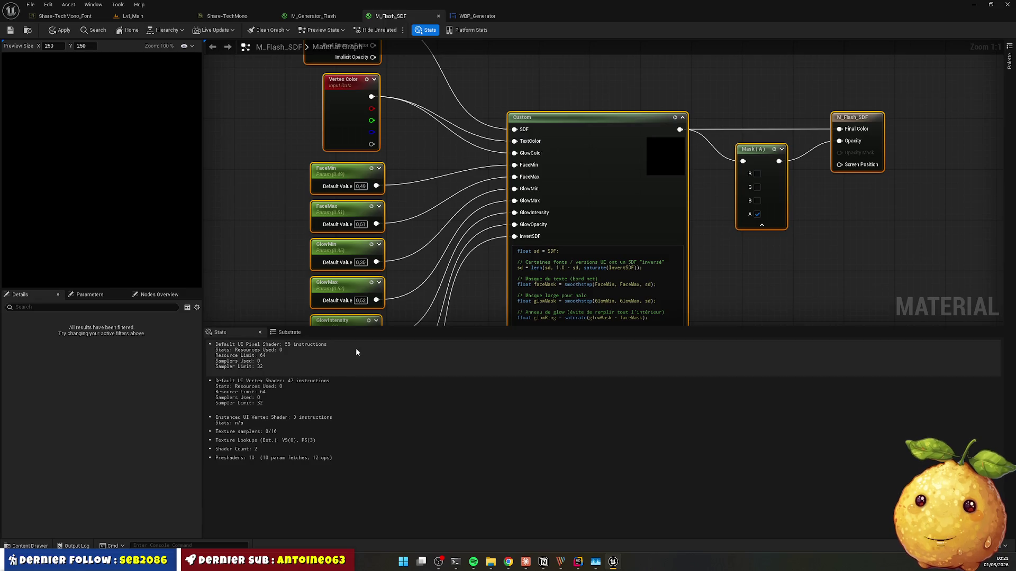
left_click_drag(409, 328, 422, 440)
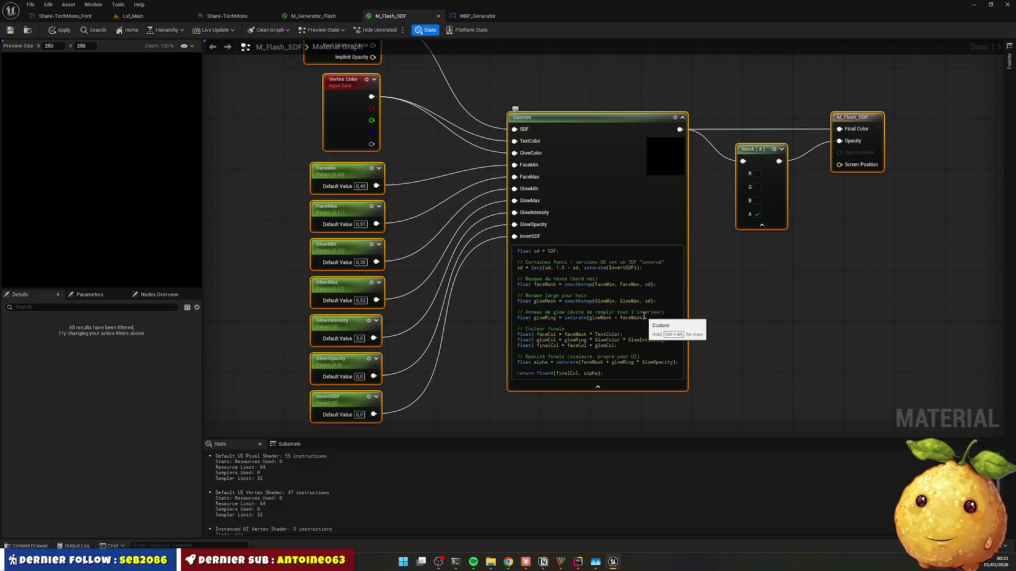
double_click(604, 301)
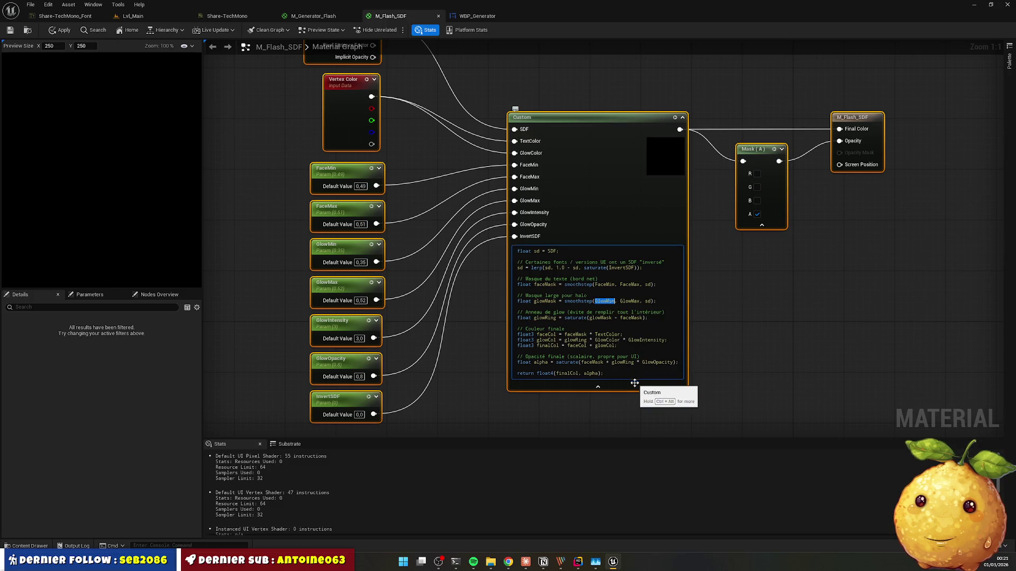
scroll(641, 350, "down", 3)
scroll(618, 360, "up", 2)
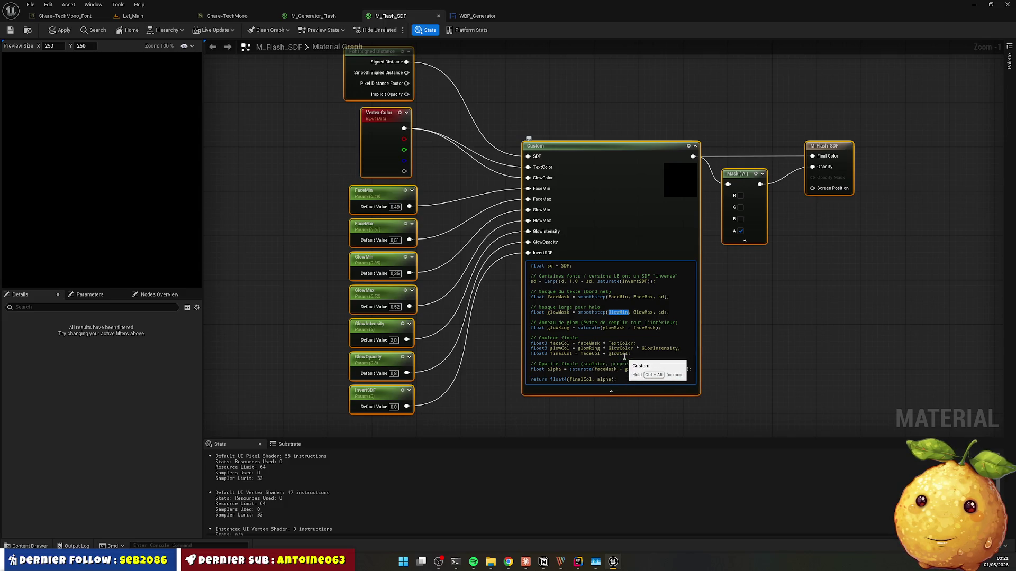
double_click(622, 355)
double_click(620, 349)
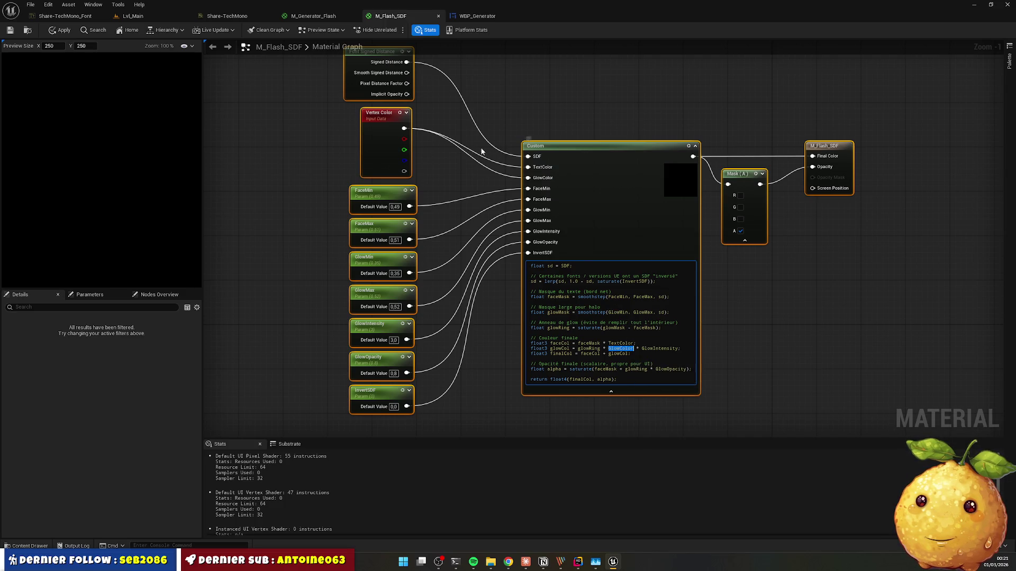
Step: Apply the M_Flash_SDF material changes
left_click(541, 102)
left_click_drag(541, 102, 546, 130)
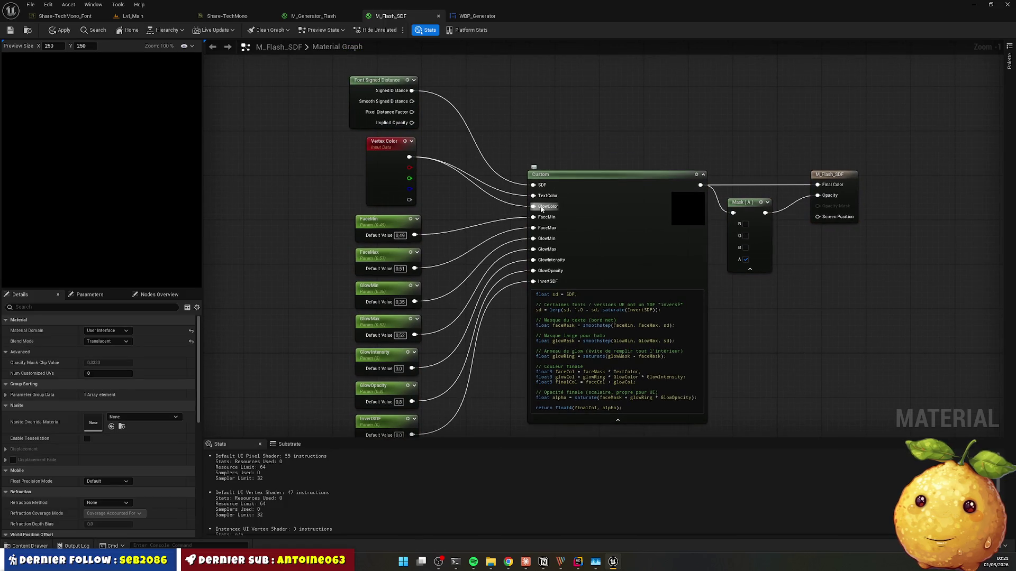
left_click(62, 33)
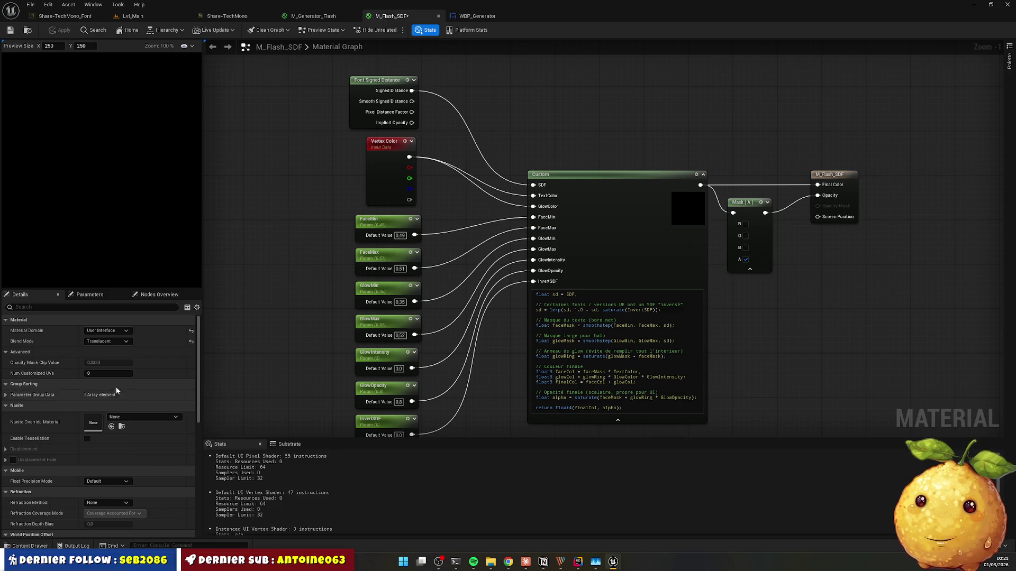
Step: Select the Custom node, delete one of its inputs and add a new one
scroll(122, 392, "down", 5)
scroll(107, 382, "down", 2)
left_click(620, 212)
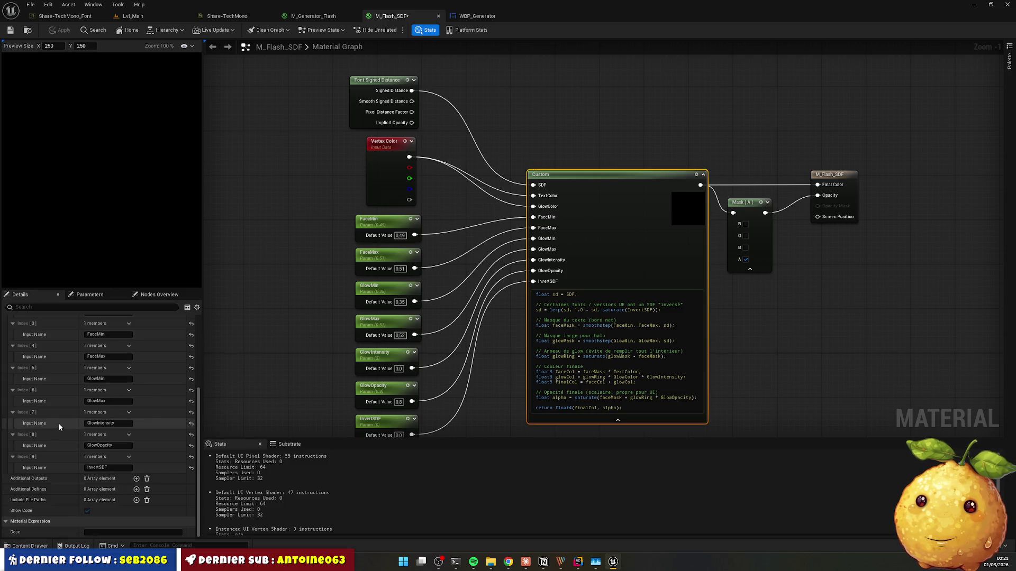
scroll(118, 389, "up", 3)
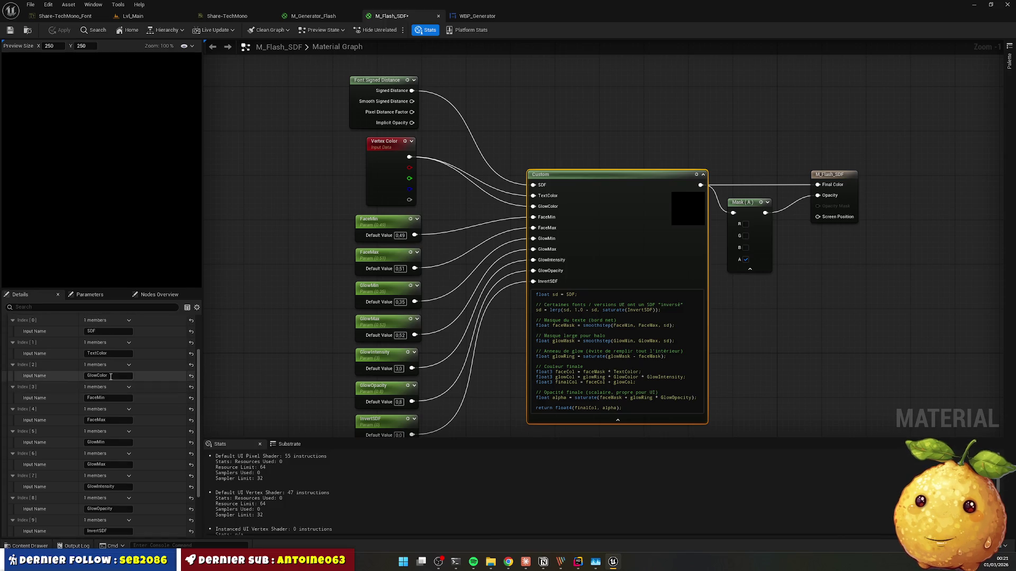
left_click(129, 364)
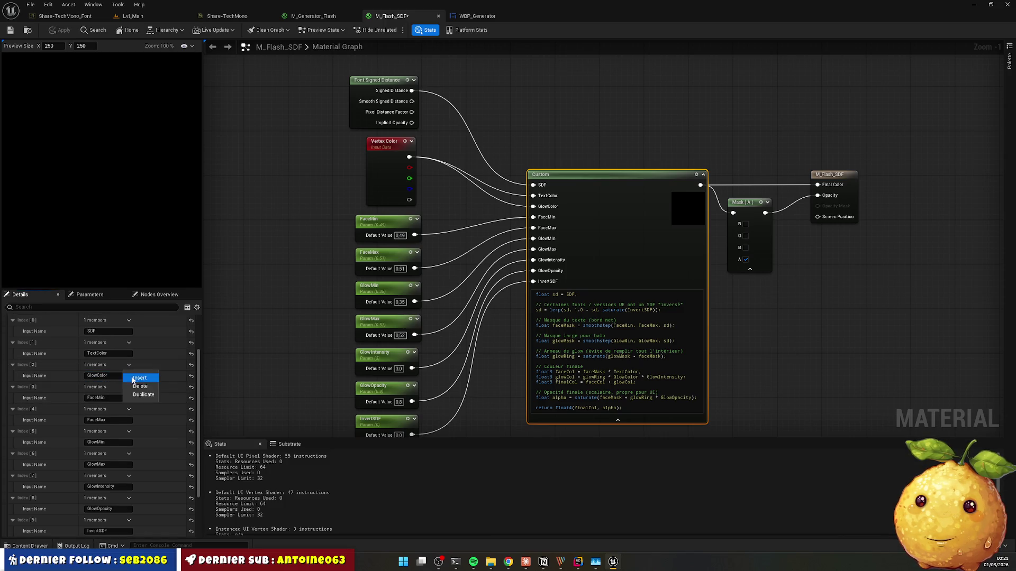
left_click(140, 386)
scroll(136, 370, "up", 2)
left_click(136, 349)
scroll(110, 483, "down", 3)
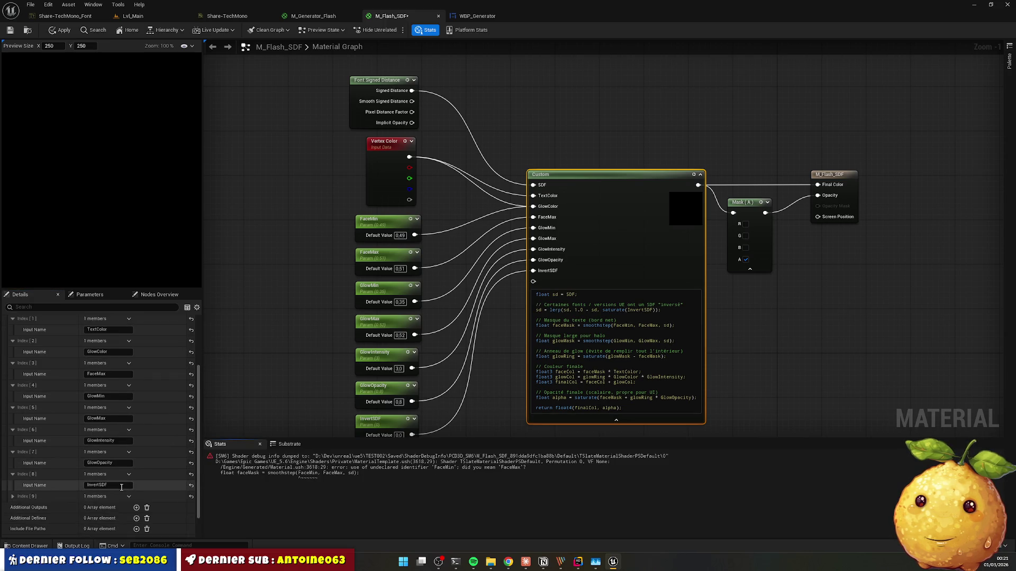
scroll(116, 479, "up", 2)
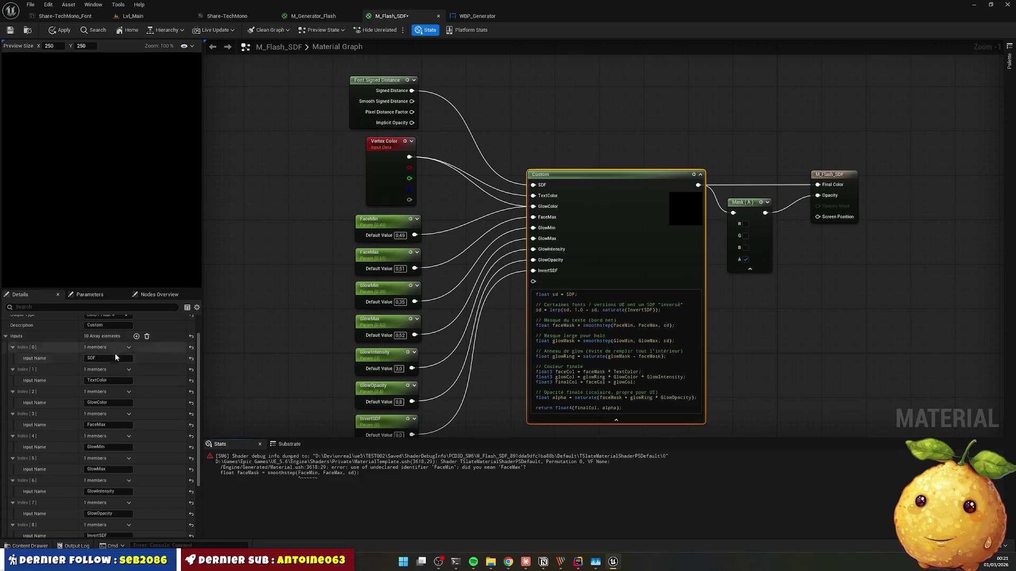
Step: Delete the FaceMax and GlowColor inputs from the Custom node
left_click(111, 402)
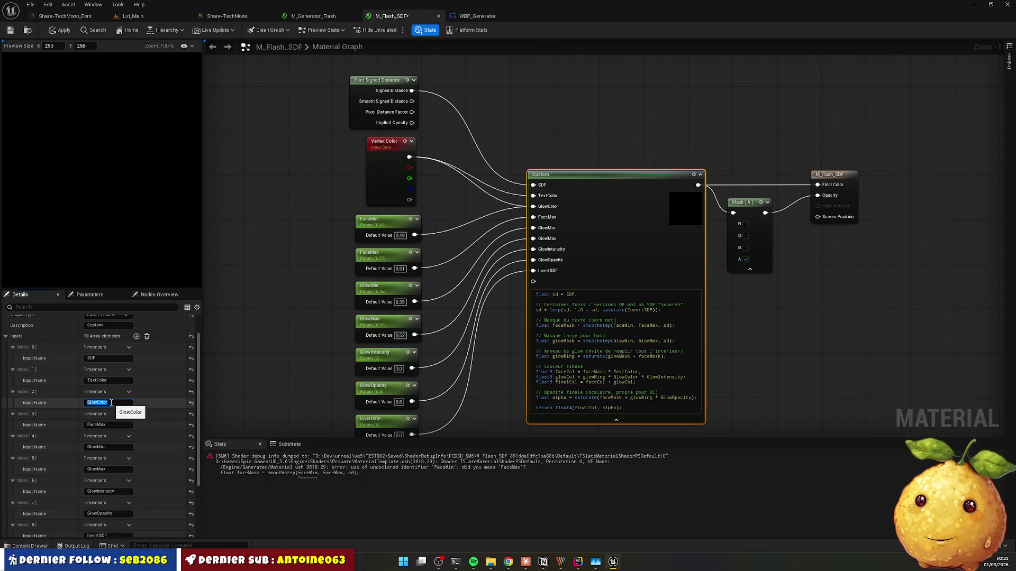
scroll(110, 374, "up", 1)
left_click(108, 373)
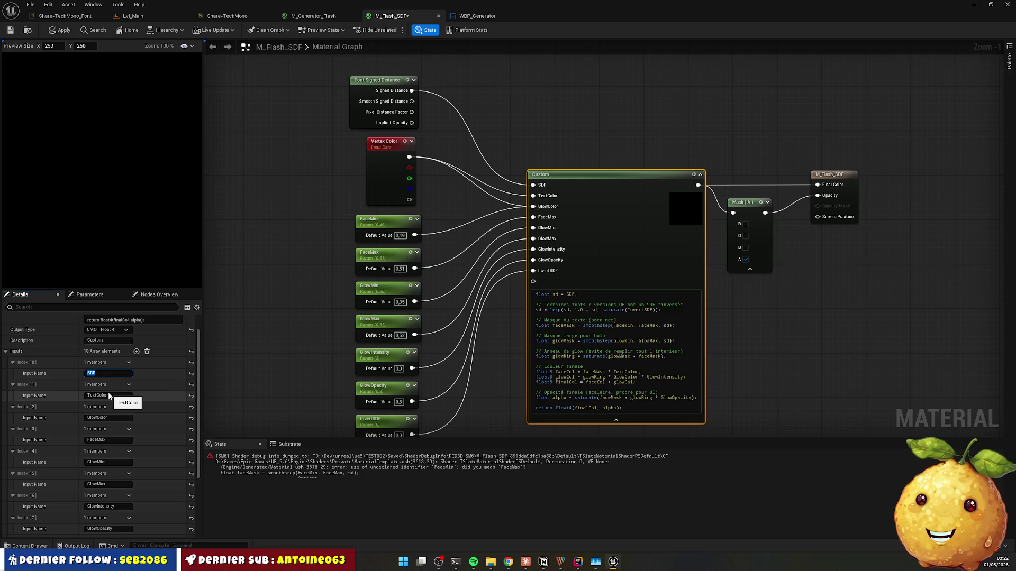
left_click(125, 417)
left_click(128, 408)
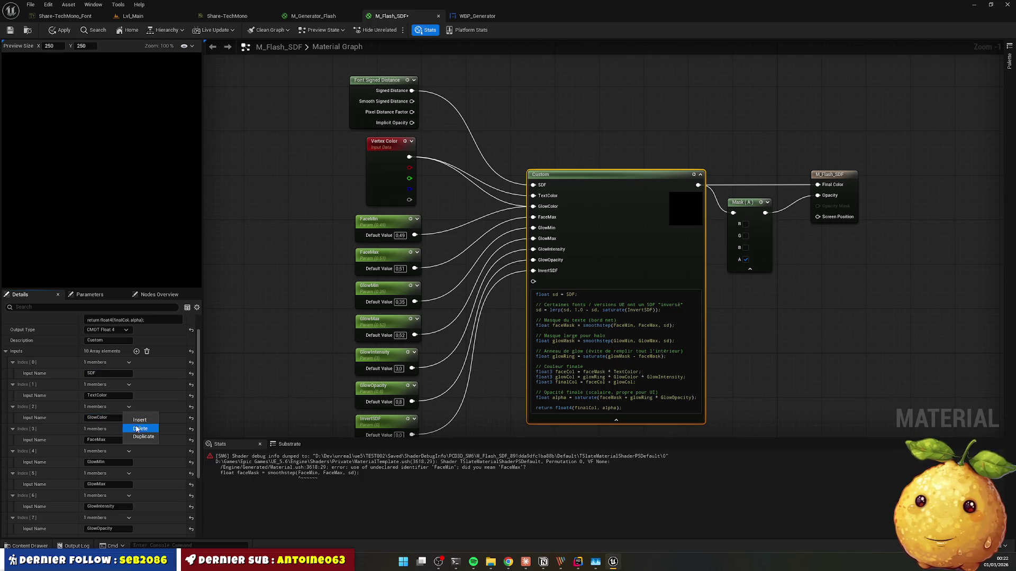
left_click(140, 429)
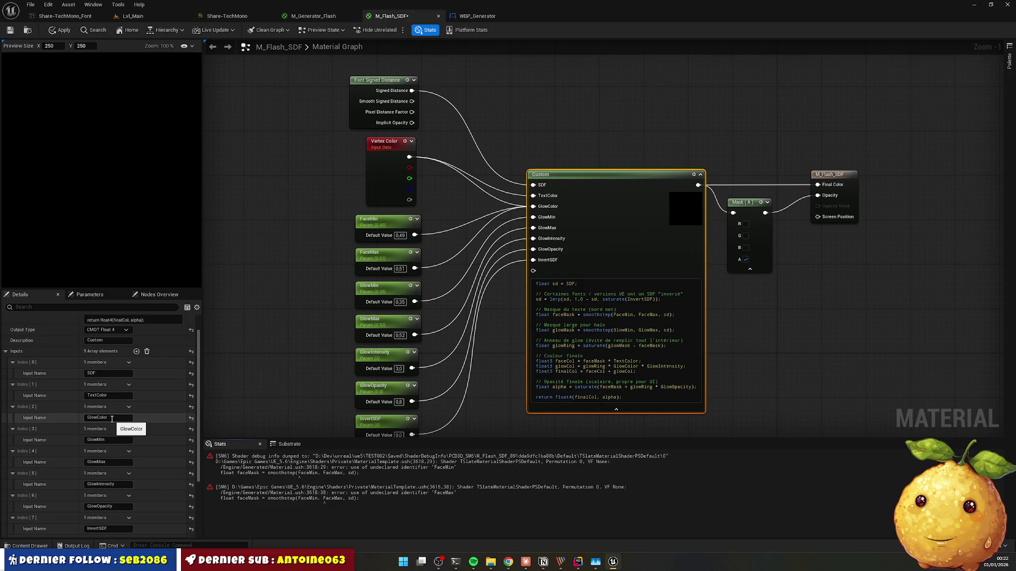
scroll(112, 420, "down", 3)
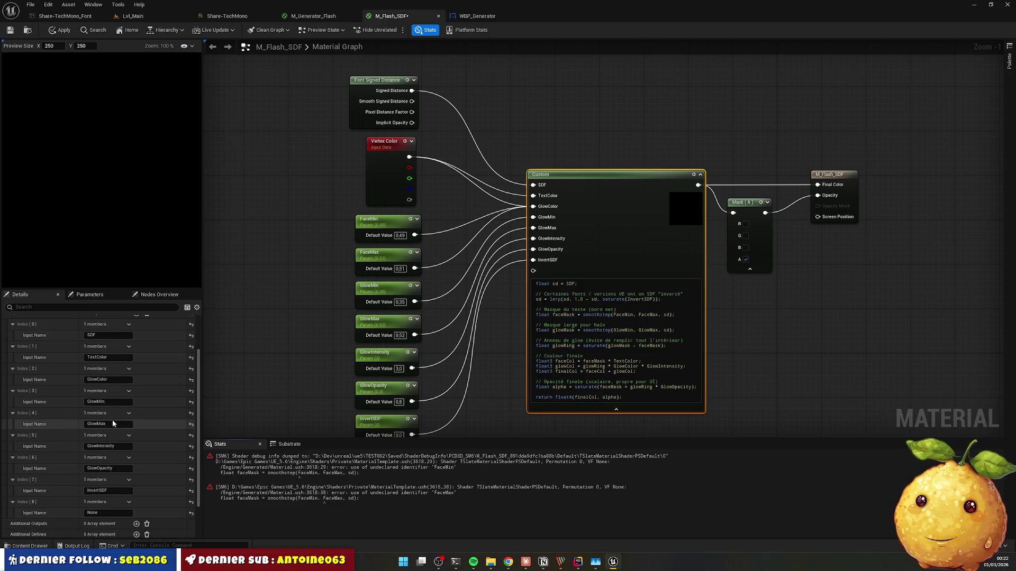
scroll(116, 407, "up", 2)
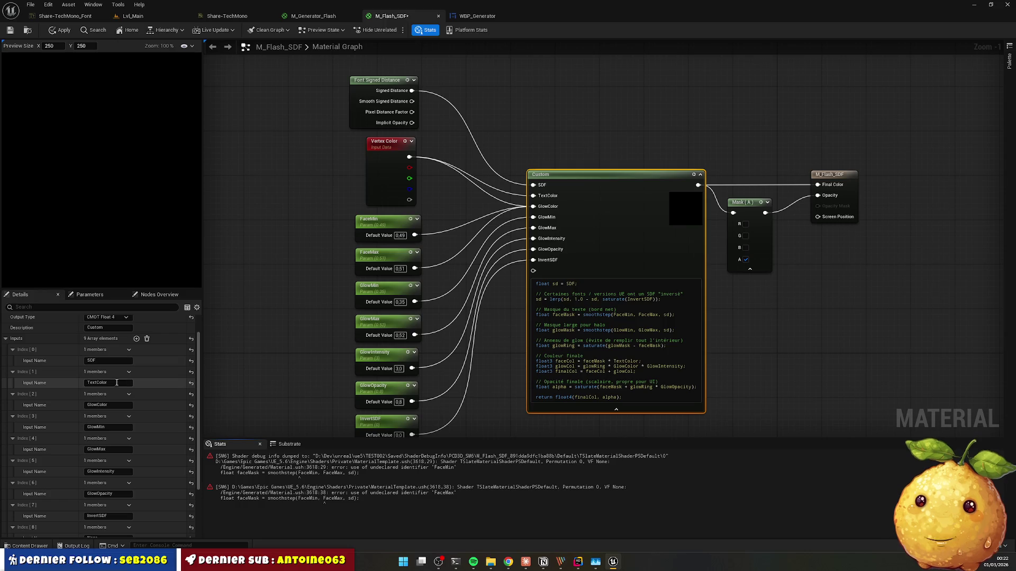
left_click(128, 395)
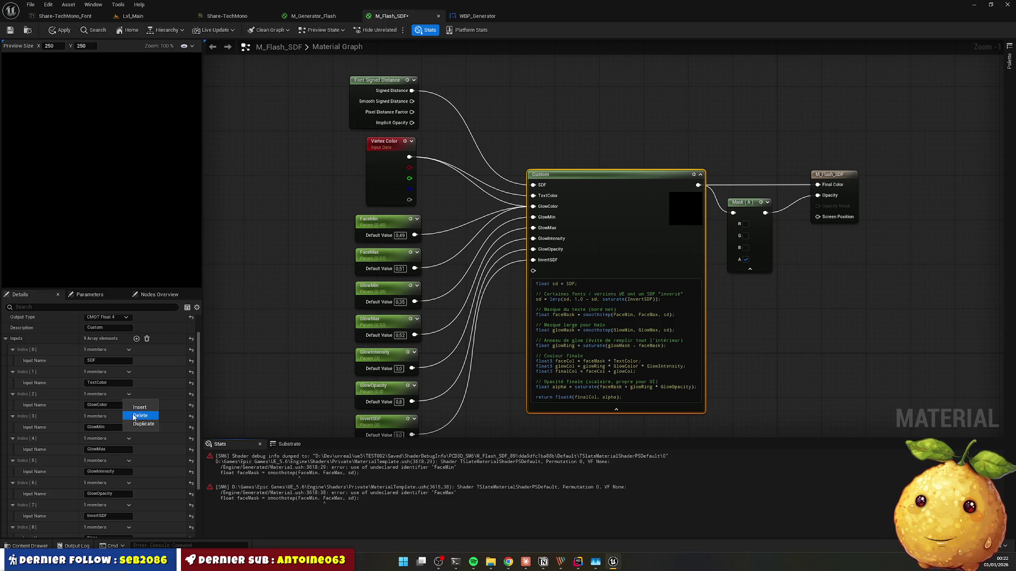
left_click(132, 415)
scroll(106, 374, "up", 1)
scroll(107, 375, "down", 1)
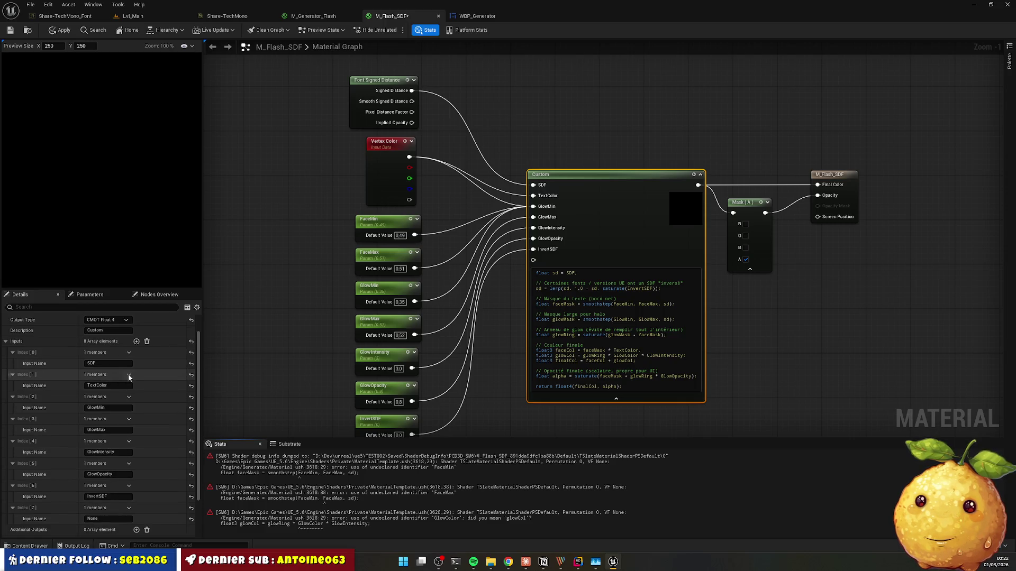
Step: Clear the Inputs array, add six blank inputs and expand all six entries
left_click(146, 342)
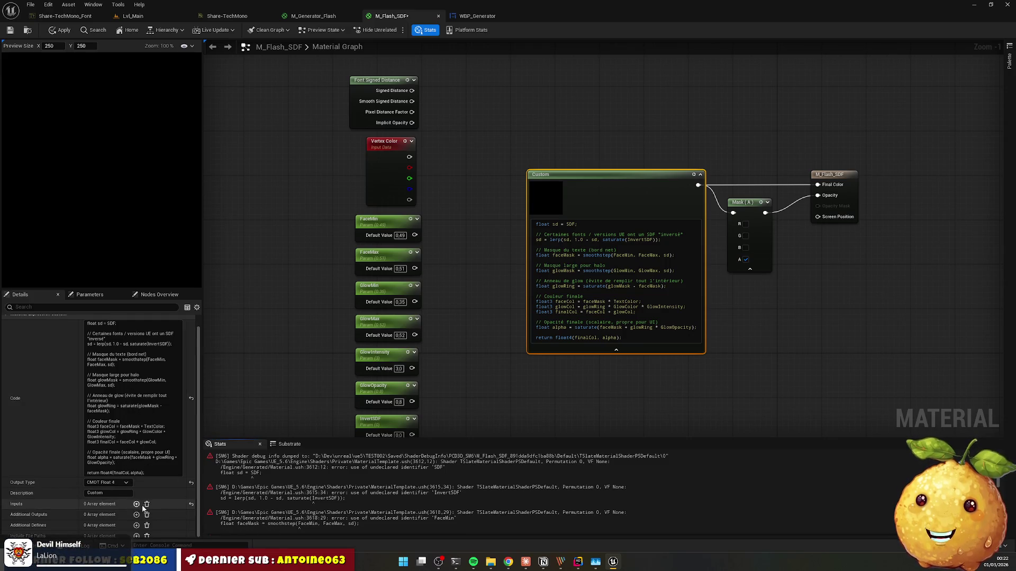
left_click(137, 504)
left_click(136, 504)
left_click(136, 504)
left_click(136, 504)
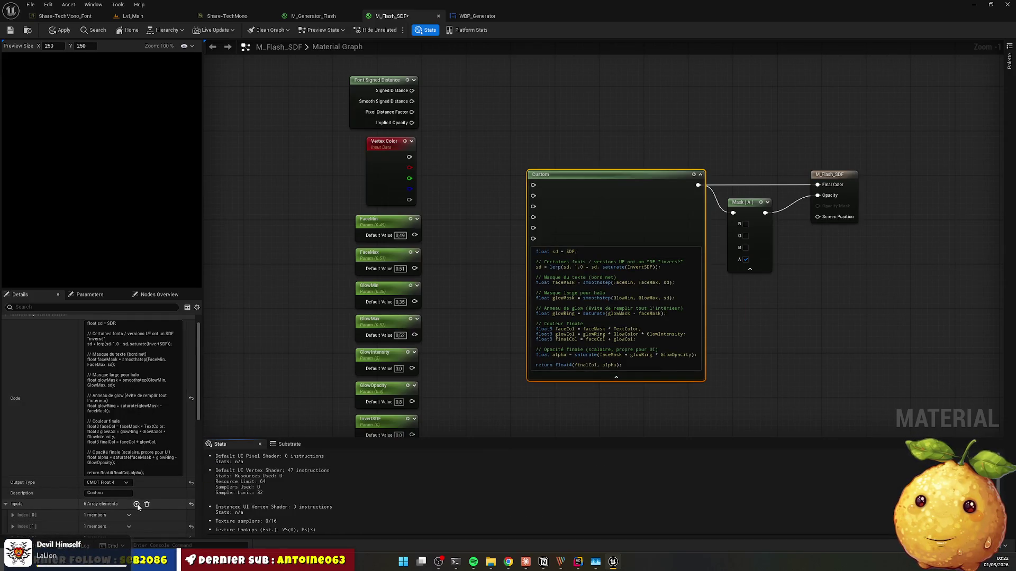
left_click(136, 504)
left_click(137, 505)
scroll(137, 507, "down", 3)
left_click(13, 413)
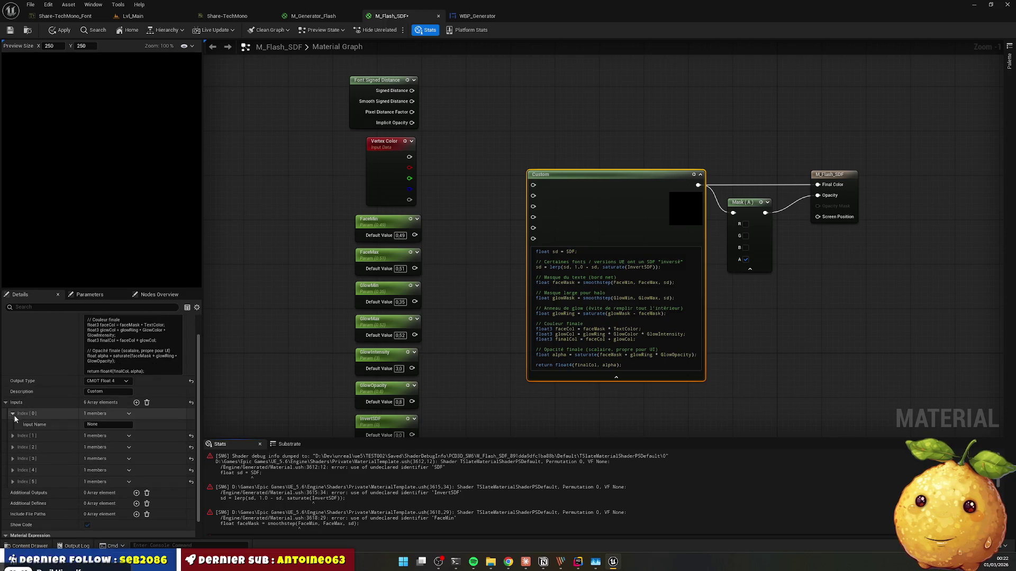
left_click(12, 436)
left_click(12, 458)
left_click(12, 480)
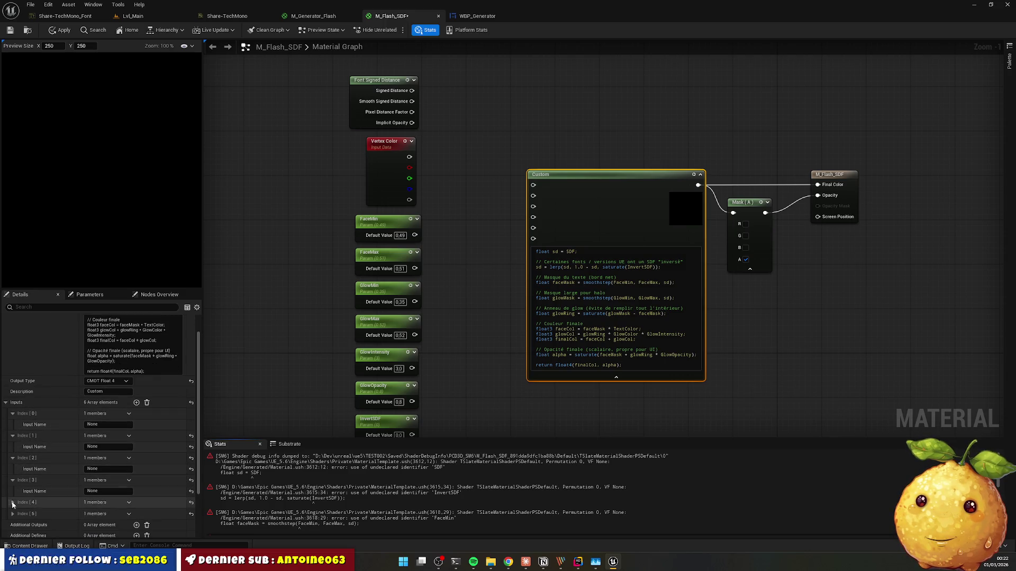
left_click(12, 502)
left_click(13, 524)
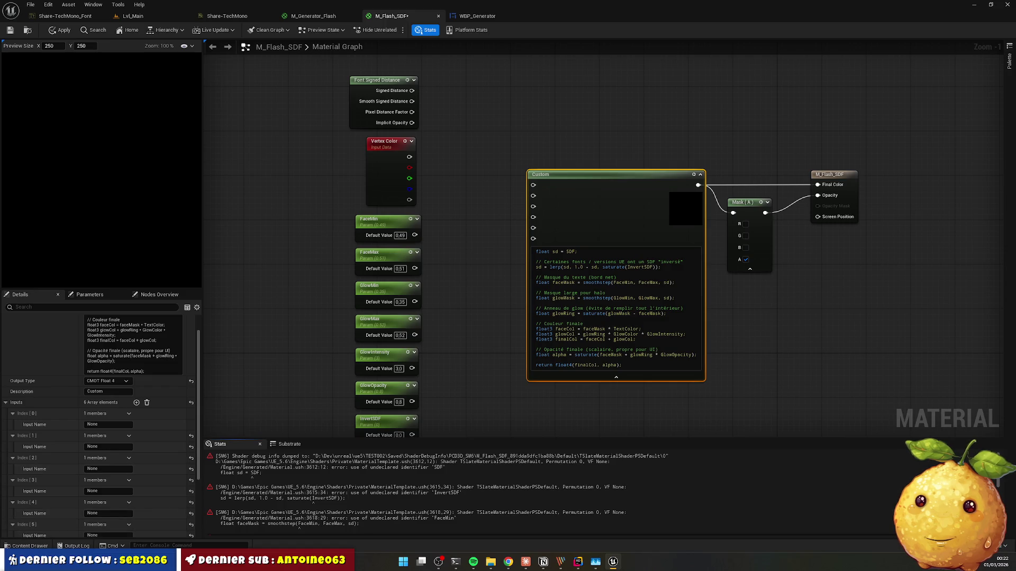
key("alt+Tab")
mouse_move(532, 116)
left_mouse_down()
mouse_move(0, 69)
mouse_move(0, 51)
left_mouse_up()
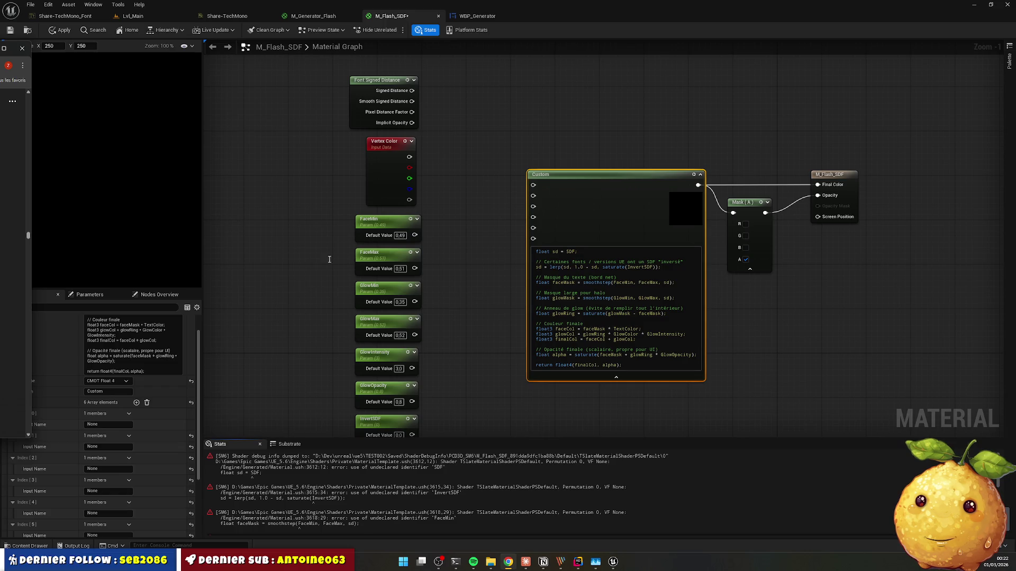
Step: Name the first three Custom node inputs SDF, TextColor and GlowColor
left_click(108, 424)
type("TextColor")
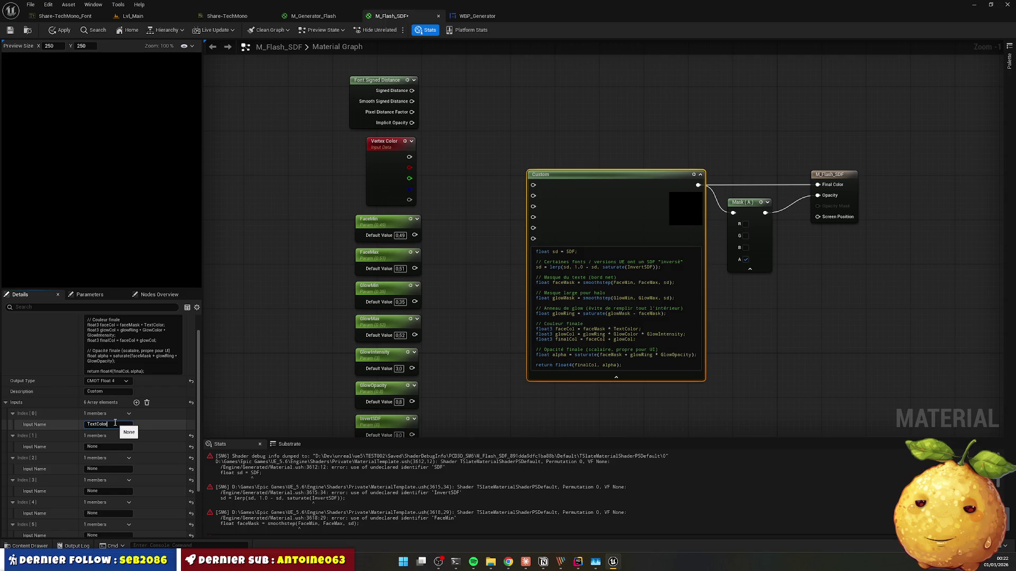
type("SDF")
key("Return")
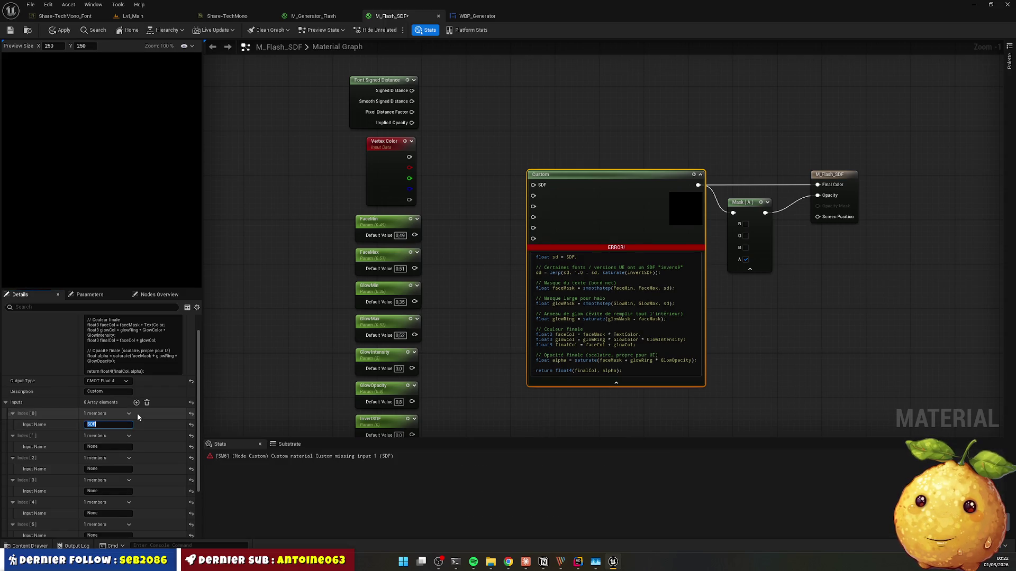
left_click(109, 447)
type("TextColor")
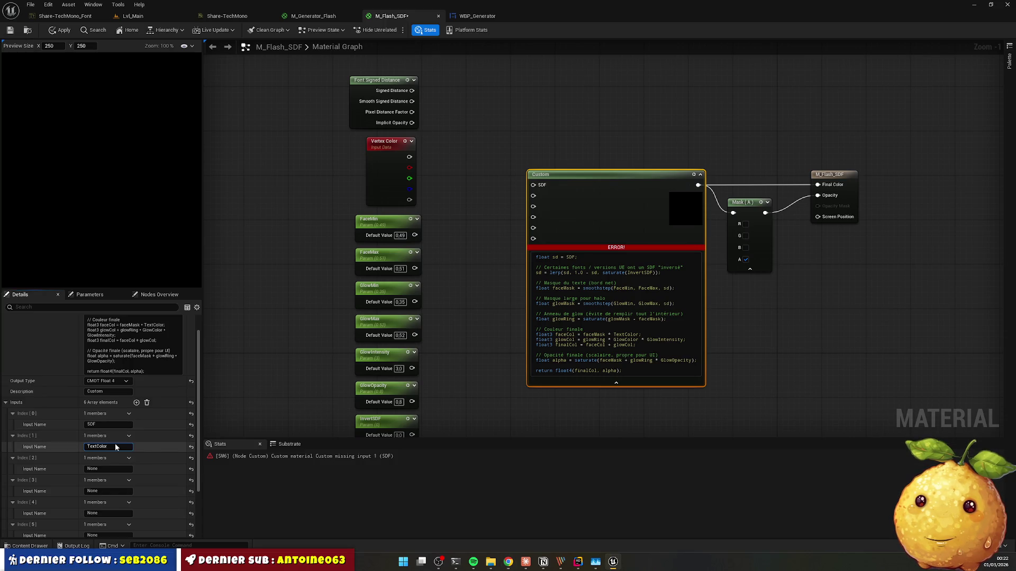
key("Tab")
type("GlowColor")
key("Return")
Step: Name the fourth to sixth inputs FaceMin, FaceMax and GlowMin
key("alt+Tab")
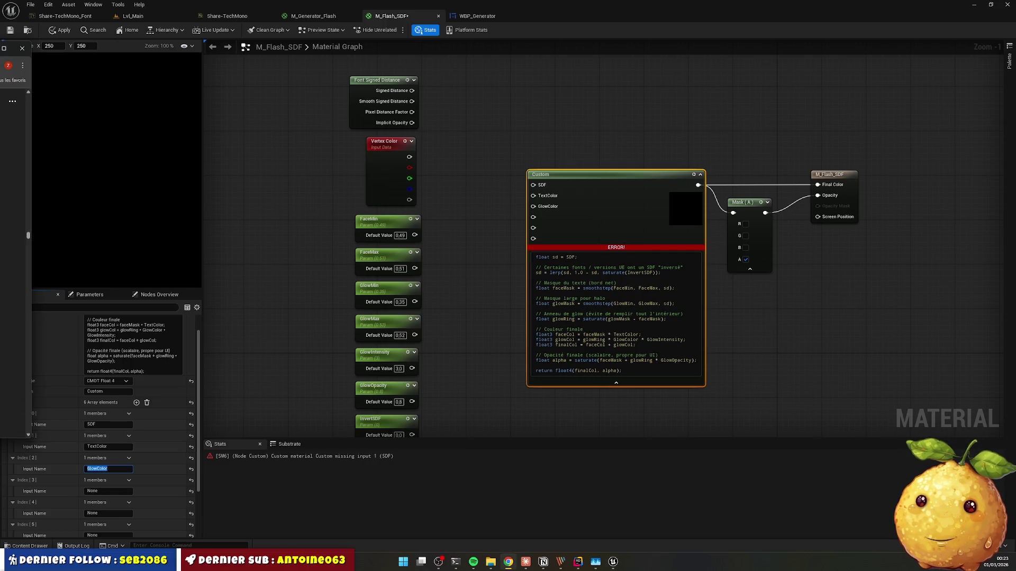
left_click(106, 491)
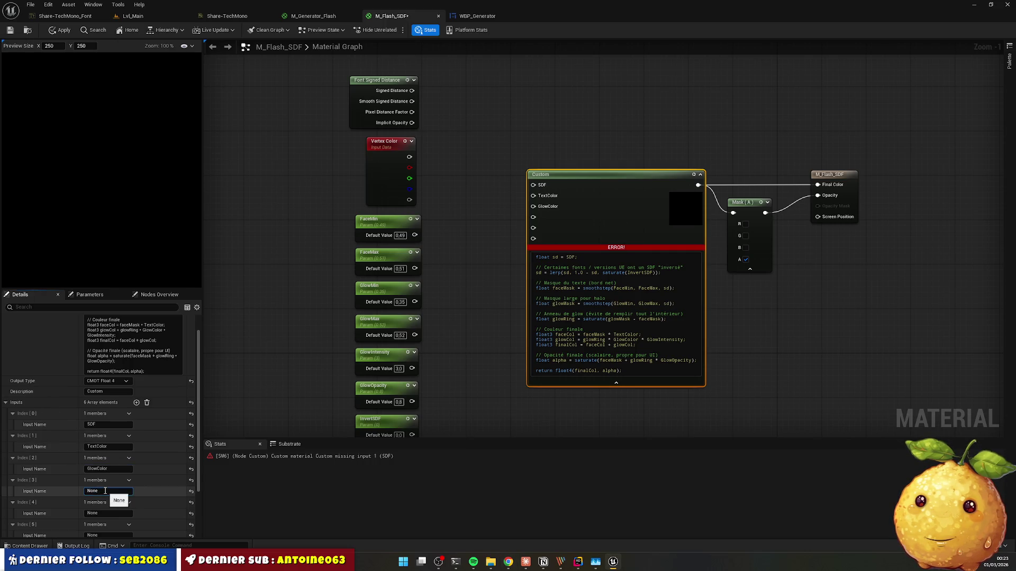
type("FaceMin")
key("Return")
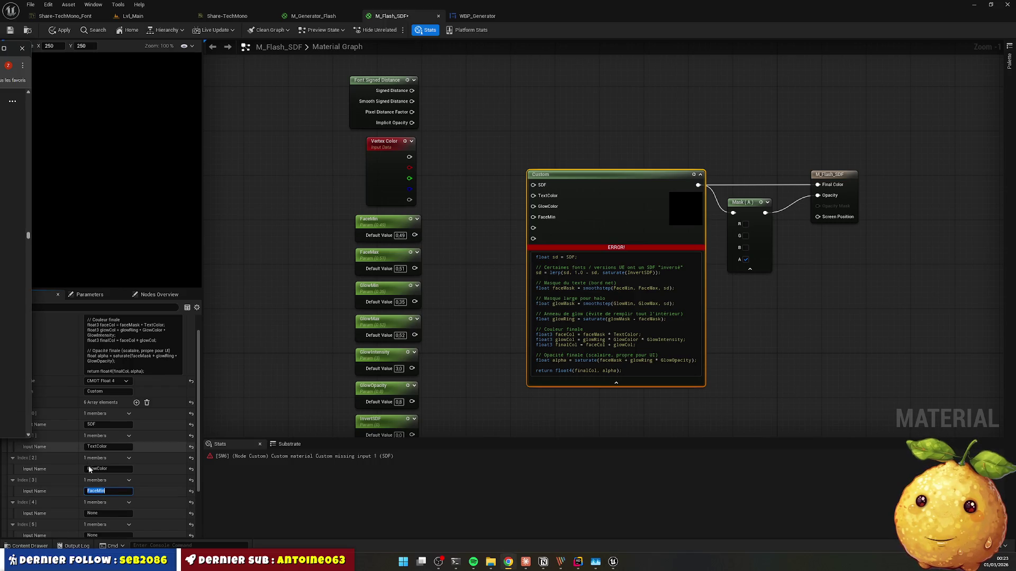
left_click(106, 513)
type("FaceMax")
key("Return")
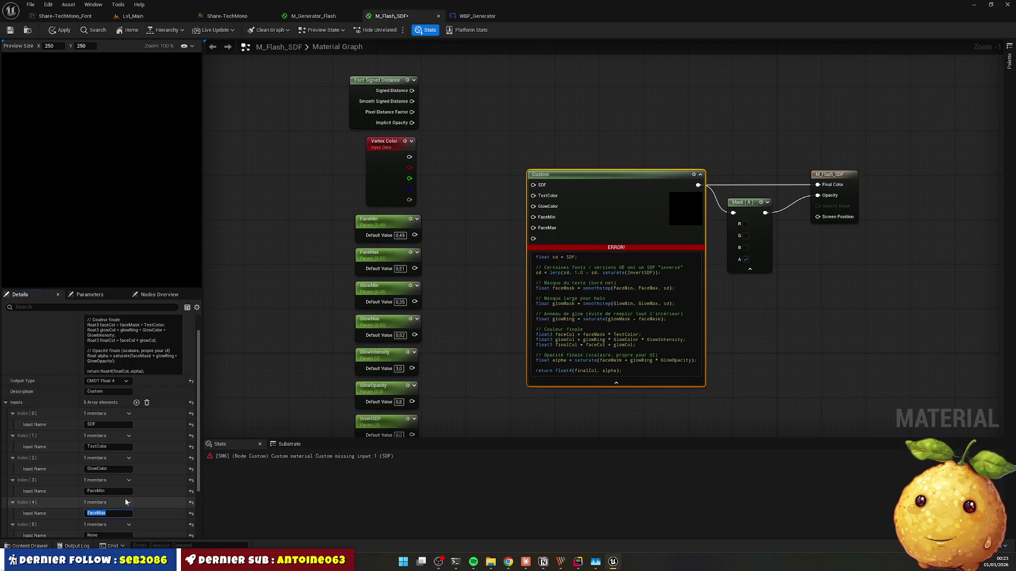
scroll(117, 455, "down", 3)
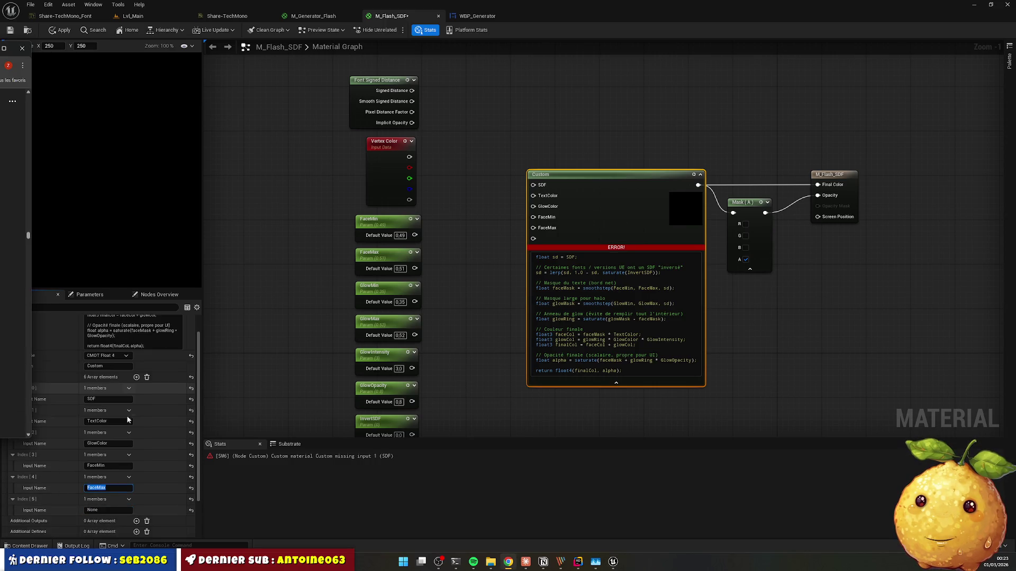
left_click(100, 472)
type("GlowMin")
key("Return")
Step: Add two more inputs and name them GlowMax and GlowIntensity
left_click(136, 339)
left_click(136, 339)
left_click(106, 472)
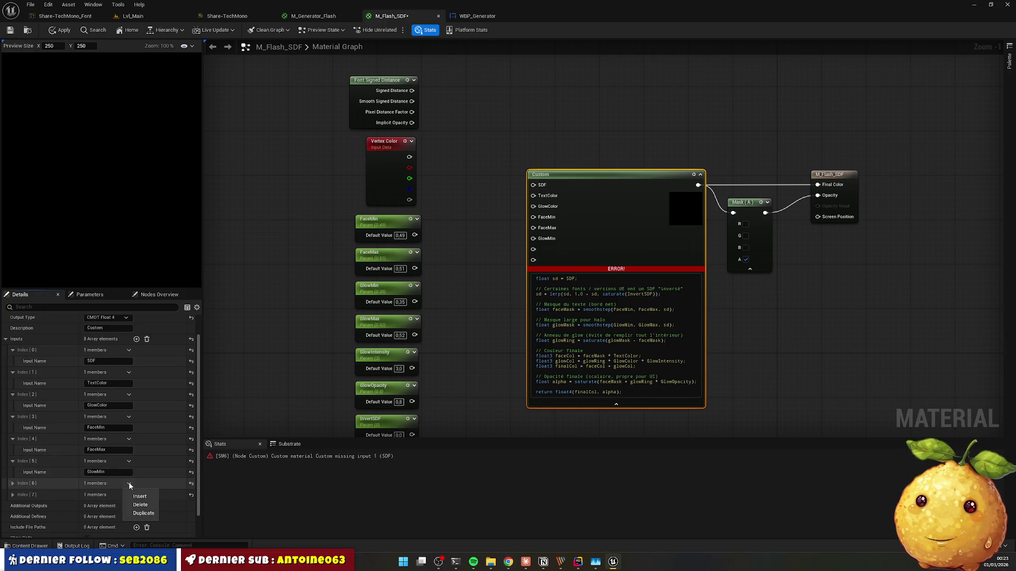
left_click(12, 483)
left_click(13, 505)
left_click(104, 495)
type("GlowMax")
key("Return")
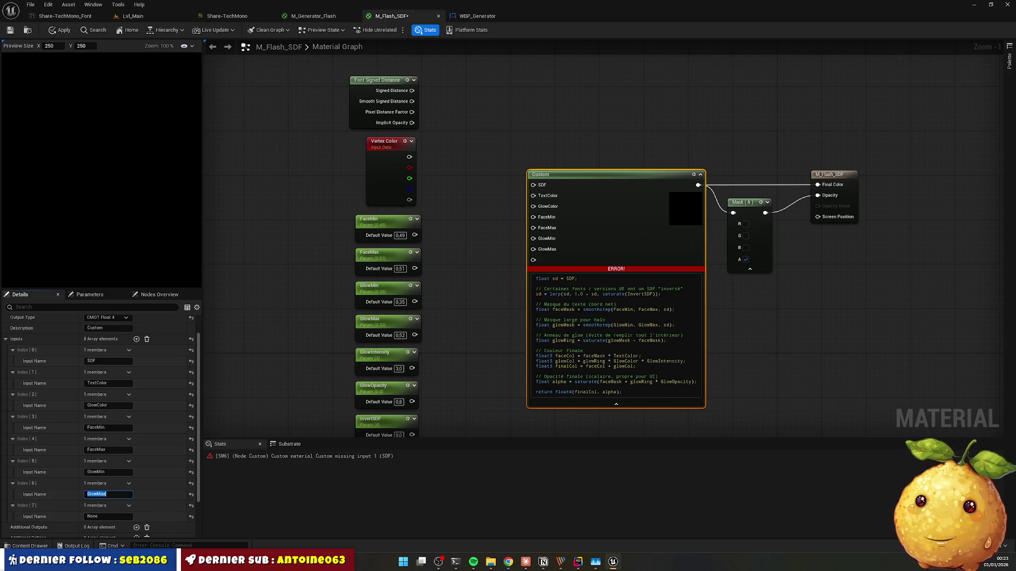
key("alt+Tab")
left_click(104, 516)
type("GlowIntensity")
key("Return")
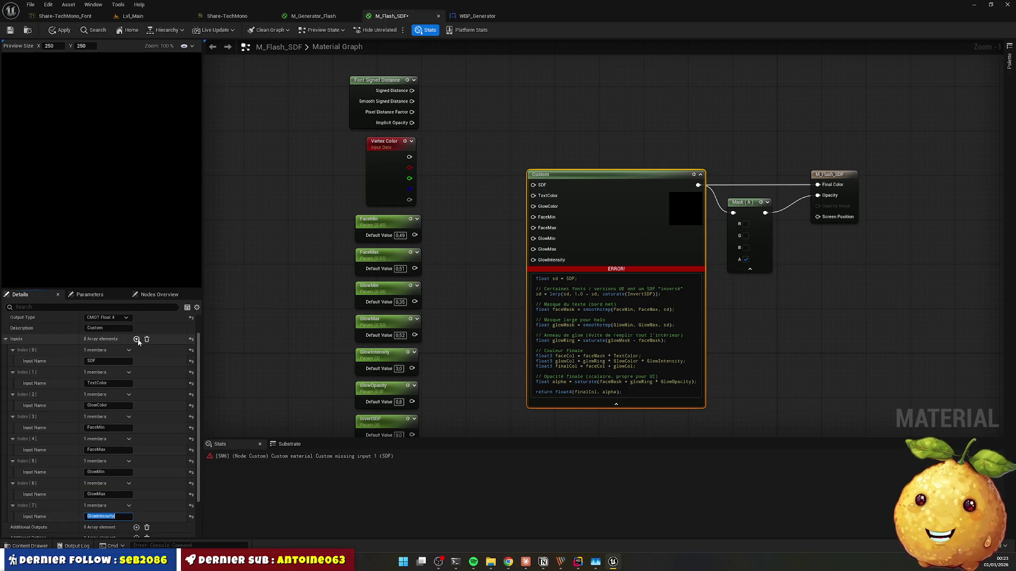
Step: Add the last inputs, named GlowOpacity and InvertSDF
left_click(136, 339)
scroll(106, 435, "down", 2)
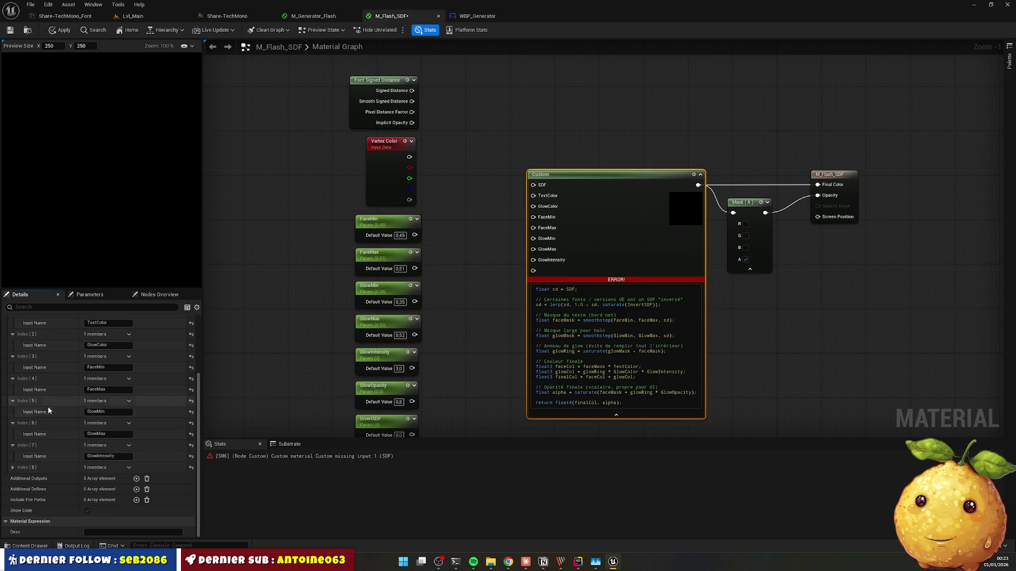
left_click(12, 468)
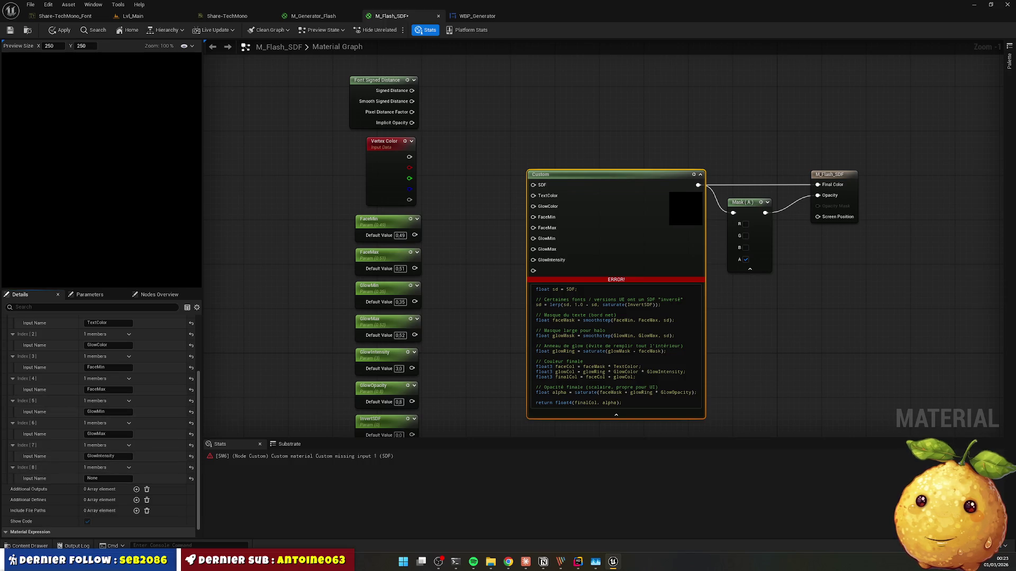
left_click(103, 478)
type("GlowOpacity")
key("Return")
scroll(161, 351, "up", 2)
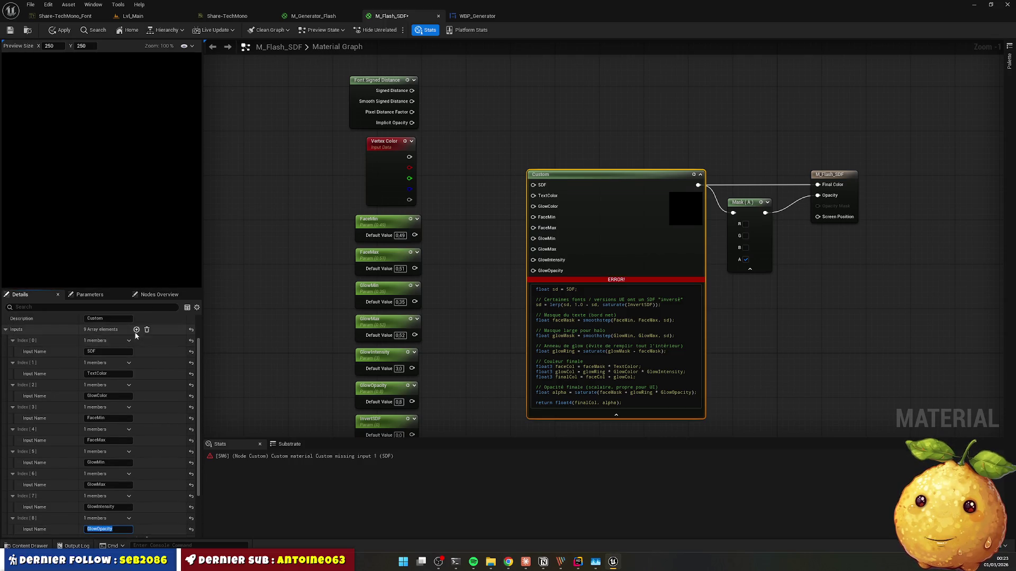
scroll(118, 387, "down", 3)
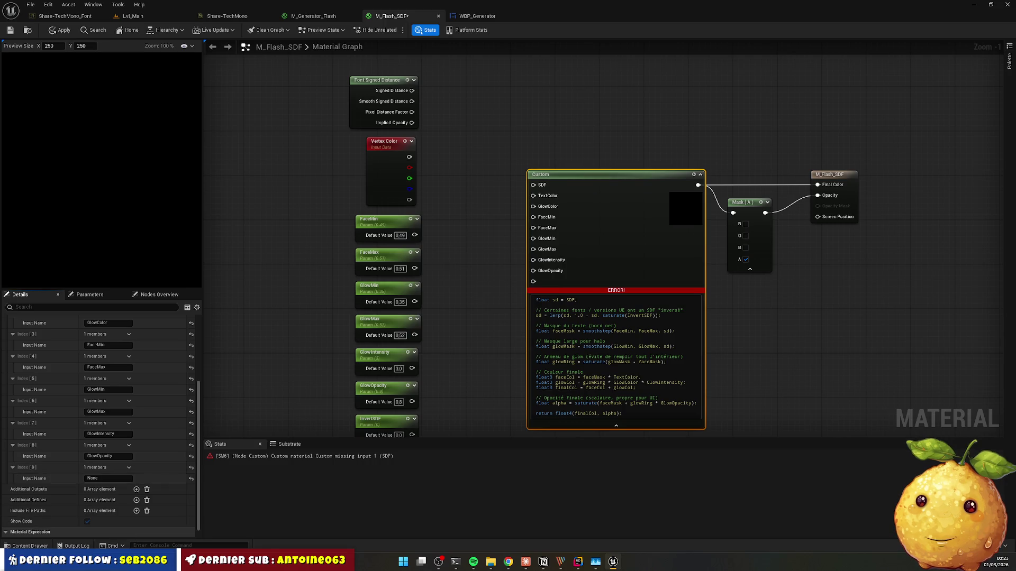
left_click(108, 478)
type("InvertSDF")
key("Return")
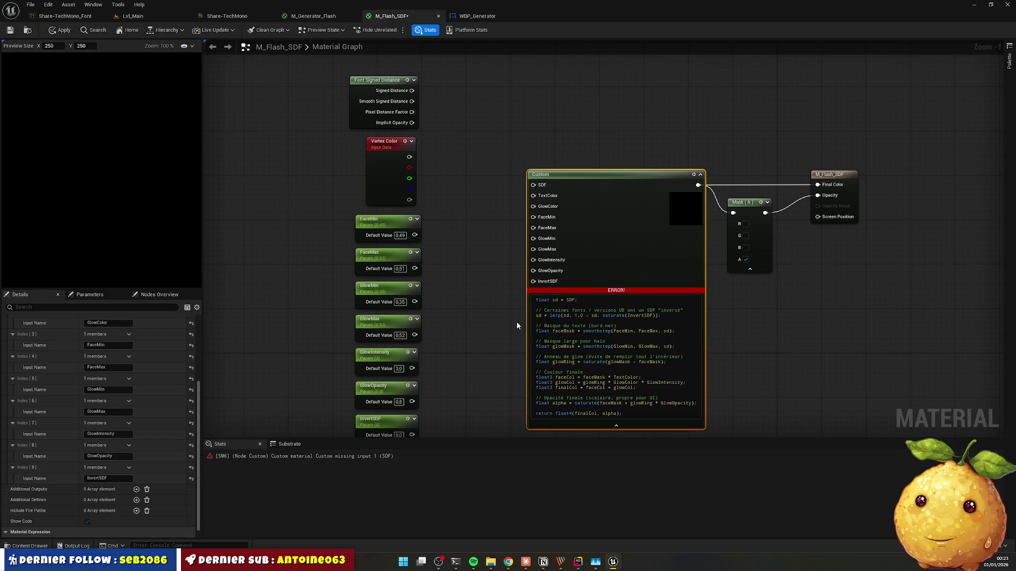
scroll(448, 371, "down", 2)
scroll(448, 371, "up", 2)
Step: Wire InvertSDF, Vertex Color to GlowColor, and the signed distance to SDF, then apply
mouse_move(422, 415)
left_mouse_down()
mouse_move(479, 356)
mouse_move(543, 261)
mouse_move(456, 381)
mouse_move(421, 382)
mouse_move(542, 240)
mouse_move(427, 319)
mouse_move(426, 284)
mouse_move(542, 219)
mouse_move(443, 254)
mouse_move(425, 249)
mouse_move(544, 188)
mouse_move(419, 138)
left_mouse_up()
left_click_drag(418, 137, 542, 175)
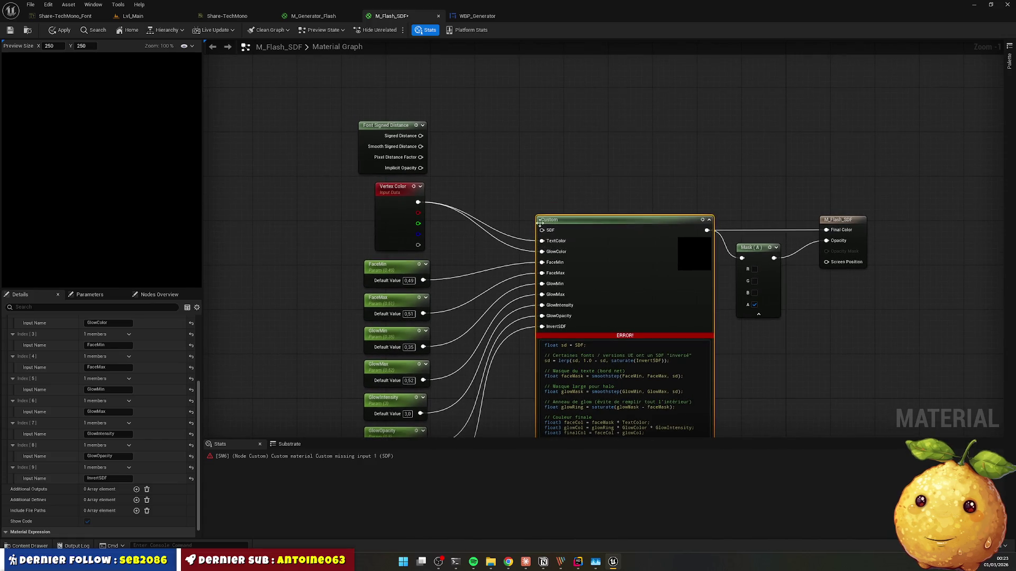
left_click_drag(527, 210, 542, 230)
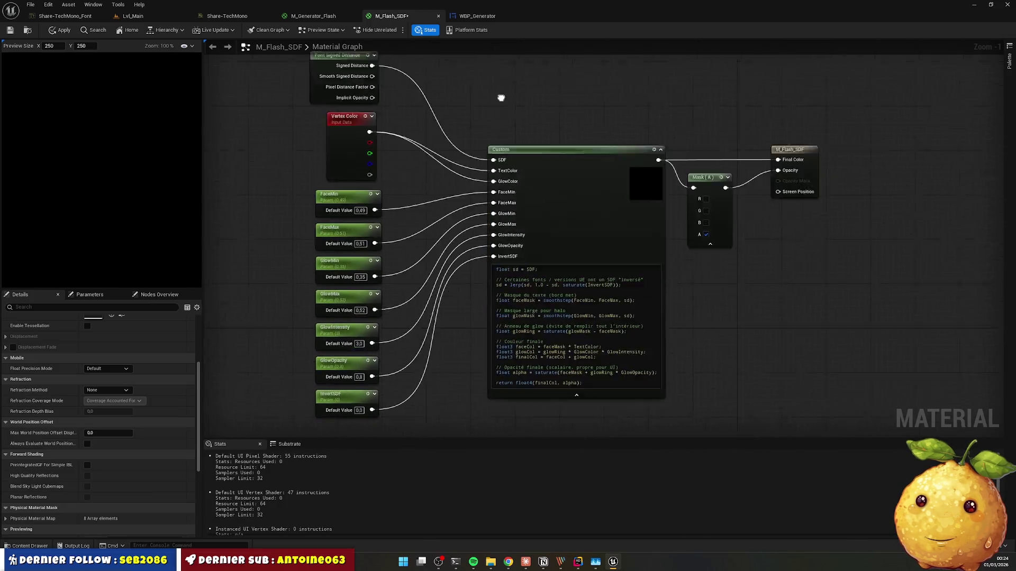
left_click(61, 32)
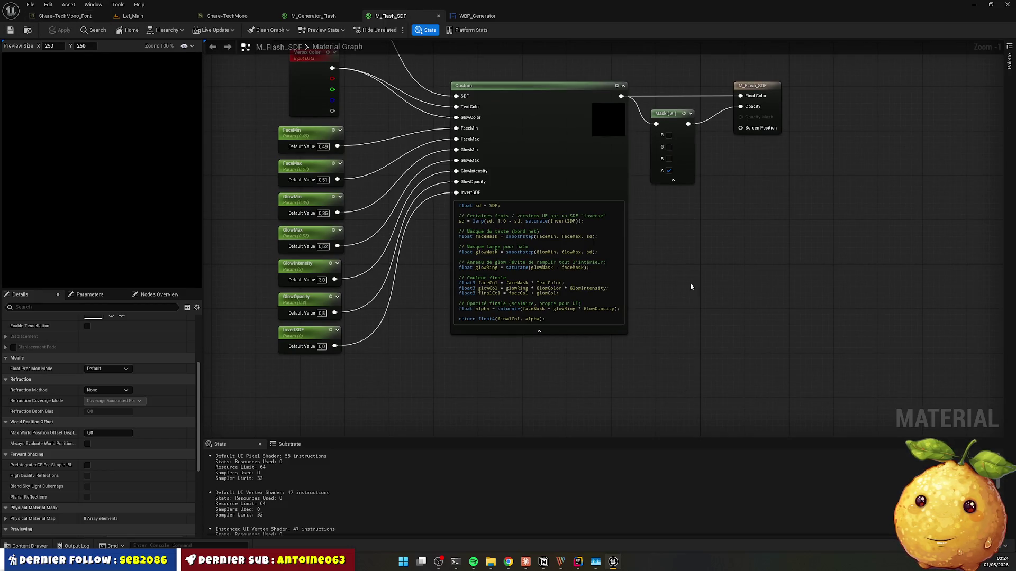
Step: Zoom out and marquee-select every node in the material graph
scroll(693, 307, "down", 1)
scroll(507, 222, "down", 1)
mouse_move(319, 104)
left_mouse_down()
mouse_move(761, 369)
mouse_move(749, 379)
left_mouse_up()
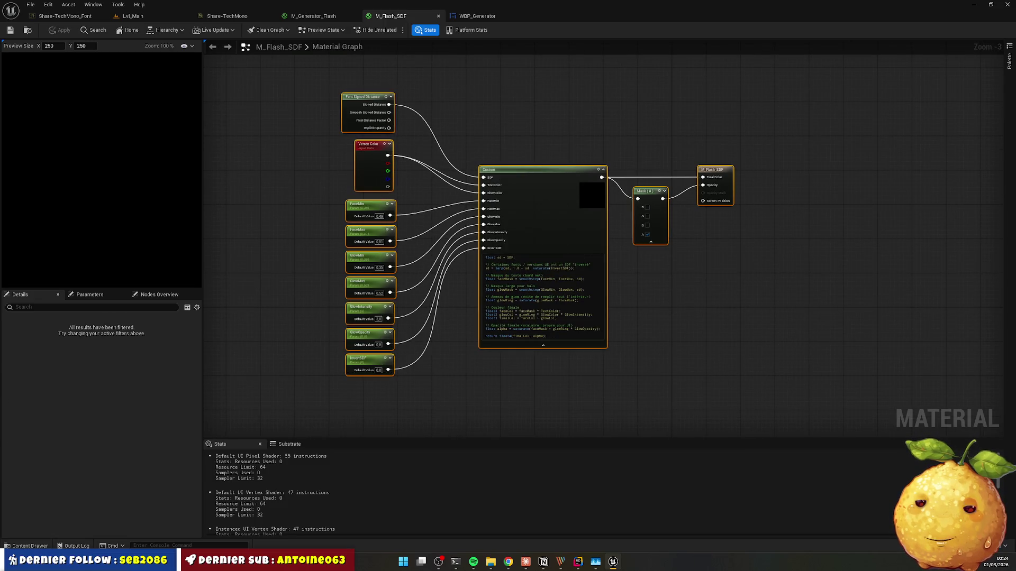
Step: Copy the Custom node's full HLSL glow code and open the Windows Start menu
left_click(508, 562)
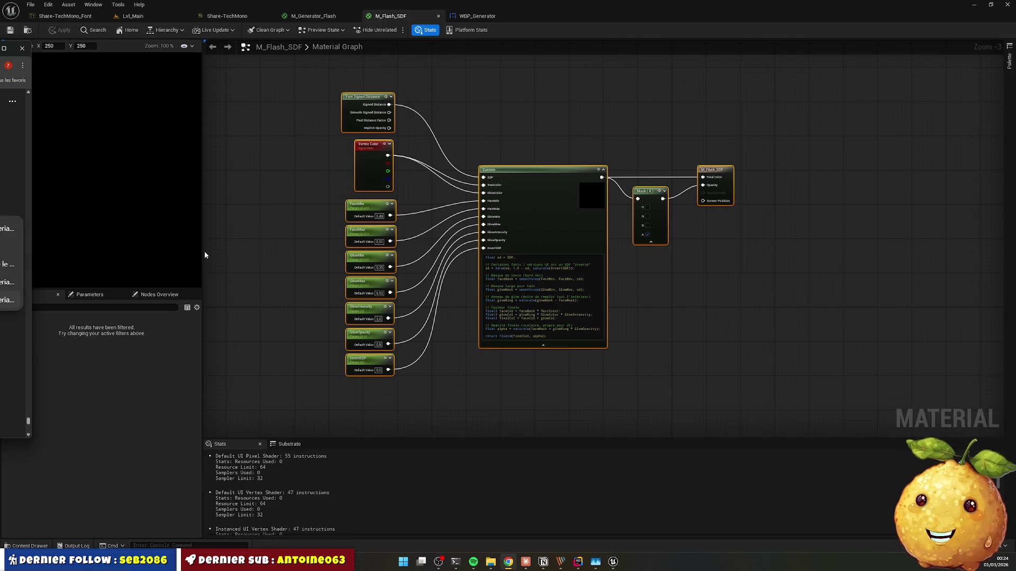
scroll(507, 183, "up", 3)
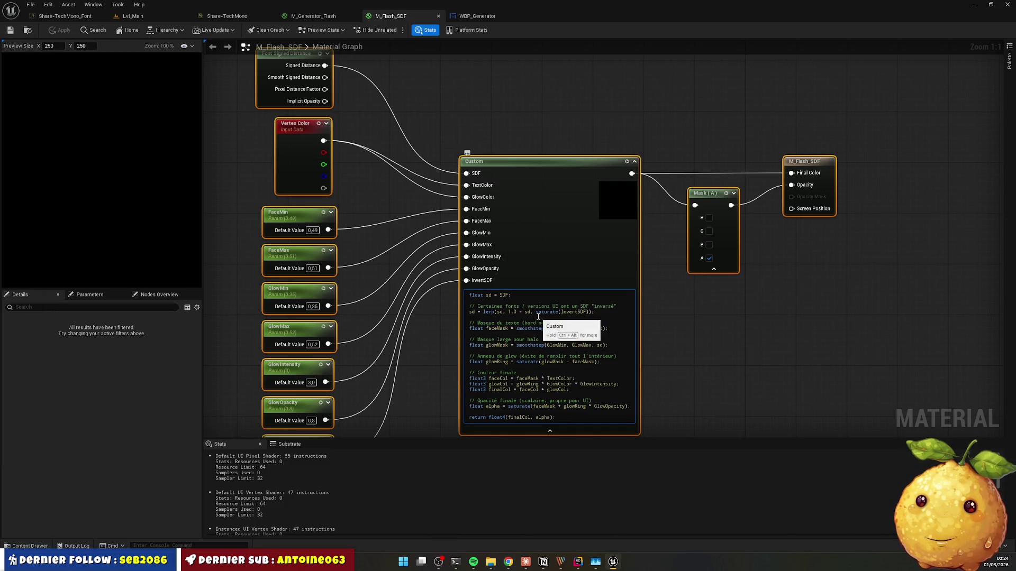
key("ctrl+a")
key("super")
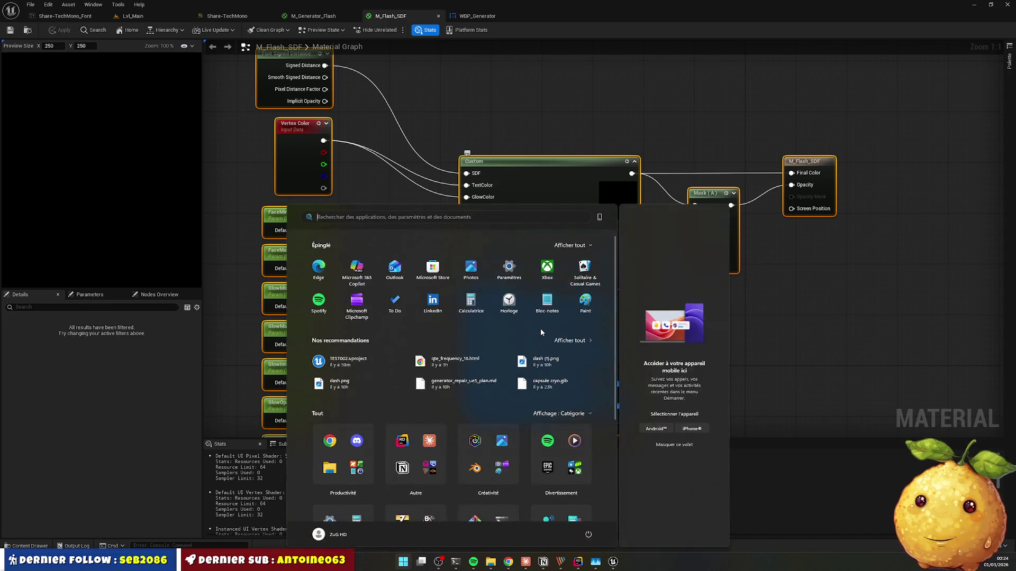
Step: Paste the HLSL glow code into GeneratorWidget.cpp after line 160, then return to Unreal
type("notion")
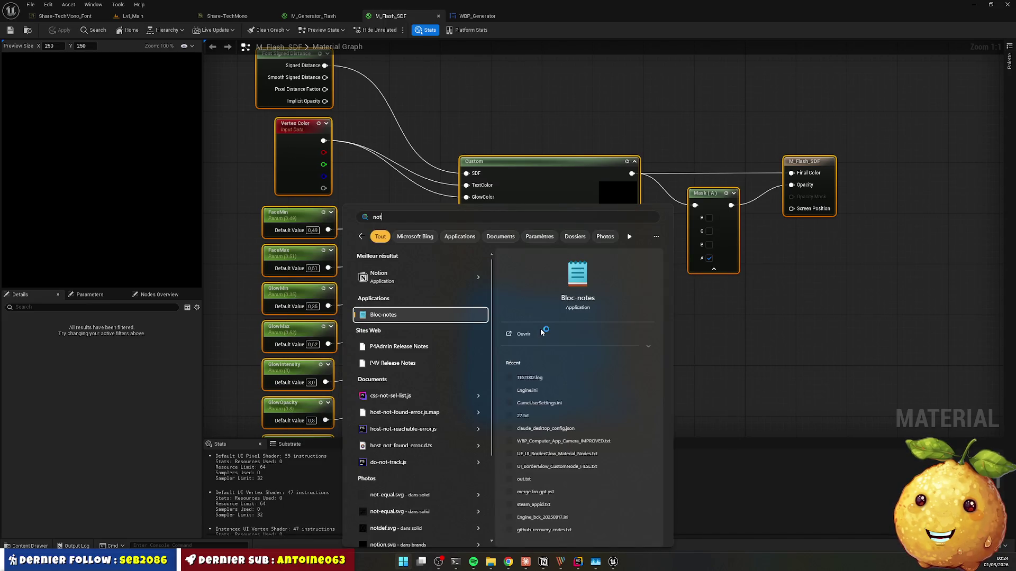
left_click(926, 390)
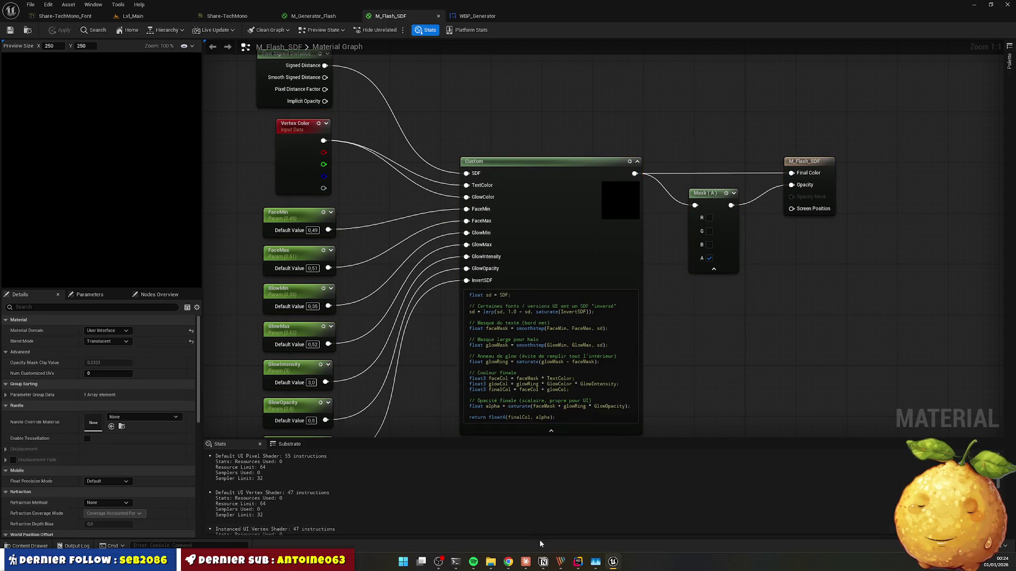
left_click(575, 560)
scroll(410, 265, "down", 10)
left_click(410, 397)
key("Return")
key("Return")
key("Return")
type("float sd = SDF;  // Certaines fonts / versions UE ont un SDF \"inversé\" sd = lerp(sd, 1.0 - sd, saturate(InvertSDF));  // Masque du texte (bord net) float faceMask = smoothstep(FaceMin, FaceMax, sd);  // Masque large pour halo float glowMask = smoothstep(GlowMin, GlowMax, sd);  // Anneau de glow (évite de remplir tout l'intérieur) float glowRing = saturate(glowMask - faceMask);  // Couleur finale float3 faceCol = faceMask * TextColor; float3 glowCol = glowRing * GlowColor * GlowIntensity; float3 finalCol = faceCol + glowCol;  // Opacité finale (scalaire, propre pour UI) float alpha = saturate(faceMask + glowRing * GlowOpacity);  return float4(finalCol, alpha);")
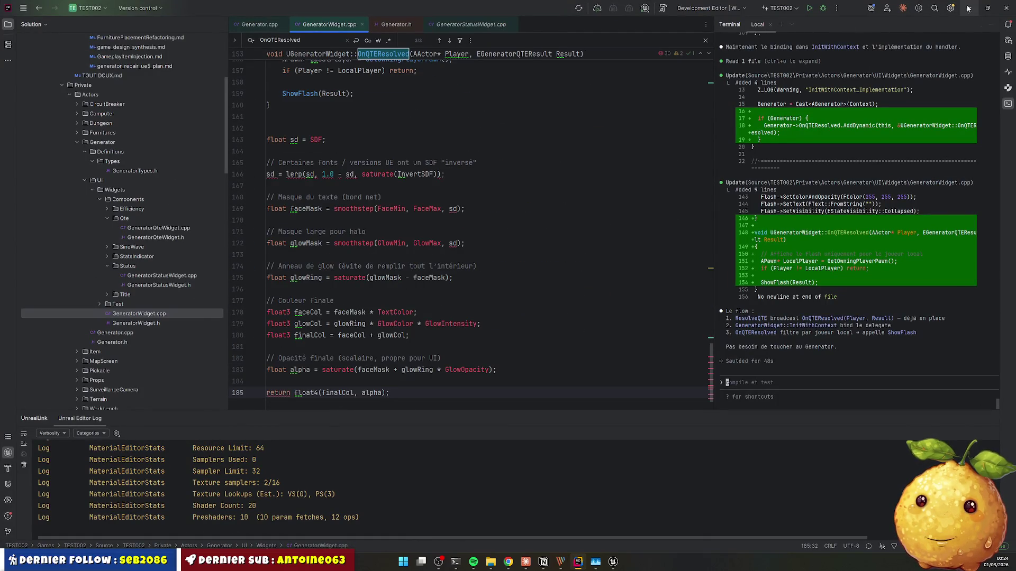
left_click(968, 8)
left_click(557, 266)
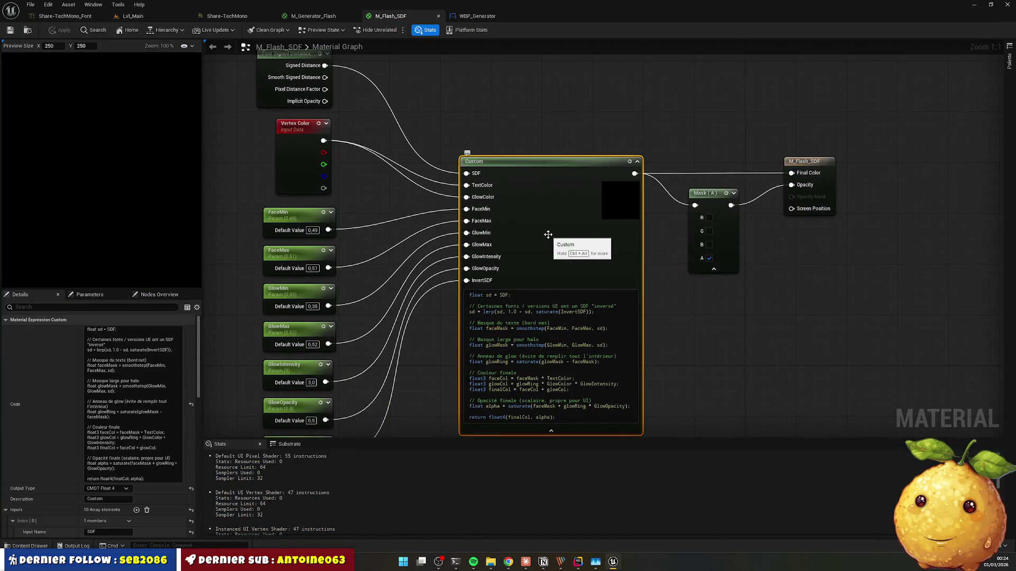
Step: Replace the old Custom node with a new Custom expression node
key("Delete")
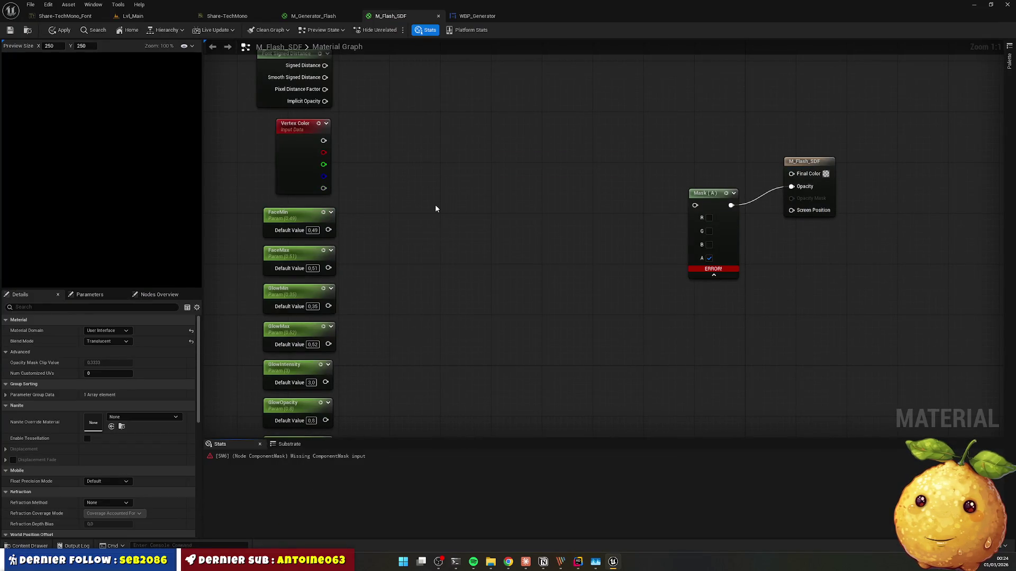
right_click(435, 204)
type("cus")
key("Return")
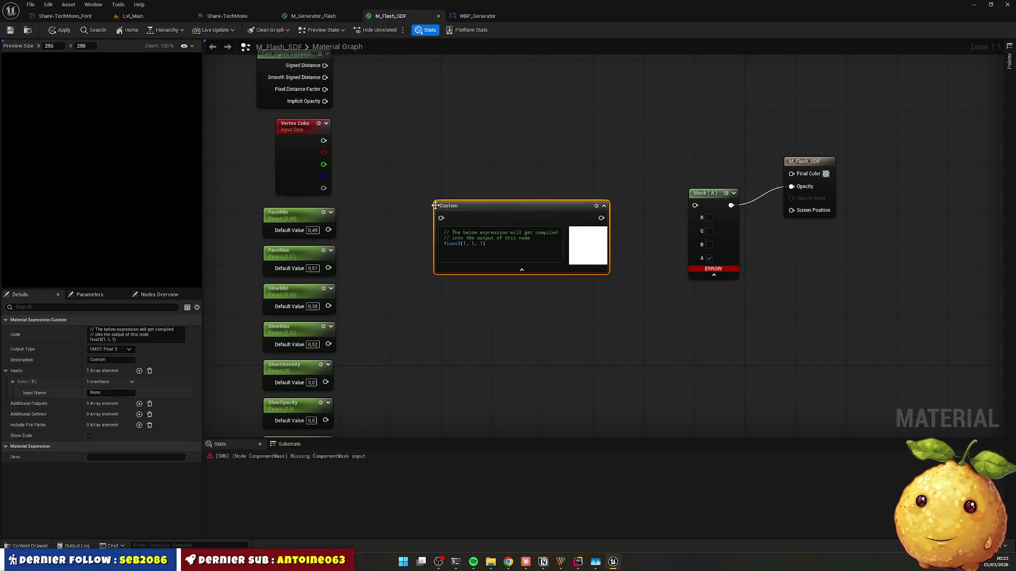
Step: Cut the glow code from Rider lines 163–185 and paste it into the new Custom node
left_click(579, 564)
mouse_move(398, 400)
left_mouse_down()
mouse_move(264, 248)
mouse_move(266, 139)
left_mouse_up()
key("ctrl+c")
key("Delete")
left_click(969, 8)
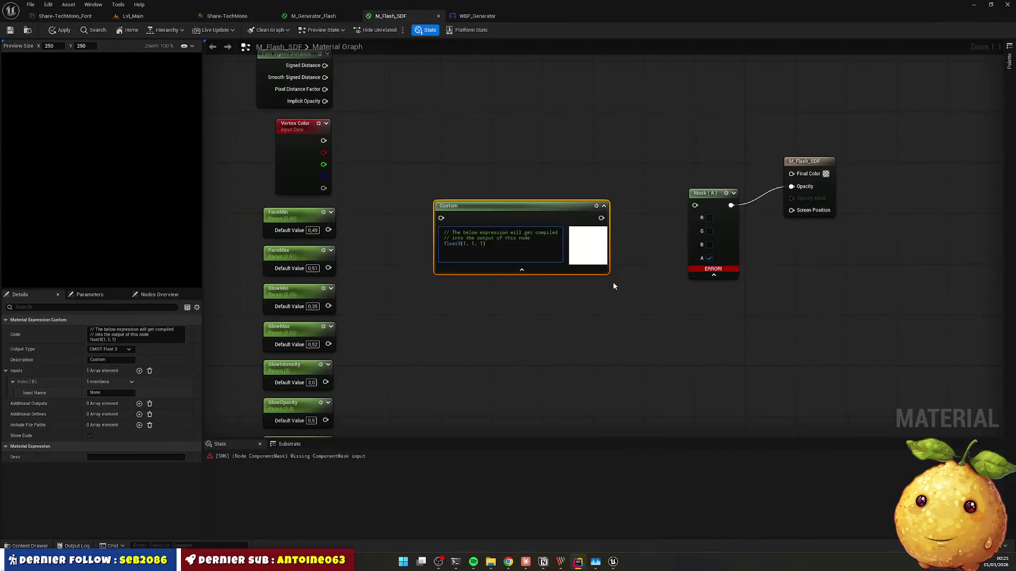
left_click(497, 240)
key("ctrl+a")
key("ctrl+v")
Step: Reposition the new Custom node in the graph and reselect it
left_click_drag(530, 211, 503, 198)
scroll(503, 199, "down", 1)
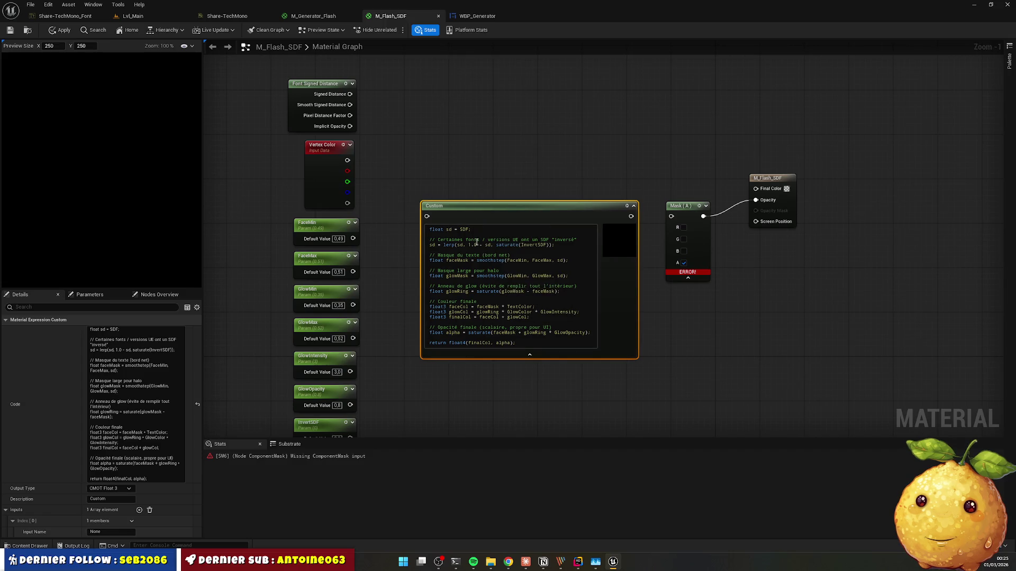
scroll(475, 244, "up", 1)
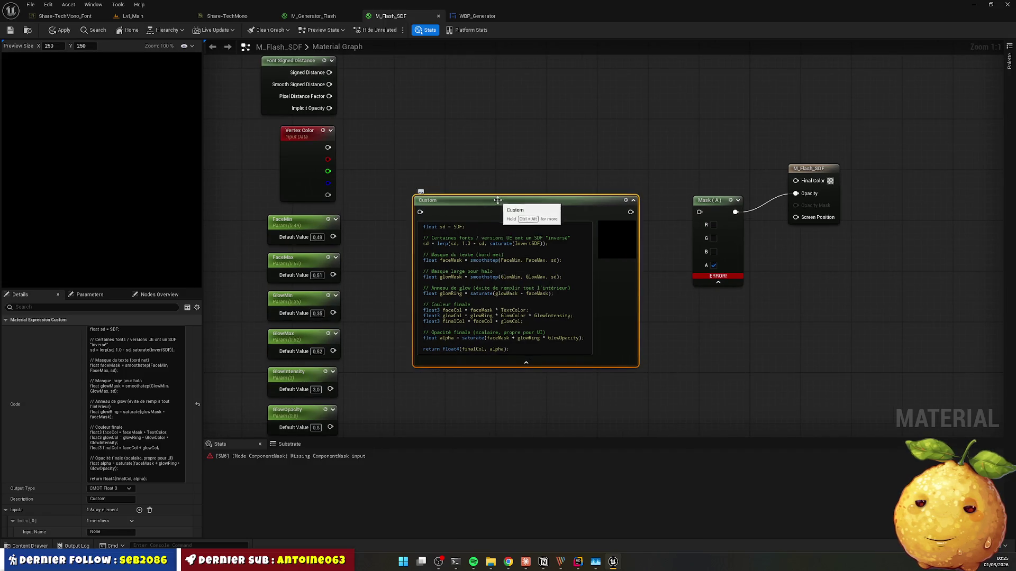
left_click_drag(497, 203, 516, 197)
left_click(490, 169)
left_click(472, 202)
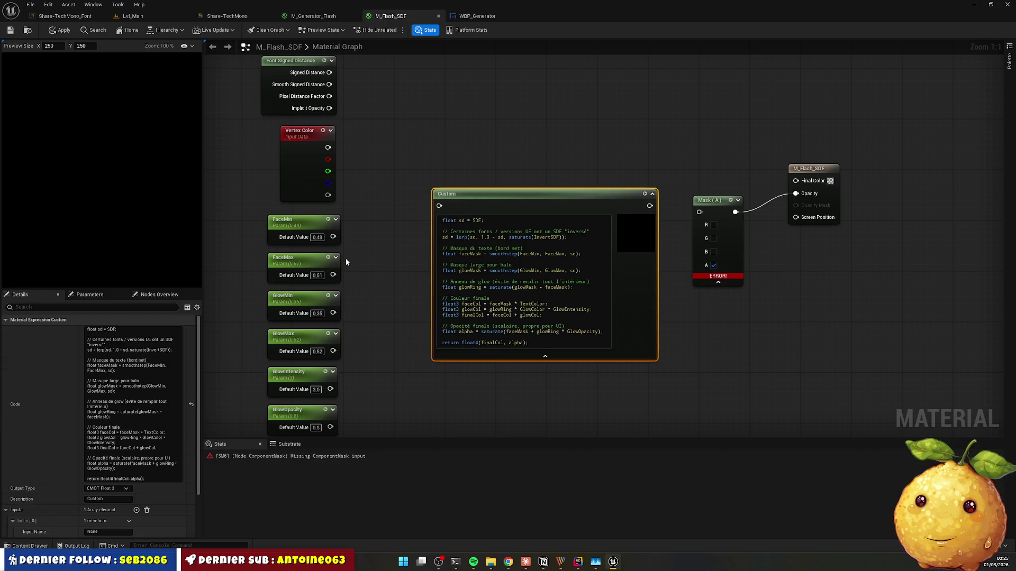
Step: Name the first input SDF and add an unnamed second input
scroll(131, 501, "down", 3)
left_click(103, 468)
type("SDF")
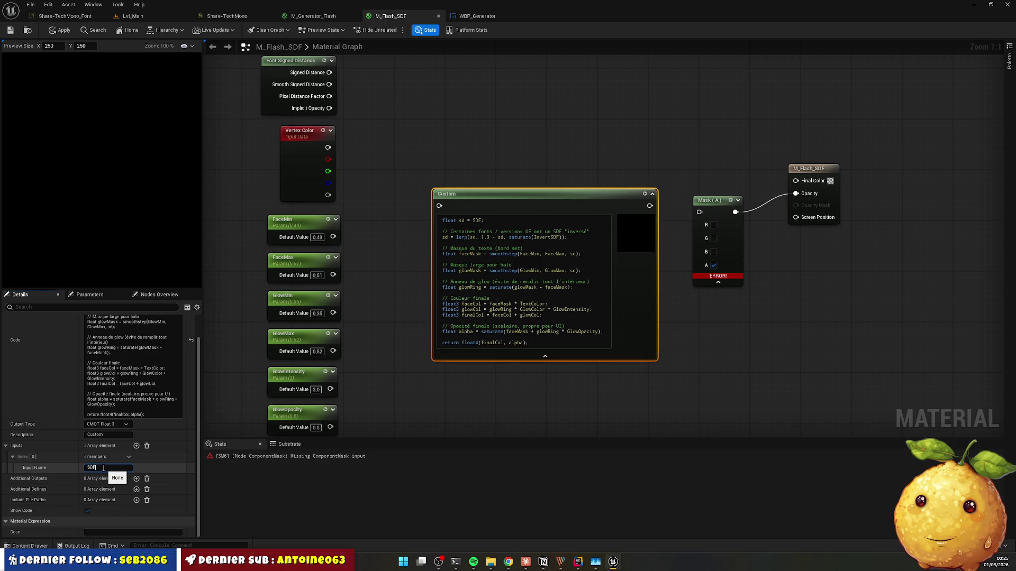
key("Return")
left_click(136, 446)
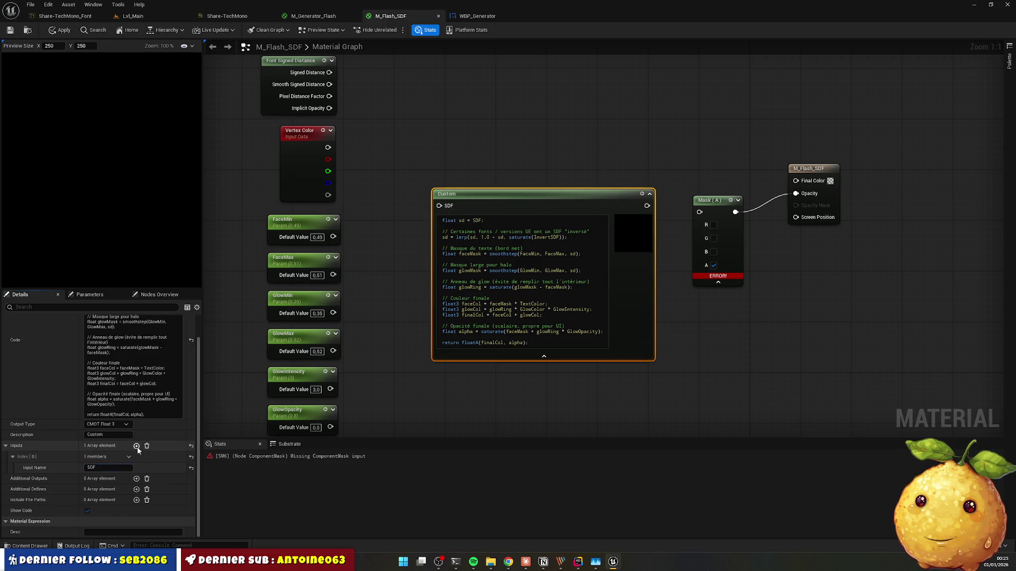
left_click(13, 479)
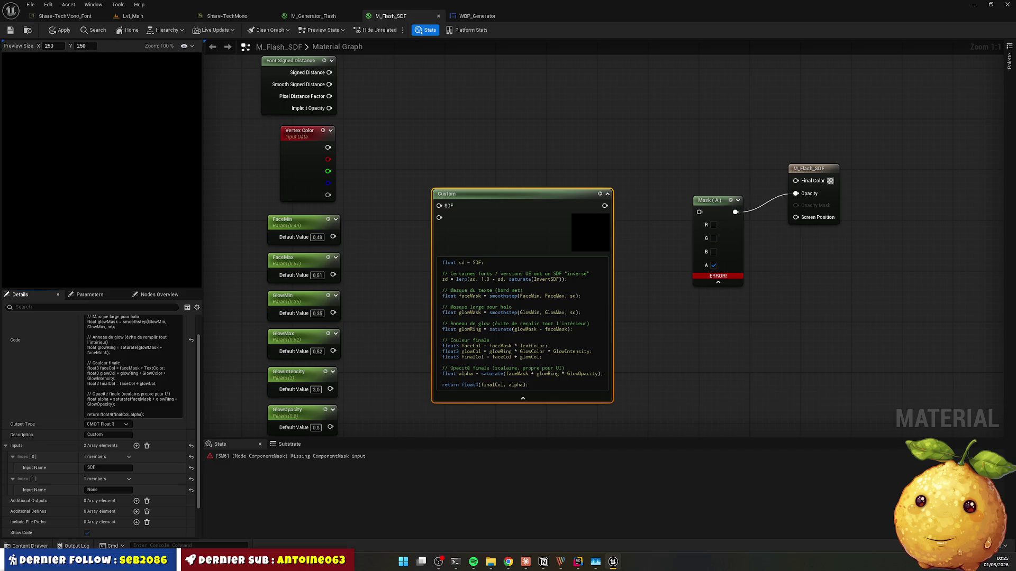
key("alt+Tab")
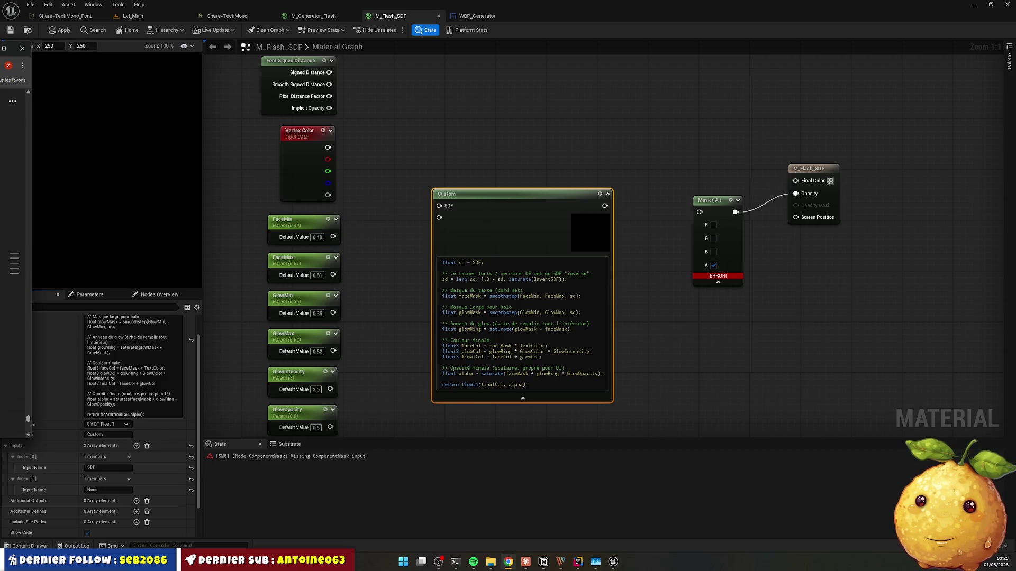
Step: Name the second and third Custom inputs TextColor and GlowColor
left_click(97, 491)
type("TextColor")
key("Return")
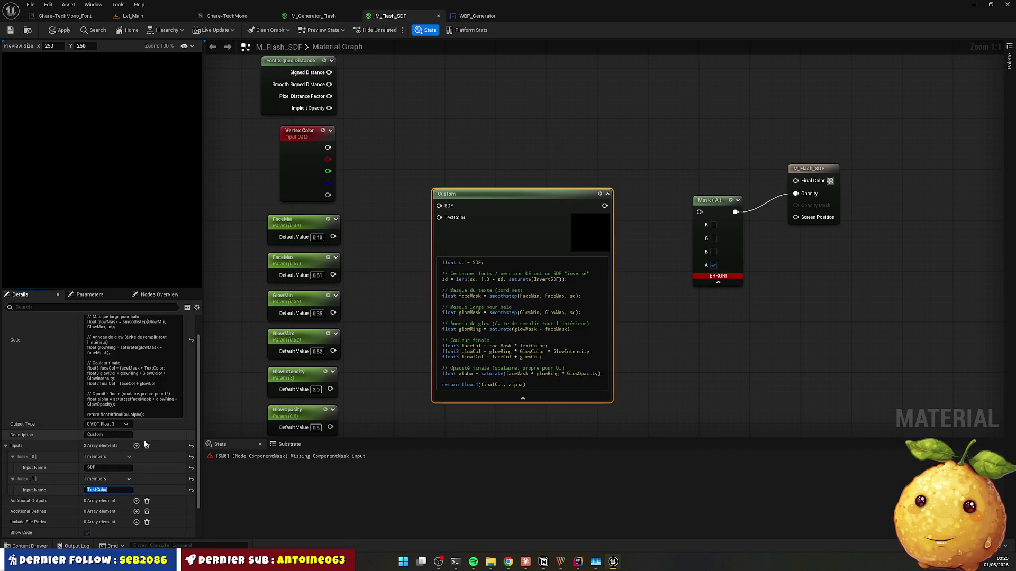
left_click(136, 446)
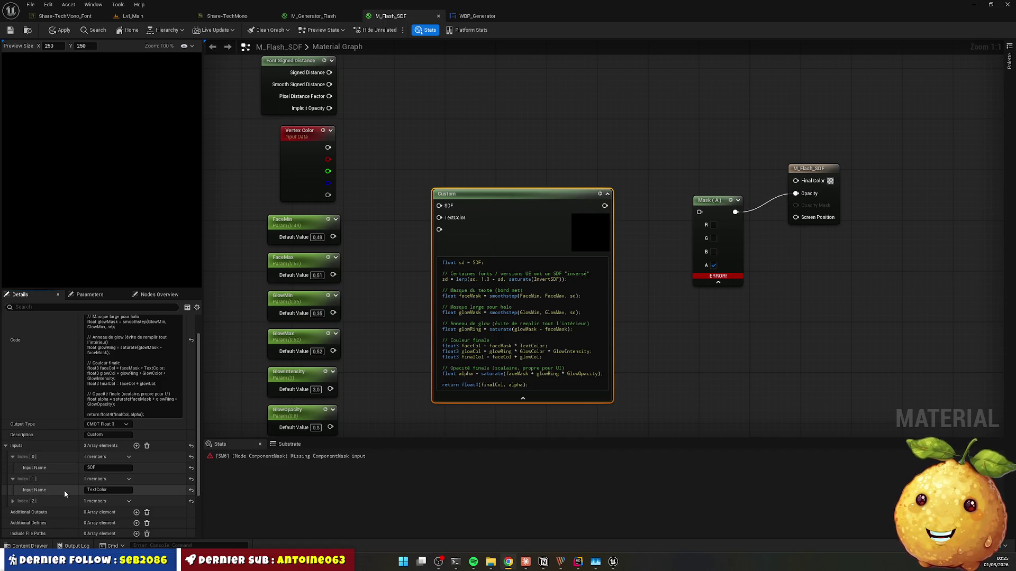
left_click(12, 502)
left_click(108, 513)
type("GlowColor")
key("Return")
Step: Add the fourth and fifth inputs, named FaceMin and FaceMax
left_click(136, 446)
scroll(127, 471, "down", 2)
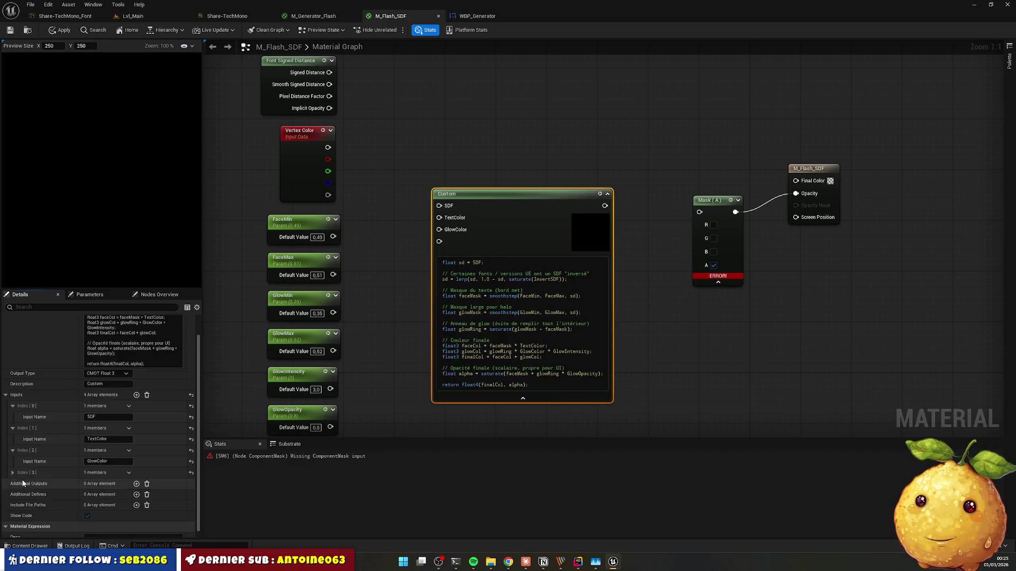
left_click(12, 473)
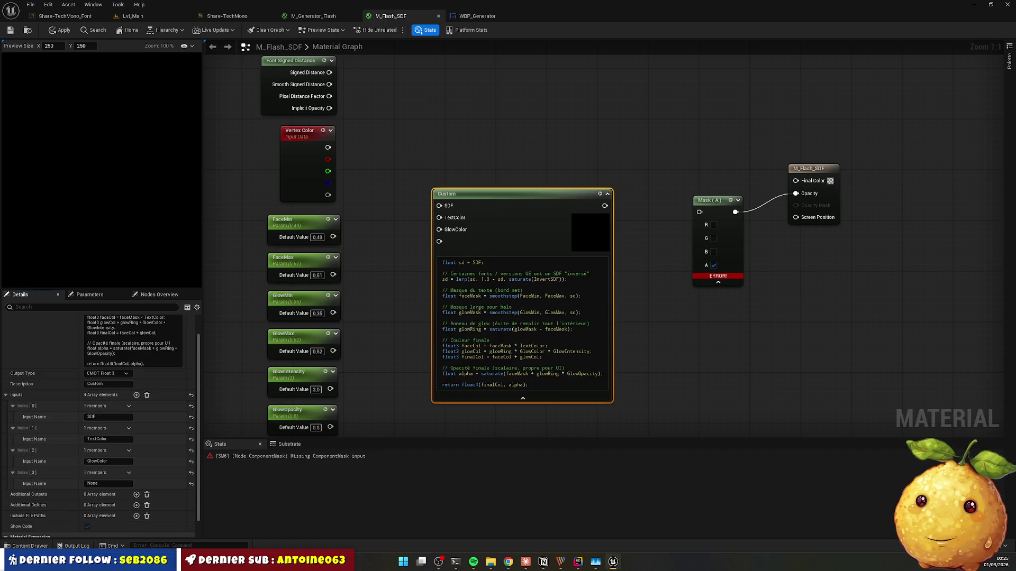
left_click(509, 561)
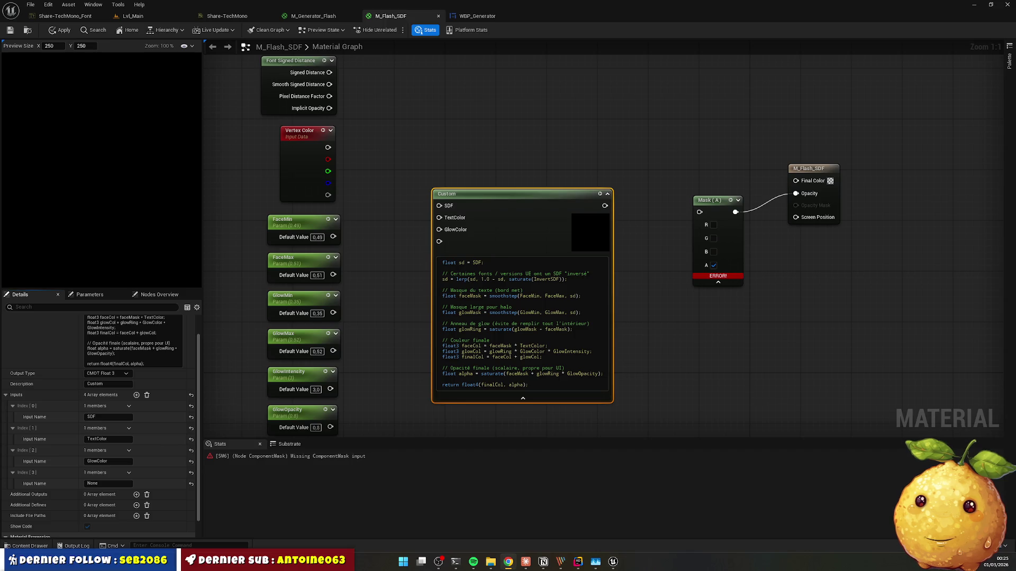
left_click(109, 483)
type("FaceMin")
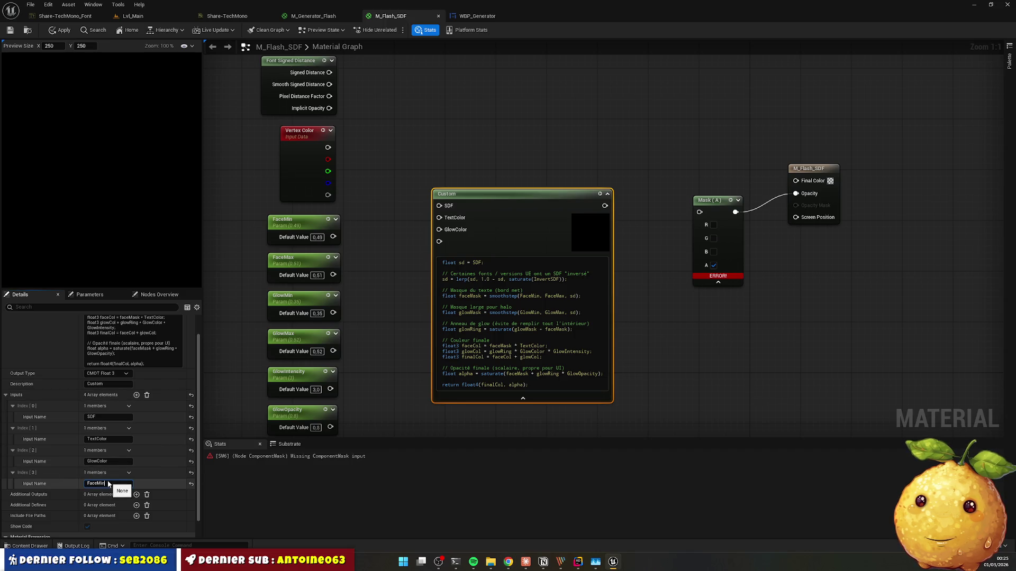
key("Return")
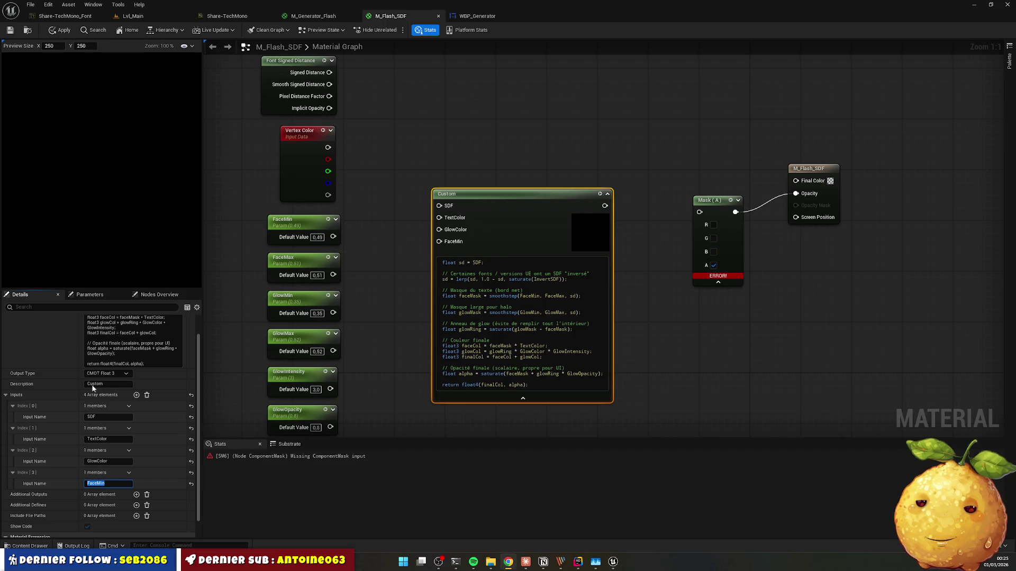
left_click(136, 396)
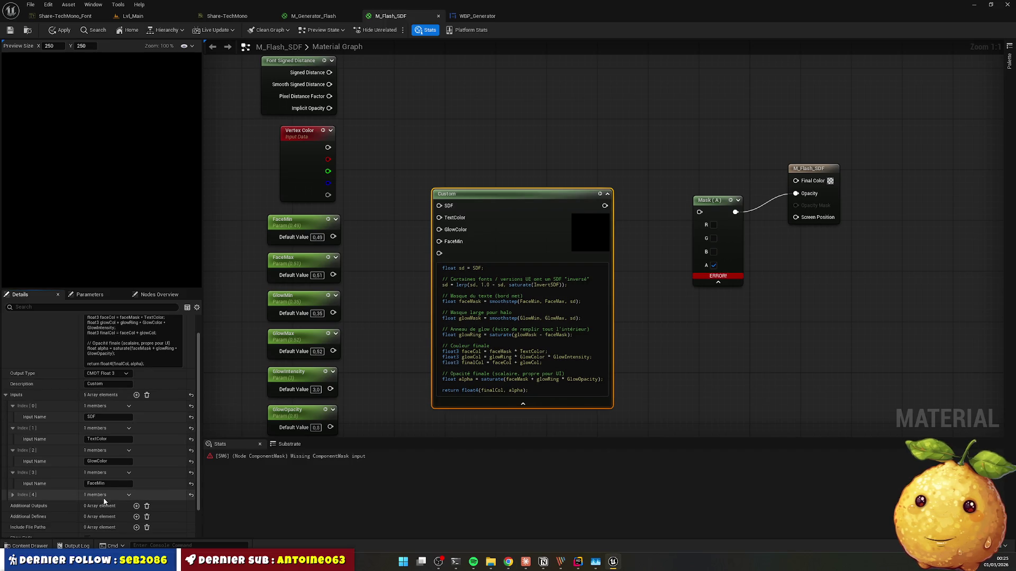
left_click(19, 496)
left_click(108, 506)
type("FaceMax")
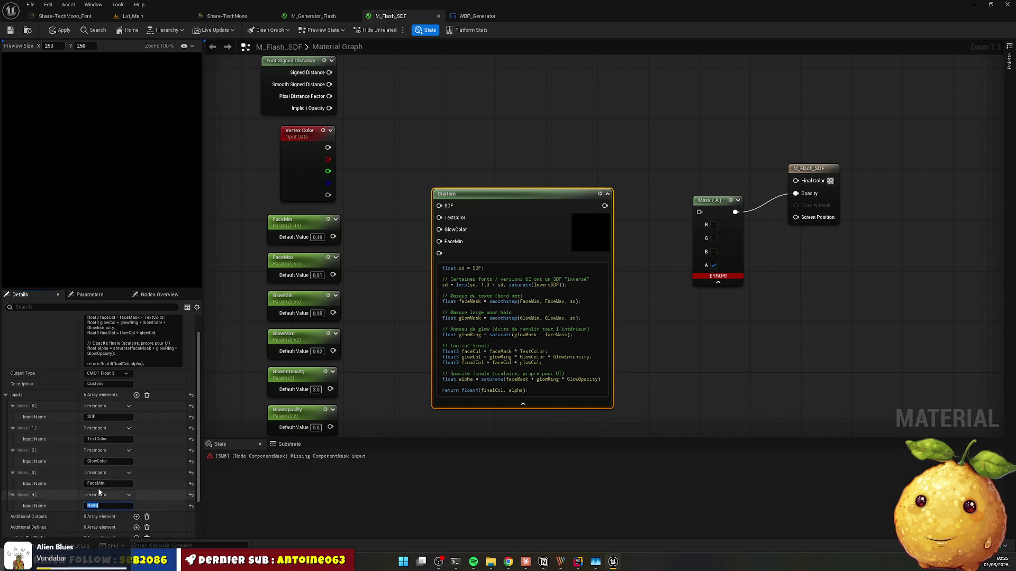
Step: Add the sixth and seventh inputs, named GlowMin and GlowMax
left_click(136, 395)
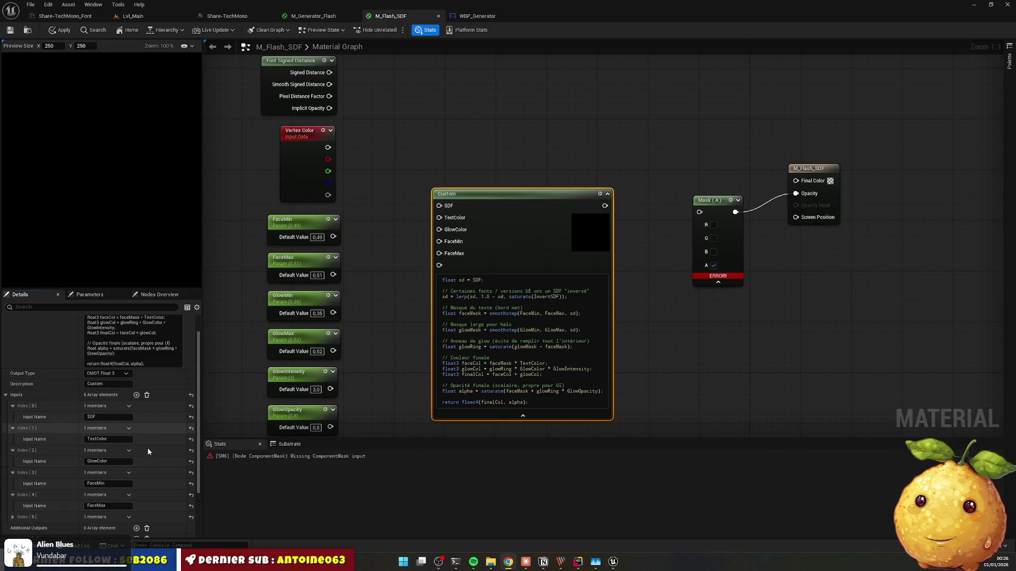
scroll(132, 458, "down", 3)
left_click(12, 479)
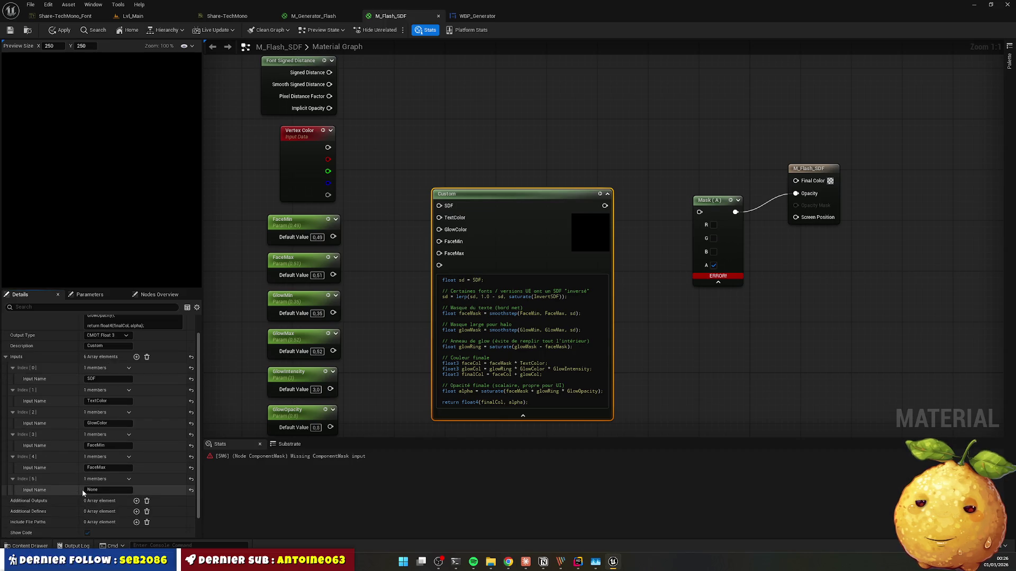
type("GlowMin")
left_click(136, 356)
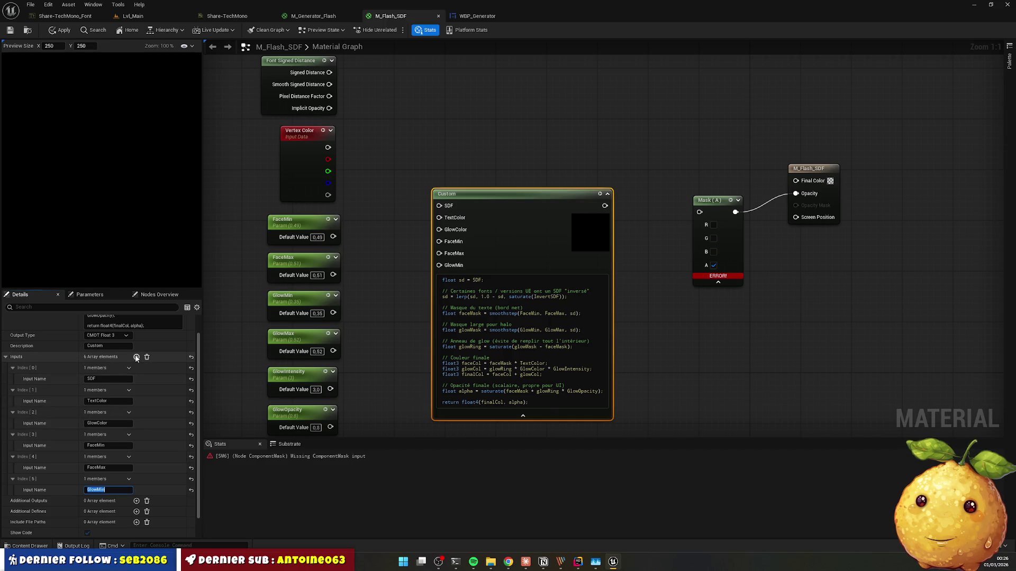
left_click(13, 501)
left_click(109, 513)
type("GlowMin")
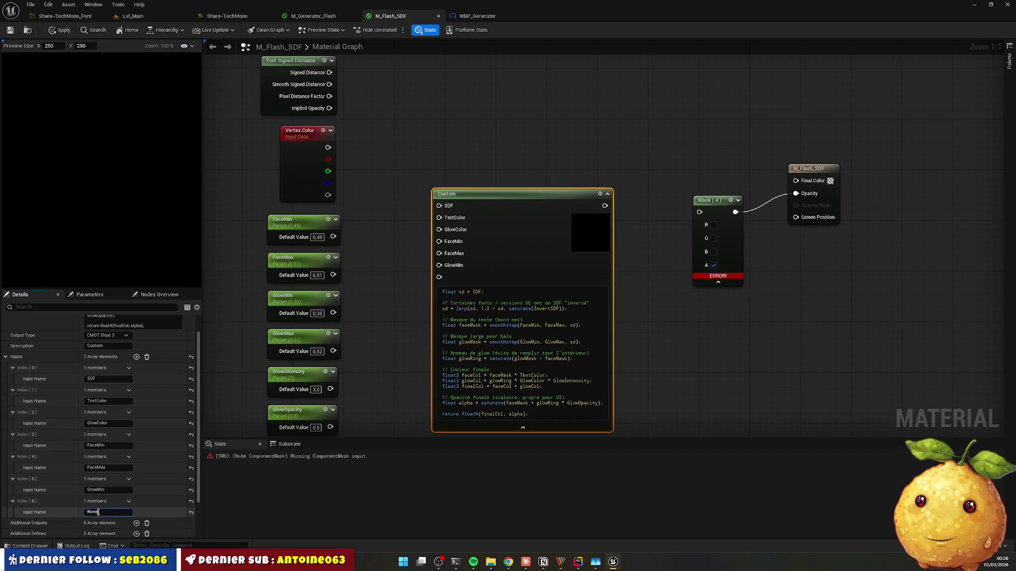
key("Return")
key("alt+Tab")
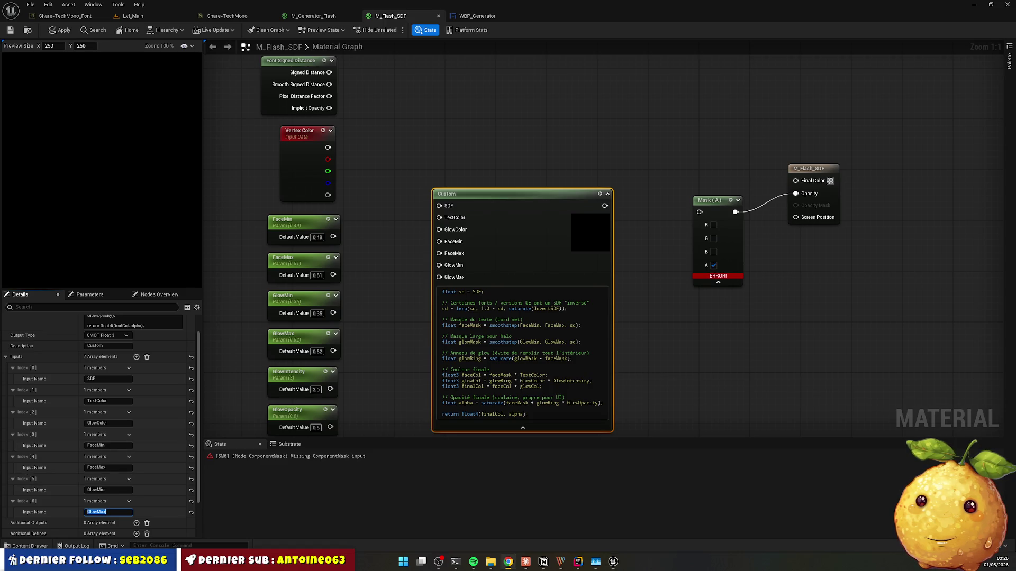
Step: Add an eighth input named GlowIntensity
left_click(137, 356)
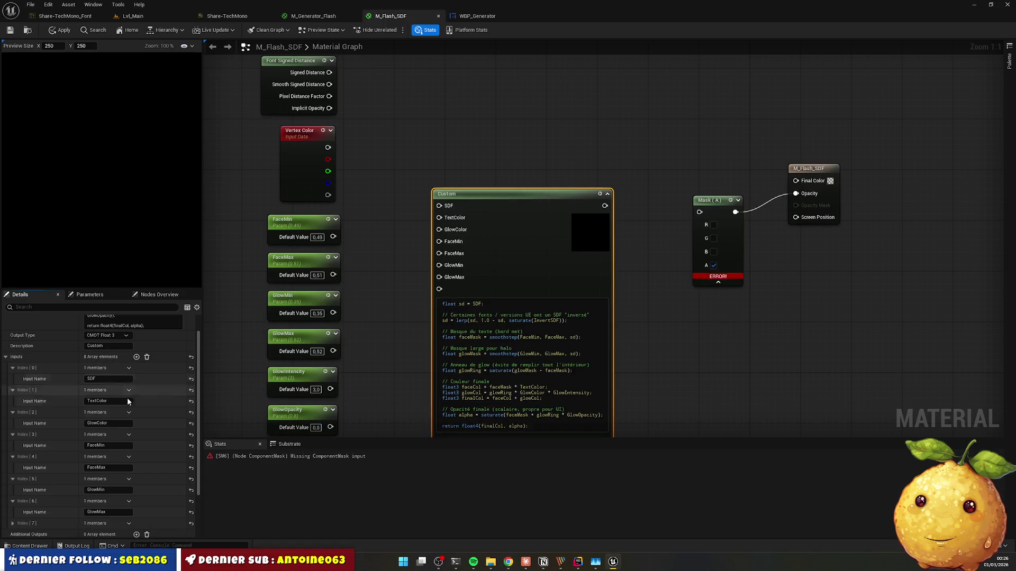
left_click(12, 523)
scroll(53, 502, "down", 2)
left_click(109, 484)
type("GlowIntensity")
scroll(137, 341, "up", 1)
Step: Add the ninth and tenth inputs, named GlowOpacity and InvertSDF
left_click(136, 345)
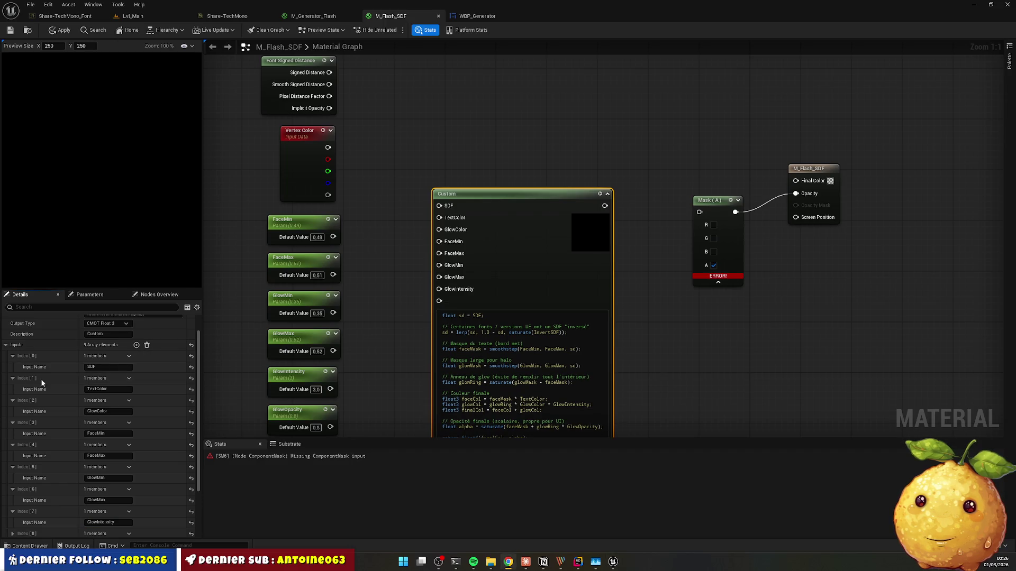
scroll(136, 430, "down", 1)
left_click(13, 514)
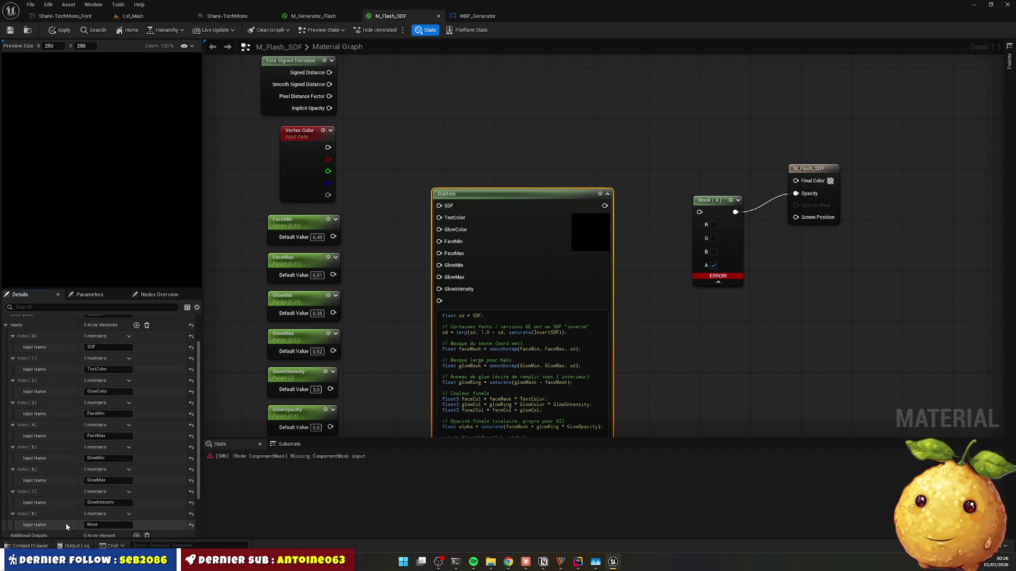
type("GlowOpacity")
key("Return")
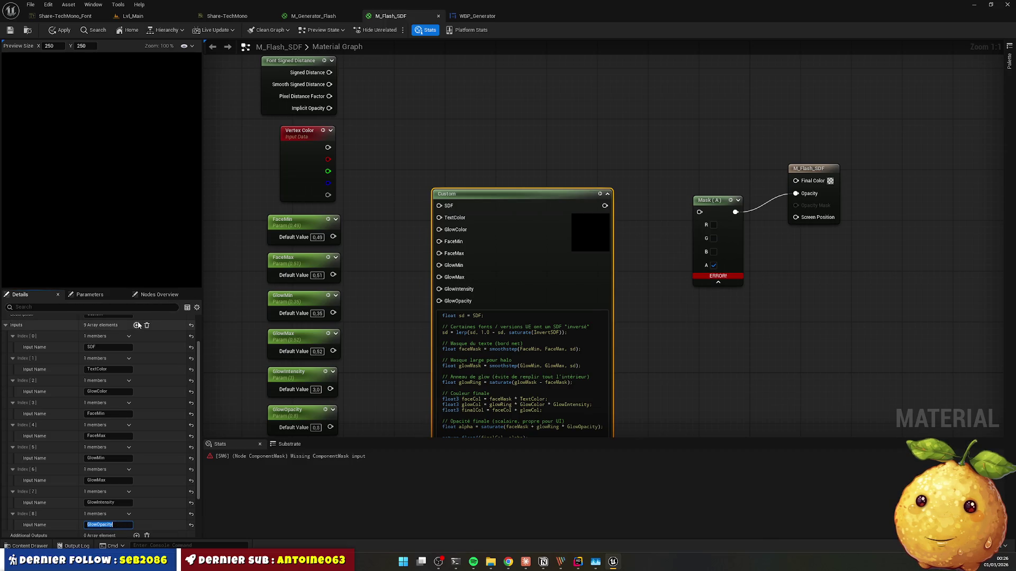
left_click(136, 325)
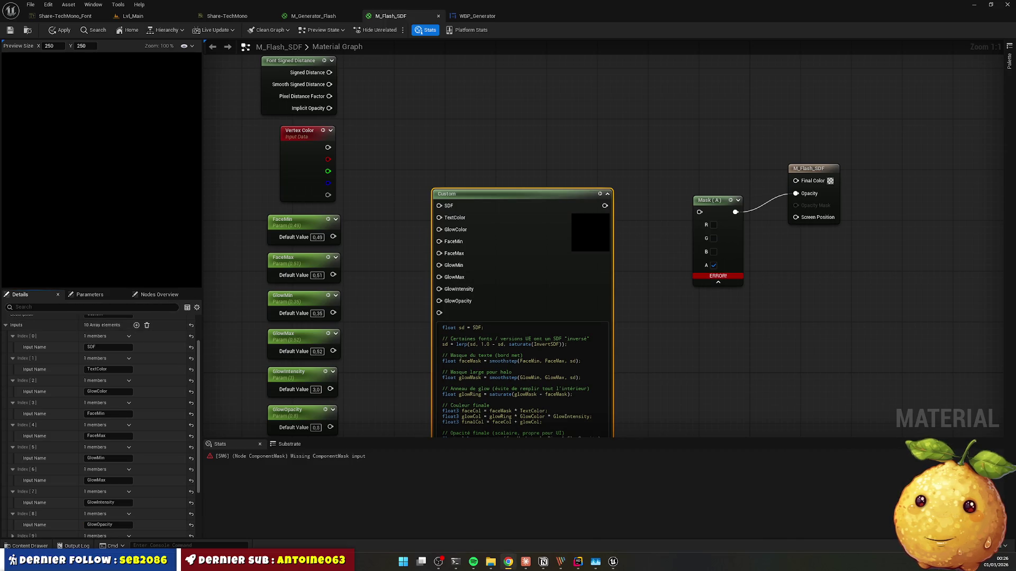
scroll(142, 449, "down", 3)
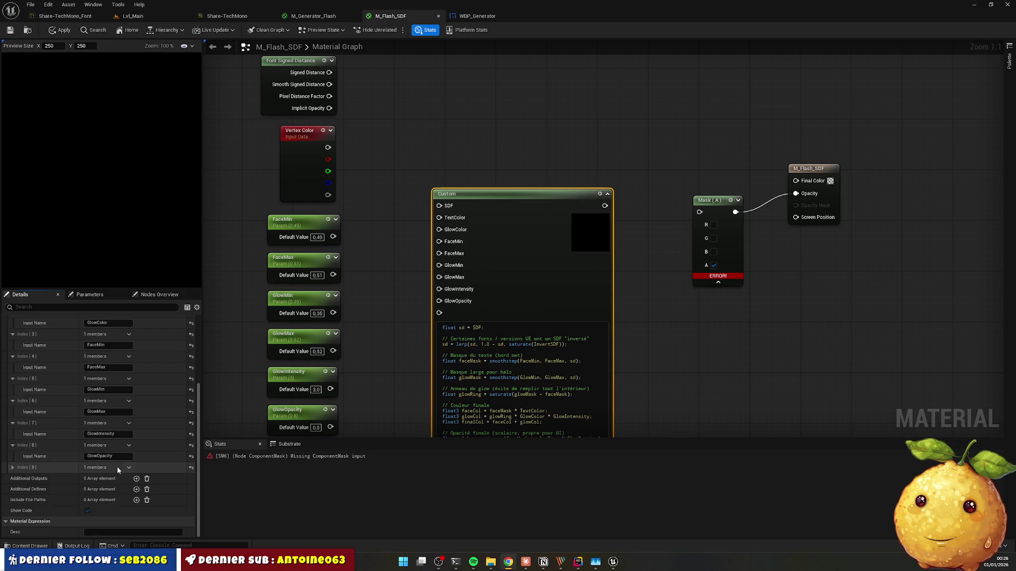
left_click(13, 468)
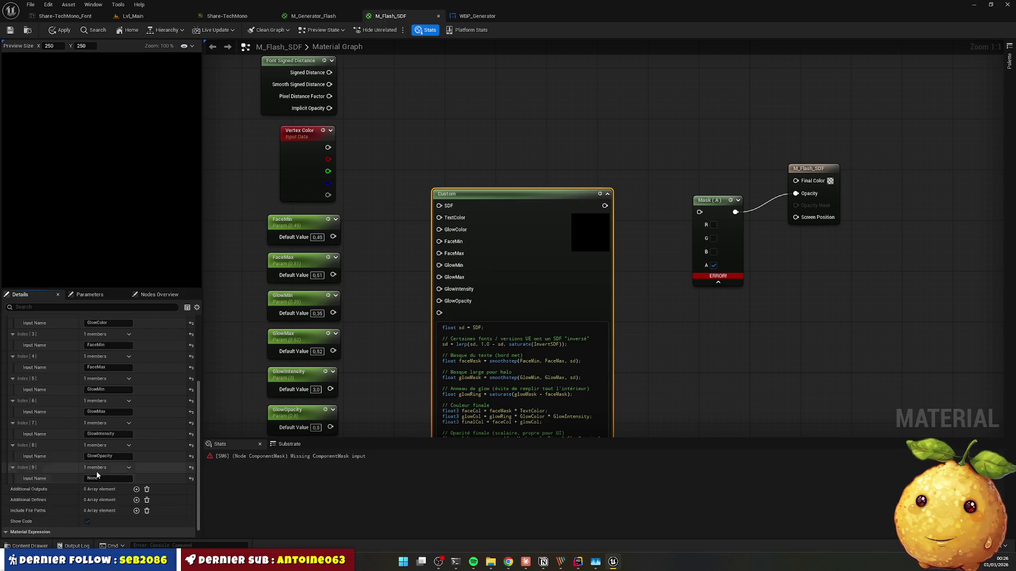
type("InvertSDF")
key("Return")
Step: Wire Signed Distance, Vertex Color and the Face/Glow/InvertSDF parameters into the matching Custom pins
left_click(349, 179)
left_click_drag(329, 73, 439, 205)
left_click_drag(328, 147, 439, 218)
mouse_move(328, 147)
left_mouse_down()
mouse_move(395, 213)
mouse_move(439, 230)
left_mouse_up()
mouse_move(333, 237)
left_mouse_down()
mouse_move(351, 249)
mouse_move(439, 241)
mouse_move(332, 275)
left_mouse_up()
mouse_move(333, 313)
left_mouse_down()
mouse_move(399, 294)
mouse_move(439, 265)
left_mouse_up()
left_click_drag(439, 277, 333, 352)
mouse_move(330, 389)
left_mouse_down()
mouse_move(404, 360)
mouse_move(439, 289)
mouse_move(392, 333)
mouse_move(336, 439)
left_mouse_up()
key("Escape")
mouse_move(439, 287)
left_mouse_down()
mouse_move(386, 374)
mouse_move(330, 413)
mouse_move(374, 356)
left_mouse_up()
mouse_move(333, 396)
left_mouse_down()
mouse_move(439, 272)
mouse_move(443, 244)
left_mouse_up()
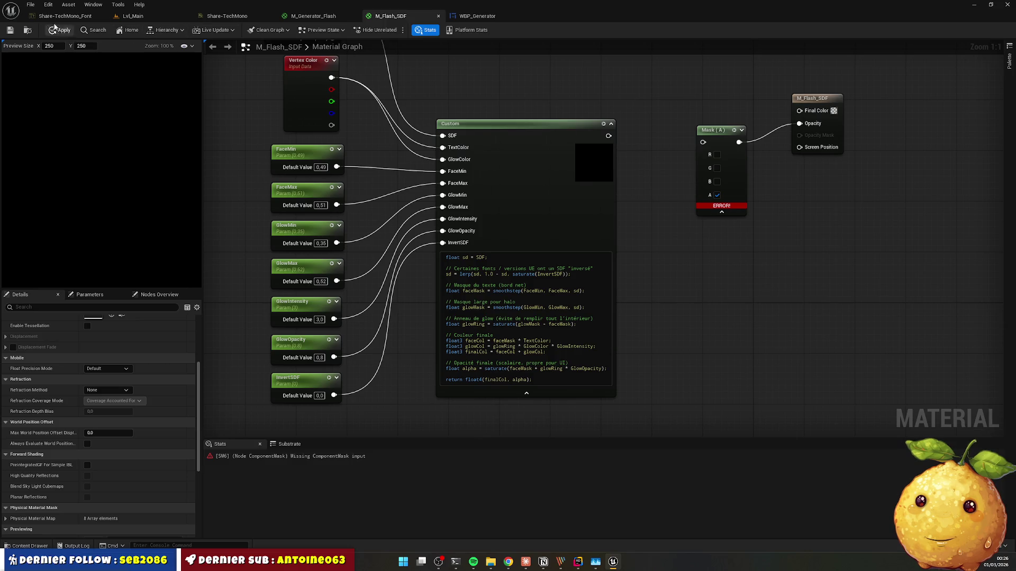
Step: Route the Custom output into Final Color and the Mask node, then save
left_click_drag(608, 136, 799, 110)
left_click_drag(719, 127, 700, 166)
left_click_drag(608, 136, 683, 180)
left_click(10, 30)
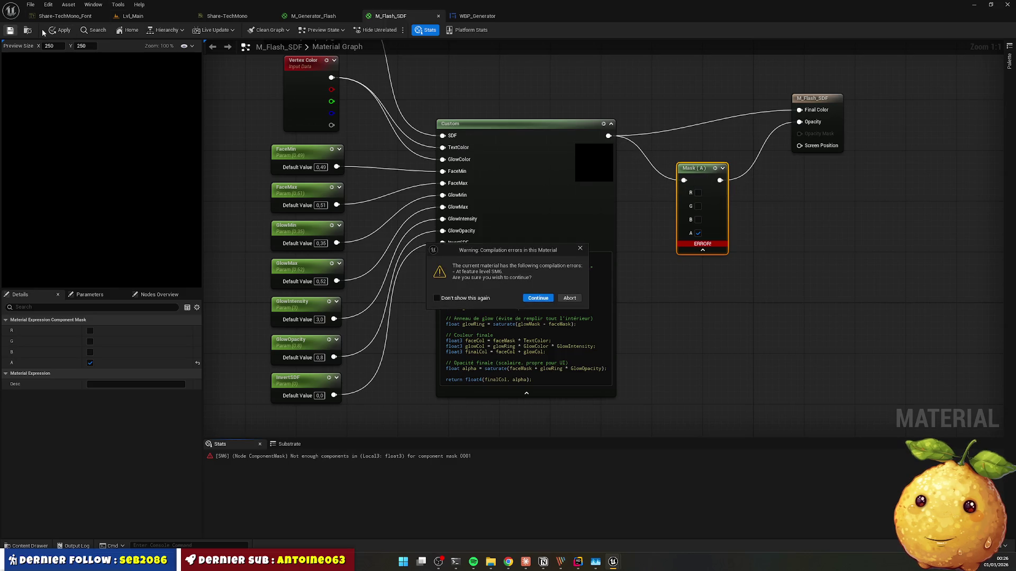
Step: Save past the errors, set the Custom node's Output Type to CMOT Float 4, and apply
left_click(533, 302)
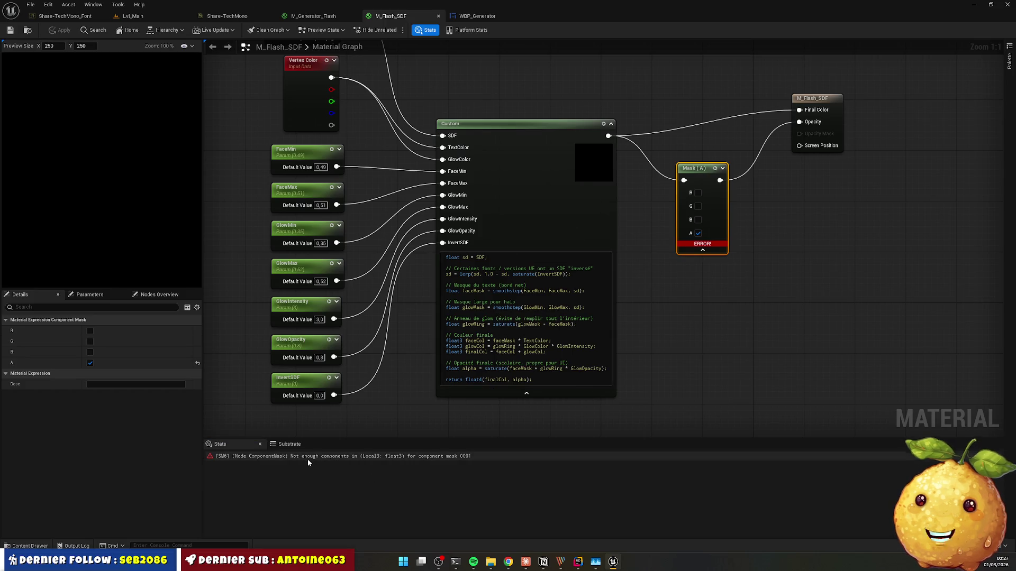
left_click(324, 458)
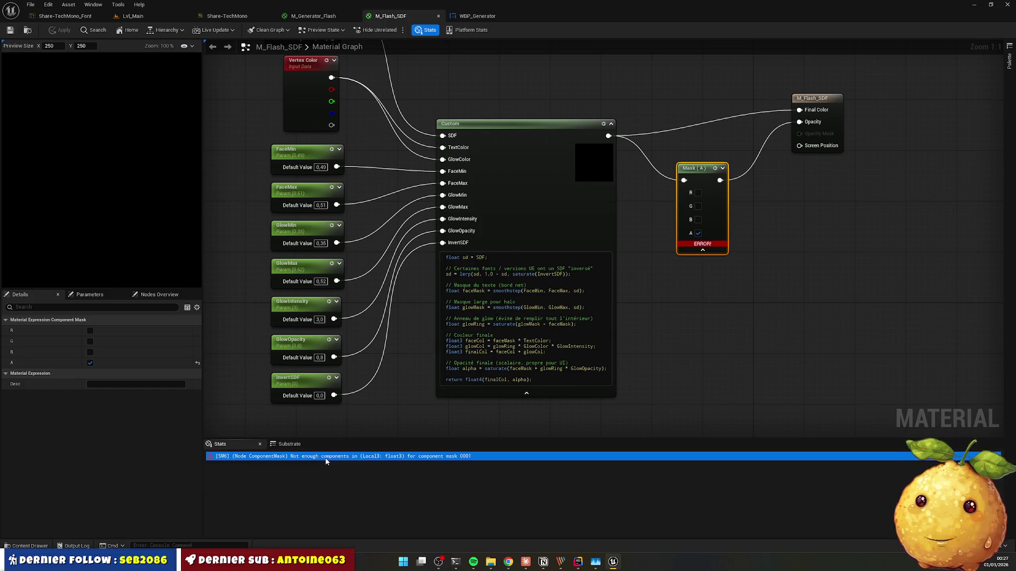
left_click(526, 136)
left_click(105, 489)
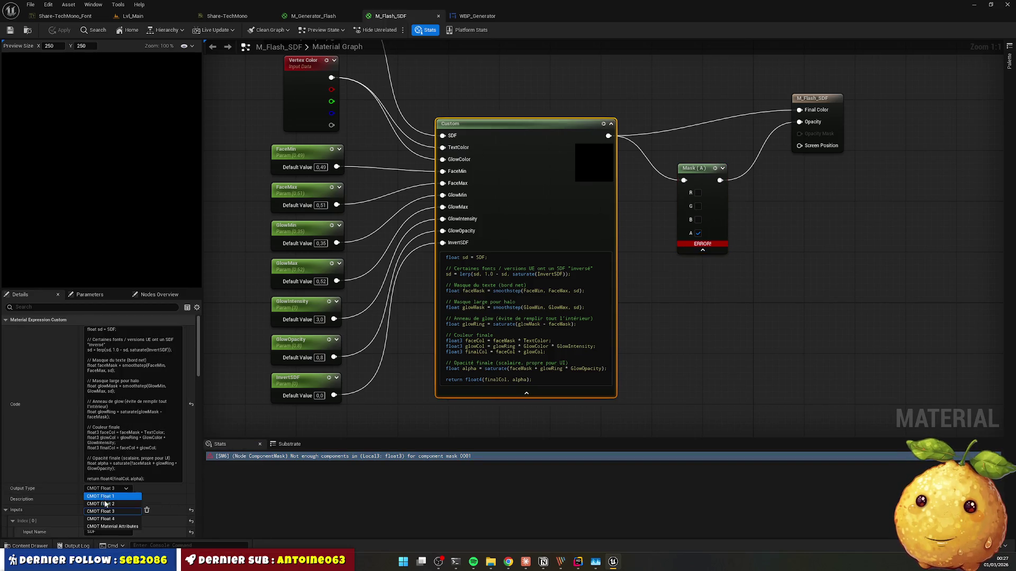
left_click(106, 519)
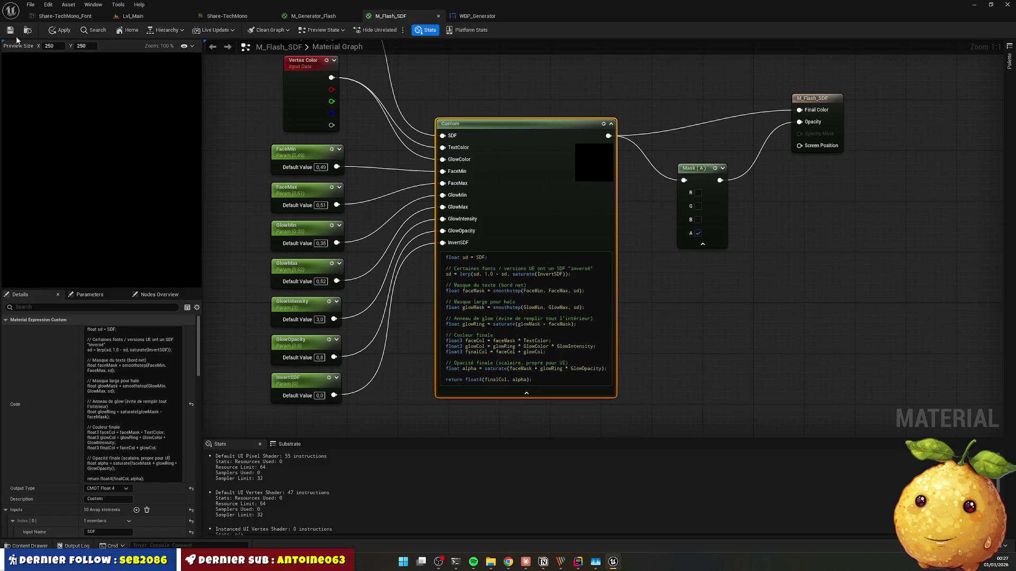
left_click(59, 31)
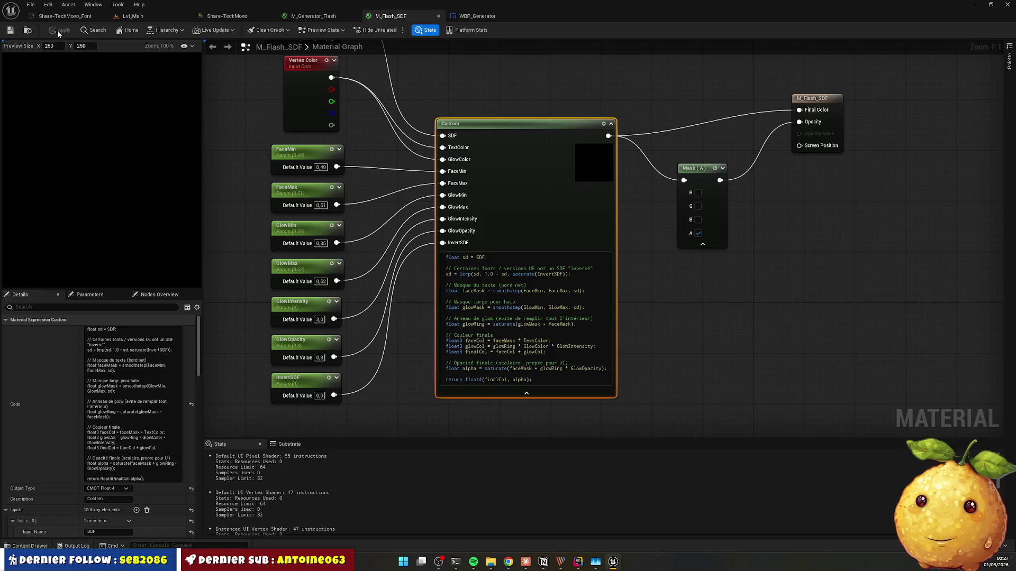
Step: Box-select every node in the material graph
left_click(670, 314)
scroll(476, 180, "down", 2)
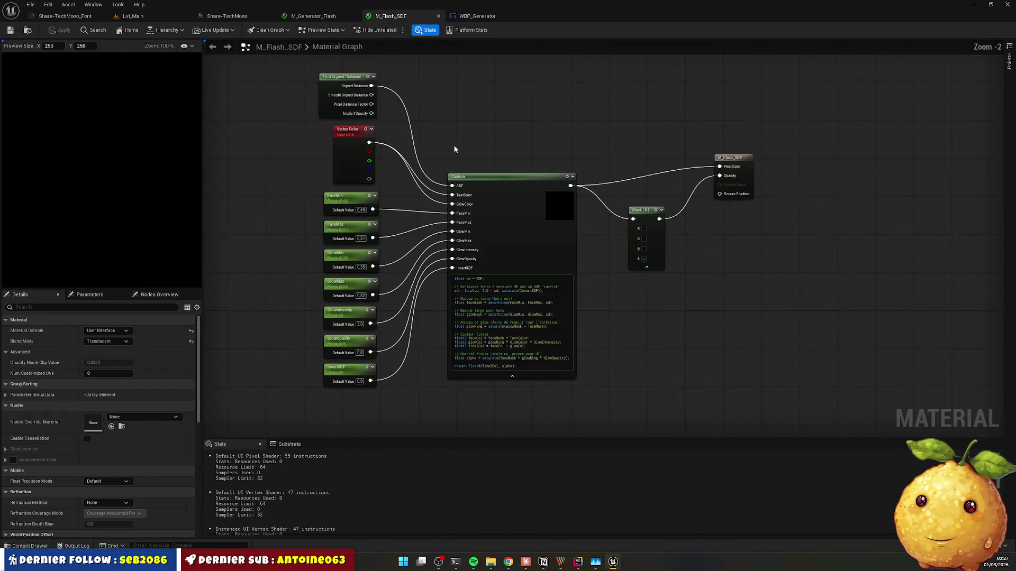
mouse_move(287, 97)
left_mouse_down()
mouse_move(721, 367)
mouse_move(749, 371)
left_mouse_up()
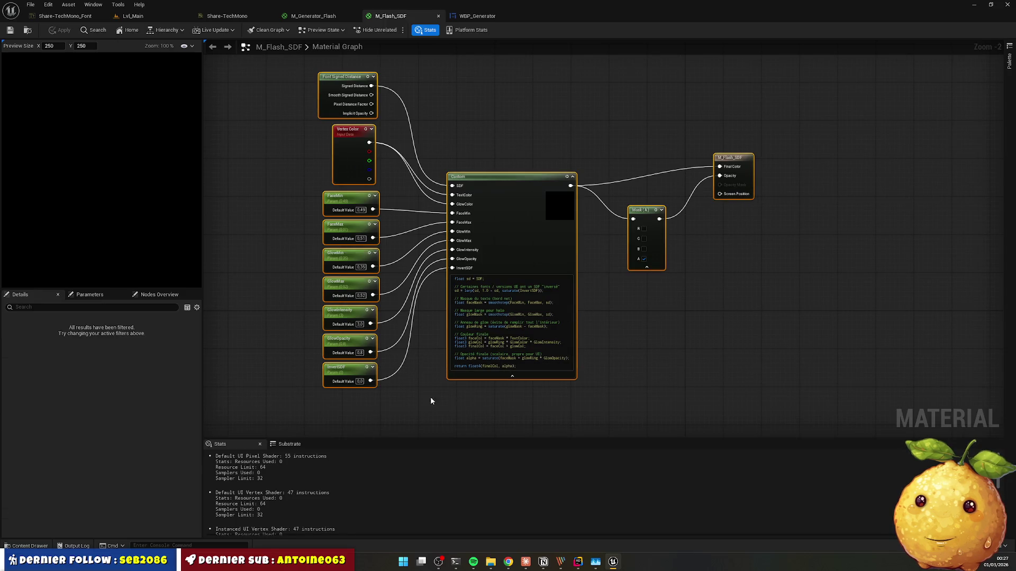
left_click(508, 562)
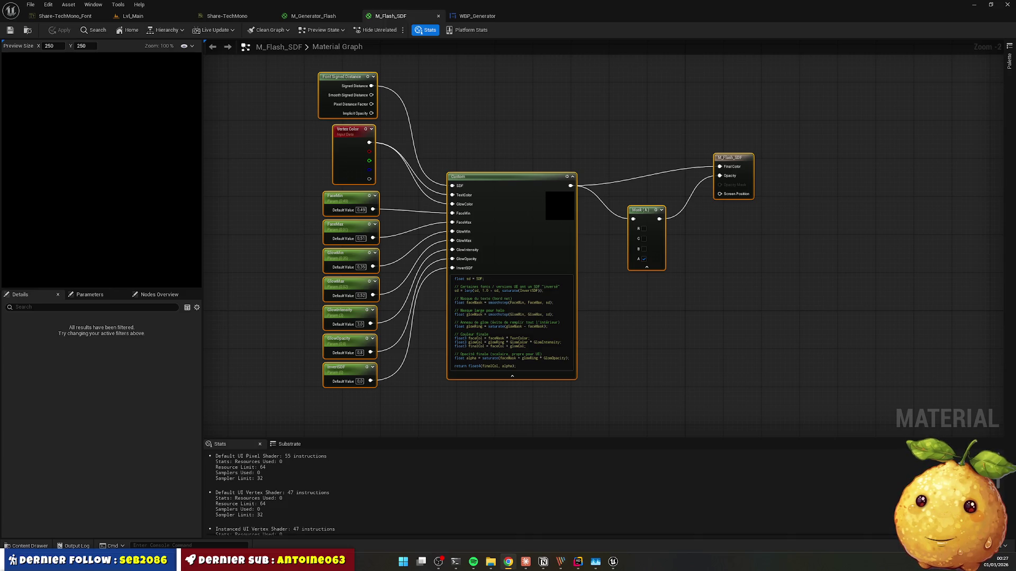
left_click(665, 319)
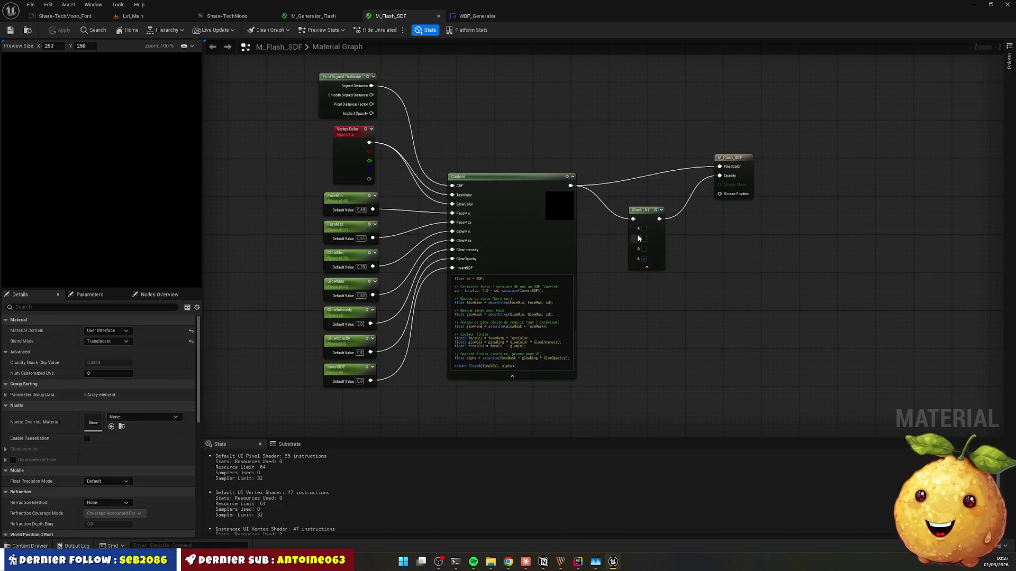
Step: Replace the old Mask with a new ComponentMask fed from the Custom output
left_click(643, 211)
key("Delete")
left_click_drag(574, 188, 628, 241)
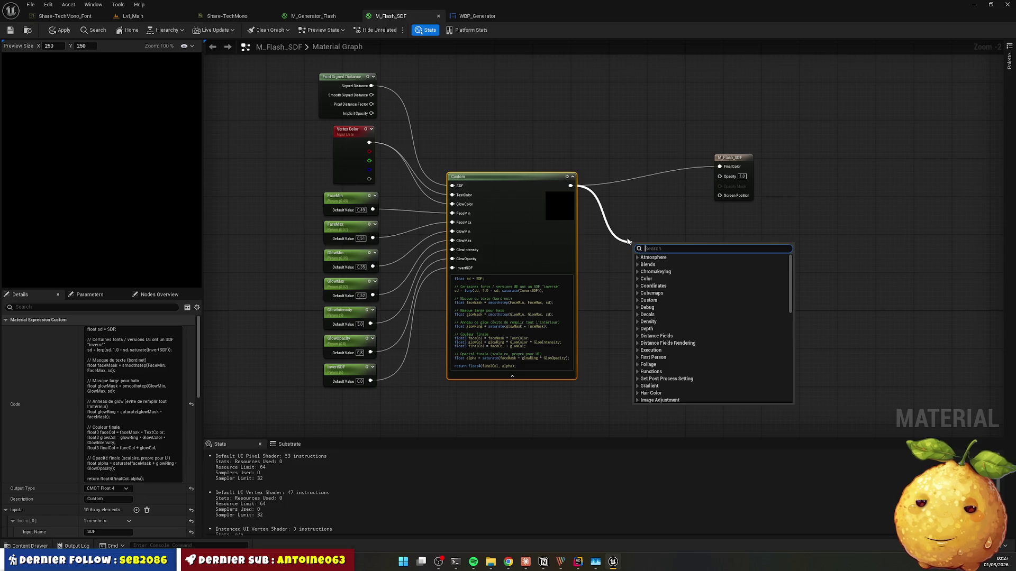
type("mask")
key("Return")
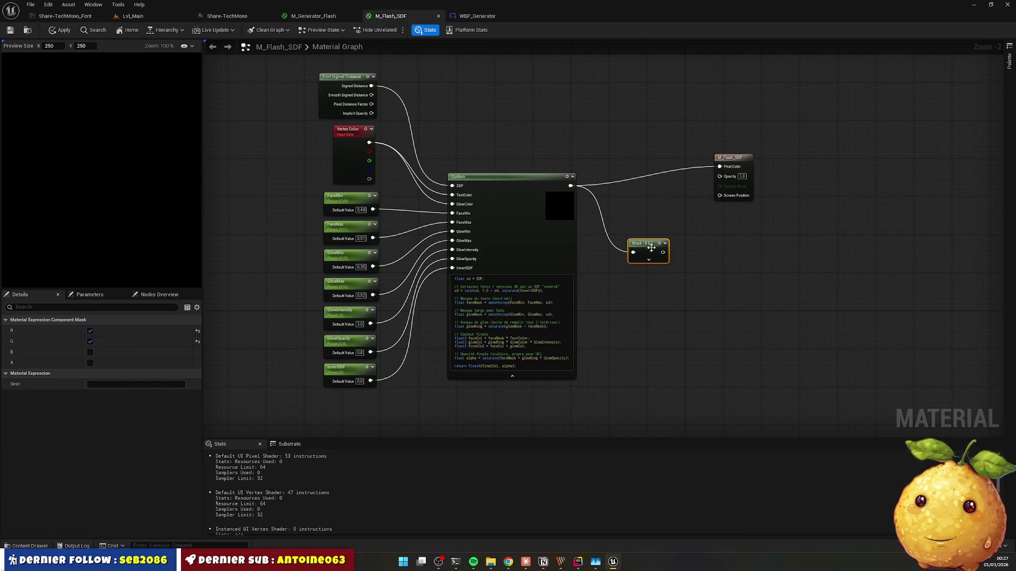
Step: Keep only the A channel on the mask, wire it into Opacity, and apply
left_click(644, 262)
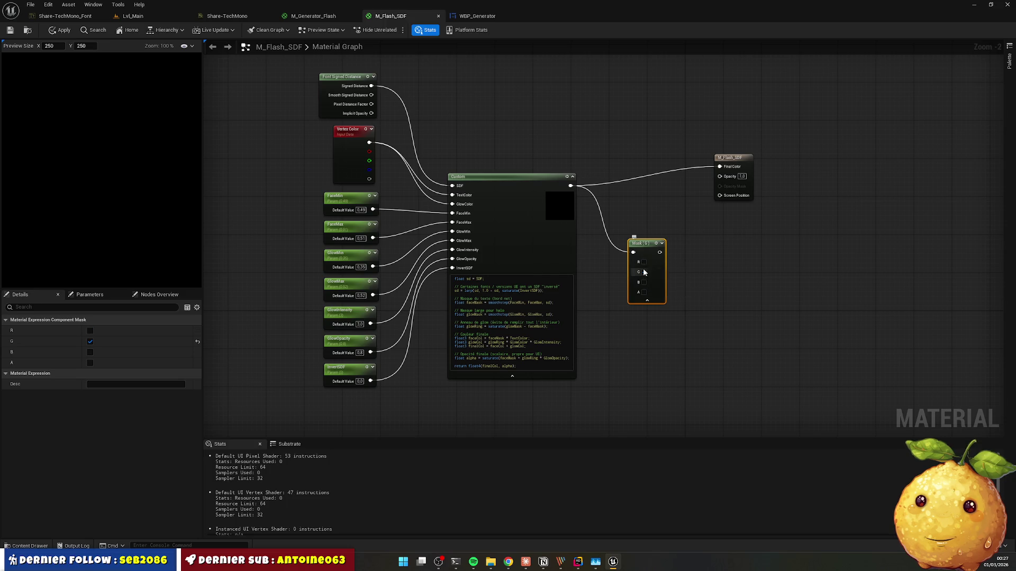
left_click(644, 292)
left_click(644, 272)
mouse_move(666, 247)
left_mouse_down()
mouse_move(675, 248)
mouse_move(666, 215)
mouse_move(678, 224)
mouse_move(719, 175)
left_mouse_up()
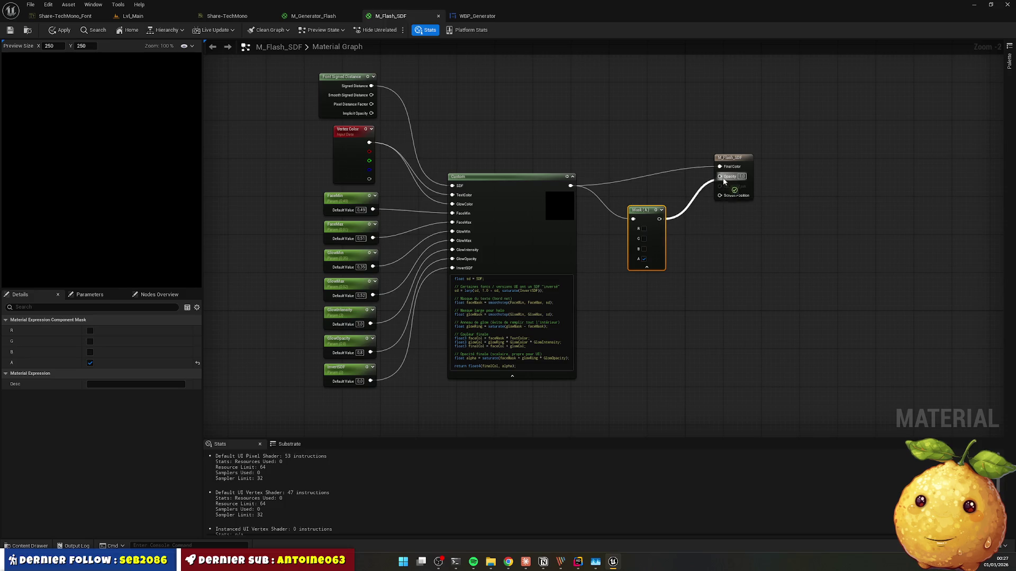
left_click(8, 33)
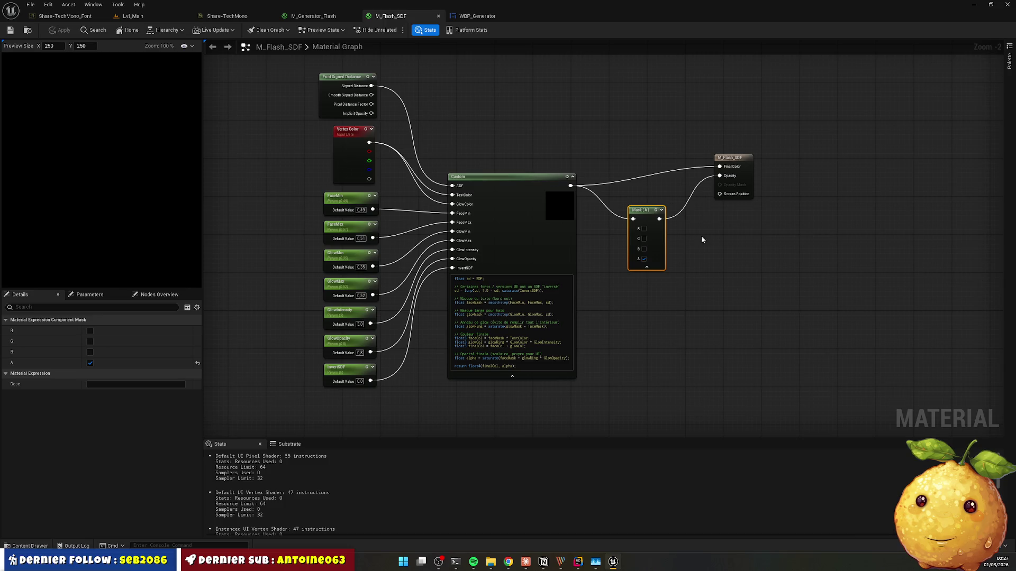
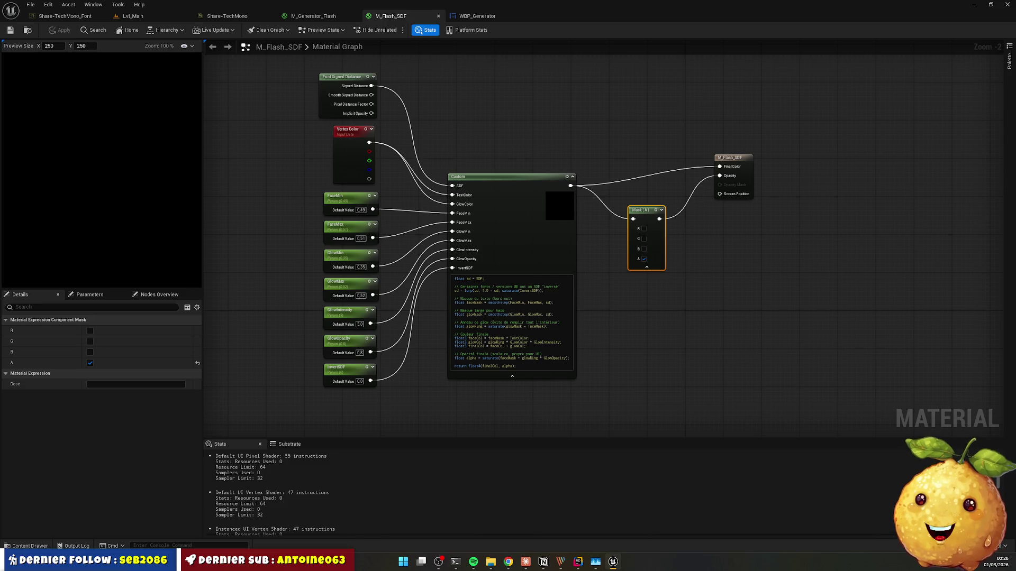
Step: Close the M_Flash_SDF, WBP_Generator, M_Generator_Flash and Share-TechMono tabs, moving Lvl_Main first
left_click(549, 155)
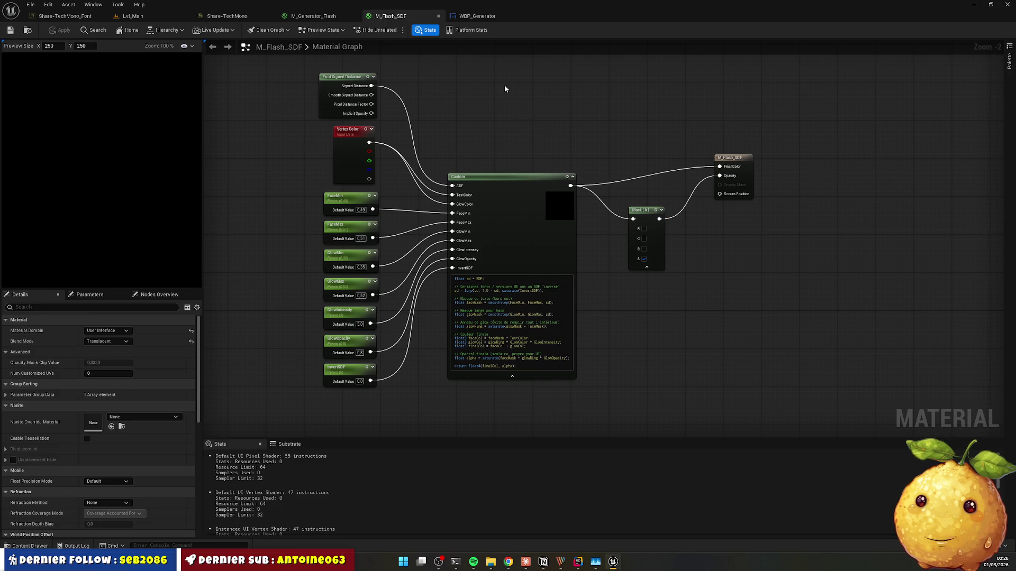
left_click(438, 16)
left_click(438, 16)
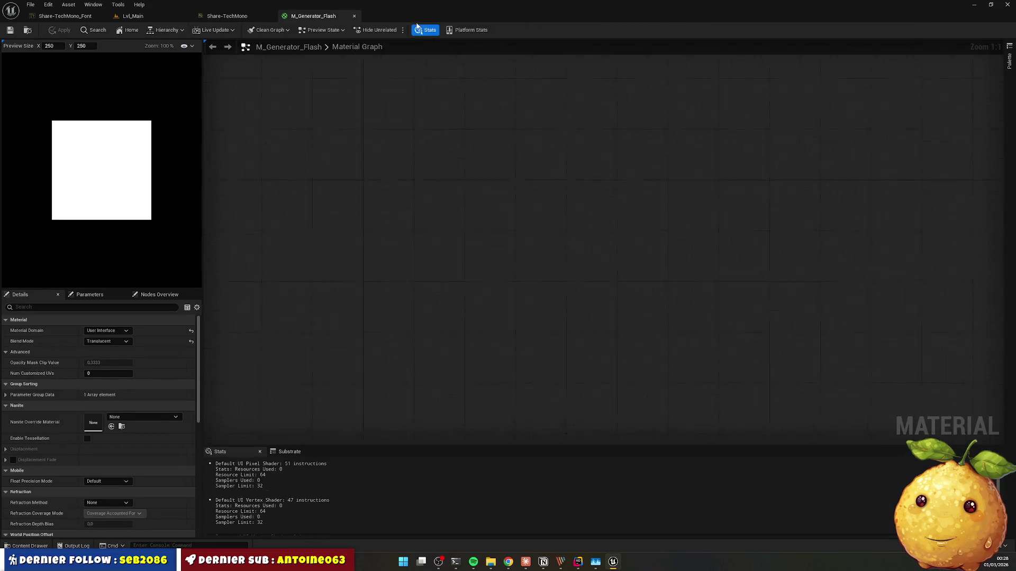
left_click(354, 16)
left_click(269, 16)
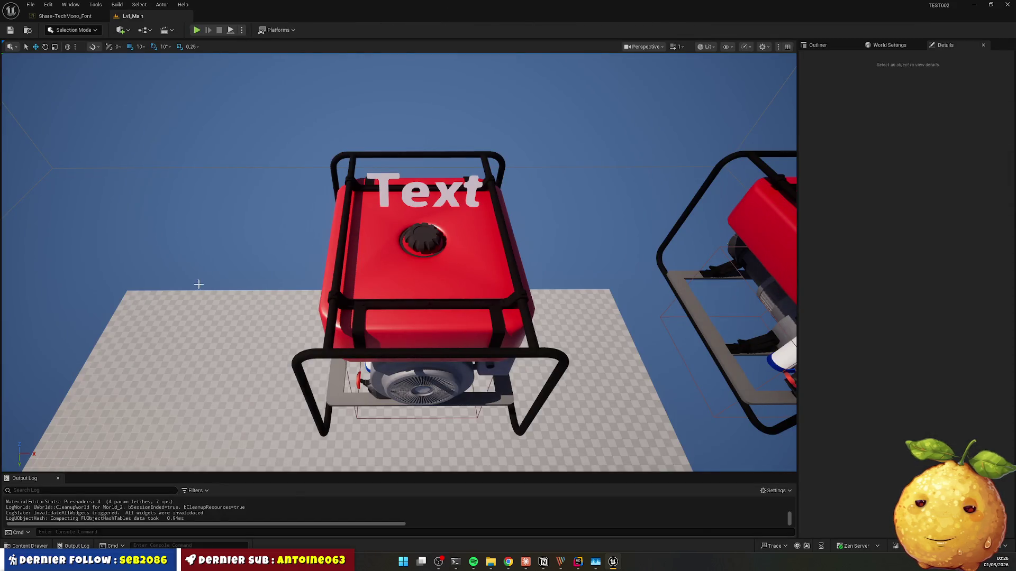
left_click_drag(132, 16, 90, 17)
left_click(187, 16)
Step: Reopen M_Flash_SDF from the Materials folder and reframe its graph
left_click(27, 546)
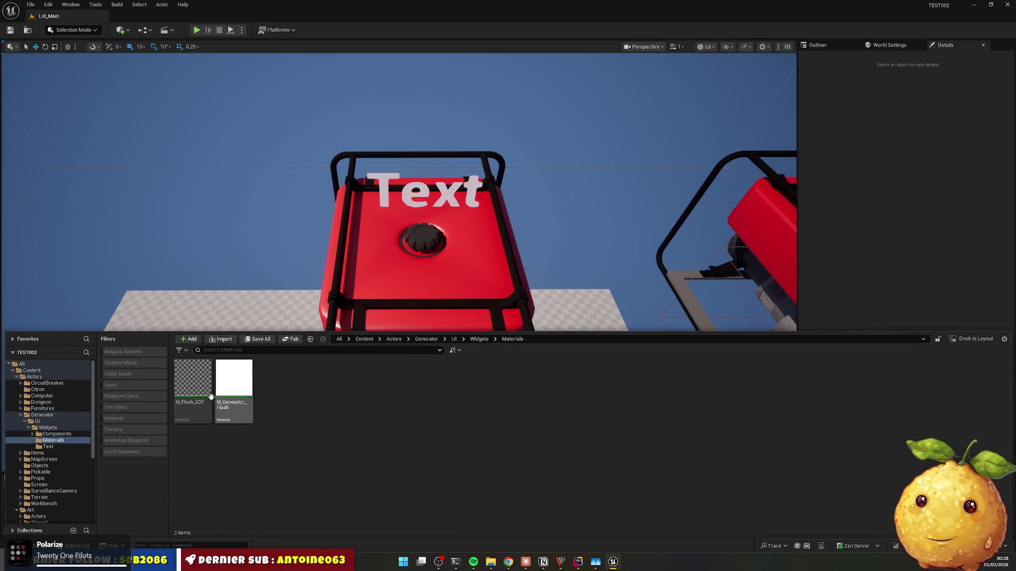
double_click(195, 385)
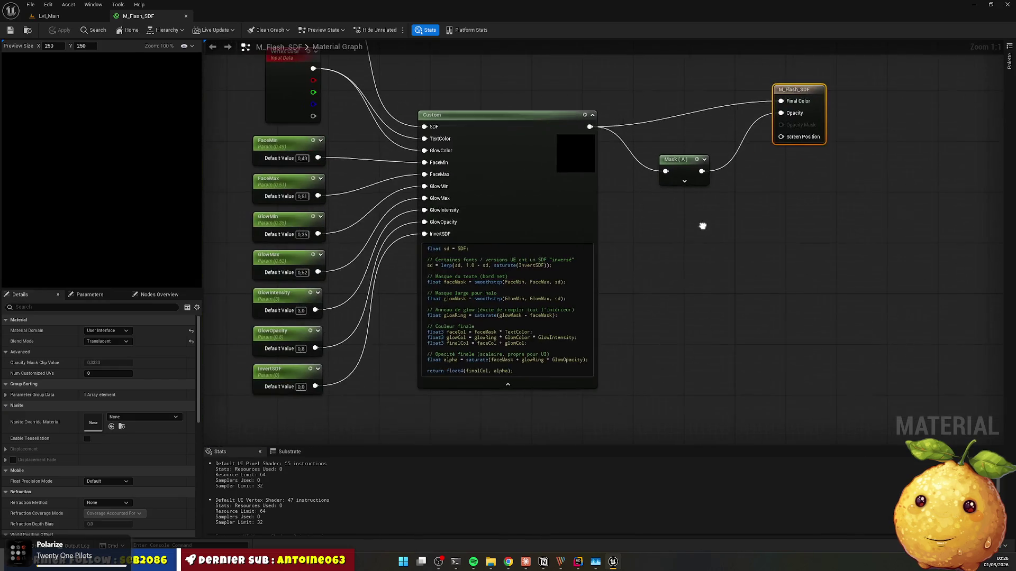
left_click(684, 196)
scroll(681, 258, "down", 2)
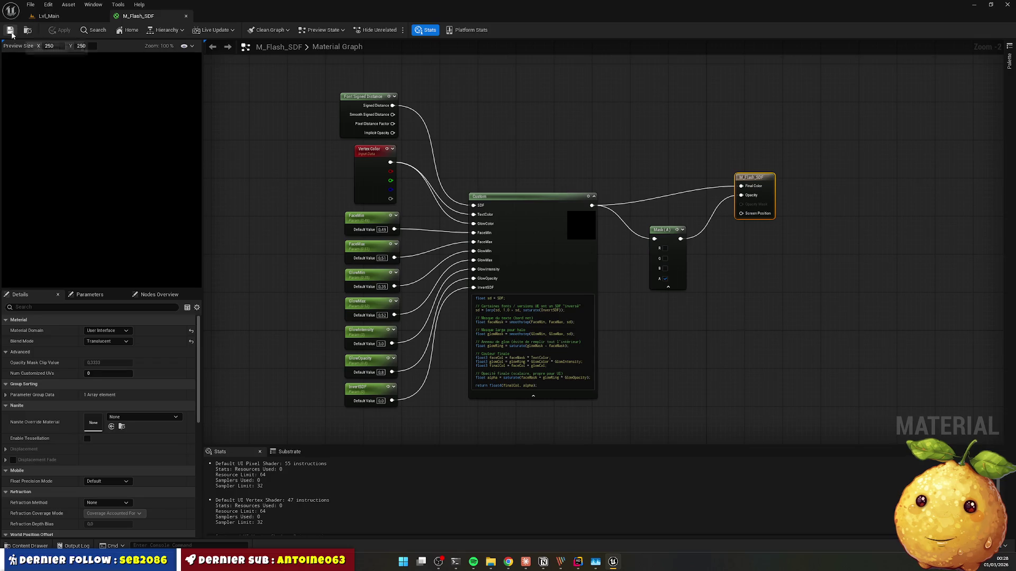
Step: Open WBP_Generator from the Widgets folder in the widget designer
left_click(29, 545)
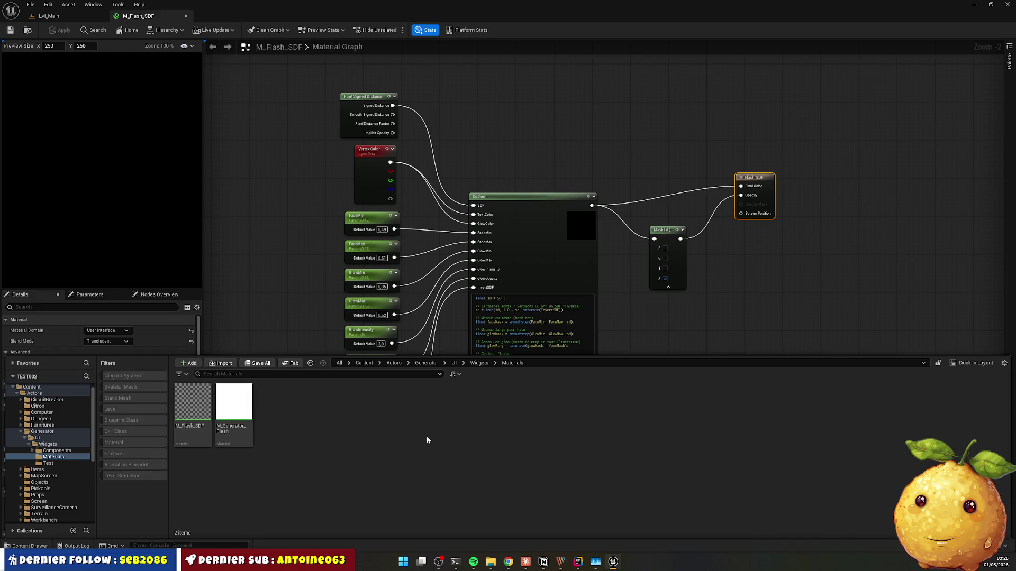
left_click(479, 363)
double_click(317, 405)
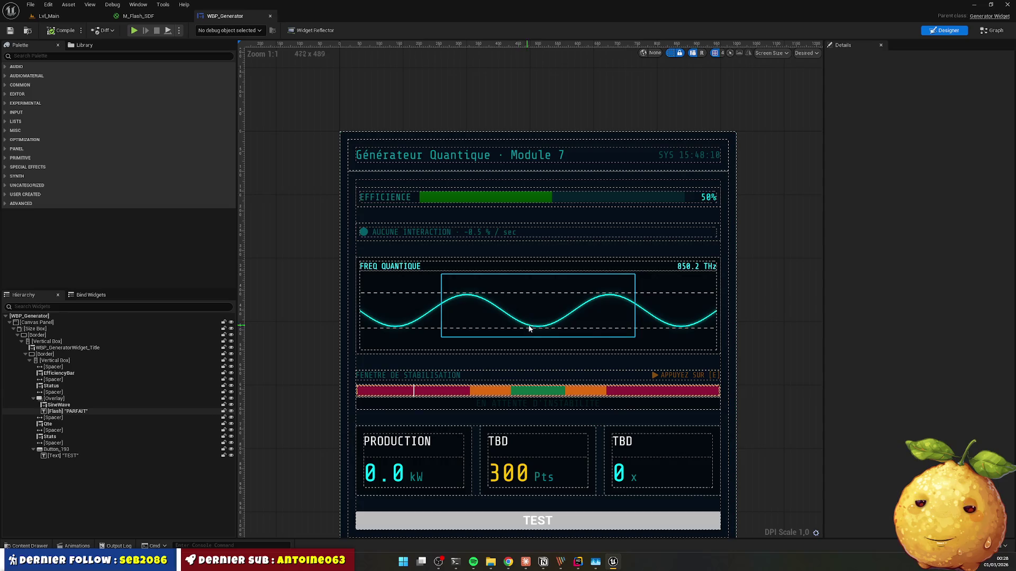
Step: Turn Material Is Stencil on for the PARFAIT text and compile WBP_Generator
left_click(588, 301)
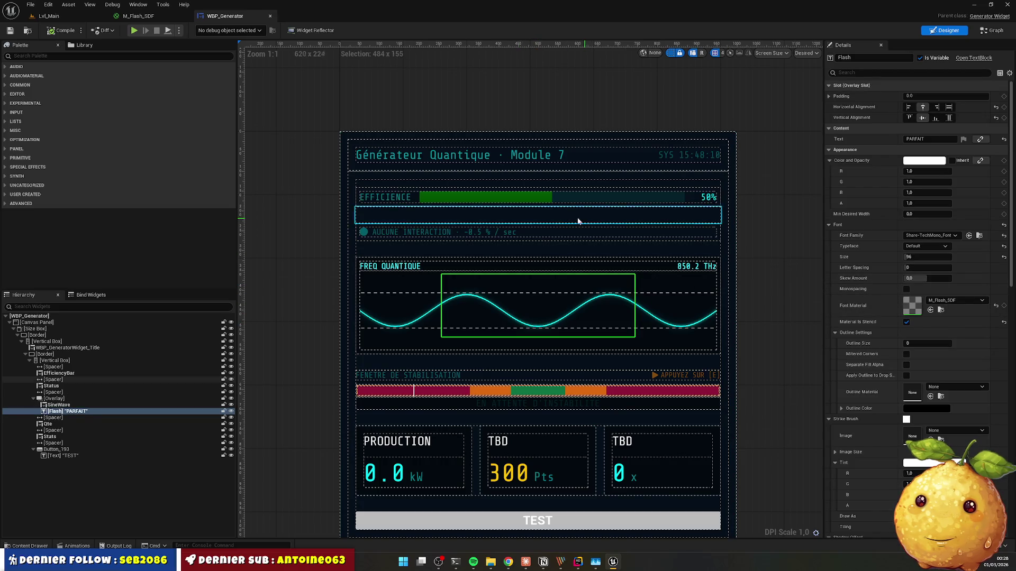
left_click(906, 322)
left_click(65, 30)
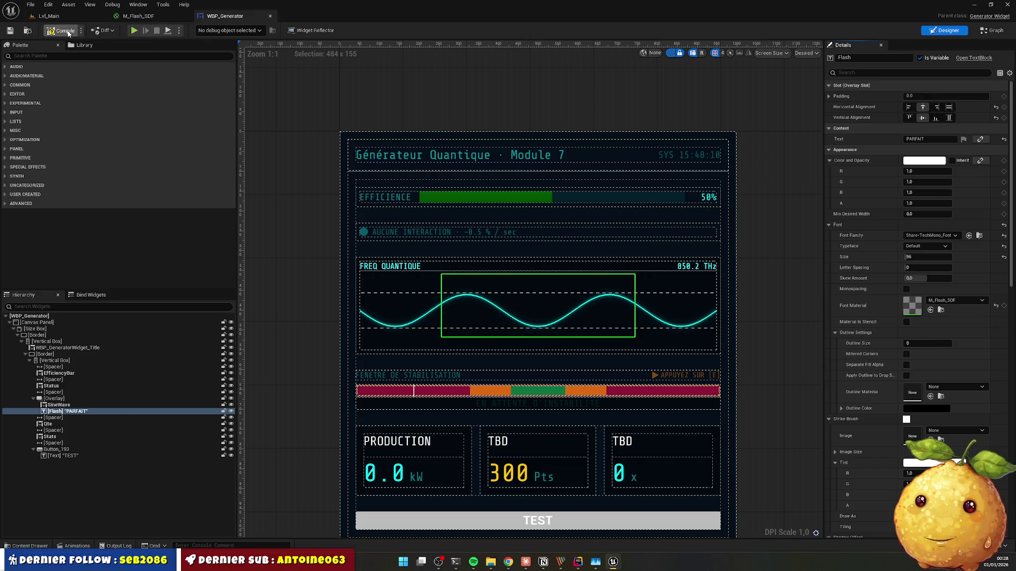
left_click(907, 322)
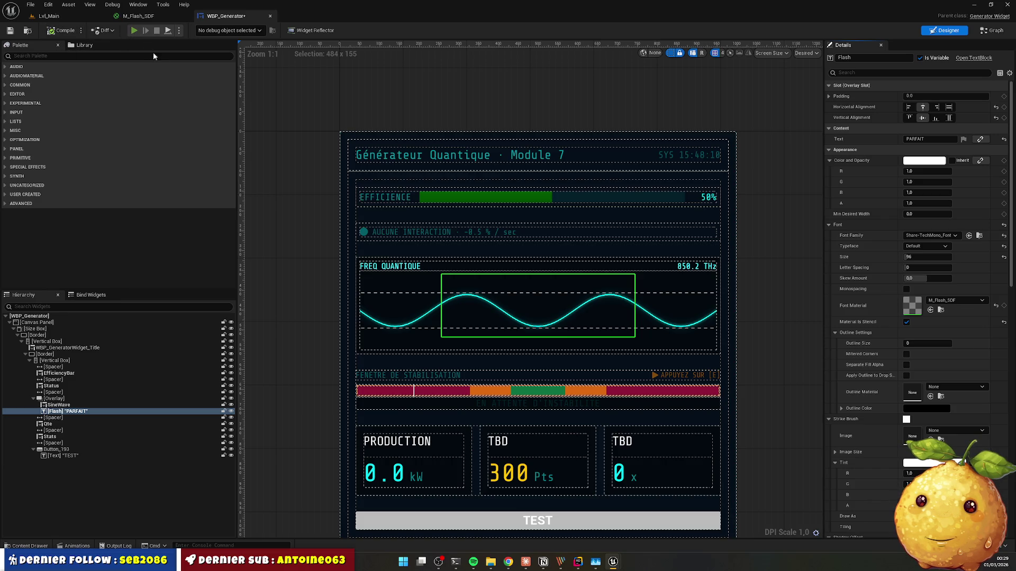
Step: Run a brief simulated preview, then show the Lvl_Main level
key("alt+p")
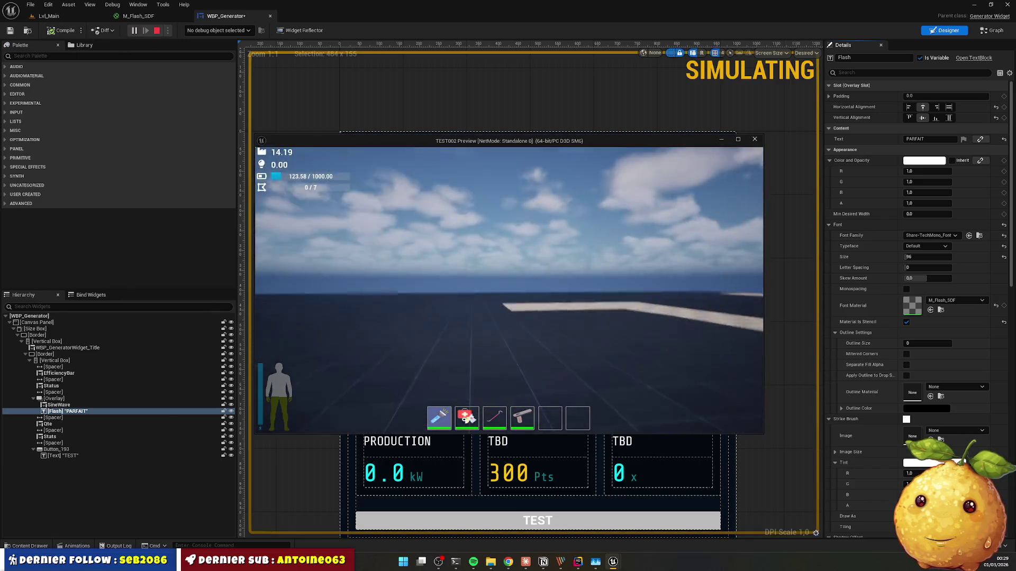
key("Escape")
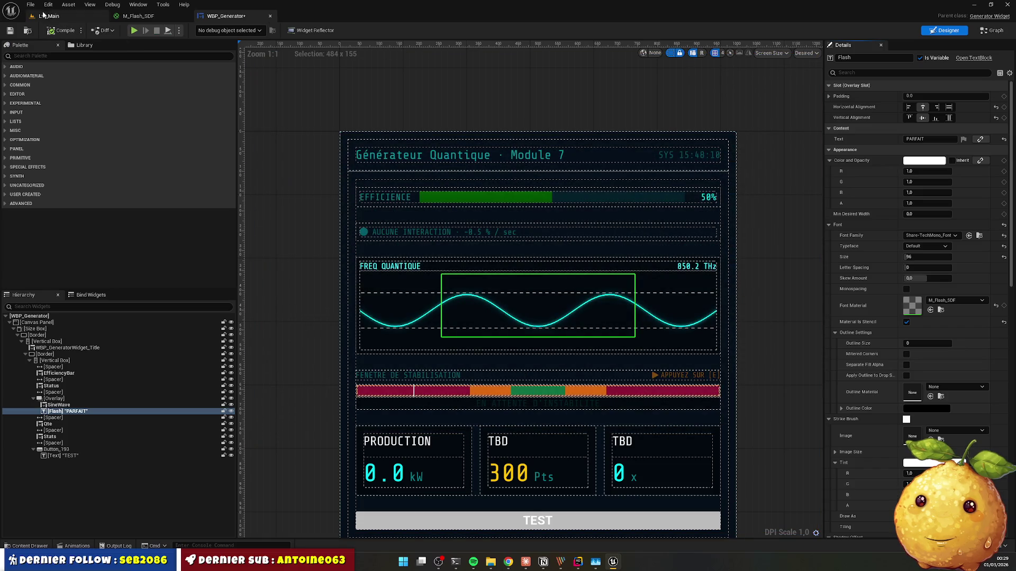
left_click(49, 16)
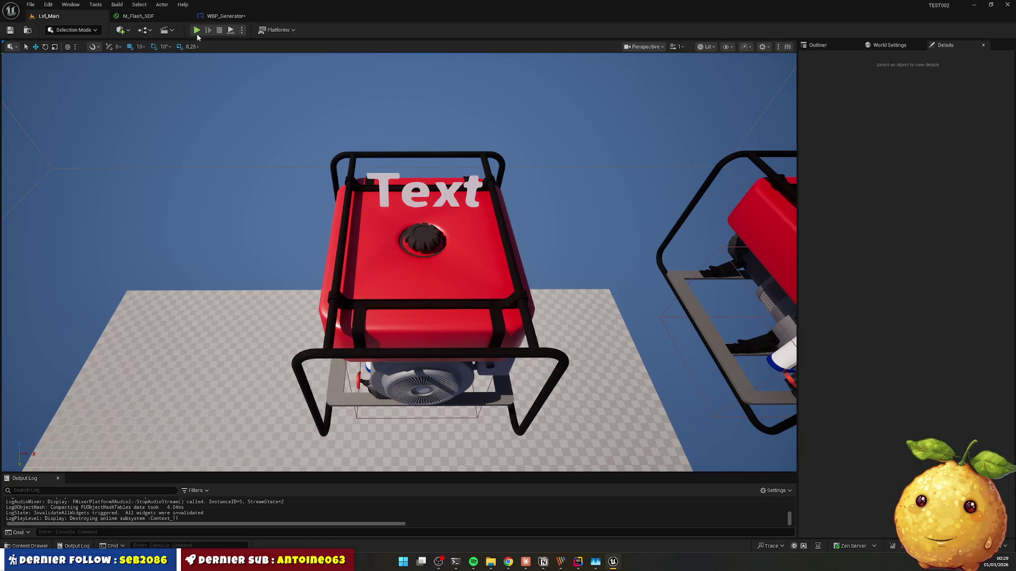
Step: Play-test Lvl_Main in the editor, then return to the M_Flash_SDF graph via WBP_Generator
key("alt+p")
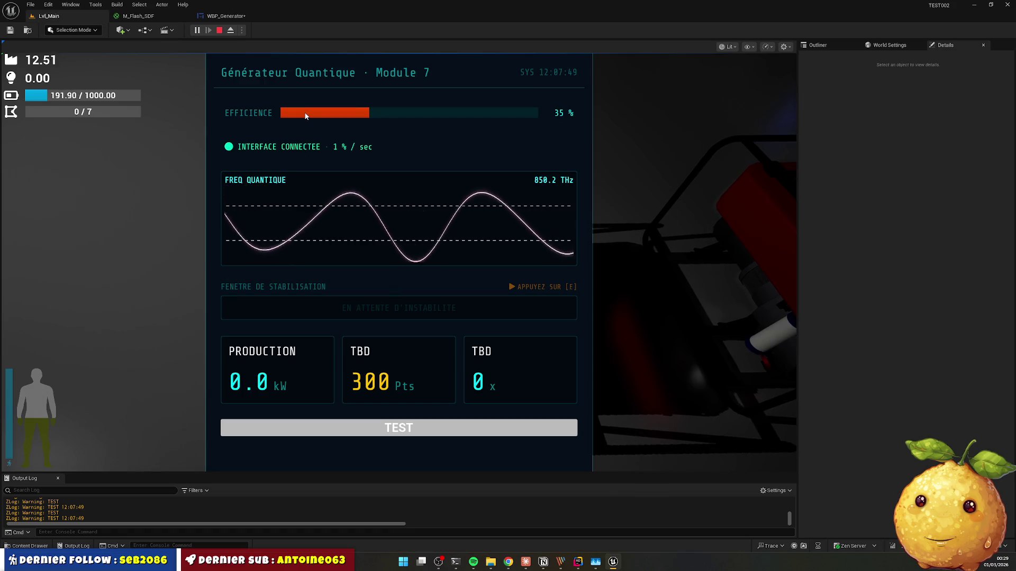
key("Escape")
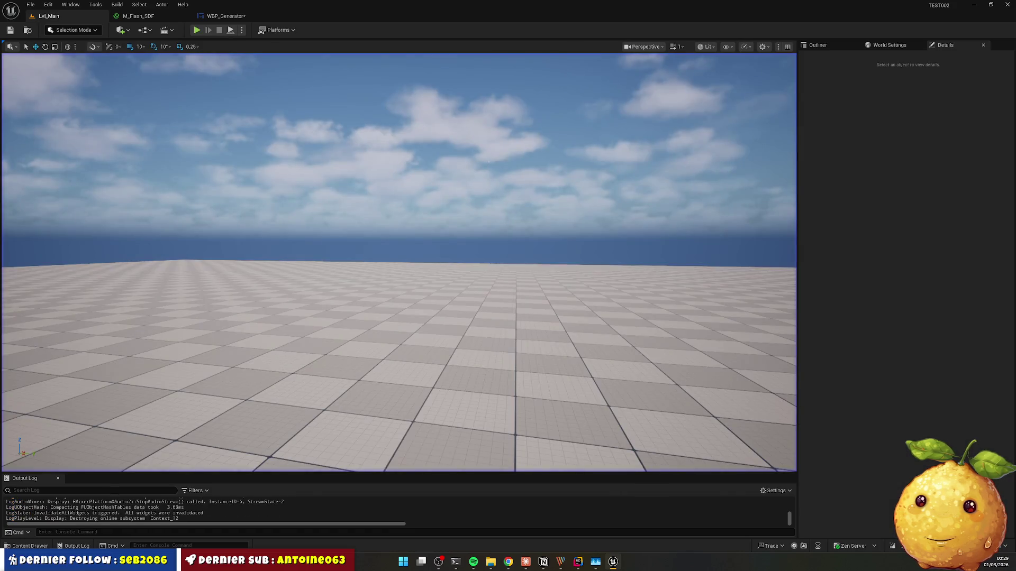
left_click(226, 15)
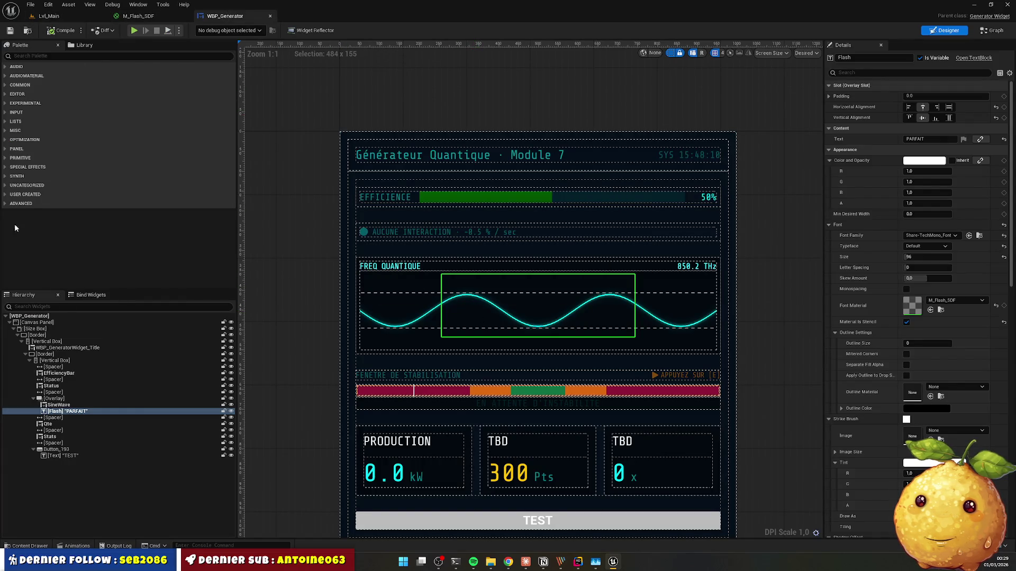
left_click(140, 16)
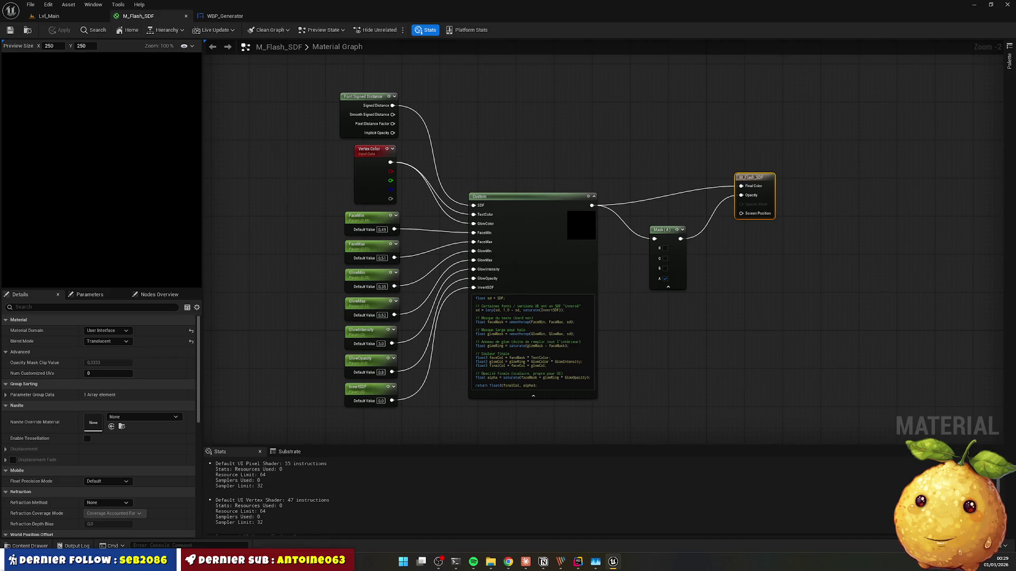
Step: Set InvertSDF's default value to 1 and save M_Flash_SDF
key("alt+Tab")
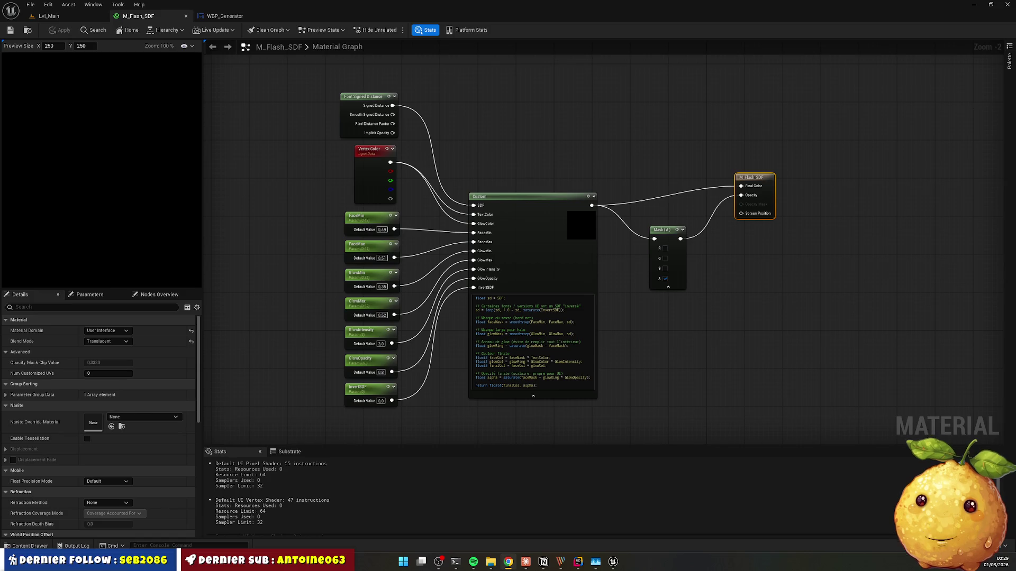
left_click(381, 401)
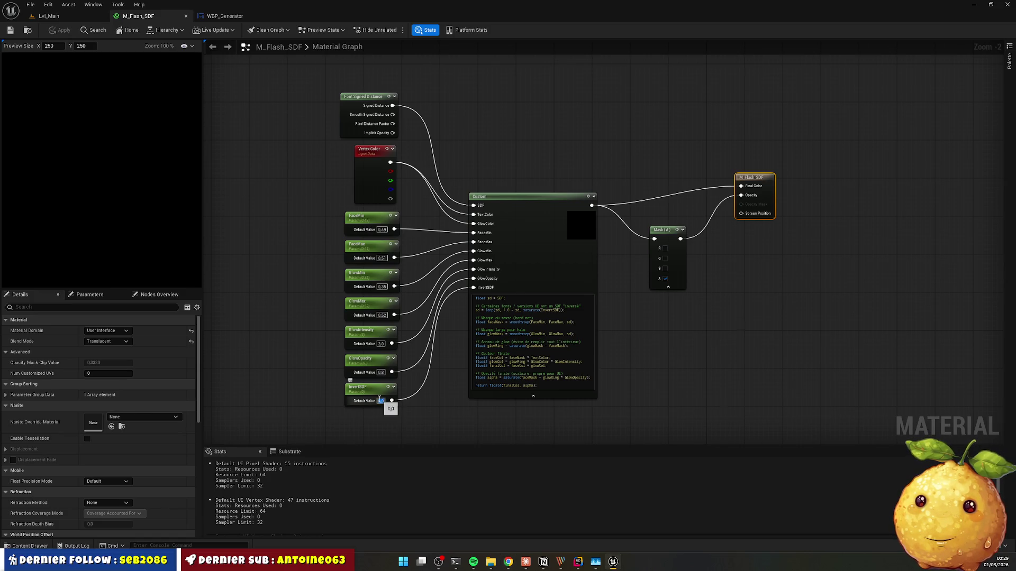
type("1")
key("Return")
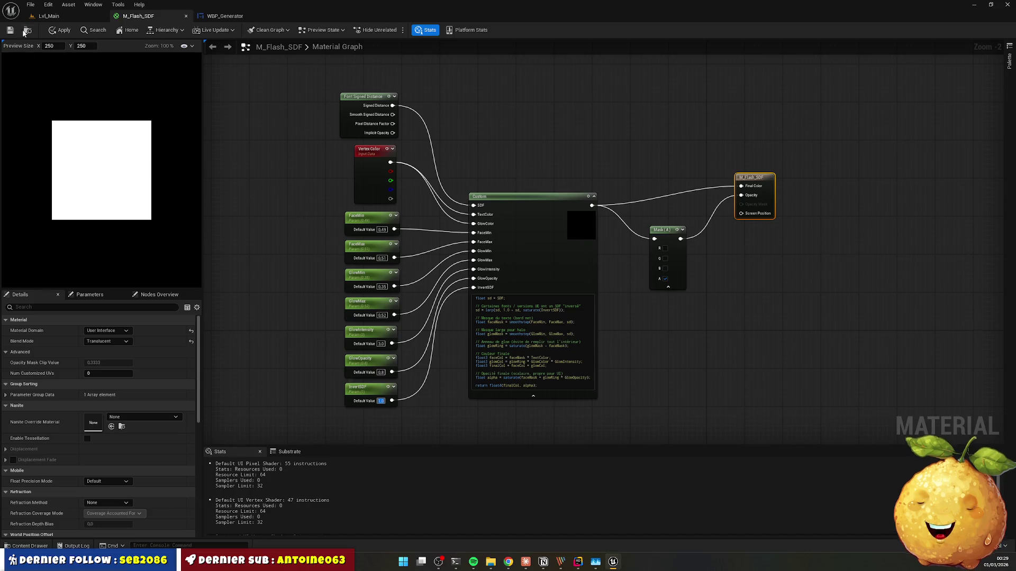
left_click(10, 32)
Step: Recompile WBP_Generator with Material Is Stencil re-enabled, then return to M_Flash_SDF
left_click(211, 17)
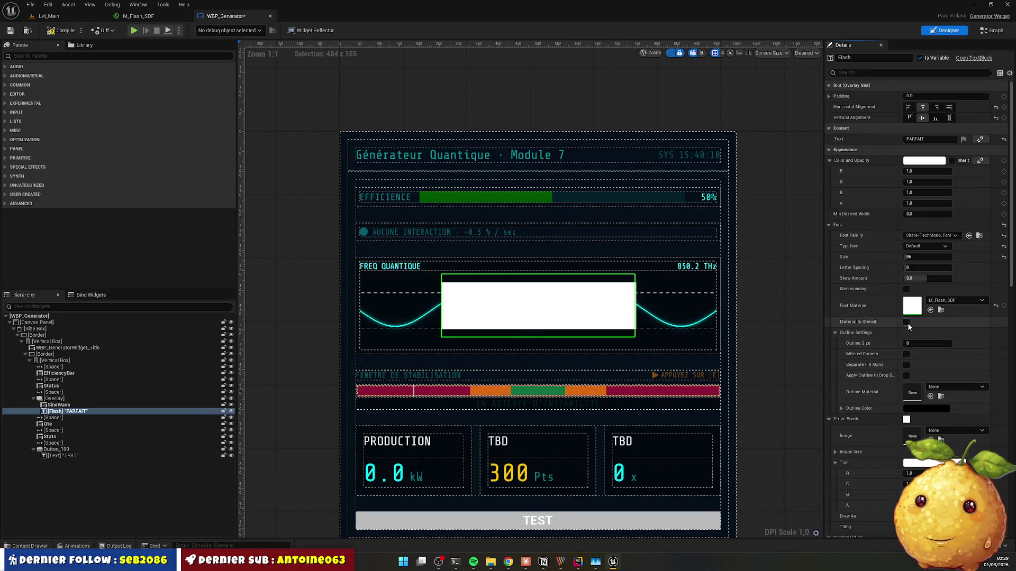
left_click(71, 30)
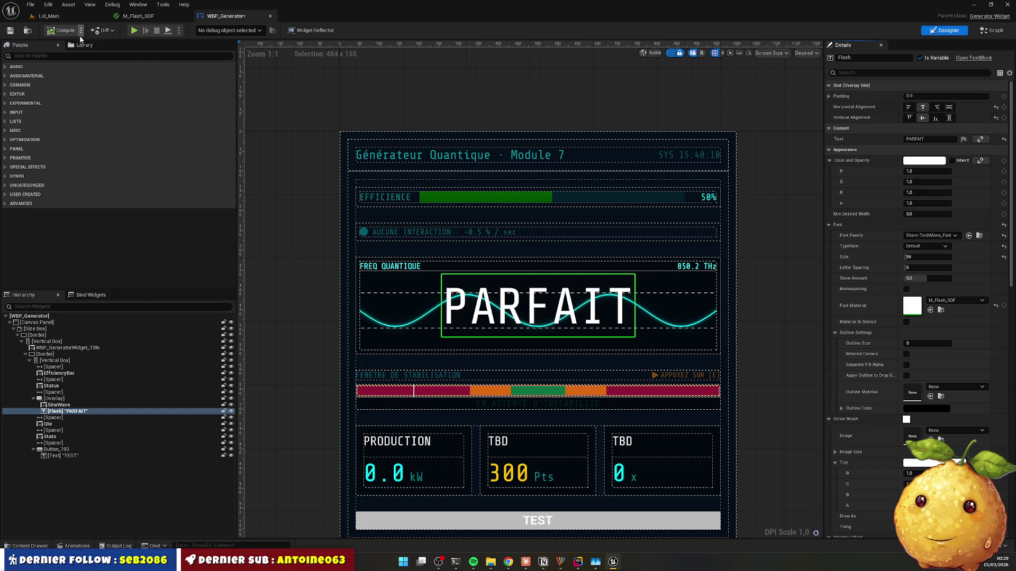
left_click(906, 321)
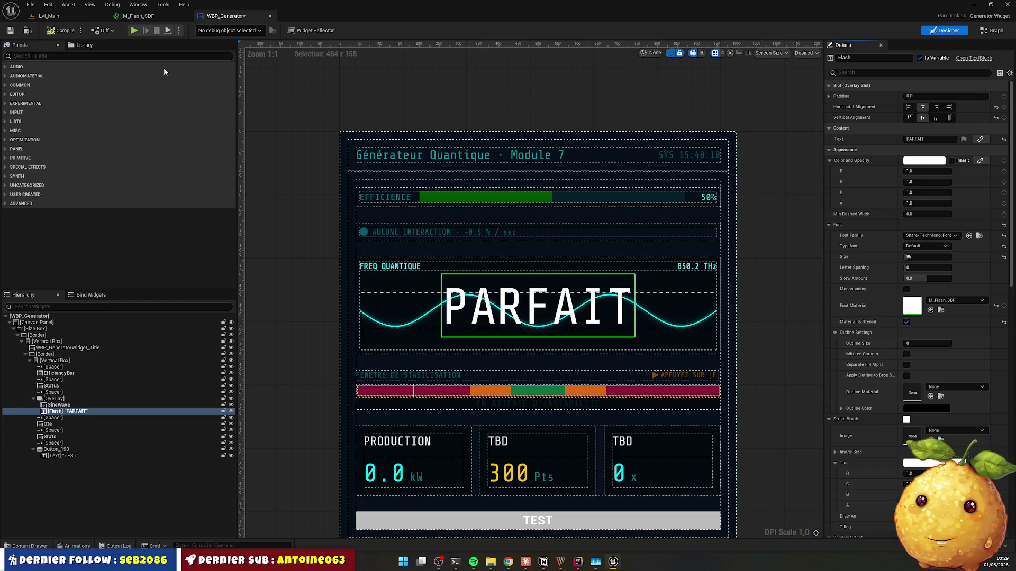
left_click(59, 30)
left_click(143, 17)
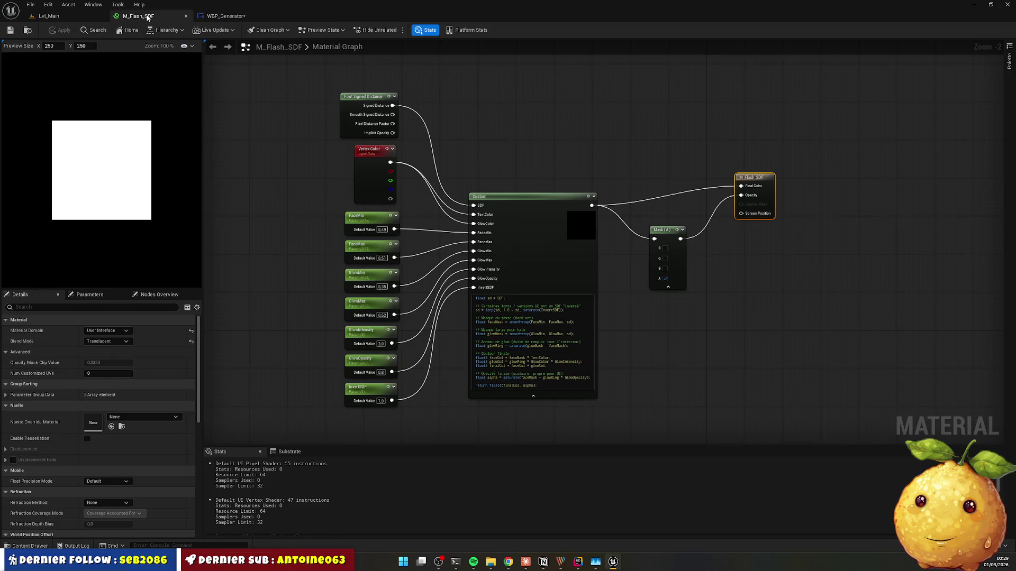
Step: Make the Custom node return float4(SDF, SDF, SDF, 1.0), commenting out the original return
left_click(659, 344)
key("alt+Tab")
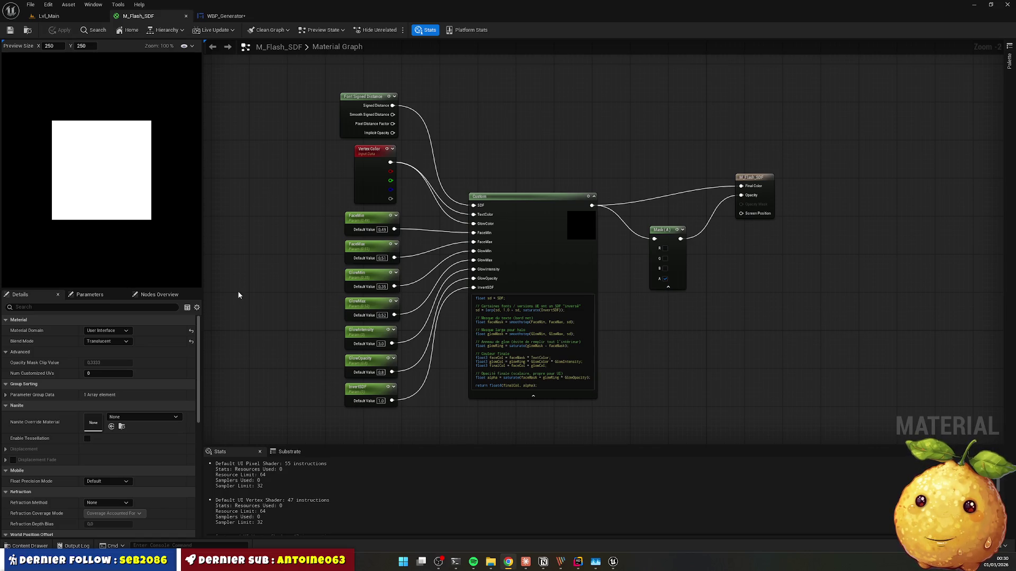
left_click(550, 387)
key("Return")
type("return float4(SDF, SDF, SDF, 1.0);")
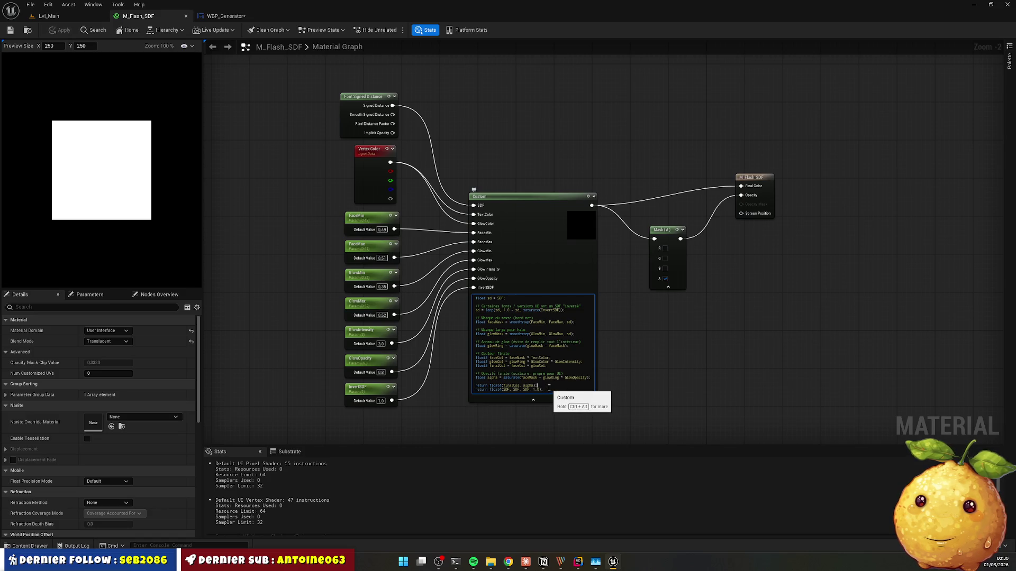
key("Up")
key("Home")
type("//")
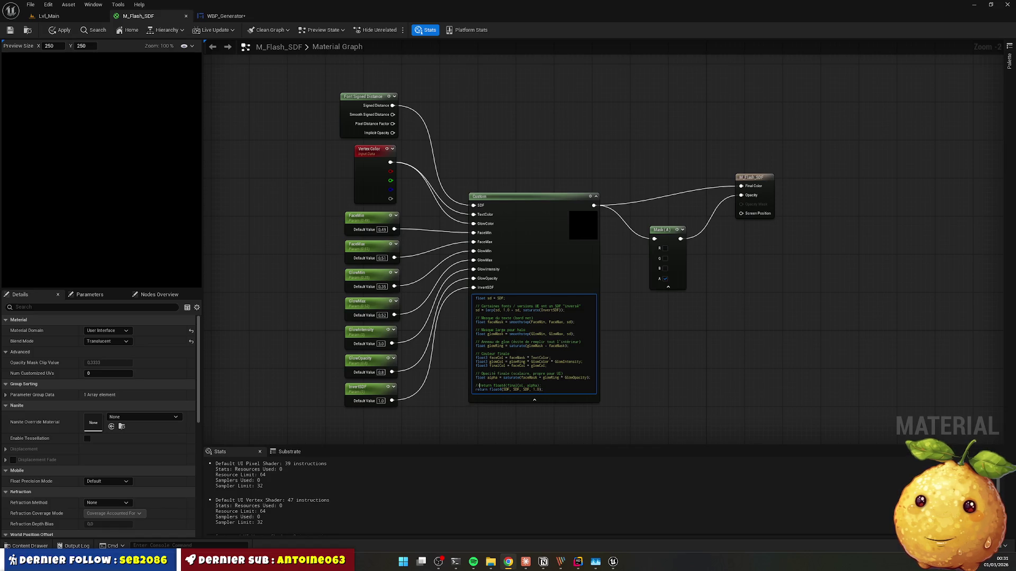
left_click(236, 16)
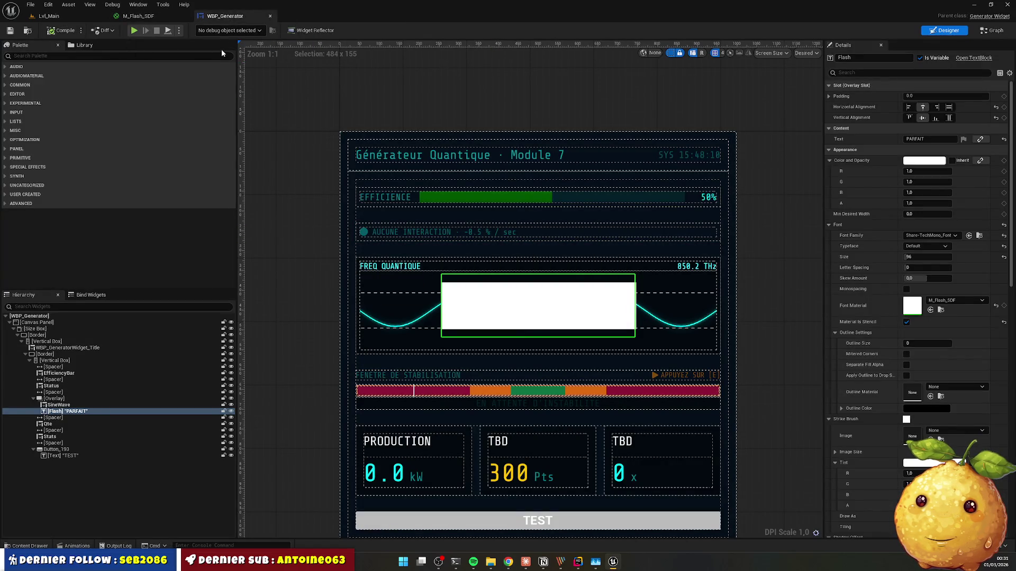
Step: Apply the M_Flash_SDF edits, inspect PARFAIT in WBP_Generator, then select InvertSDF's value
left_click(139, 16)
left_click(60, 30)
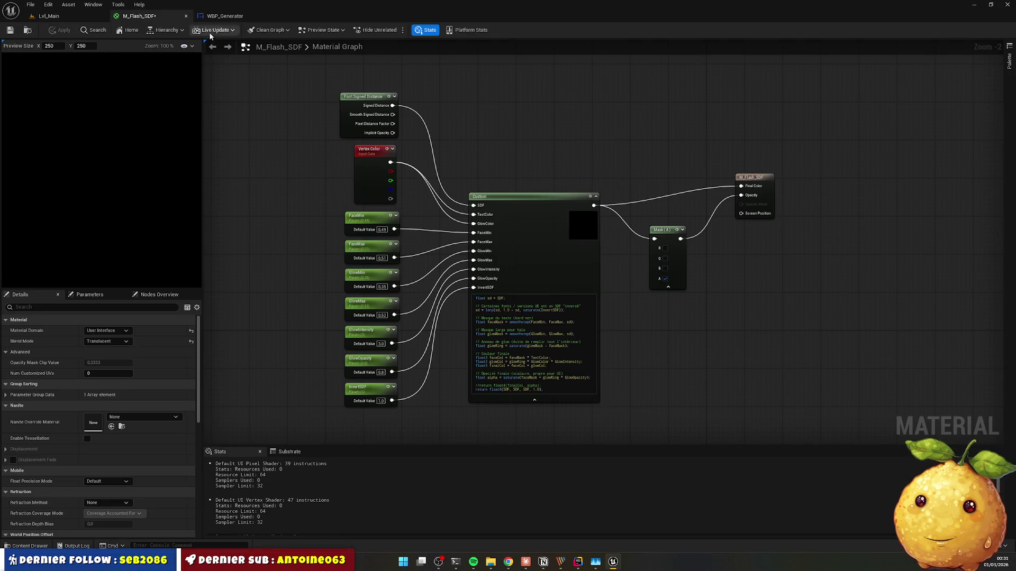
left_click(216, 16)
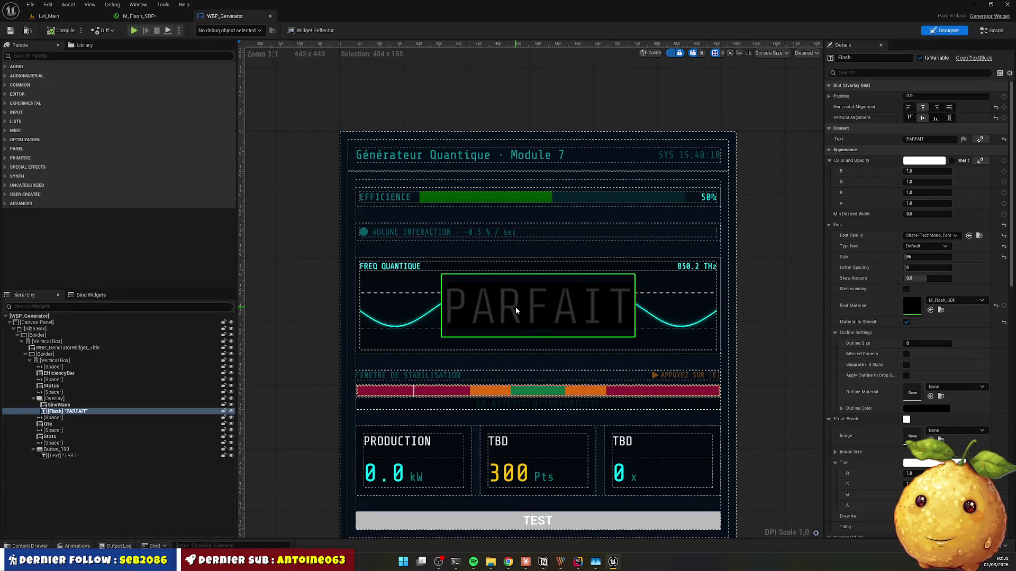
scroll(516, 306, "up", 4)
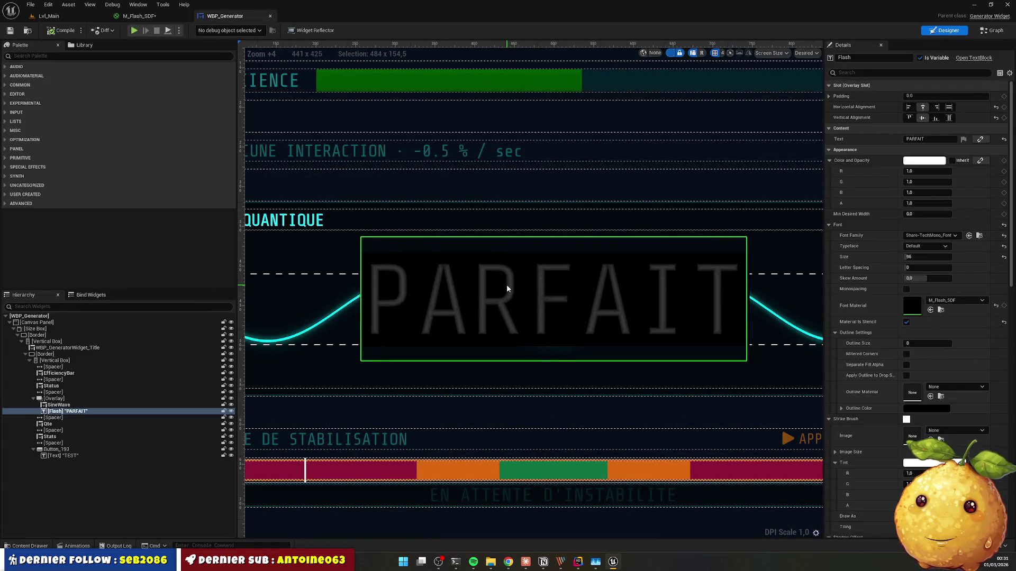
left_click(157, 17)
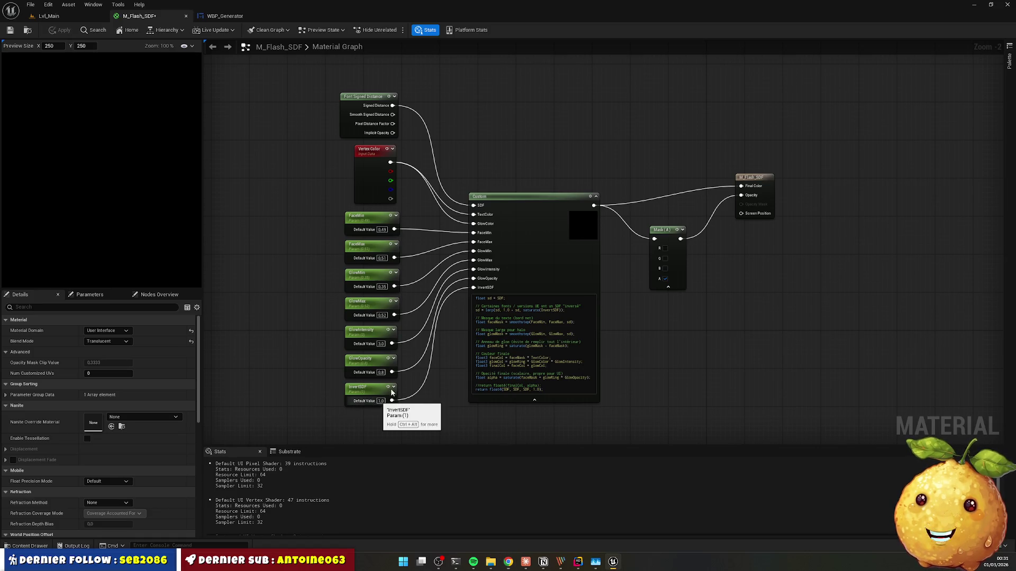
key("ctrl+a")
Step: Set InvertSDF to 0.0, apply, and check PARFAIT in WBP_Generator
type("0")
key("Return")
left_click(62, 31)
left_click(225, 16)
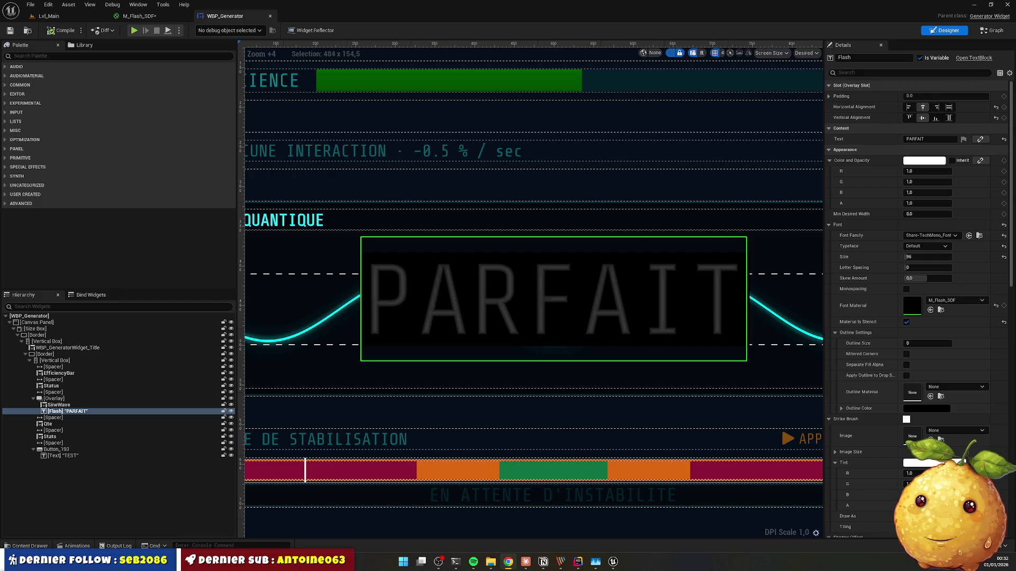
left_click(139, 16)
Step: Replace the Custom node code with the new adaptive-width HLSL, save, apply, and check PARFAIT
key("ctrl+a")
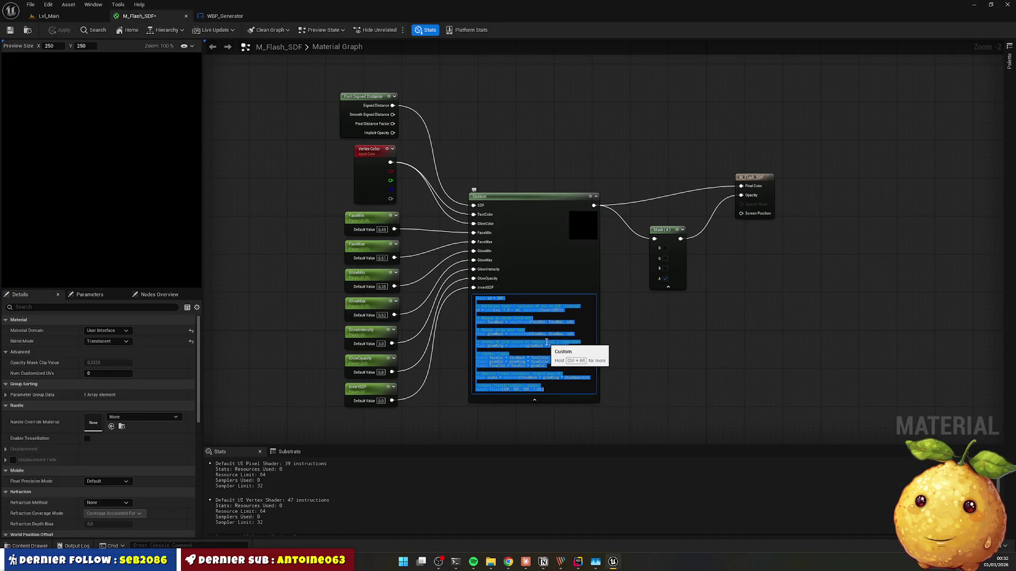
key("ctrl+v")
key("ctrl+s")
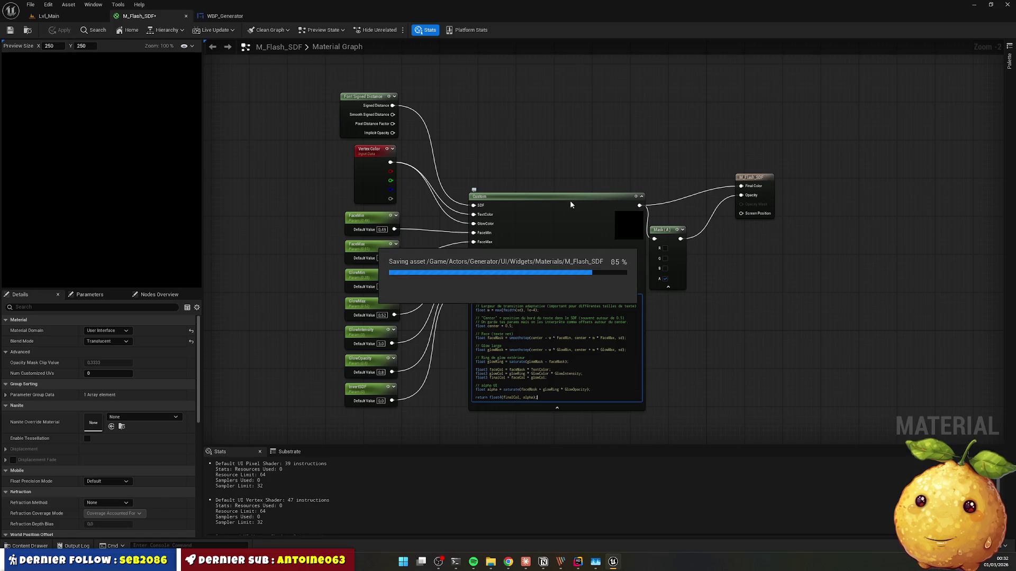
left_click(567, 198)
left_click(49, 29)
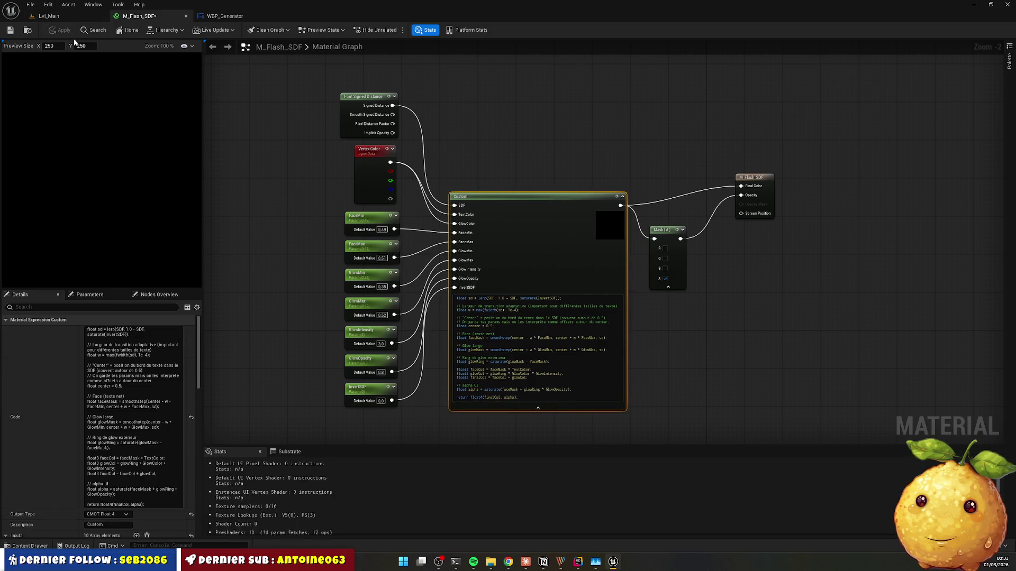
left_click(225, 15)
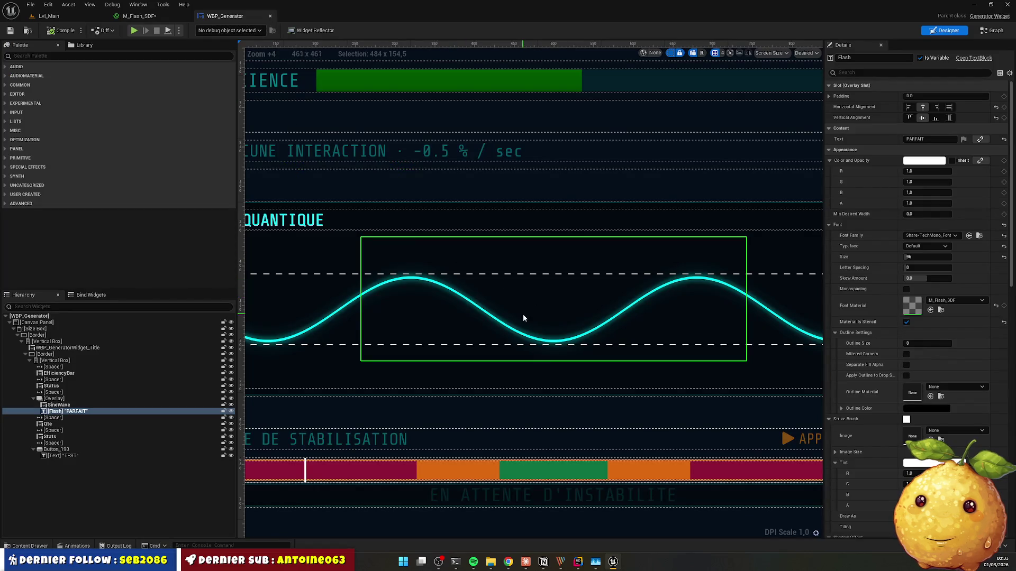
left_click(159, 16)
Step: Try InvertSDF at 1.0 then 0.0, checking PARFAIT in WBP_Generator each time
left_click(381, 401)
key("Return")
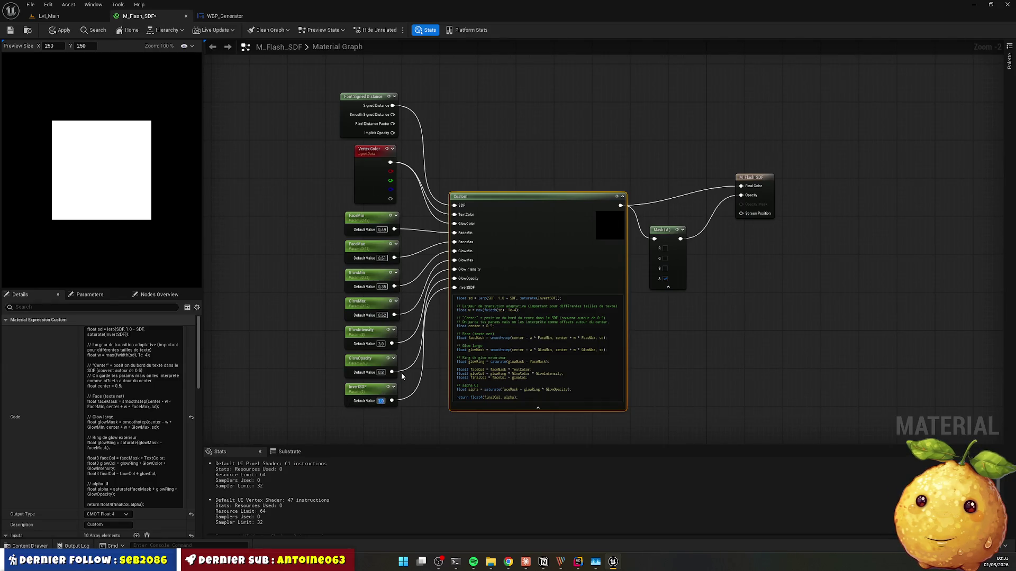
left_click(59, 31)
left_click(216, 17)
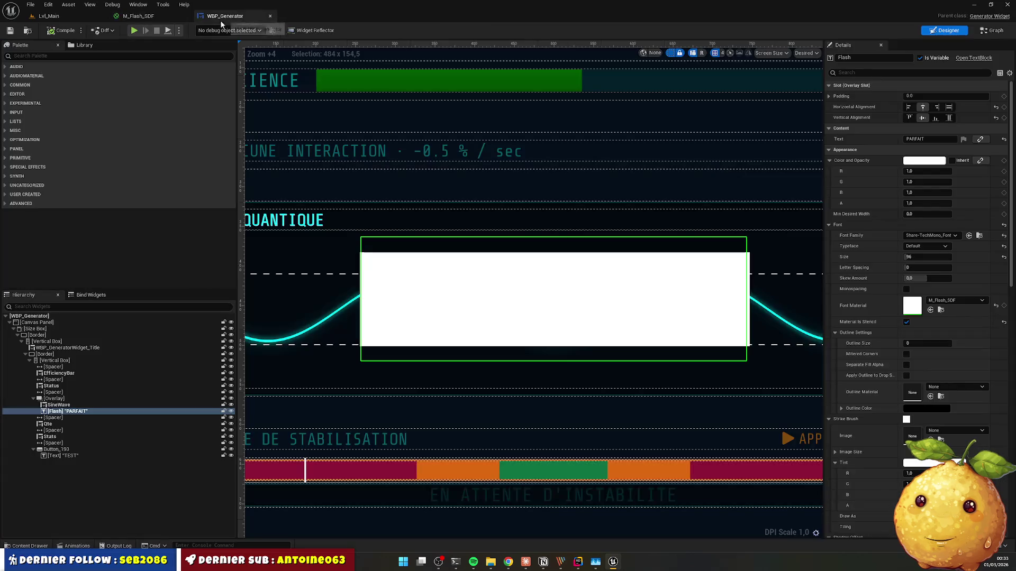
left_click(145, 17)
type("0")
key("Return")
key("ctrl+s")
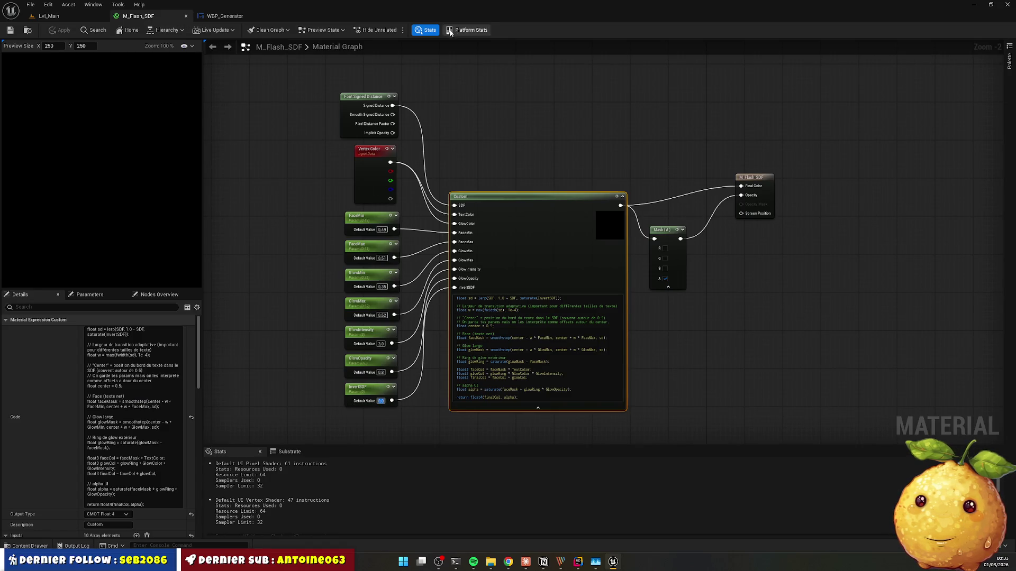
left_click(223, 18)
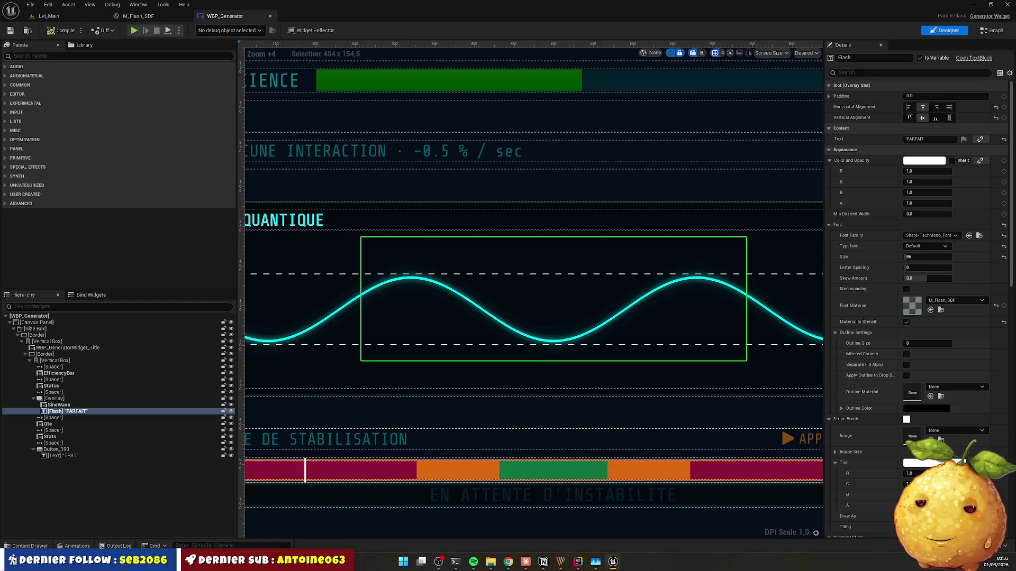
left_click(159, 20)
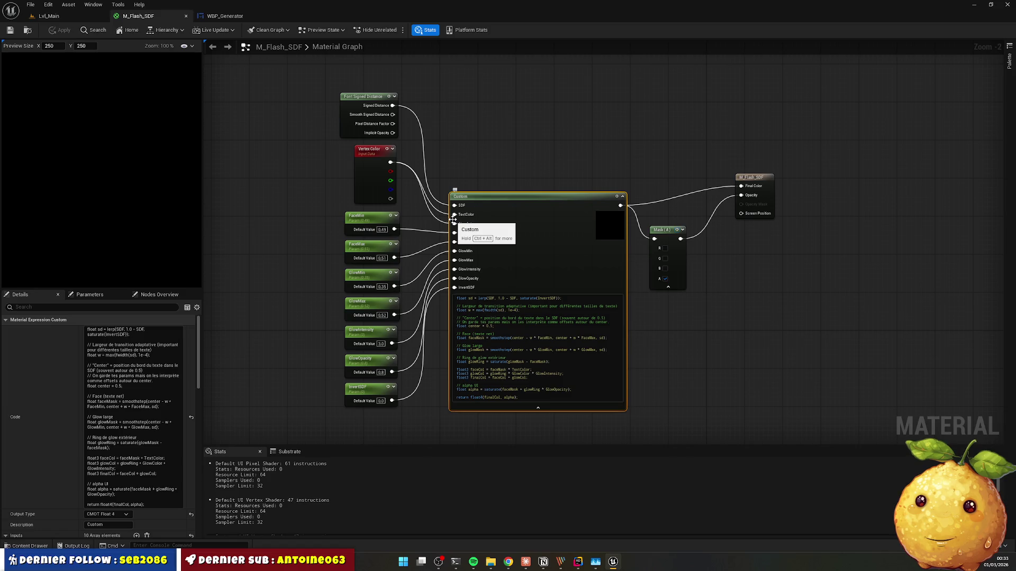
Step: Set FaceMax, GlowMin, GlowMax and FaceMin defaults to 0 and check PARFAIT
left_click(385, 259)
type("0")
left_click(379, 287)
type("0")
left_click(381, 315)
type("0")
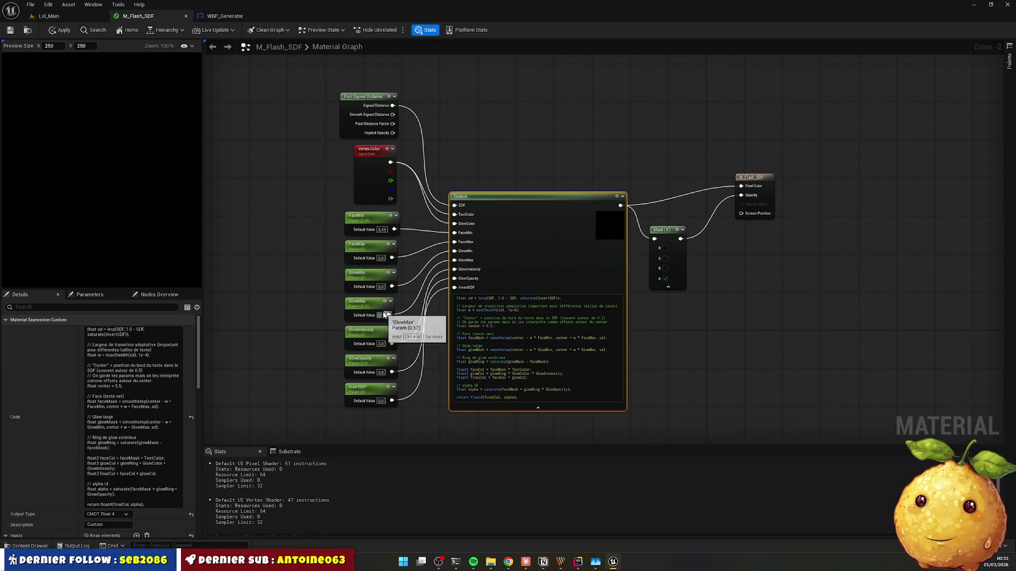
left_click(382, 230)
type("0")
left_click(471, 166)
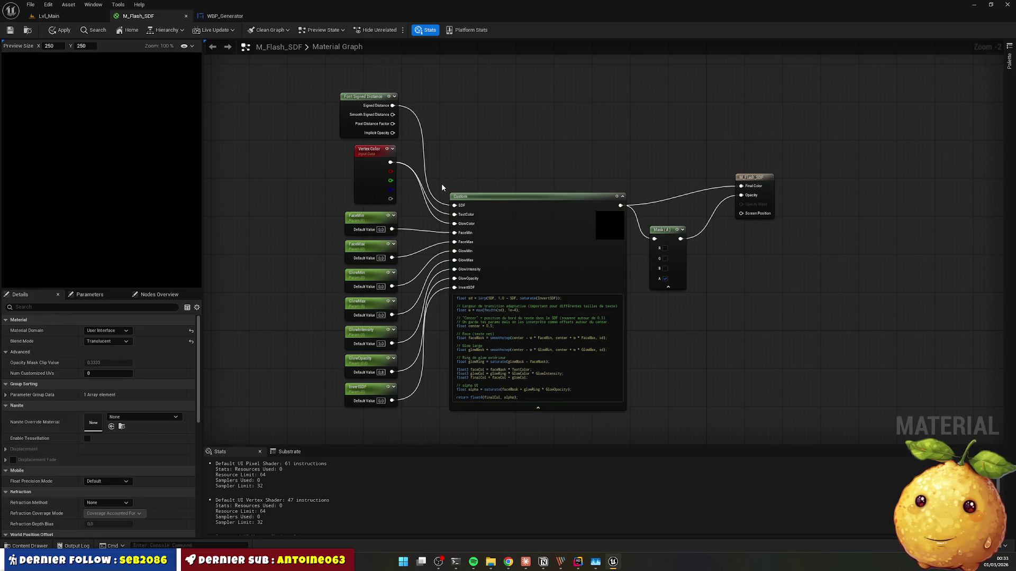
left_click(222, 16)
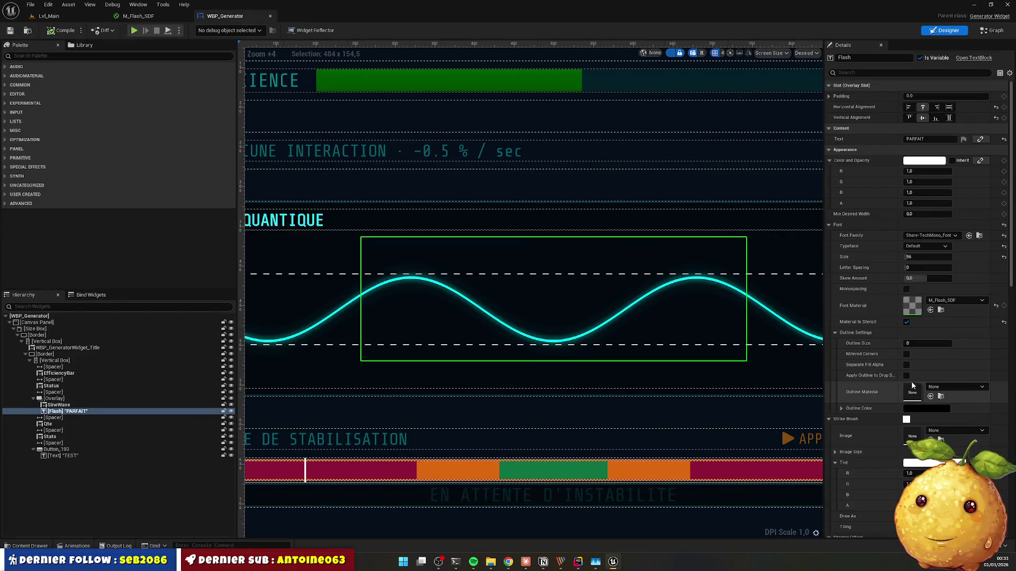
left_click(139, 16)
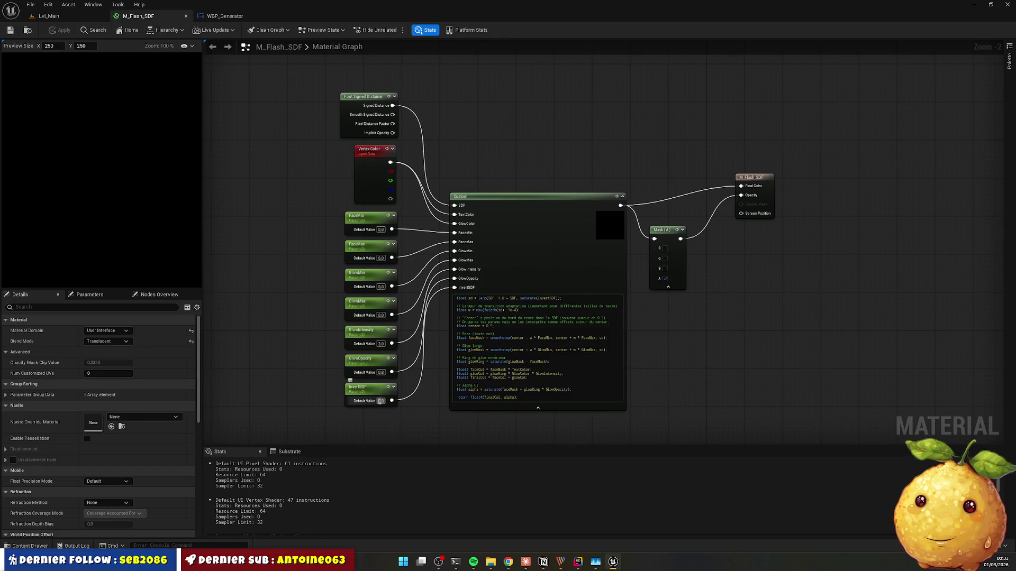
Step: Toggle InvertSDF to 1.0 and back to 0.0, comparing PARFAIT in WBP_Generator
type("1")
key("Return")
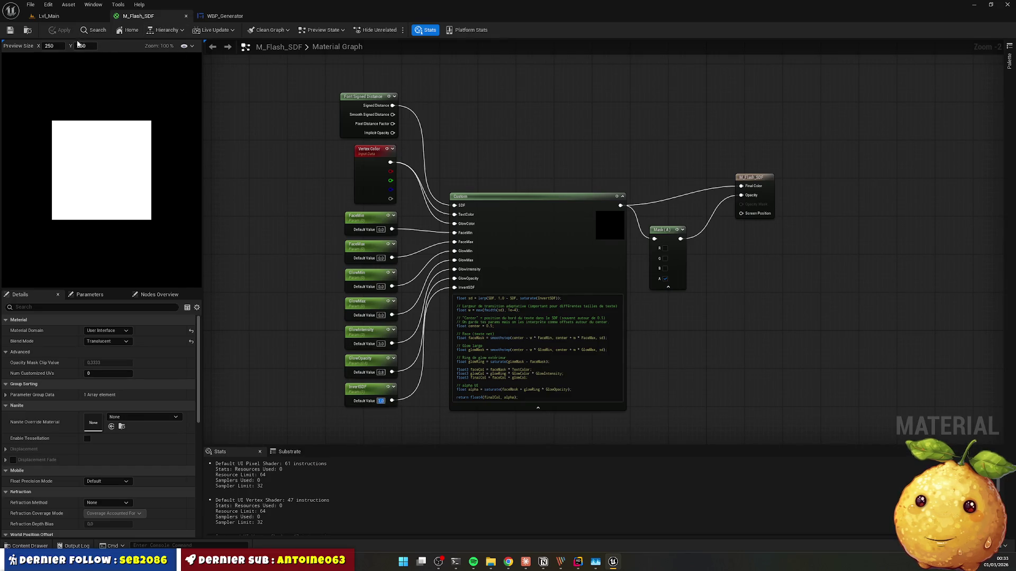
left_click(230, 16)
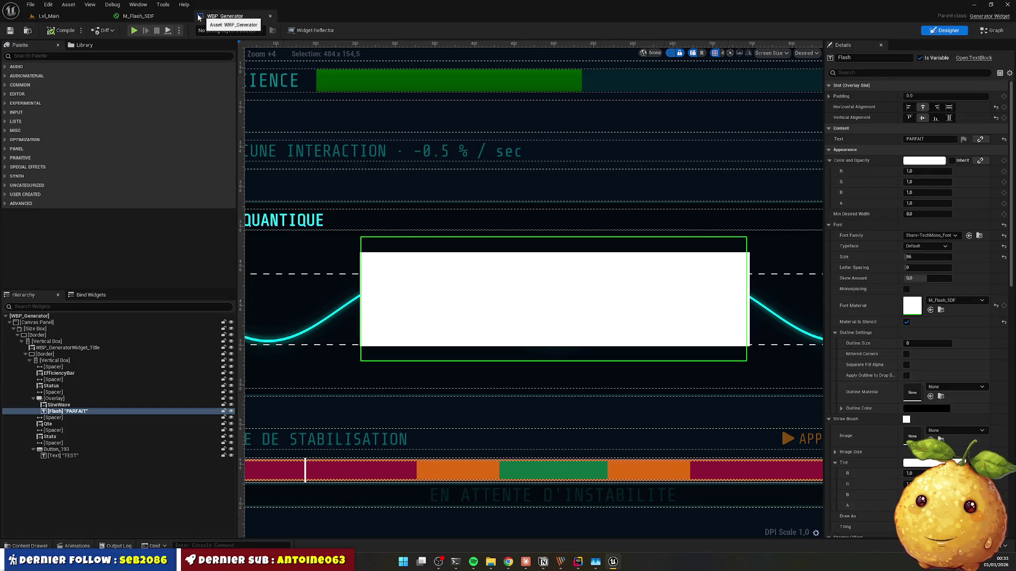
left_click(143, 18)
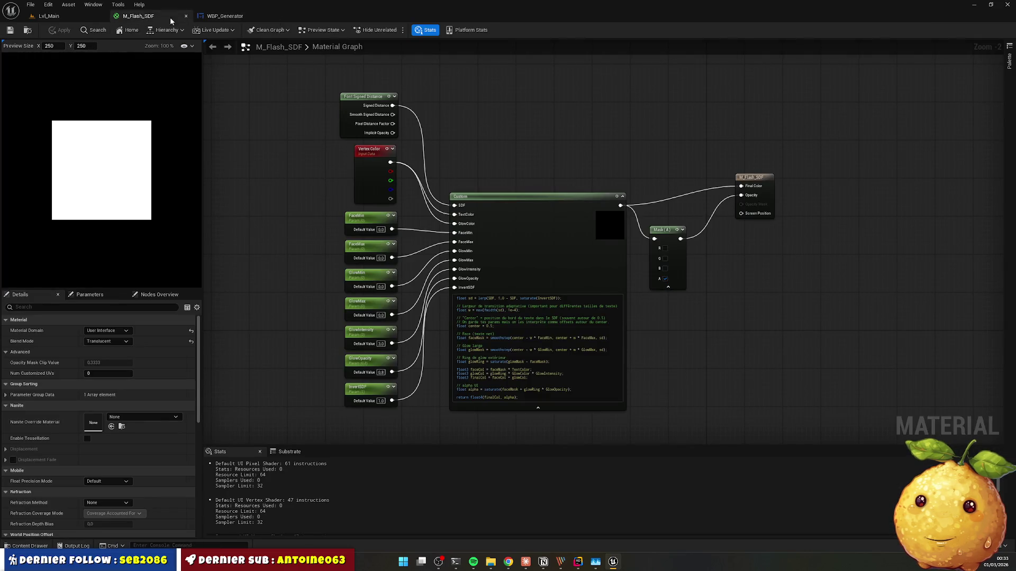
left_click(224, 16)
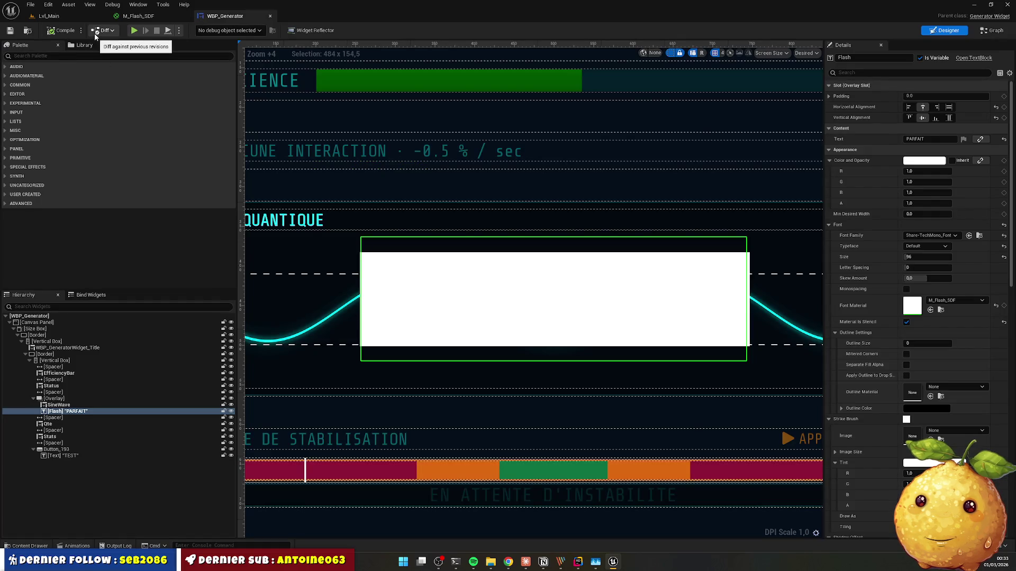
left_click(139, 16)
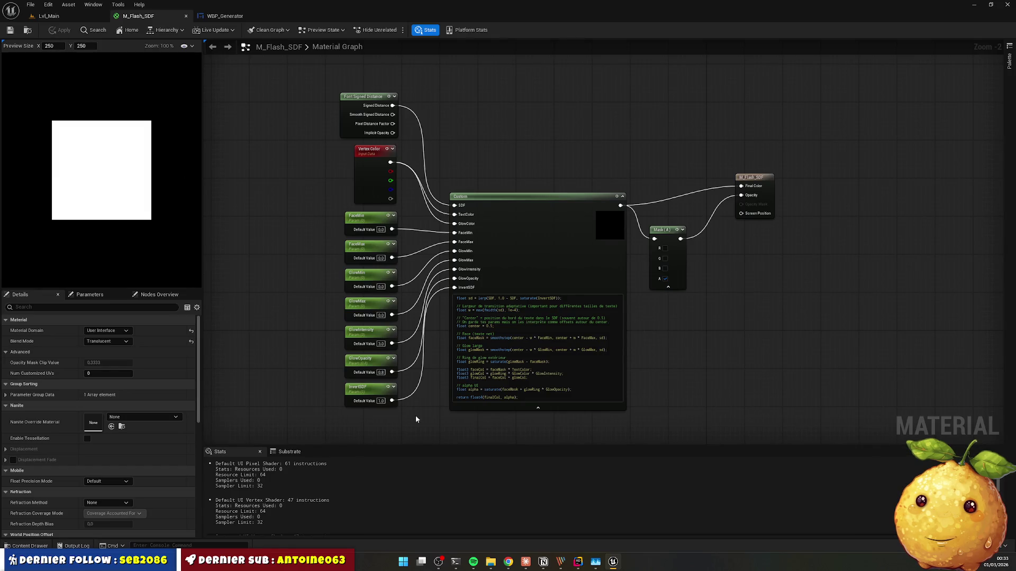
type("0")
key("Return")
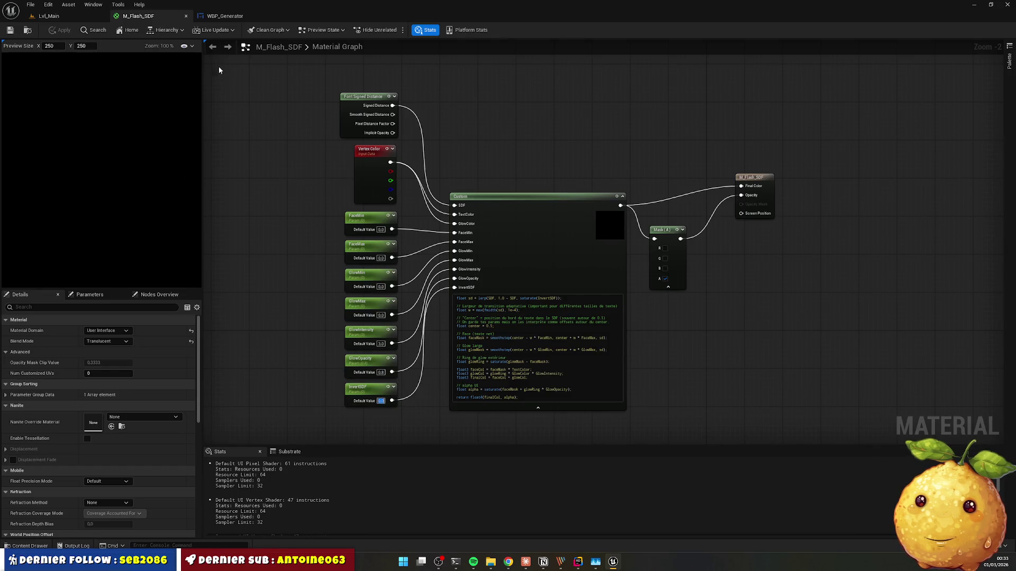
left_click(225, 16)
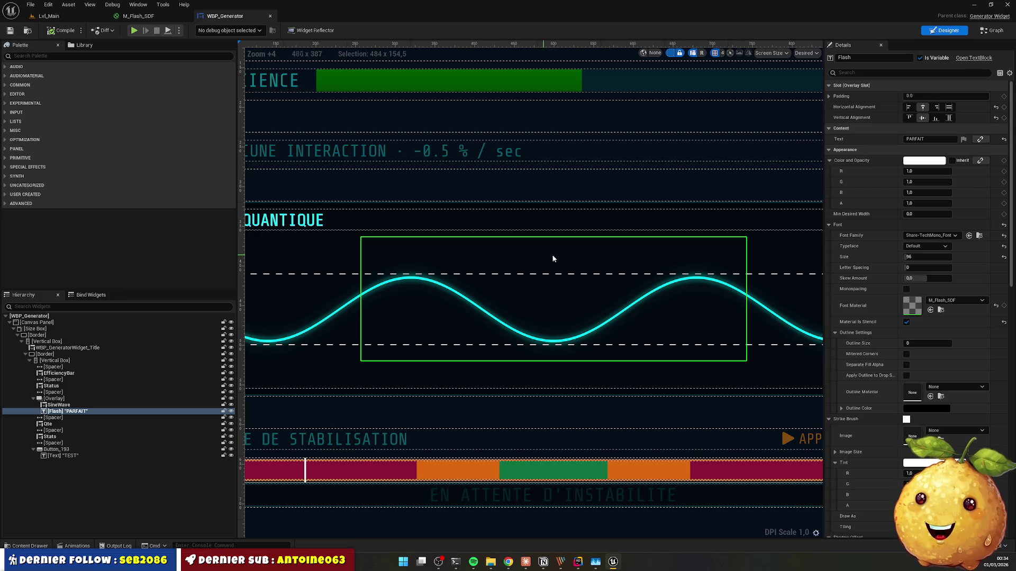
left_click(138, 16)
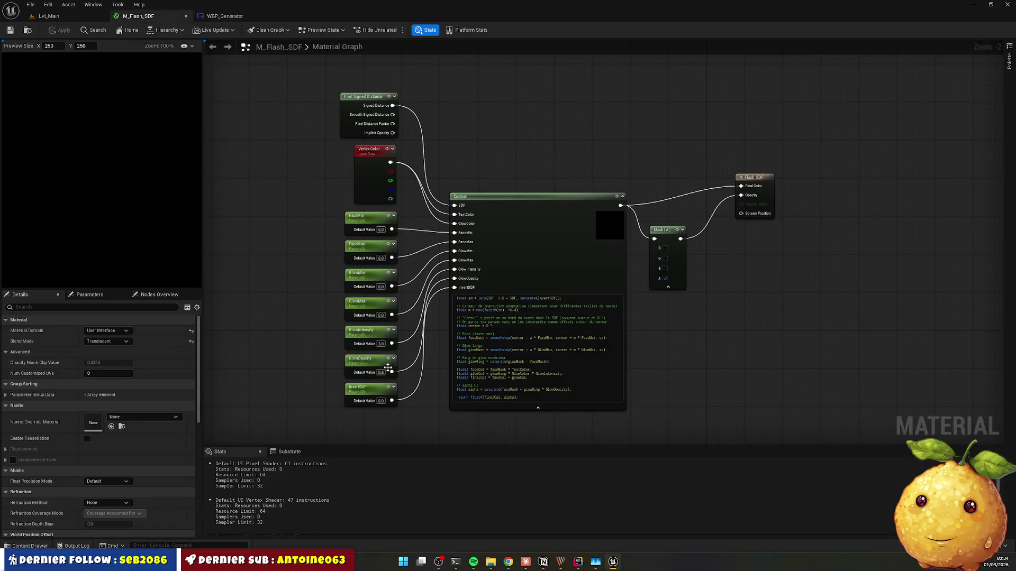
Step: Set GlowMax to 6 and GlowIntensity to 14, save, and check PARFAIT
type("6")
key("Return")
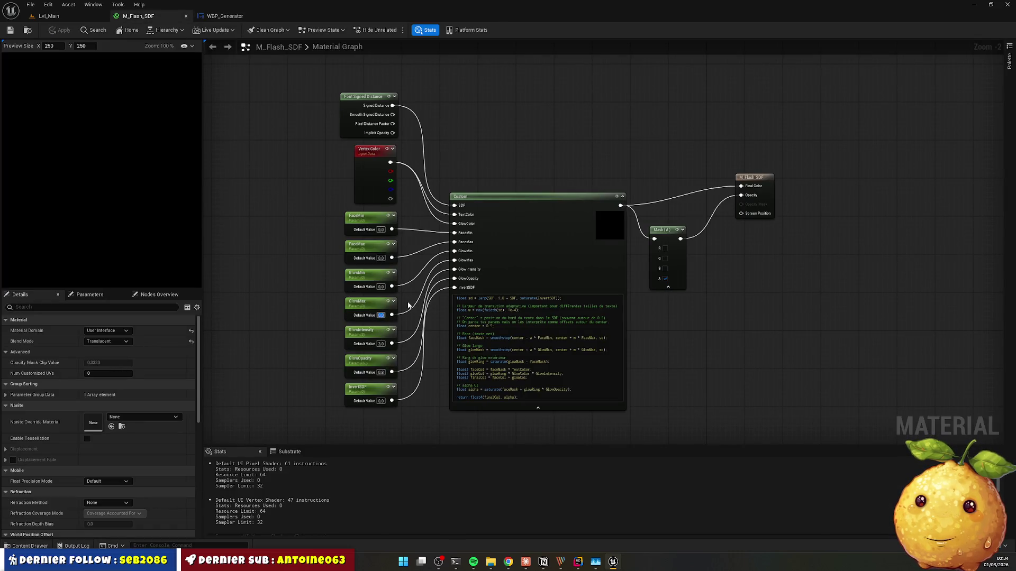
key("Tab")
type("14")
key("Return")
key("ctrl+s")
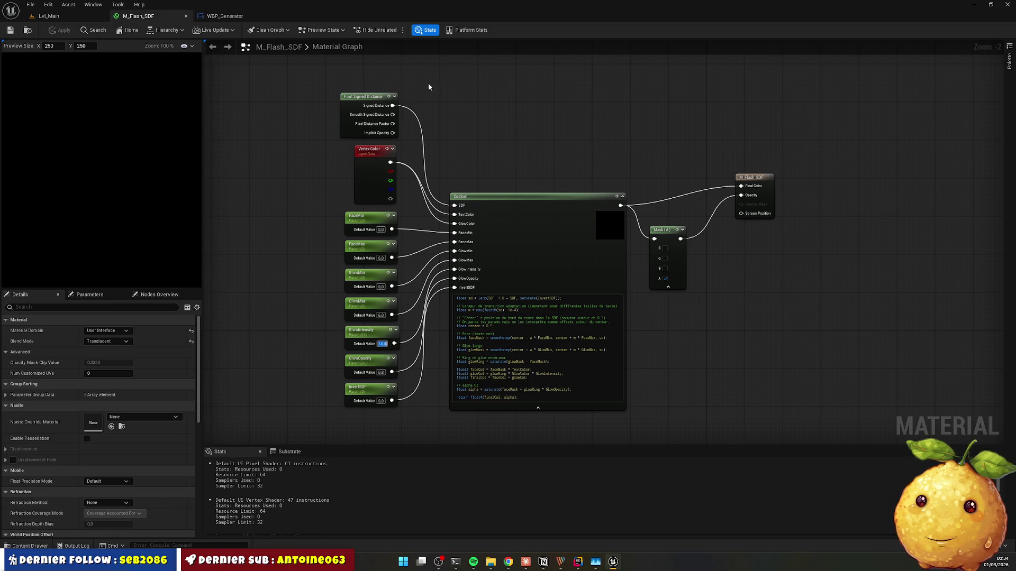
left_click(223, 16)
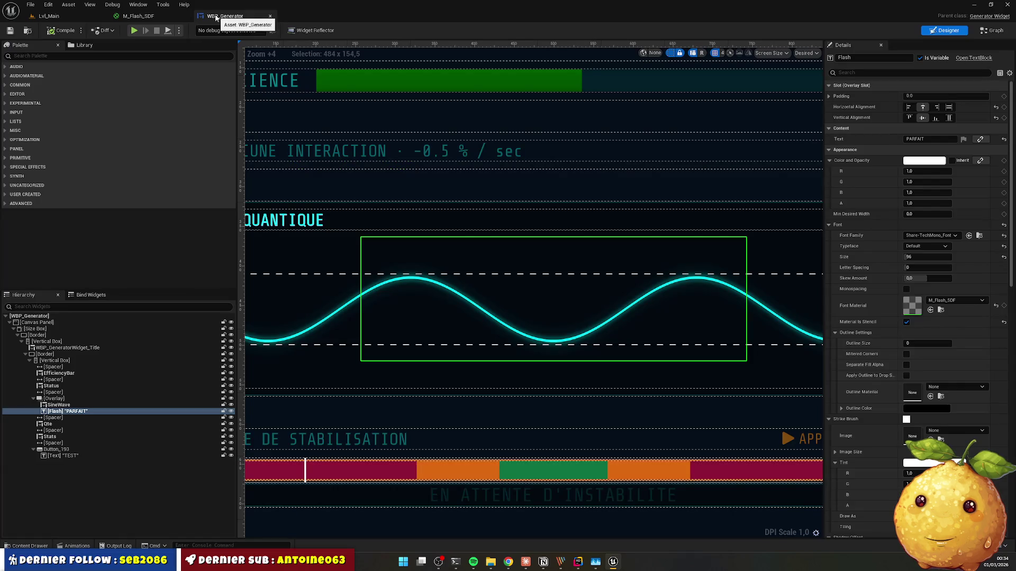
left_click(159, 16)
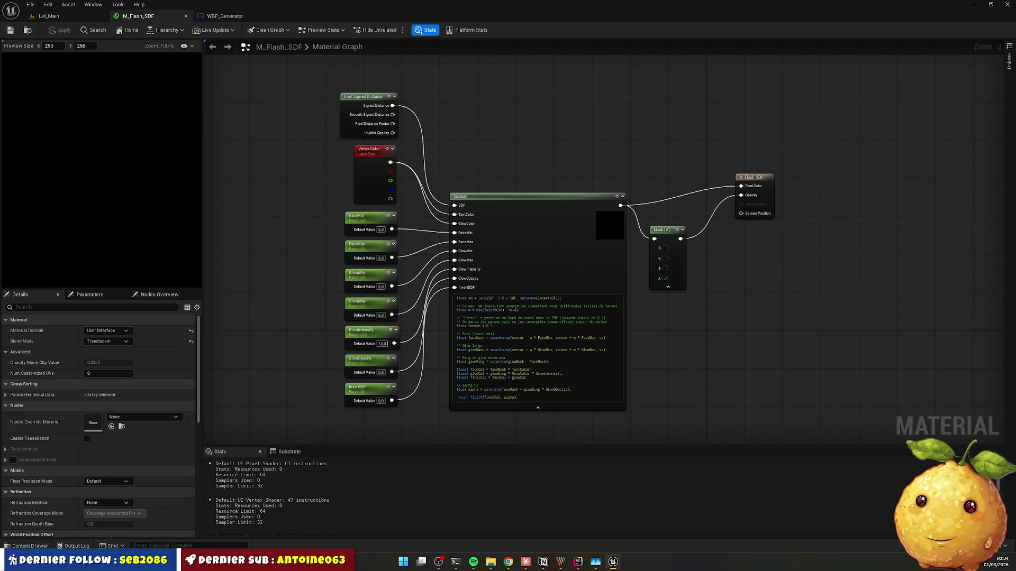
Step: Select all material graph nodes, compare PARFAIT in WBP_Generator, then edit GlowIntensity again
mouse_move(286, 94)
left_mouse_down()
mouse_move(714, 408)
mouse_move(812, 419)
left_mouse_up()
left_click(508, 561)
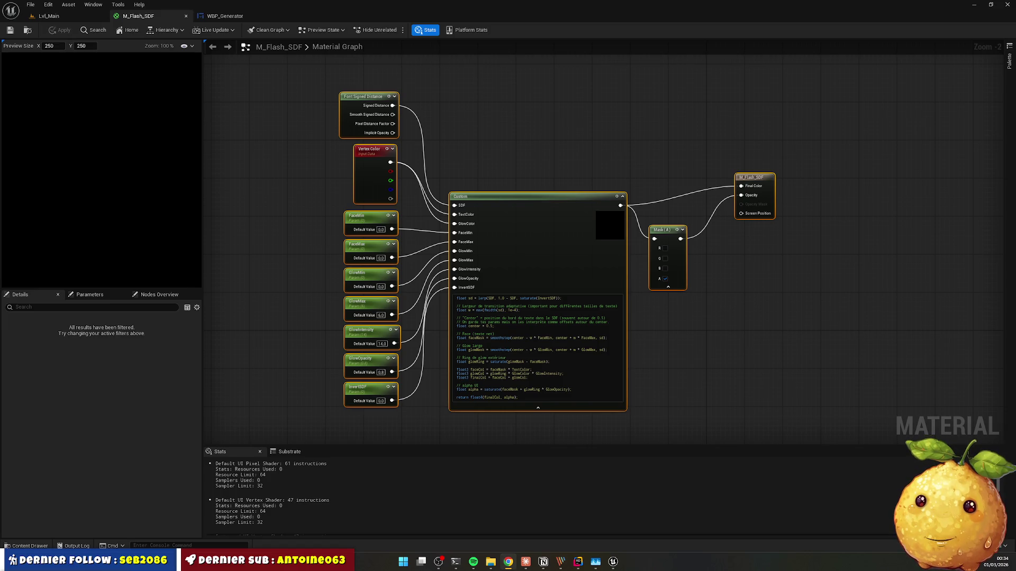
left_click(209, 16)
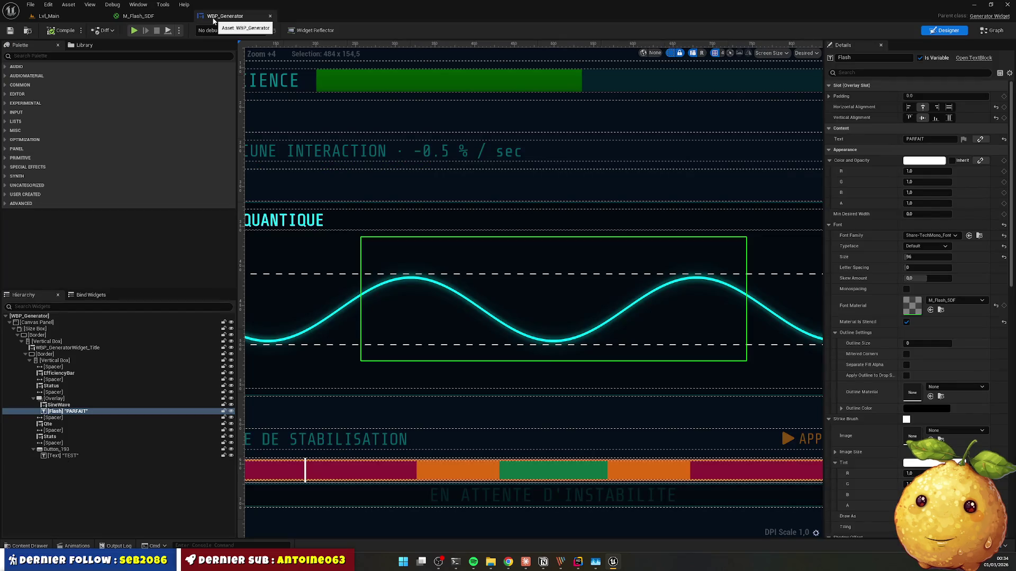
left_click(143, 17)
key("alt+Tab")
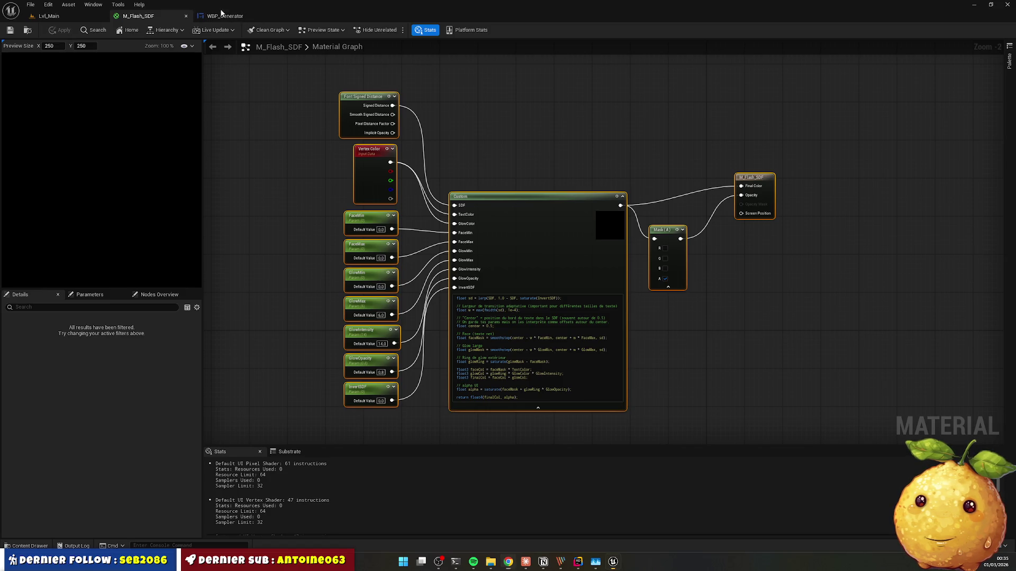
left_click(222, 16)
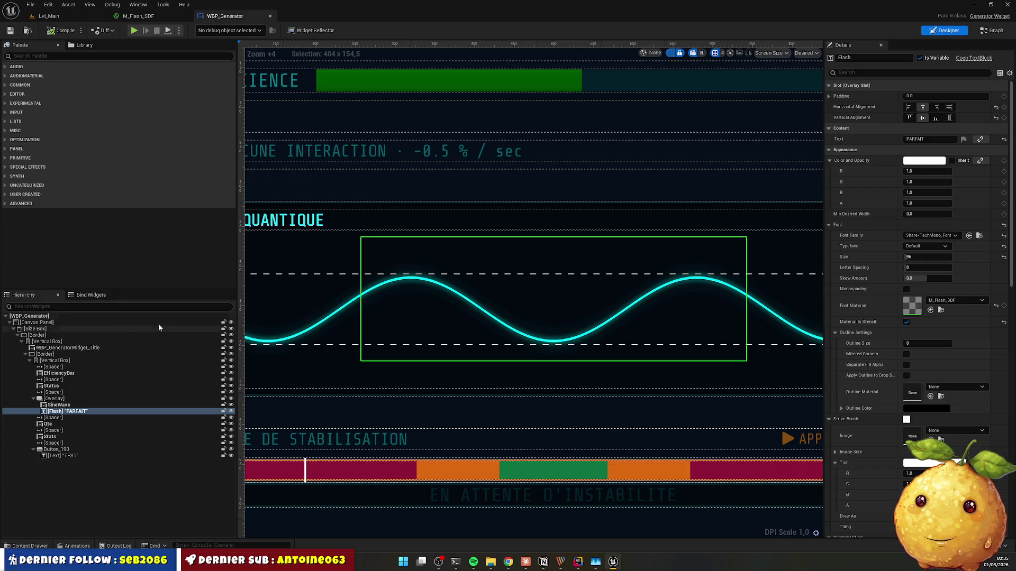
left_click(138, 16)
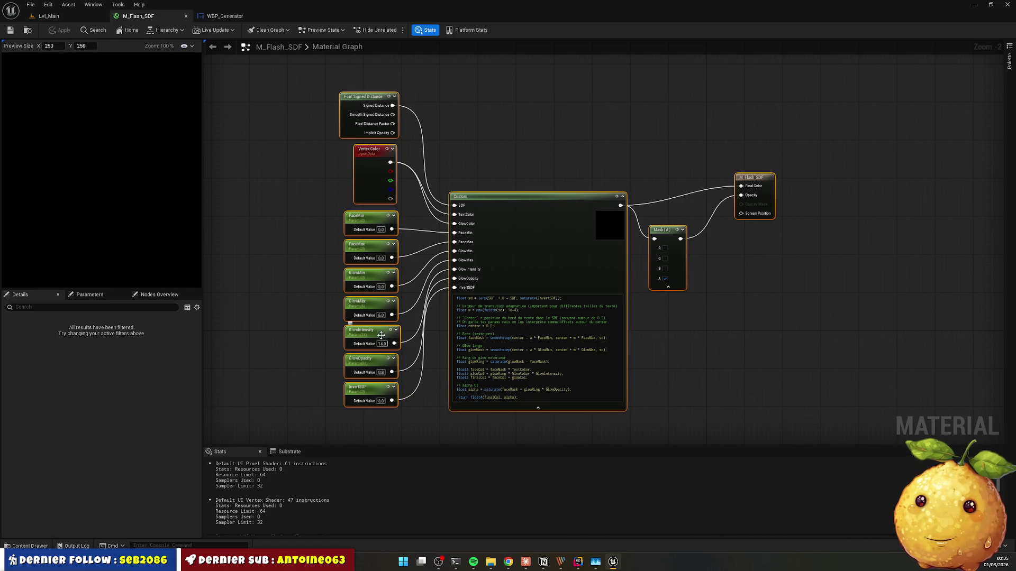
left_click(382, 344)
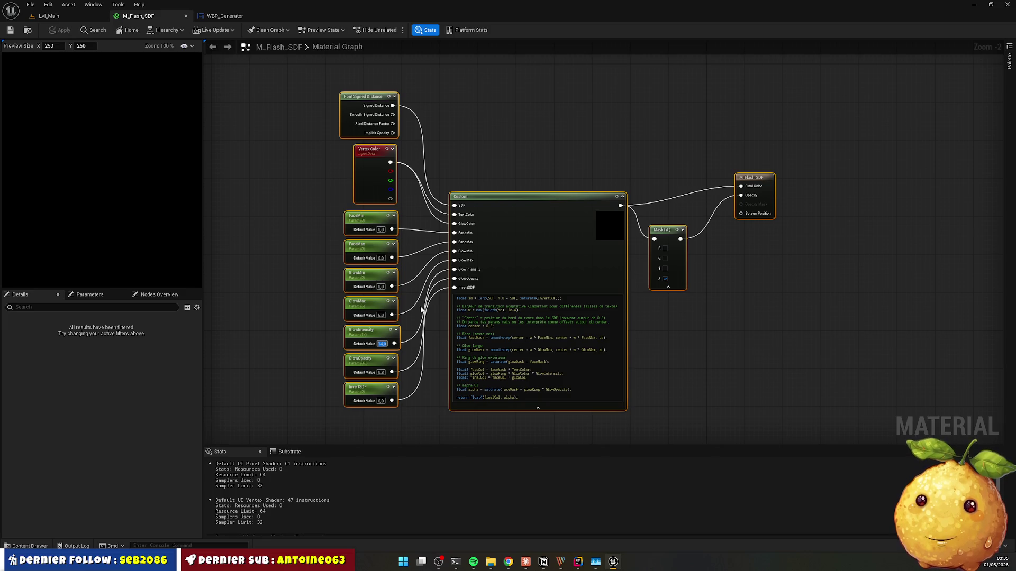
Step: Try a GlowMax of 14 and set GlowIntensity to 2
left_click_drag(381, 287, 386, 279)
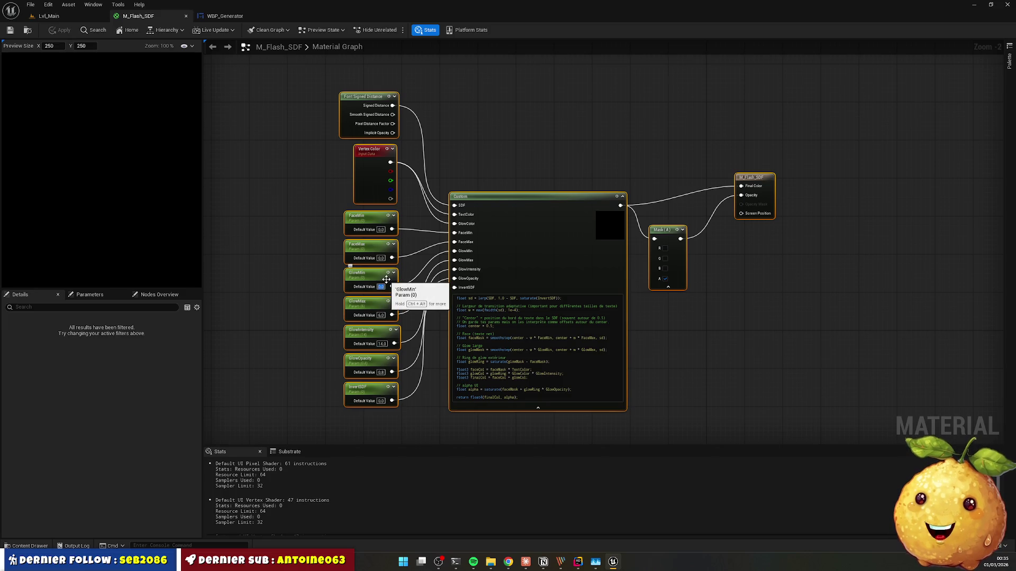
key("Tab")
type("14,0")
key("Tab")
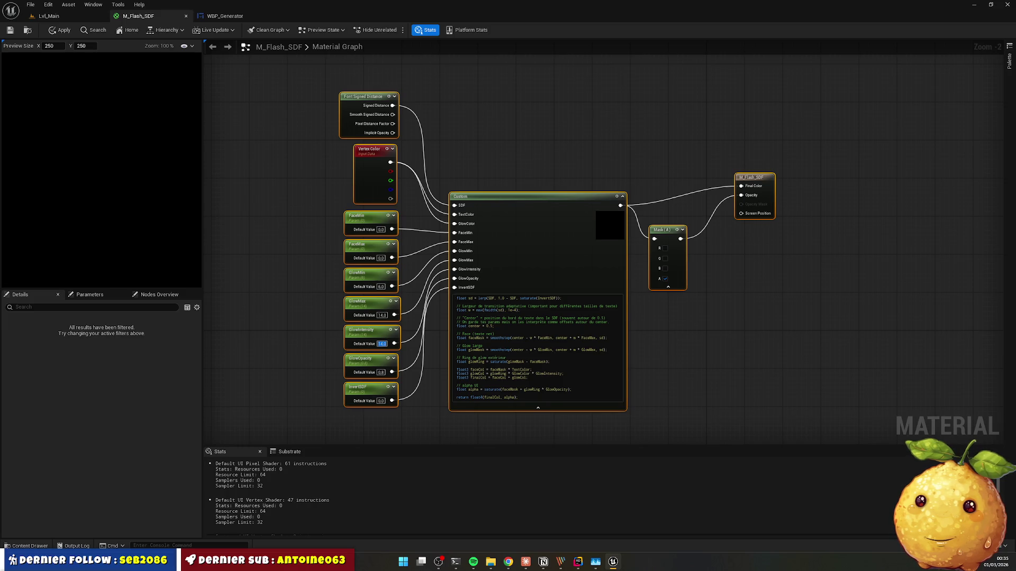
type("2")
key("Return")
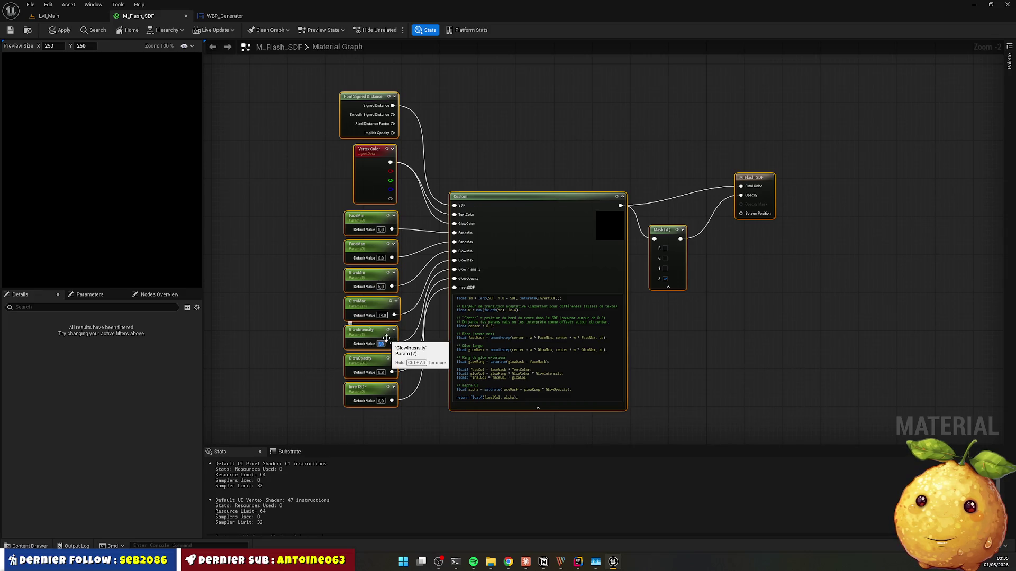
Step: Set GlowMin to 2, GlowMax to 6, and FaceMin and FaceMax to 1
left_click(420, 327)
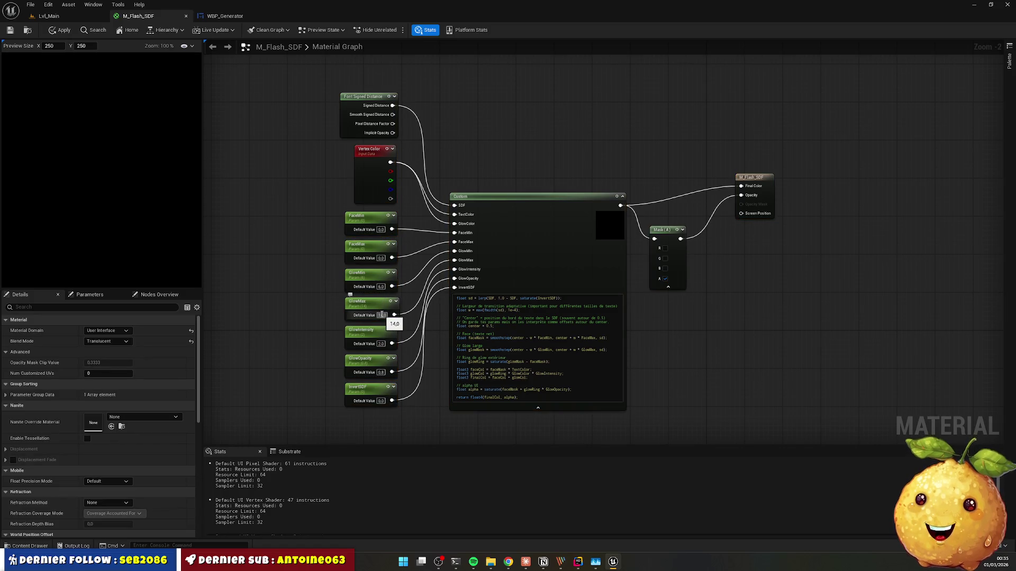
left_click(380, 287)
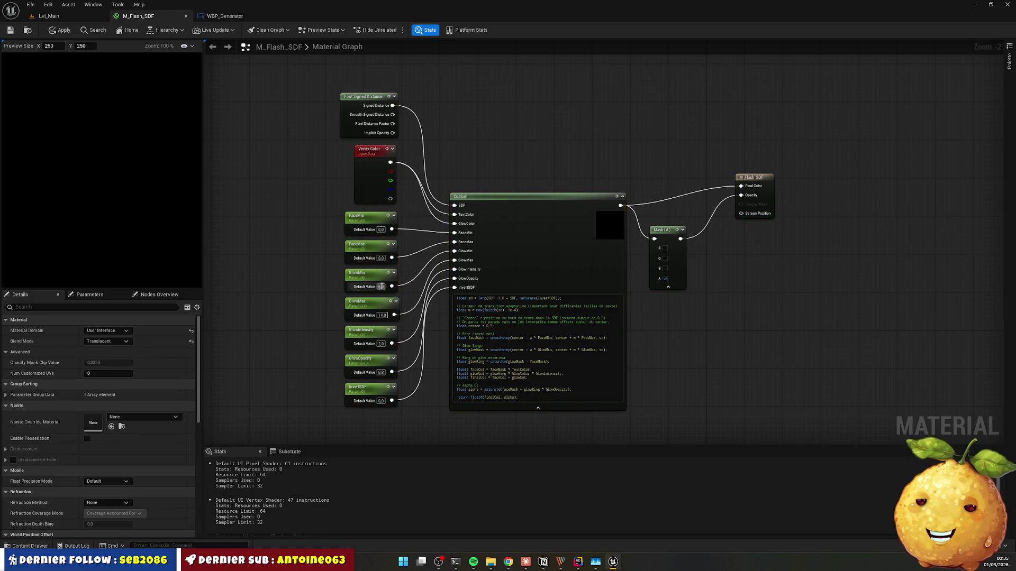
type("2")
key("Tab")
type("6")
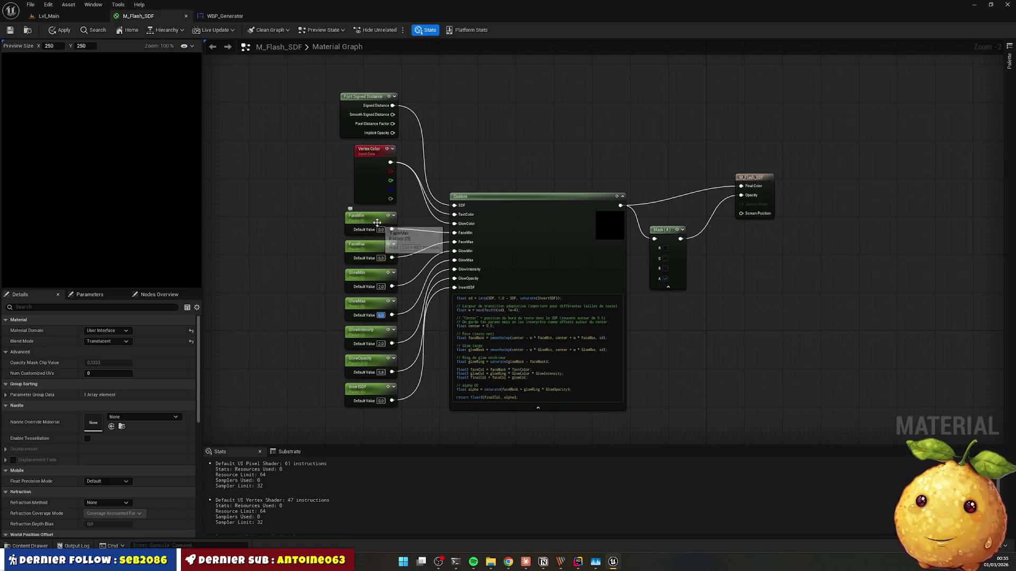
left_click(381, 230)
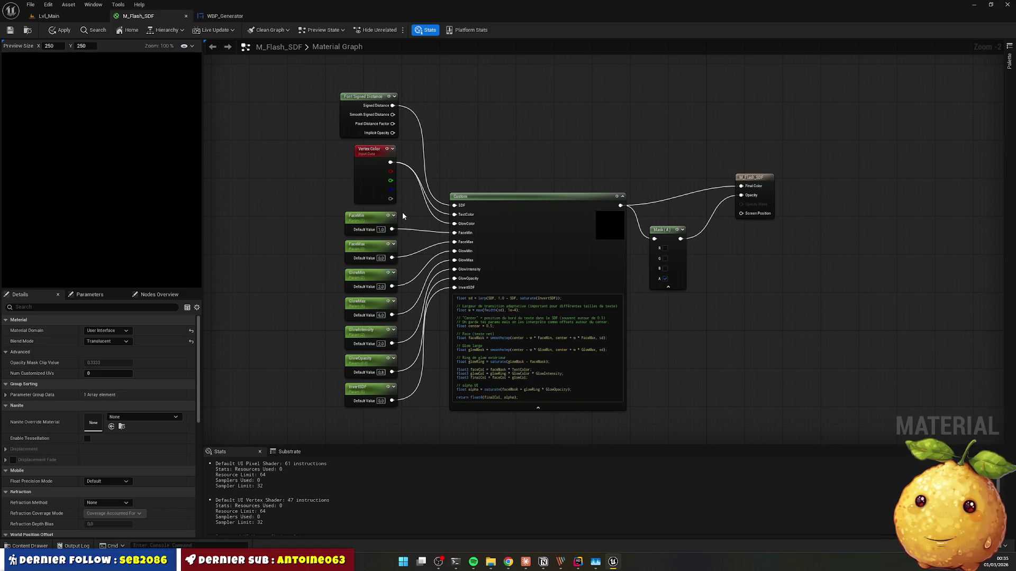
key("Tab")
type("1")
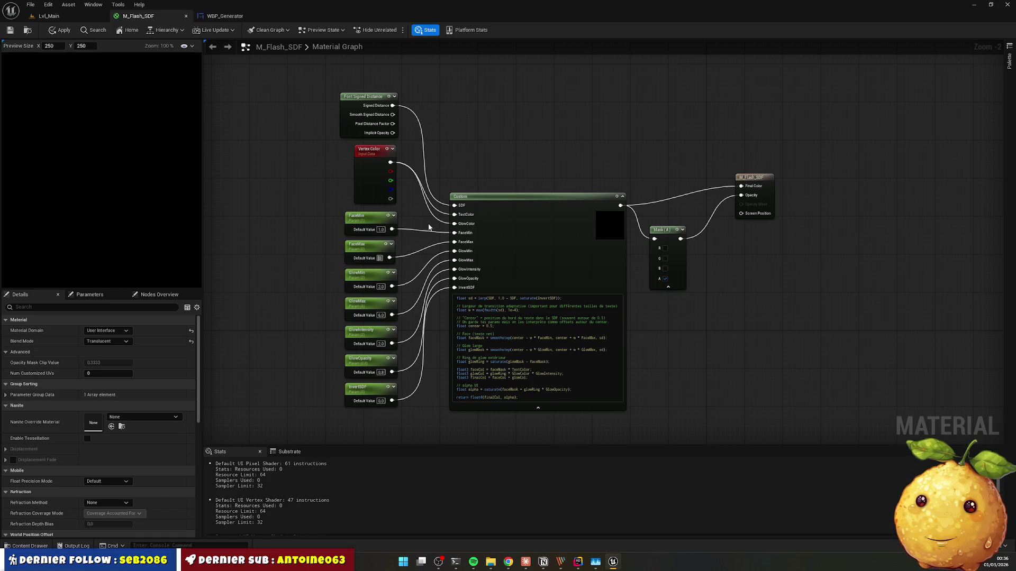
Step: Apply the material and check the PARFAIT text in WBP_Generator
left_click(53, 28)
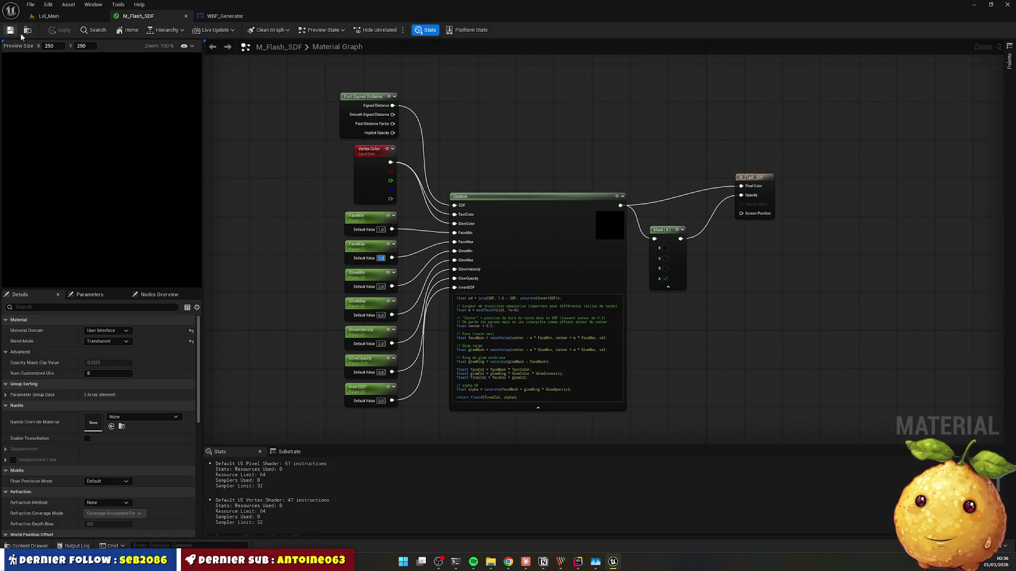
left_click(222, 16)
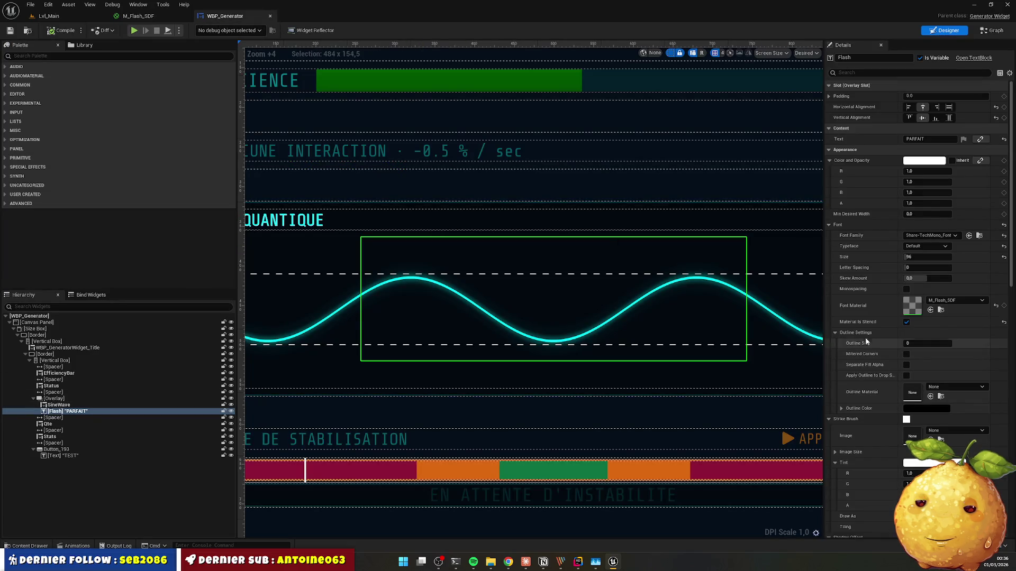
left_click(139, 16)
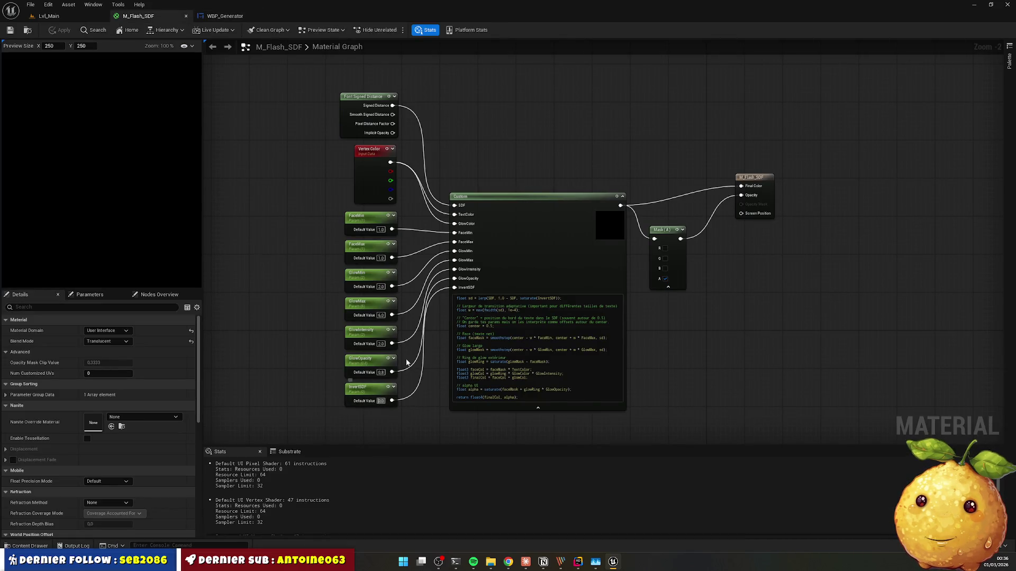
Step: Set InvertSDF to 1 and preview the inverted PARFAIT text in WBP_Generator
left_click(380, 401)
type("1")
key("Return")
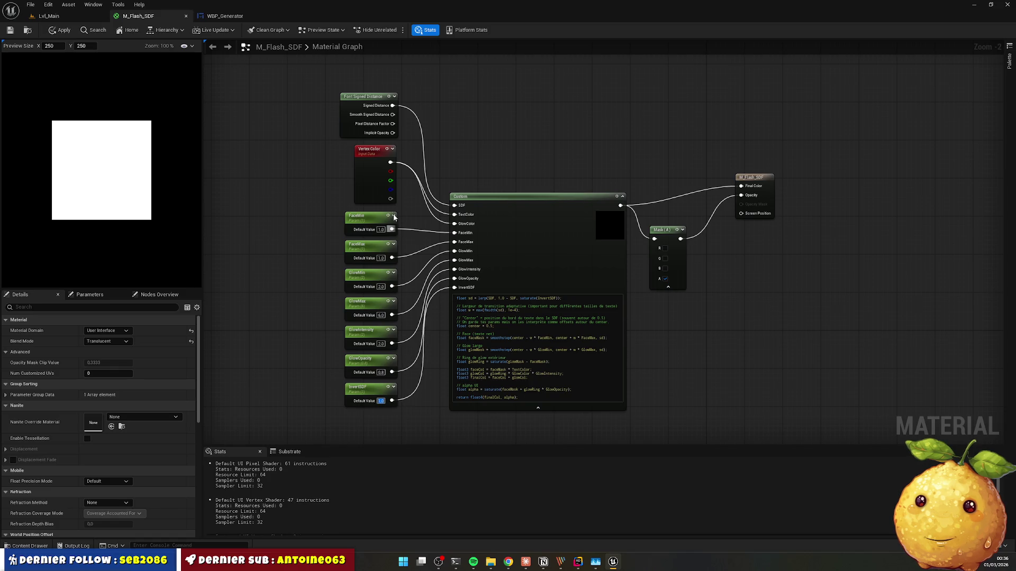
left_click(222, 16)
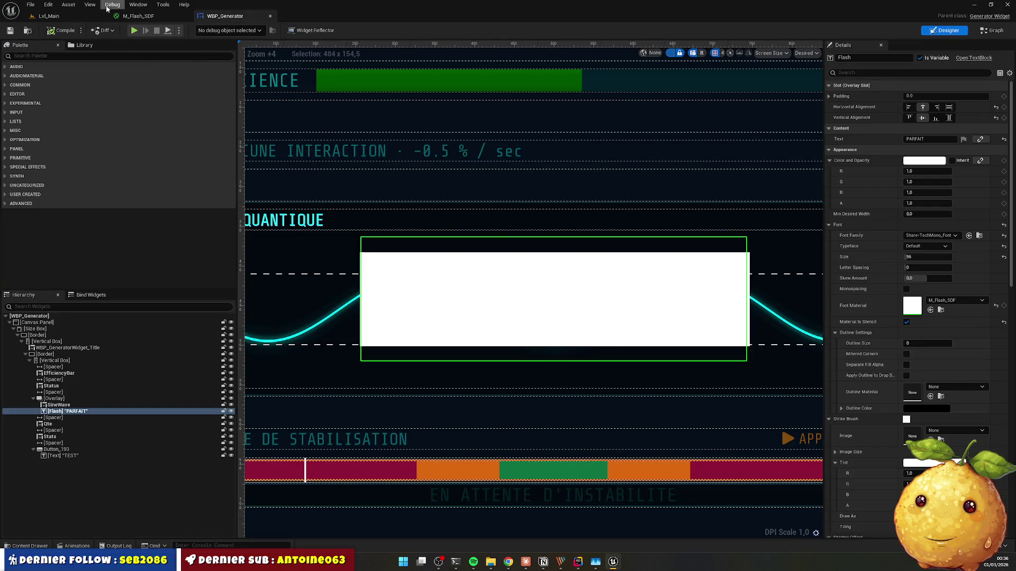
left_click(142, 18)
Step: Reset InvertSDF to 0, then select every node in the material graph
left_click(380, 401)
type("0")
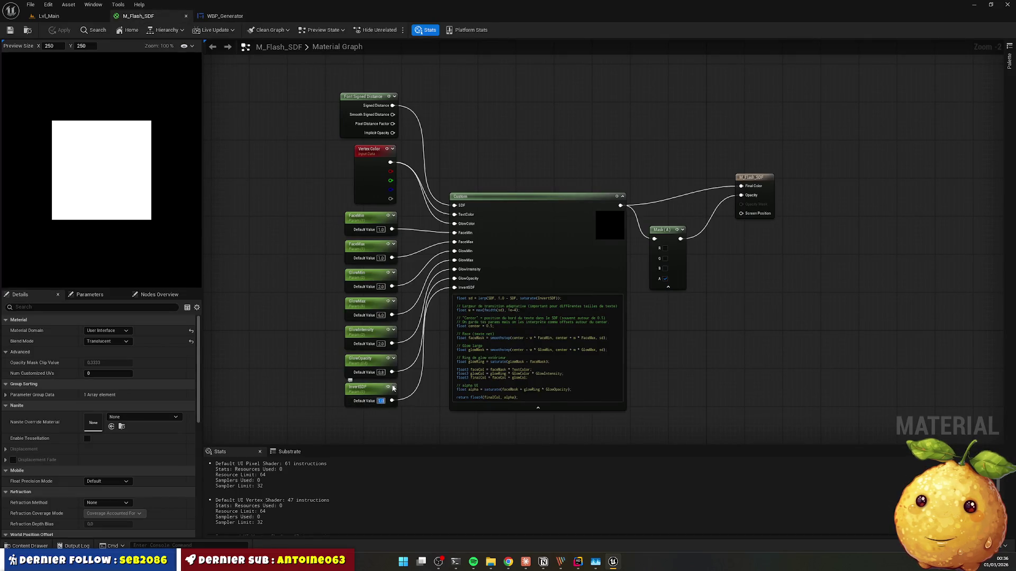
key("Return")
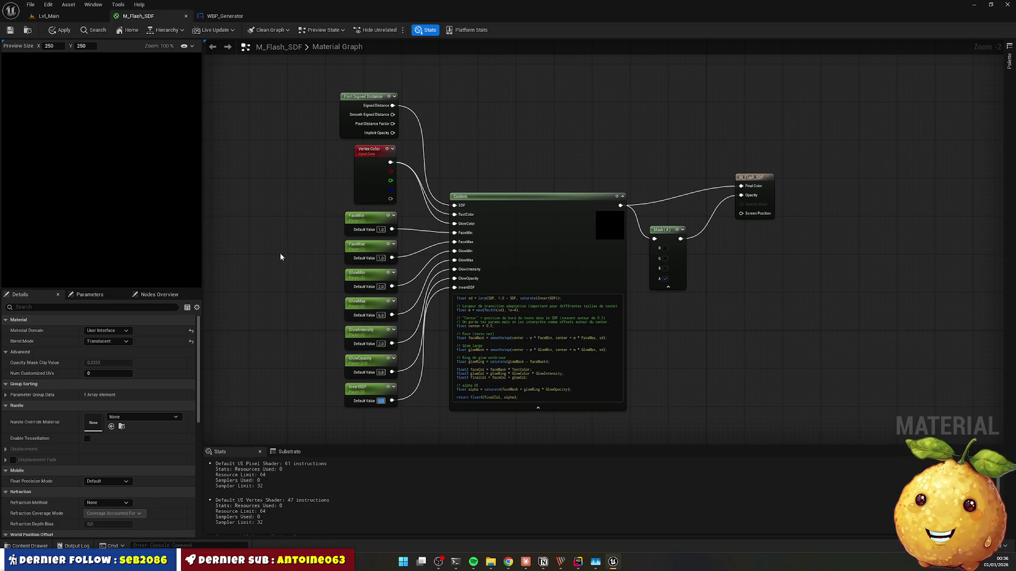
scroll(347, 124, "up", 2)
scroll(346, 124, "down", 2)
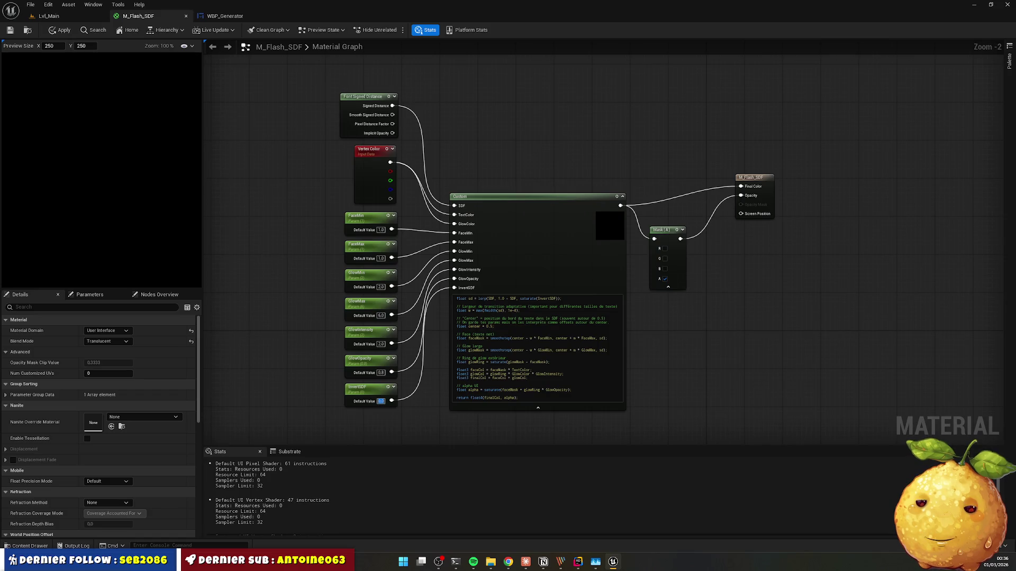
key("alt+Tab")
mouse_move(277, 100)
left_mouse_down()
mouse_move(810, 376)
mouse_move(515, 410)
left_mouse_up()
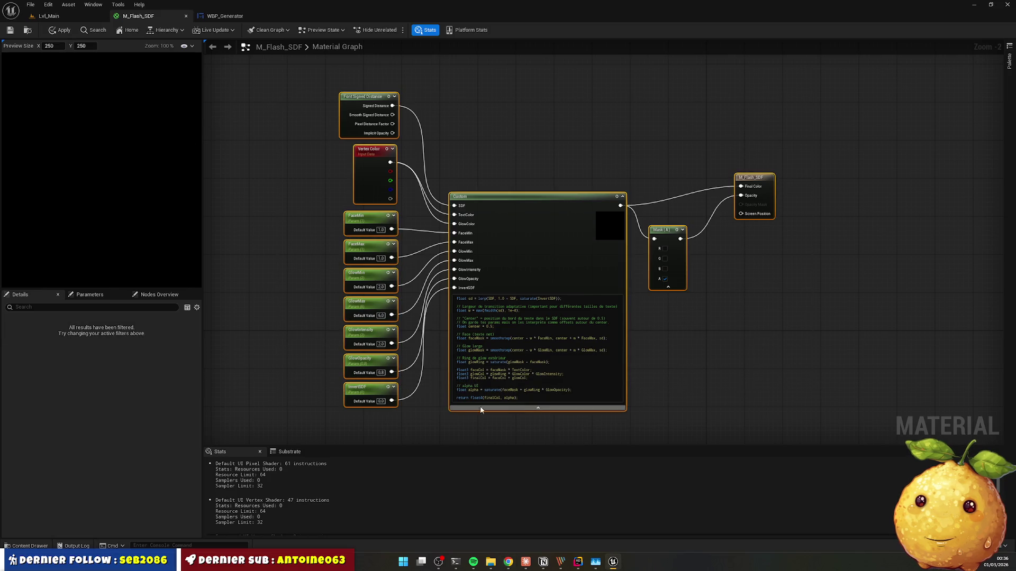